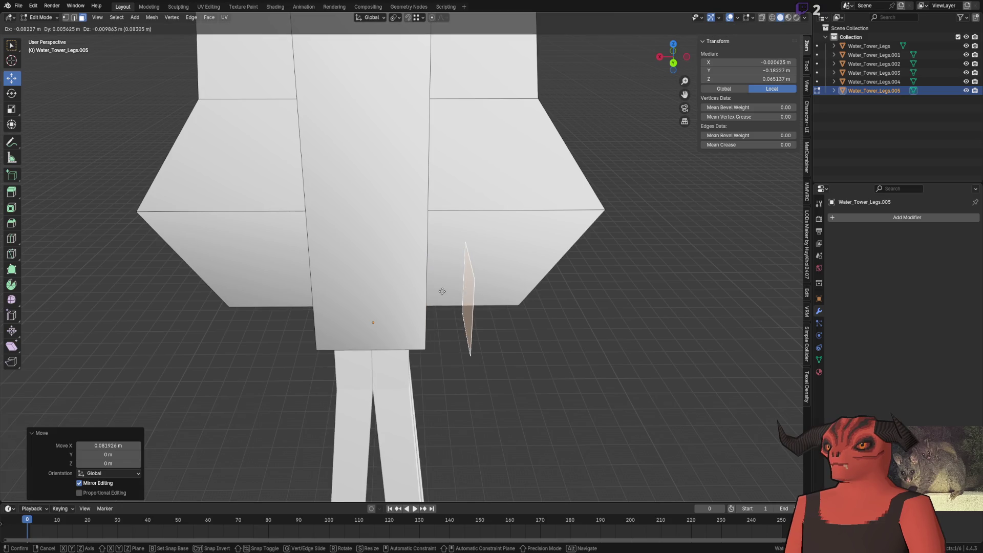
Step: Offset the thin side face by exactly -0.05 m along X
{"action": "key", "text": "Escape"}
{"action": "key", "text": "ctrl+z"}
{"action": "key", "text": "g"}
{"action": "key", "text": "x"}
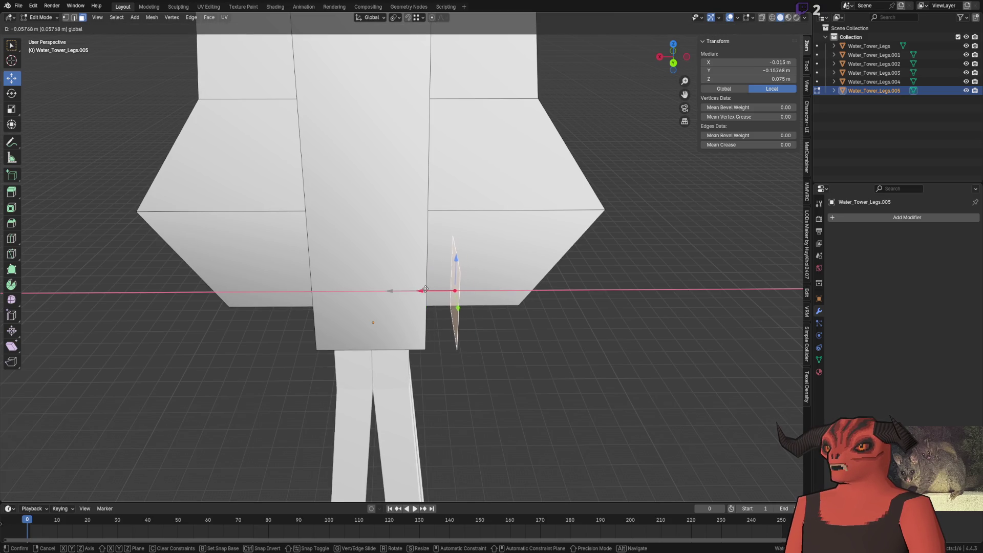
{"action": "key", "text": "Return"}
{"action": "left_click", "coordinate": [119, 445]}
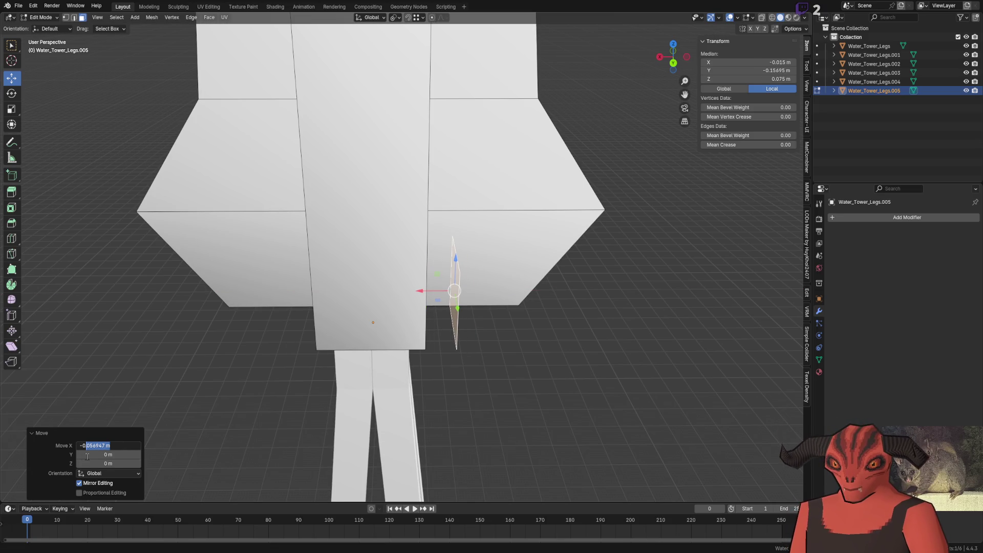
{"action": "type", "text": "-0.05"}
{"action": "key", "text": "Return"}
{"action": "scroll", "coordinate": [474, 330], "scroll_direction": "down", "scroll_amount": 2}
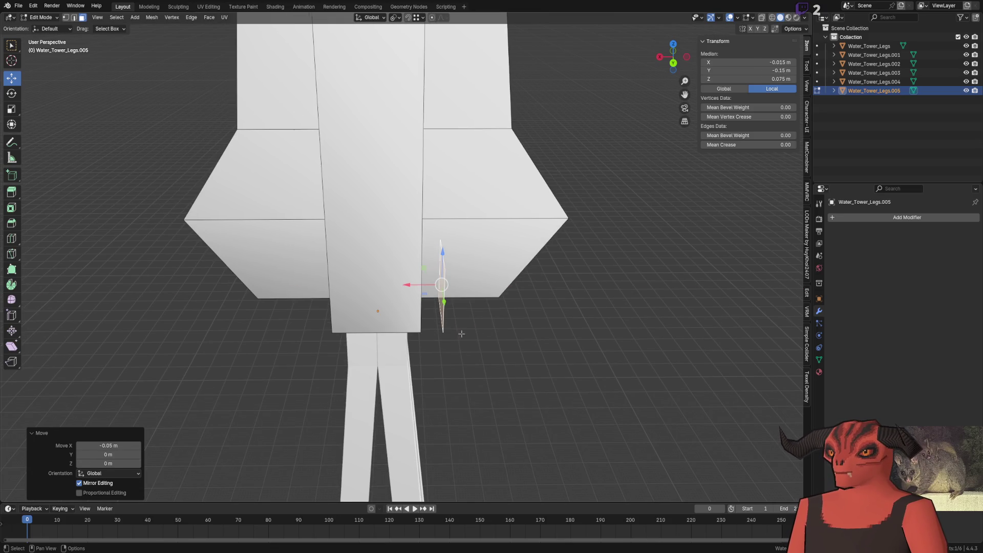
{"action": "scroll", "coordinate": [474, 329], "scroll_direction": "up", "scroll_amount": 2}
Step: Extrude the face into a small box beside the head and flip the box's normals
{"action": "key", "text": "e"}
{"action": "left_click", "coordinate": [433, 318]}
{"action": "key", "text": "ctrl+l"}
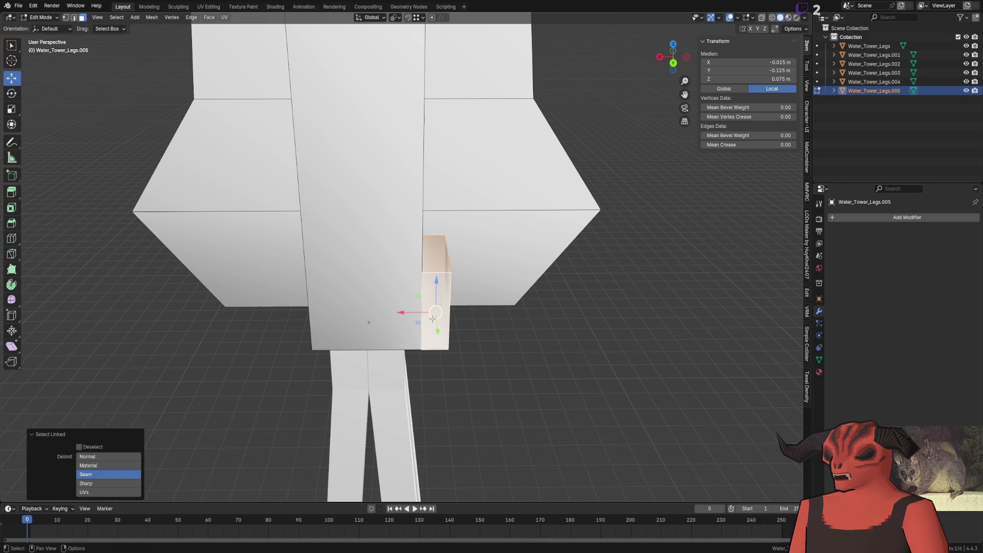
{"action": "left_click", "coordinate": [151, 17]}
{"action": "mouse_move", "coordinate": [166, 167]}
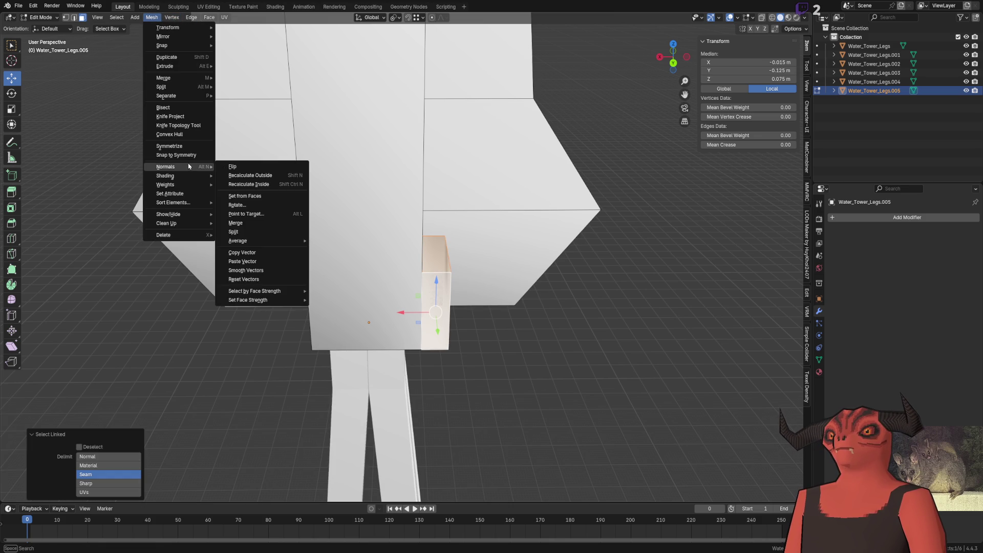
{"action": "left_click", "coordinate": [242, 171]}
{"action": "left_click", "coordinate": [431, 308]}
{"action": "mouse_move", "coordinate": [430, 308]}
{"action": "middle_mouse_down"}
{"action": "mouse_move", "coordinate": [345, 293]}
{"action": "mouse_move", "coordinate": [261, 519]}
{"action": "middle_mouse_up"}
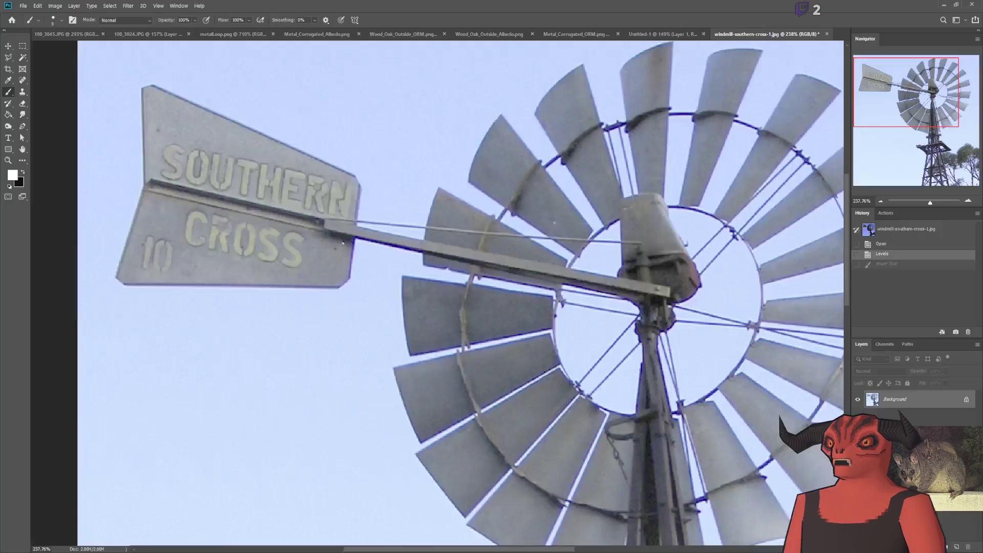
{"action": "scroll", "coordinate": [469, 340], "scroll_direction": "down", "scroll_amount": 3, "text": "alt"}
{"action": "scroll", "coordinate": [500, 361], "scroll_direction": "up", "scroll_amount": 2, "text": "alt"}
{"action": "scroll", "coordinate": [538, 384], "scroll_direction": "down", "scroll_amount": 3, "text": "alt"}
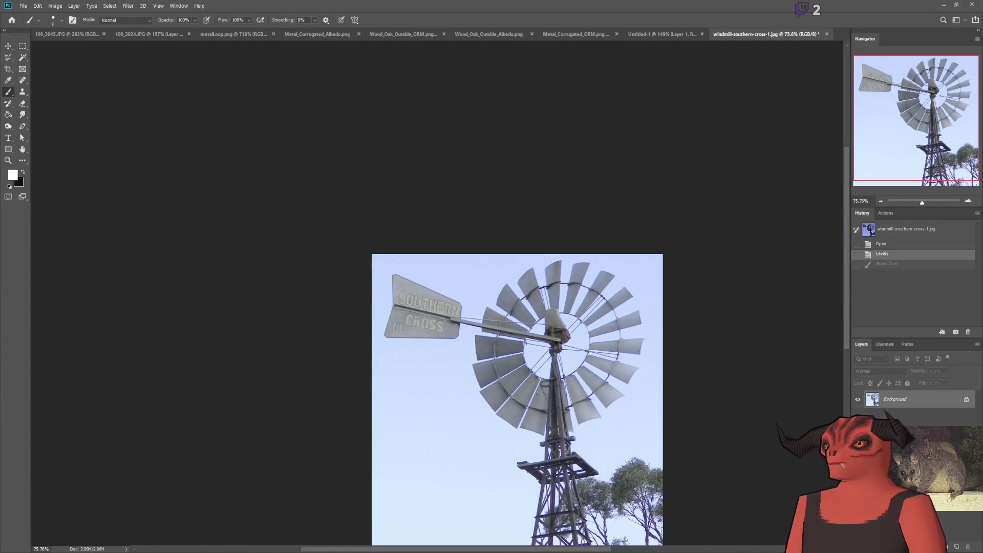
{"action": "scroll", "coordinate": [551, 411], "scroll_direction": "up", "scroll_amount": 2, "text": "alt"}
{"action": "scroll", "coordinate": [550, 411], "scroll_direction": "up", "scroll_amount": 1, "text": "alt"}
{"action": "scroll", "coordinate": [556, 386], "scroll_direction": "down", "scroll_amount": 2}
{"action": "scroll", "coordinate": [553, 393], "scroll_direction": "down", "scroll_amount": 2}
{"action": "scroll", "coordinate": [550, 403], "scroll_direction": "down", "scroll_amount": 2, "text": "alt"}
{"action": "scroll", "coordinate": [547, 413], "scroll_direction": "up", "scroll_amount": 1, "text": "alt"}
{"action": "scroll", "coordinate": [547, 414], "scroll_direction": "down", "scroll_amount": 2}
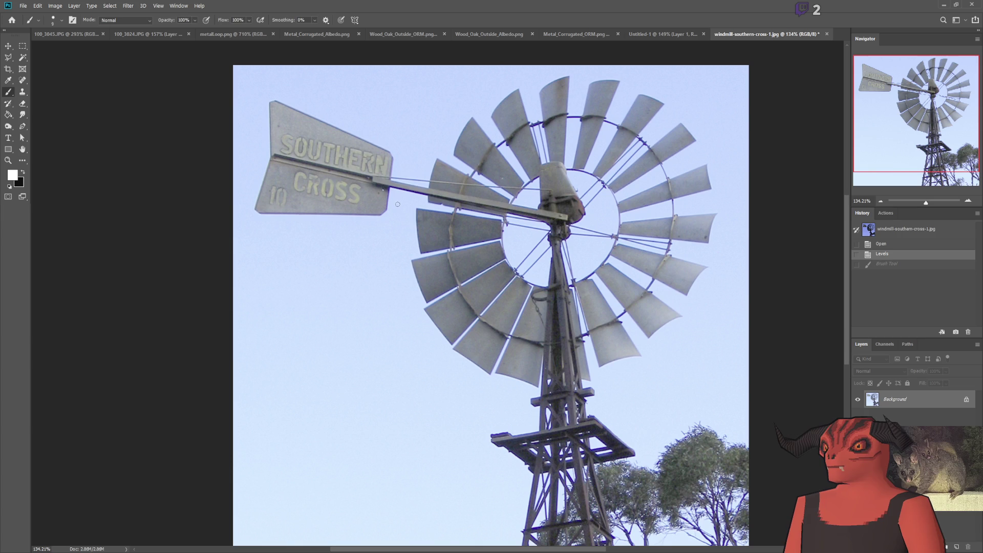
{"action": "left_click_drag", "start_coordinate": [384, 181], "coordinate": [438, 186]}
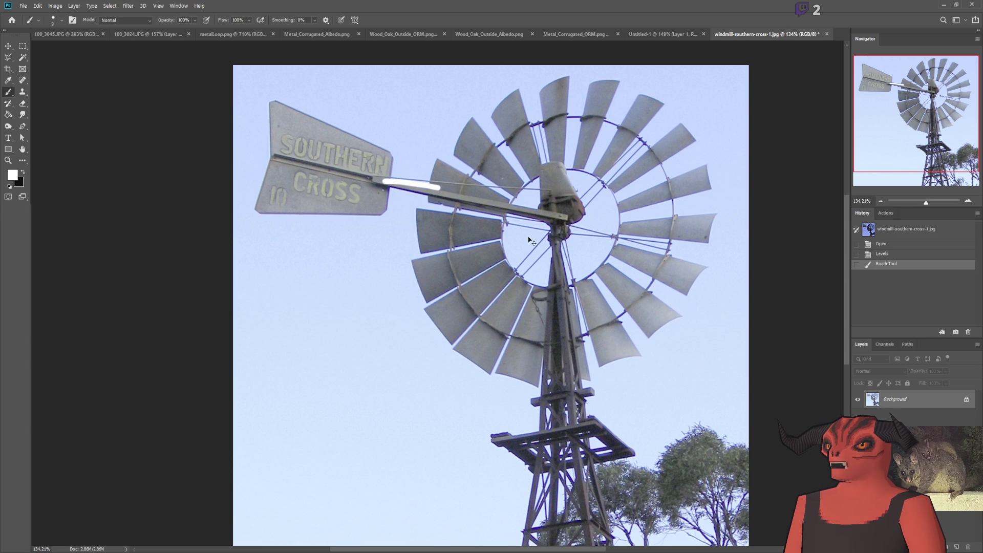
{"action": "key", "text": "ctrl+z"}
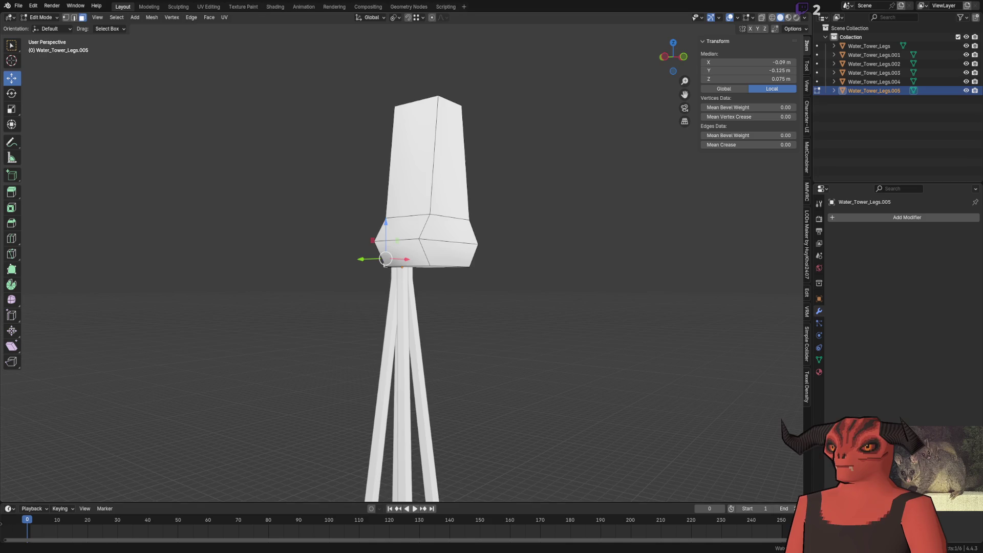
{"action": "scroll", "coordinate": [508, 273], "scroll_direction": "down", "scroll_amount": 2}
{"action": "scroll", "coordinate": [508, 273], "scroll_direction": "down", "scroll_amount": 4}
{"action": "scroll", "coordinate": [508, 273], "scroll_direction": "up", "scroll_amount": 5}
{"action": "scroll", "coordinate": [508, 273], "scroll_direction": "down", "scroll_amount": 1}
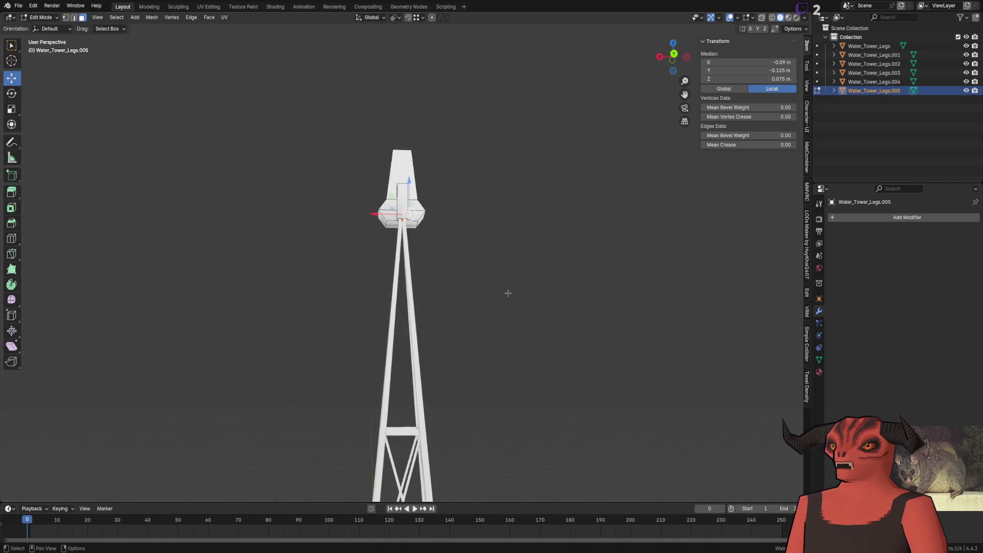
{"action": "scroll", "coordinate": [508, 273], "scroll_direction": "up", "scroll_amount": 4}
{"action": "scroll", "coordinate": [508, 273], "scroll_direction": "up", "scroll_amount": 1}
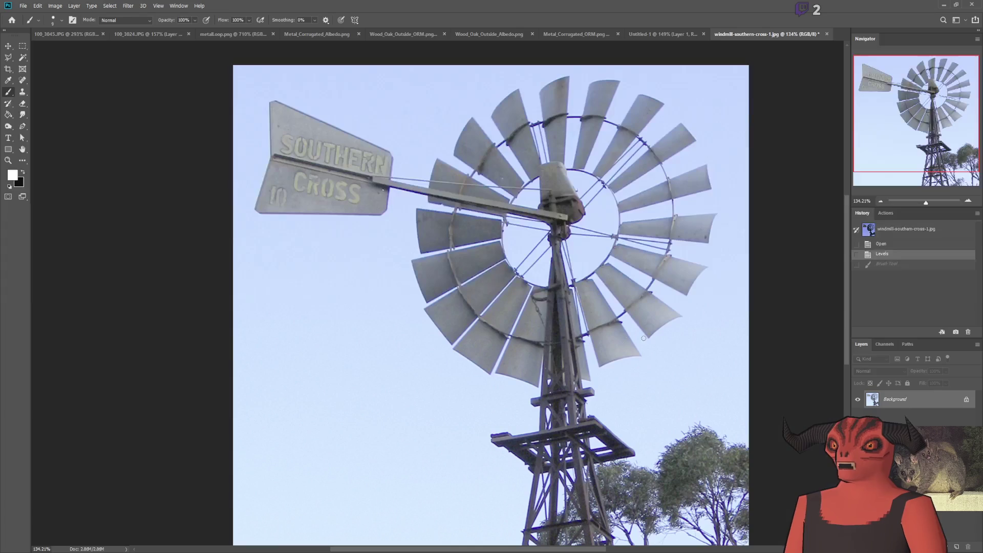
{"action": "left_click_drag", "start_coordinate": [517, 432], "coordinate": [715, 432]}
{"action": "key", "text": "ctrl+z"}
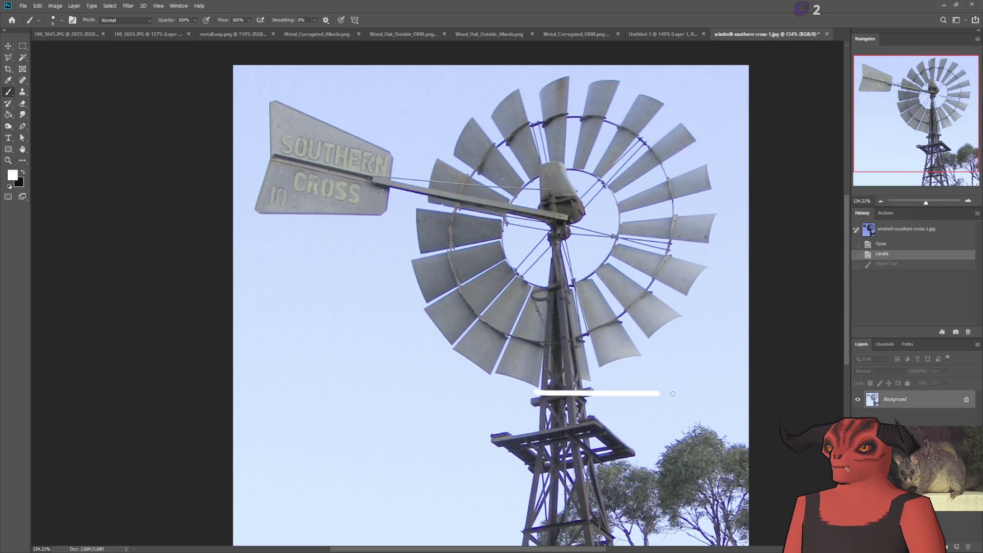
{"action": "left_click_drag", "start_coordinate": [538, 393], "coordinate": [661, 392]}
{"action": "scroll", "coordinate": [677, 441], "scroll_direction": "down", "scroll_amount": 2, "text": "alt"}
{"action": "scroll", "coordinate": [677, 441], "scroll_direction": "up", "scroll_amount": 2, "text": "alt"}
{"action": "scroll", "coordinate": [677, 440], "scroll_direction": "up", "scroll_amount": 2, "text": "alt"}
{"action": "key", "text": "ctrl+z"}
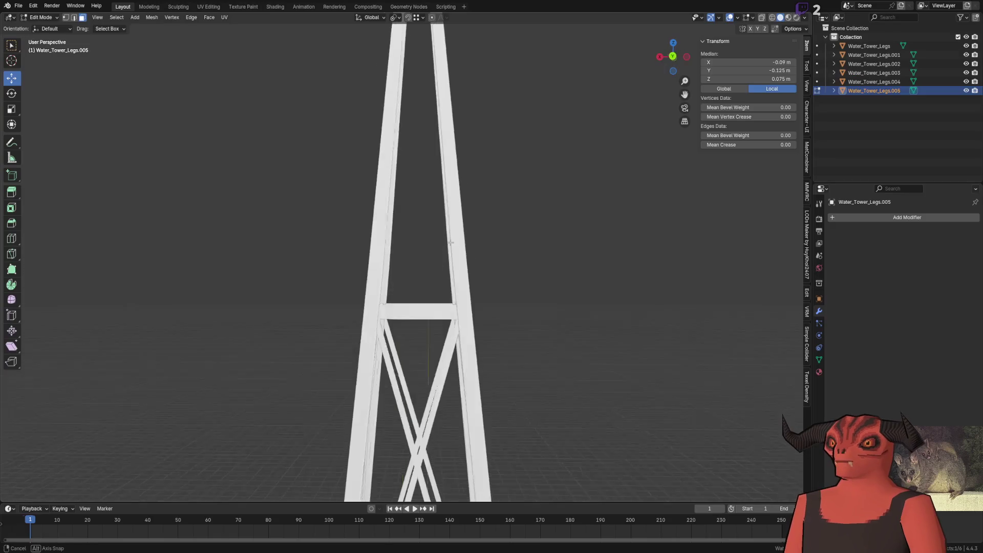
{"action": "scroll", "coordinate": [362, 225], "scroll_direction": "down", "scroll_amount": 5}
{"action": "middle_click_drag", "start_coordinate": [361, 224], "coordinate": [358, 223]}
{"action": "scroll", "coordinate": [366, 185], "scroll_direction": "up", "scroll_amount": 3}
{"action": "middle_click_drag", "start_coordinate": [366, 181], "coordinate": [347, 237], "text": "shift"}
{"action": "key", "text": "1"}
{"action": "left_click", "coordinate": [205, 145]}
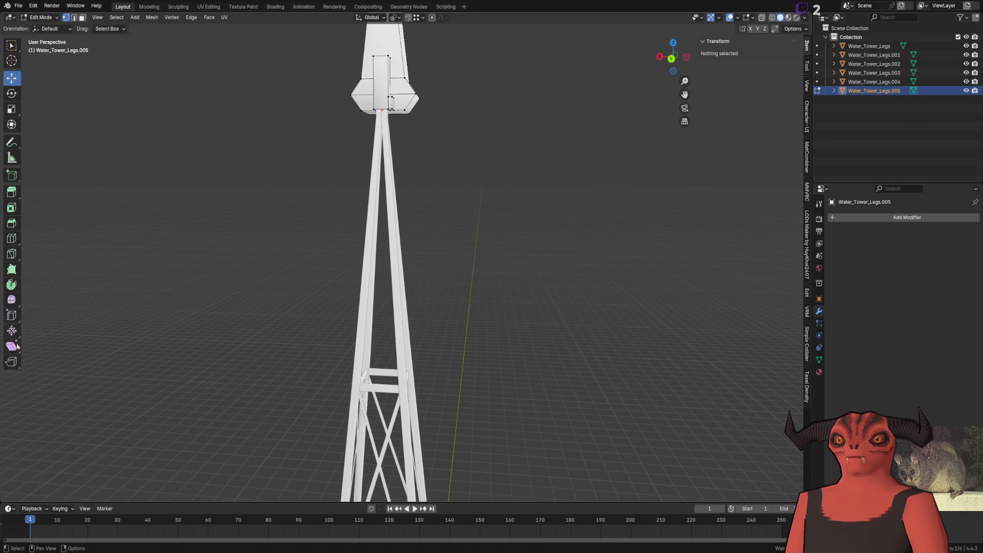
Step: Return to Object Mode and measure about 3.8 m from the head down to the tower crossbar
{"action": "key", "text": "Tab"}
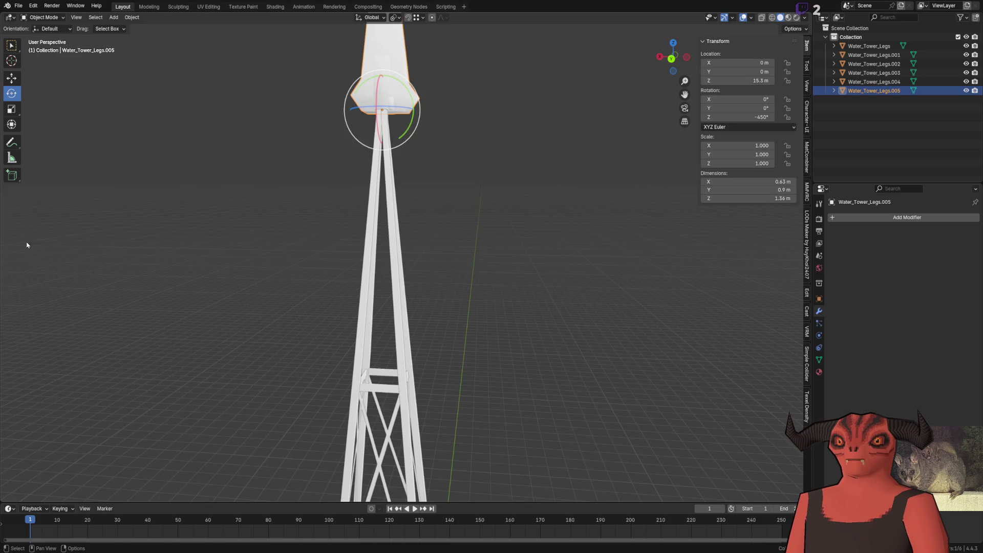
{"action": "left_click", "coordinate": [12, 157]}
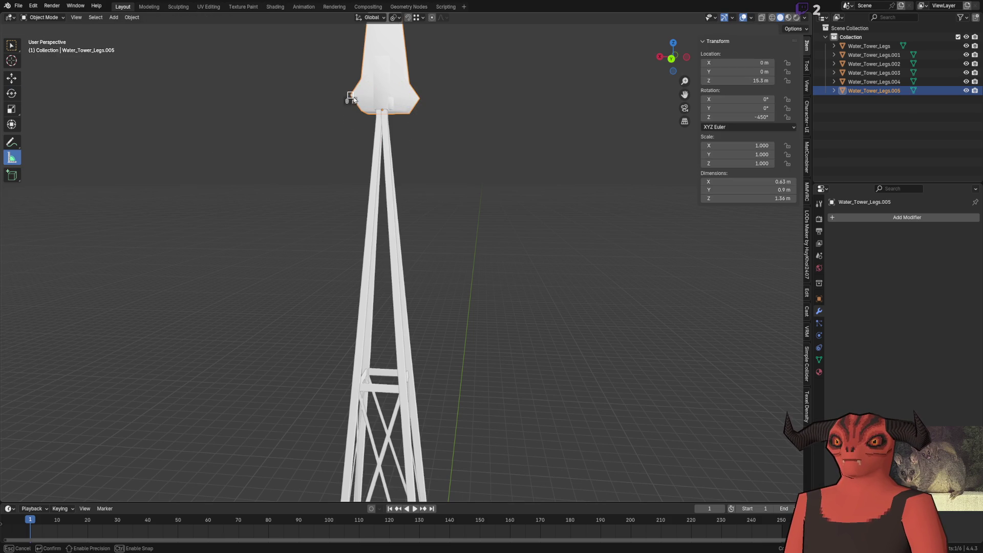
{"action": "left_click_drag", "start_coordinate": [359, 419], "coordinate": [351, 384]}
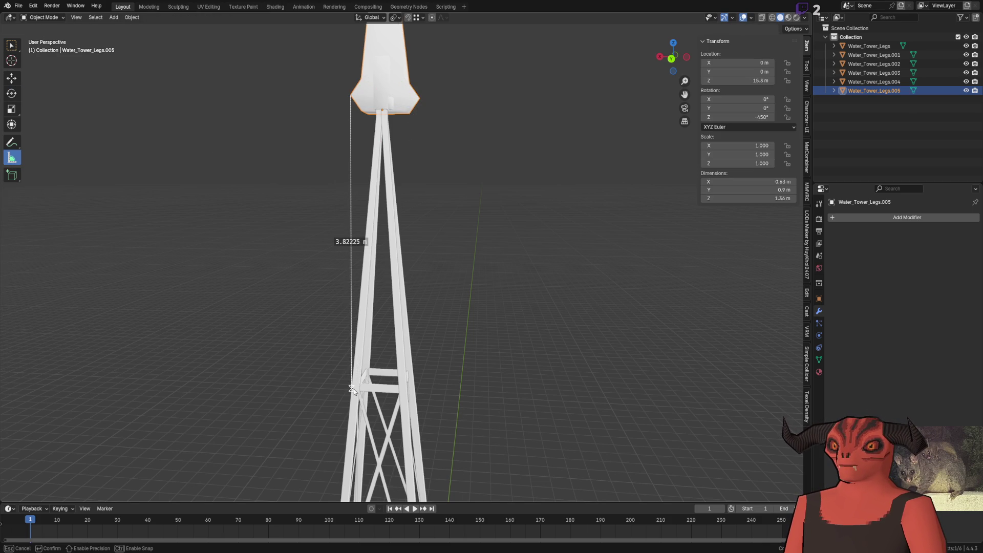
{"action": "mouse_move", "coordinate": [371, 360]}
{"action": "middle_mouse_down"}
{"action": "mouse_move", "coordinate": [382, 347]}
{"action": "mouse_move", "coordinate": [375, 364]}
{"action": "middle_mouse_up"}
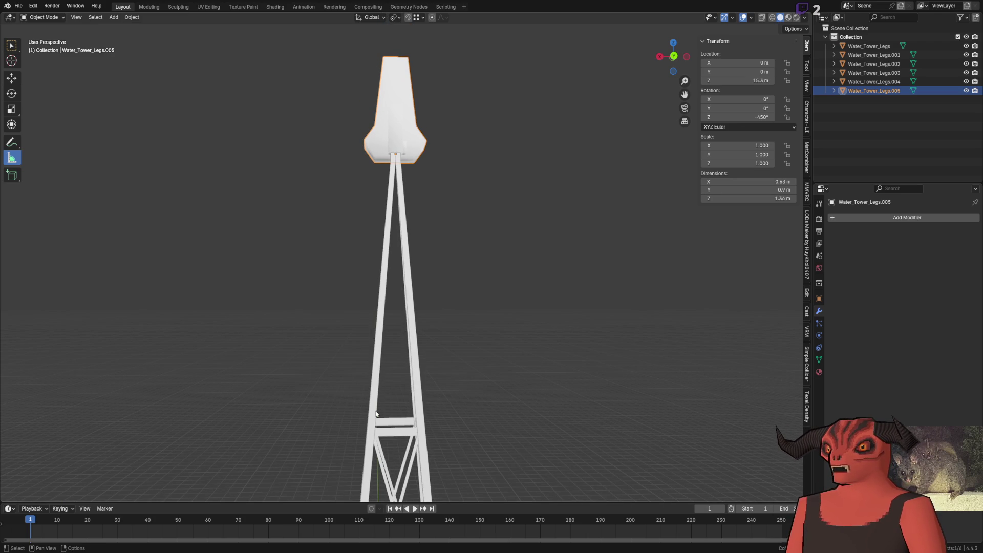
{"action": "middle_click_drag", "start_coordinate": [376, 426], "coordinate": [396, 373], "text": "shift"}
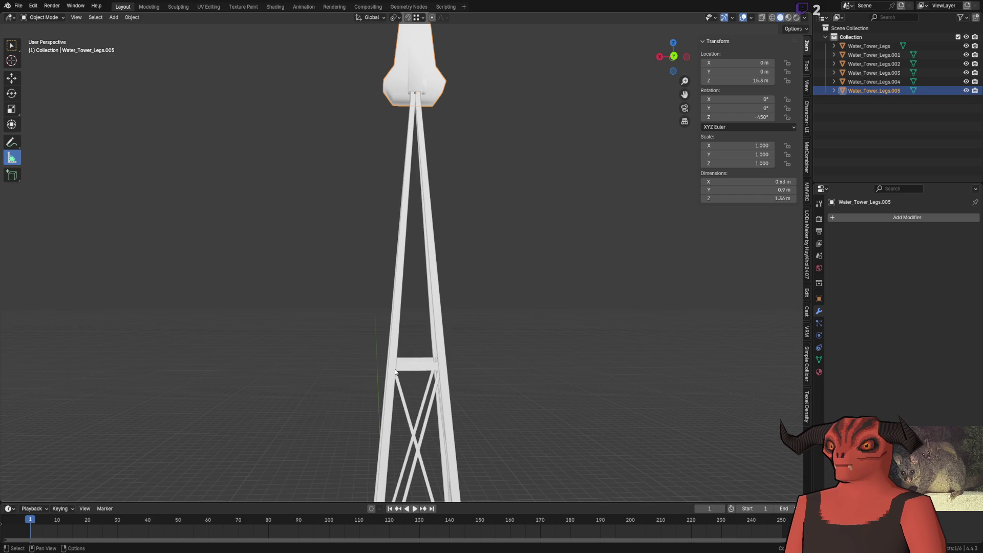
{"action": "scroll", "coordinate": [390, 257], "scroll_direction": "down", "scroll_amount": 2}
{"action": "scroll", "coordinate": [390, 261], "scroll_direction": "down", "scroll_amount": 1}
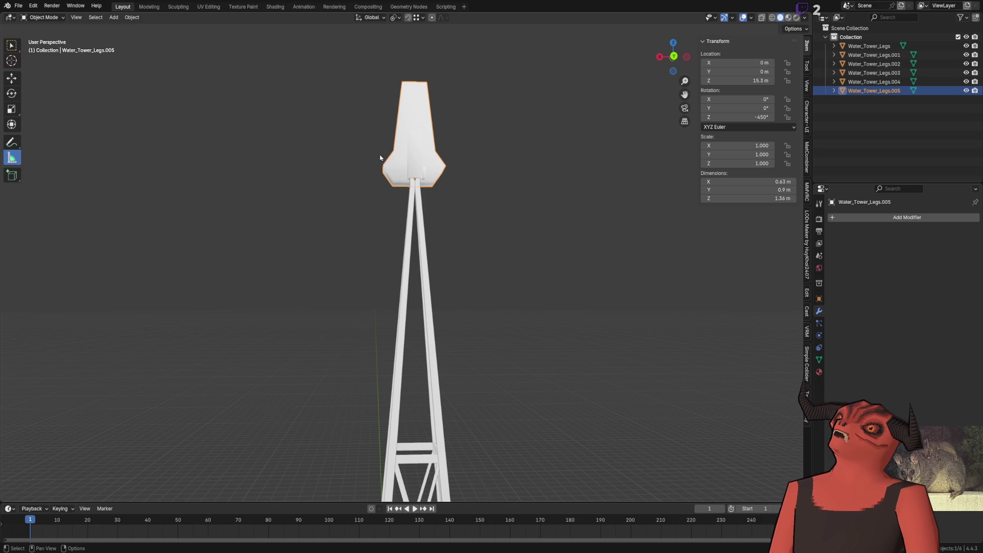
{"action": "scroll", "coordinate": [439, 274], "scroll_direction": "up", "scroll_amount": 3}
{"action": "middle_click_drag", "start_coordinate": [402, 238], "coordinate": [344, 240]}
{"action": "scroll", "coordinate": [344, 240], "scroll_direction": "up", "scroll_amount": 3}
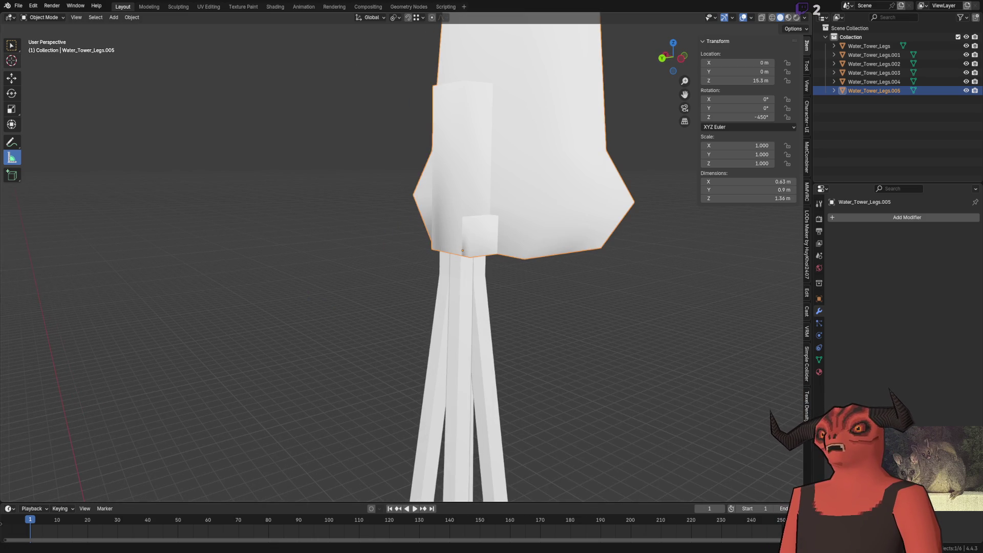
Step: Stretch the small box's end out along Y into a 4 m tail beam
{"action": "key", "text": "Tab"}
{"action": "left_click", "coordinate": [461, 240]}
{"action": "scroll", "coordinate": [465, 242], "scroll_direction": "down", "scroll_amount": 4}
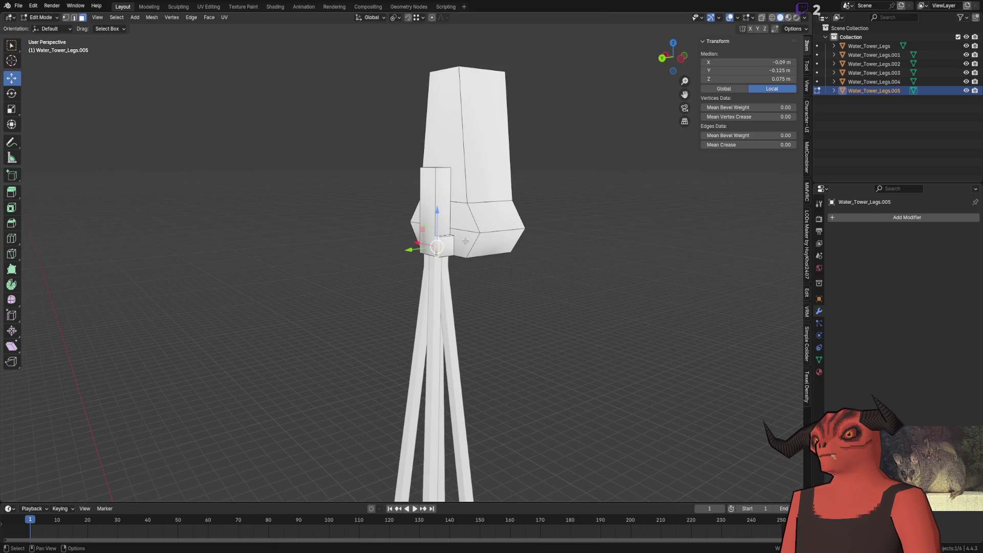
{"action": "left_click_drag", "start_coordinate": [409, 250], "coordinate": [182, 274]}
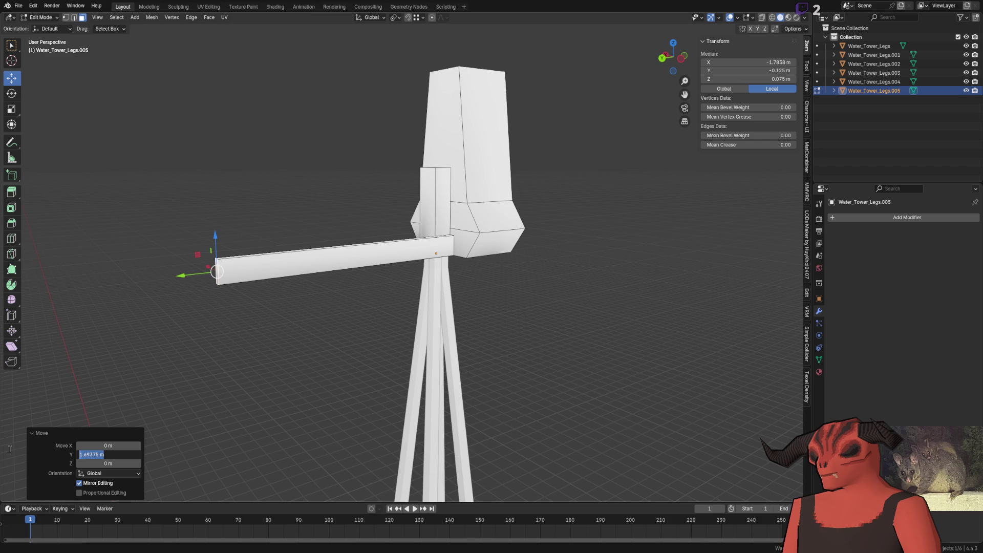
{"action": "key", "text": "Return"}
{"action": "scroll", "coordinate": [390, 210], "scroll_direction": "down", "scroll_amount": 4}
{"action": "middle_click_drag", "start_coordinate": [384, 216], "coordinate": [427, 220]}
{"action": "scroll", "coordinate": [426, 220], "scroll_direction": "up", "scroll_amount": 4}
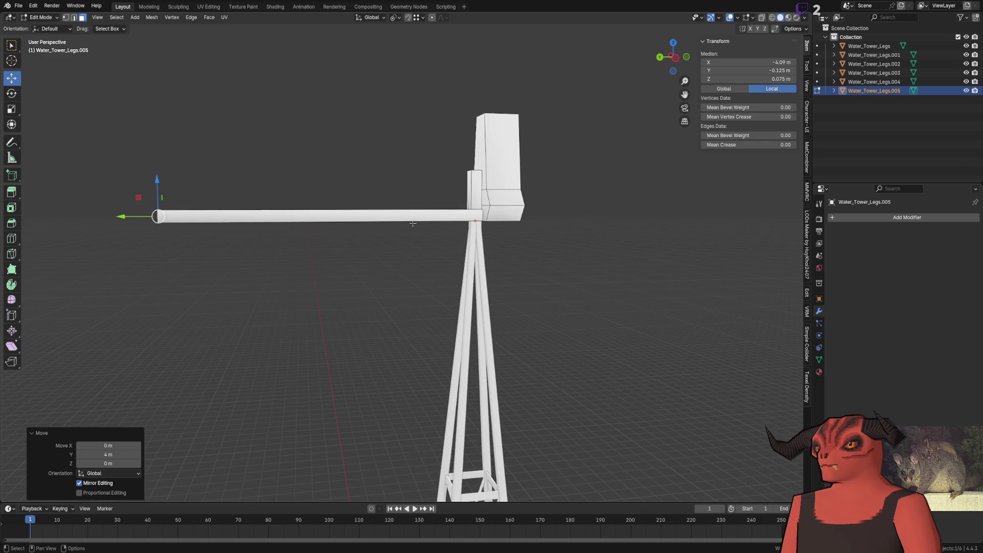
{"action": "middle_click_drag", "start_coordinate": [228, 242], "coordinate": [414, 182]}
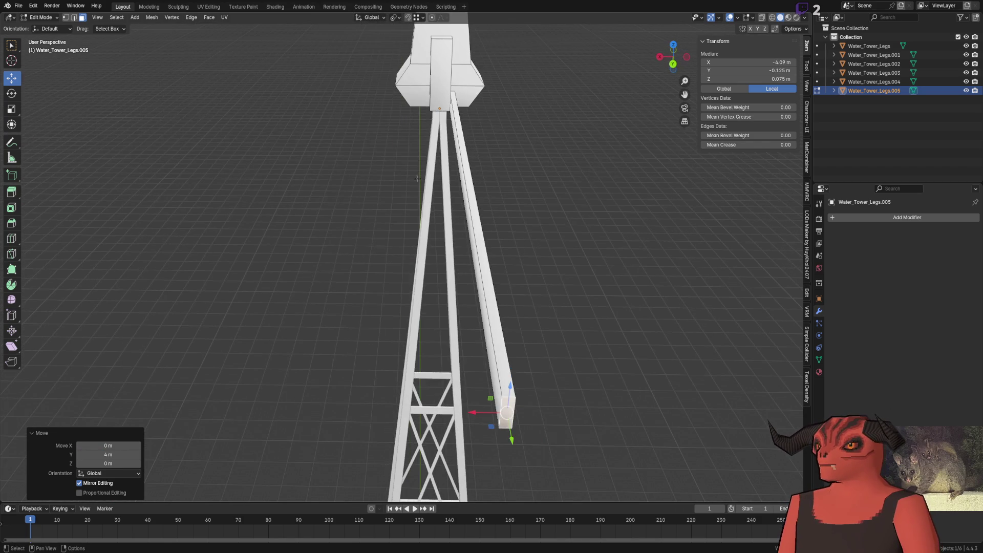
Step: Duplicate the whole beam with an exact X offset to form a parallel second rail
{"action": "key", "text": "ctrl+l"}
{"action": "key", "text": "shift+d"}
{"action": "key", "text": "x"}
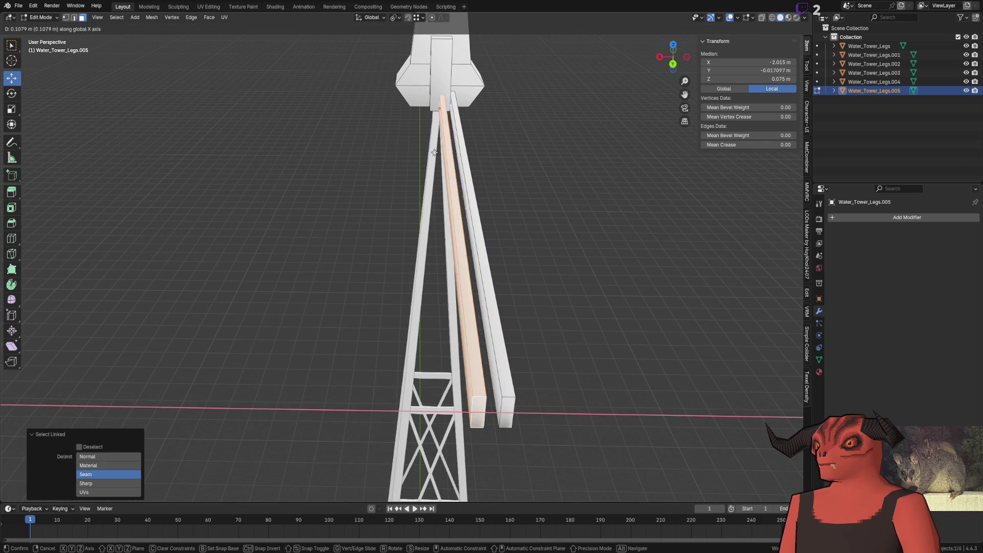
{"action": "left_click", "coordinate": [195, 411]}
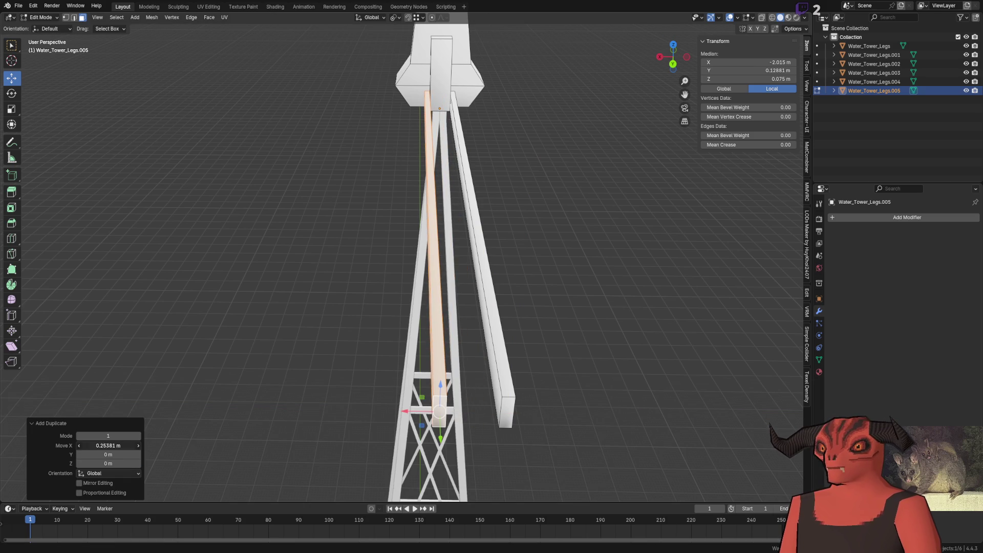
{"action": "key", "text": "Return"}
{"action": "left_click", "coordinate": [354, 220]}
{"action": "mouse_move", "coordinate": [354, 220]}
{"action": "middle_mouse_down"}
{"action": "mouse_move", "coordinate": [430, 253]}
{"action": "mouse_move", "coordinate": [389, 279]}
{"action": "mouse_move", "coordinate": [77, 336]}
{"action": "middle_mouse_up"}
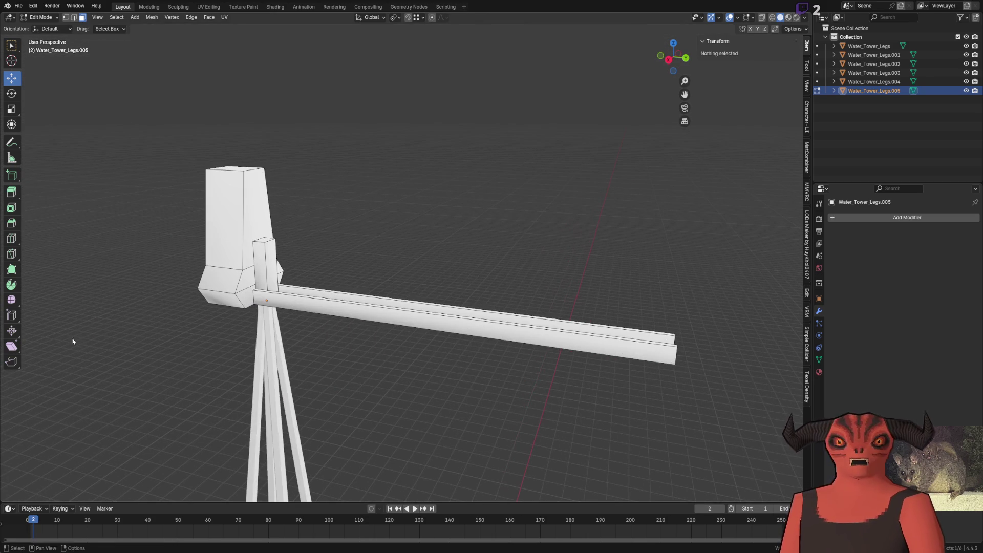
{"action": "mouse_move", "coordinate": [431, 292]}
{"action": "middle_mouse_down"}
{"action": "mouse_move", "coordinate": [455, 279]}
{"action": "mouse_move", "coordinate": [392, 269]}
{"action": "mouse_move", "coordinate": [283, 306]}
{"action": "middle_mouse_up"}
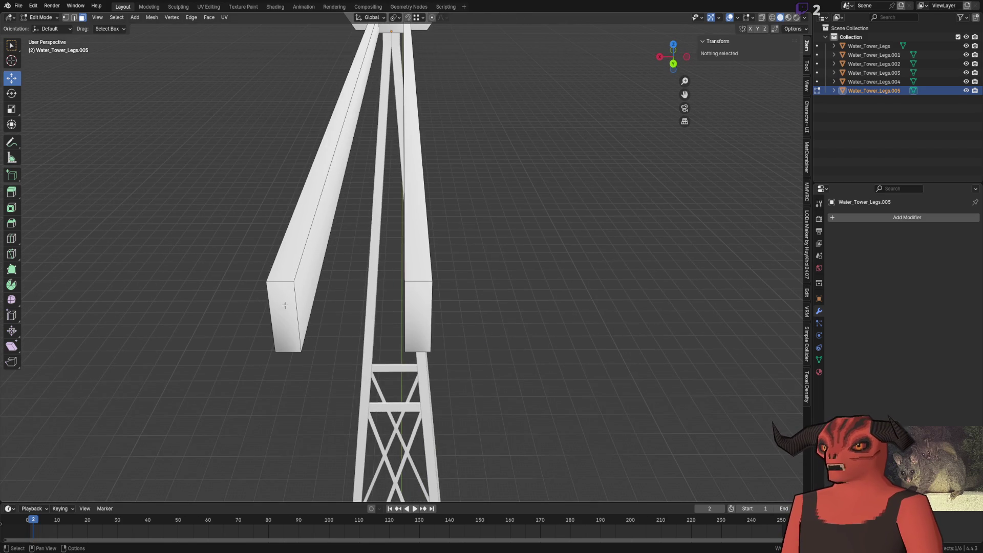
Step: Slide each lower beam's end face along X so the two rails converge into a V
{"action": "left_click", "coordinate": [283, 306]}
{"action": "key", "text": "3"}
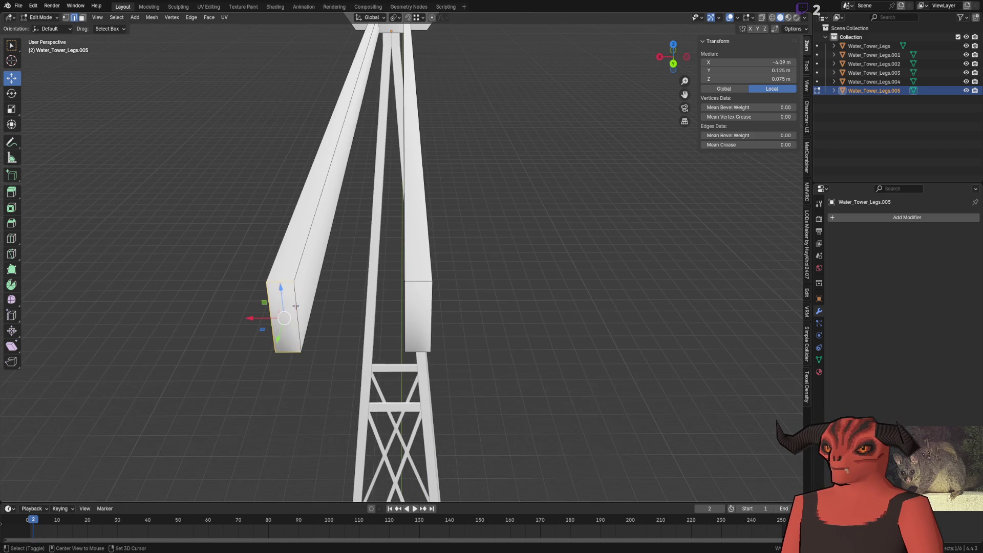
{"action": "key", "text": "g"}
{"action": "key", "text": "x"}
{"action": "left_click", "coordinate": [330, 315]}
{"action": "left_click", "coordinate": [419, 312]}
{"action": "left_click", "coordinate": [405, 308]}
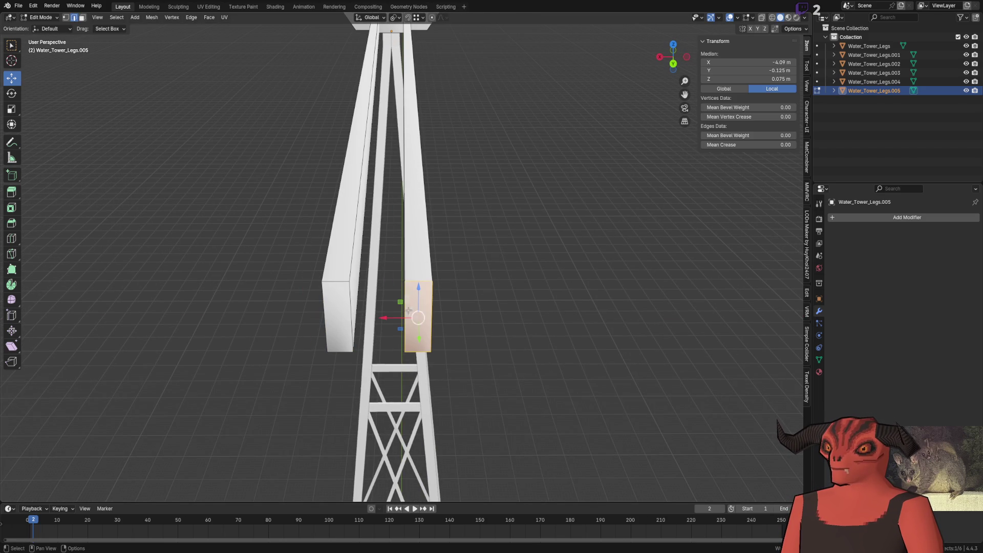
{"action": "key", "text": "g"}
{"action": "key", "text": "x"}
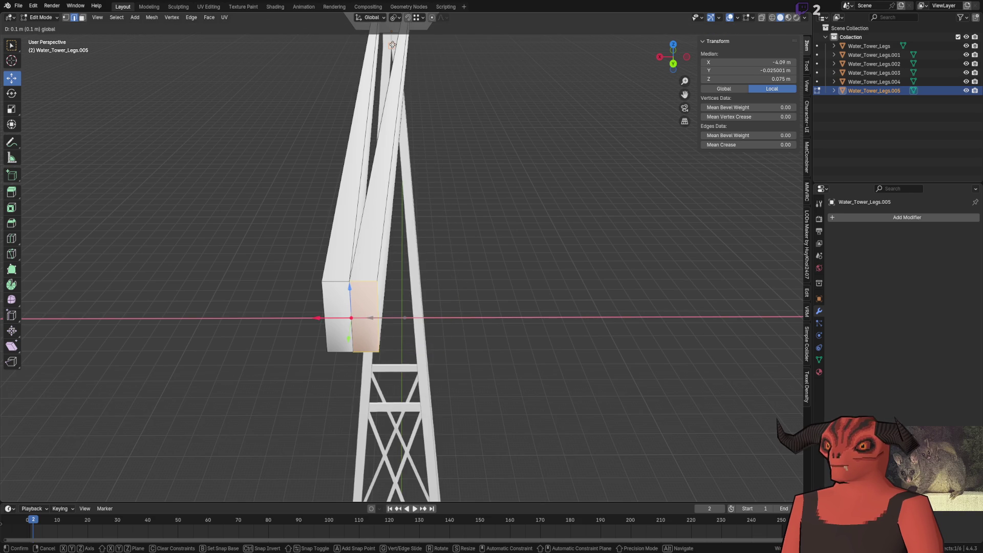
{"action": "left_click", "coordinate": [392, 43]}
{"action": "left_click", "coordinate": [492, 125]}
{"action": "mouse_move", "coordinate": [492, 125]}
{"action": "middle_mouse_down"}
{"action": "mouse_move", "coordinate": [536, 154]}
{"action": "mouse_move", "coordinate": [443, 199]}
{"action": "mouse_move", "coordinate": [299, 185]}
{"action": "middle_mouse_up"}
Step: Start a duplicate of the beam's top face lifted straight up along Z
{"action": "left_click", "coordinate": [299, 185]}
{"action": "scroll", "coordinate": [257, 168], "scroll_direction": "up", "scroll_amount": 3}
{"action": "middle_click_drag", "start_coordinate": [171, 140], "coordinate": [192, 123]}
{"action": "key", "text": "shift+d"}
{"action": "key", "text": "z"}
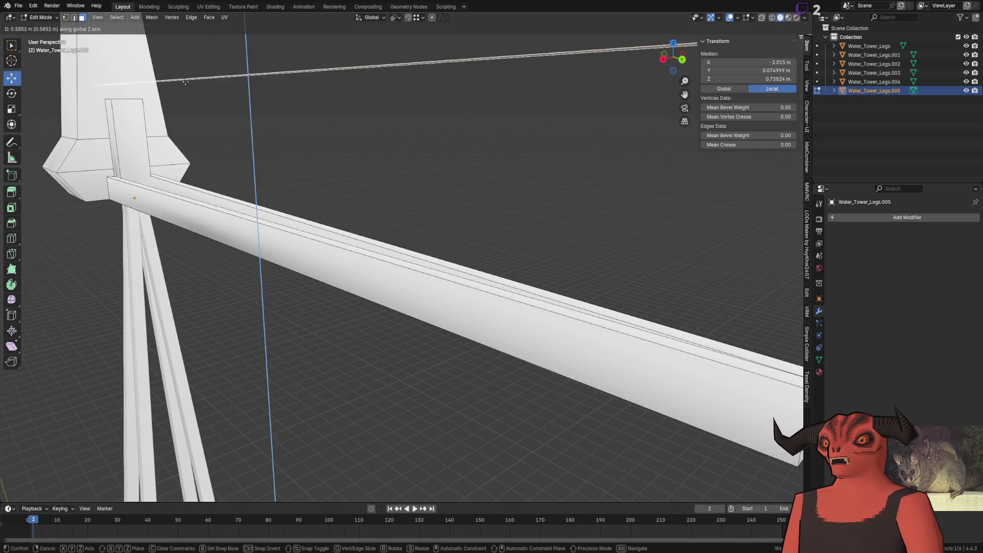
Step: Place the copied strip above the beam, adjust it along X and center it at Median Y 0
{"action": "left_click", "coordinate": [195, 116]}
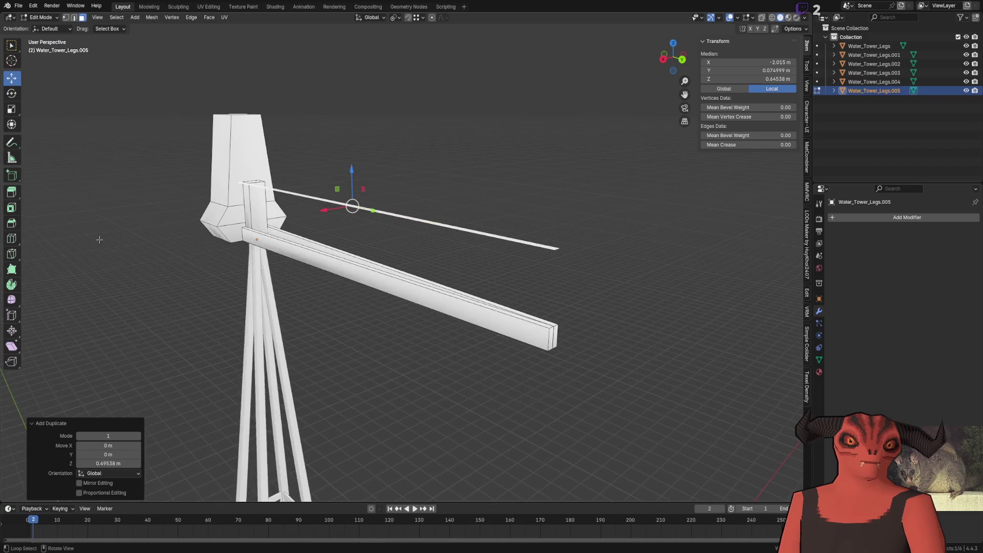
{"action": "middle_click_drag", "start_coordinate": [367, 222], "coordinate": [374, 226]}
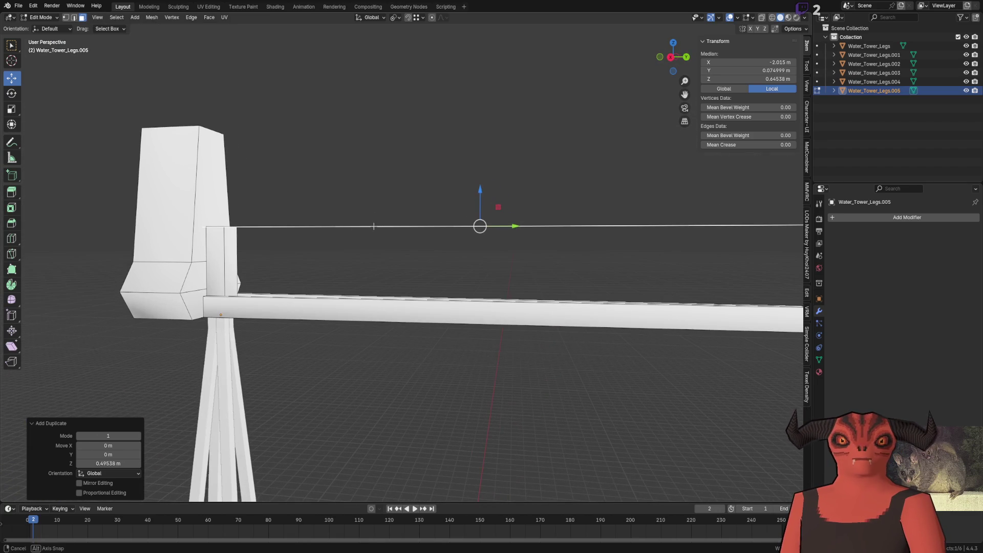
{"action": "middle_click_drag", "start_coordinate": [190, 233], "coordinate": [295, 262]}
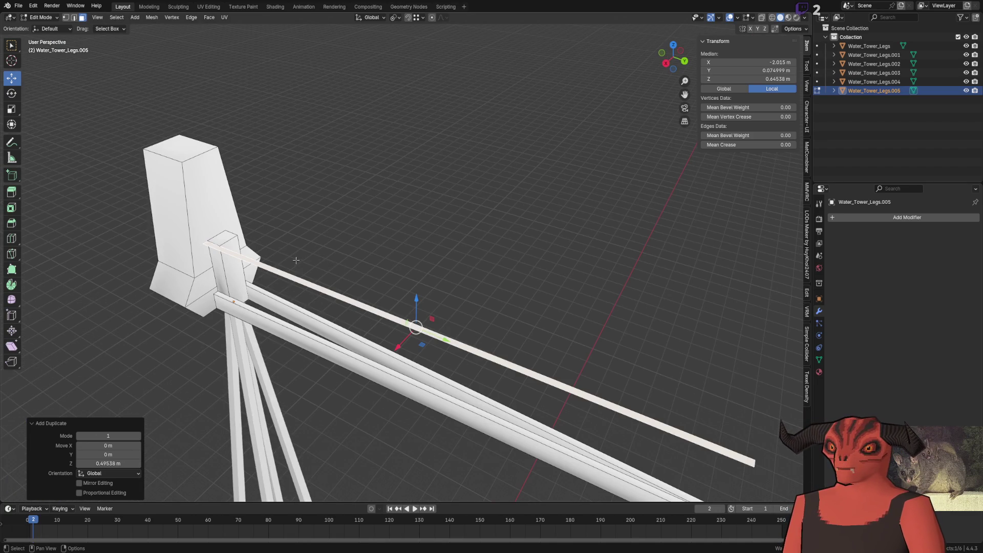
{"action": "key", "text": "g"}
{"action": "key", "text": "x"}
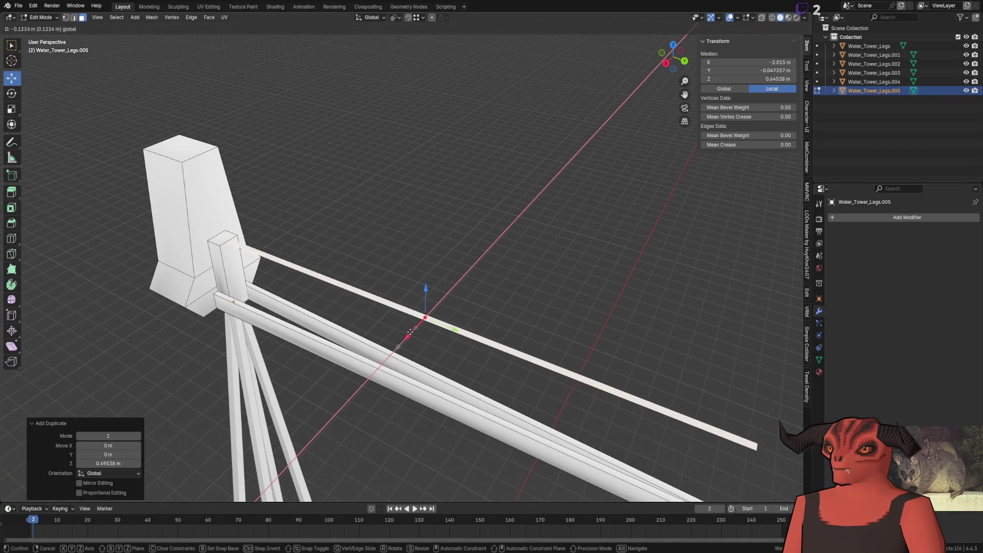
{"action": "left_click", "coordinate": [410, 333]}
{"action": "double_click", "coordinate": [749, 70]}
{"action": "type", "text": "0"}
{"action": "key", "text": "Return"}
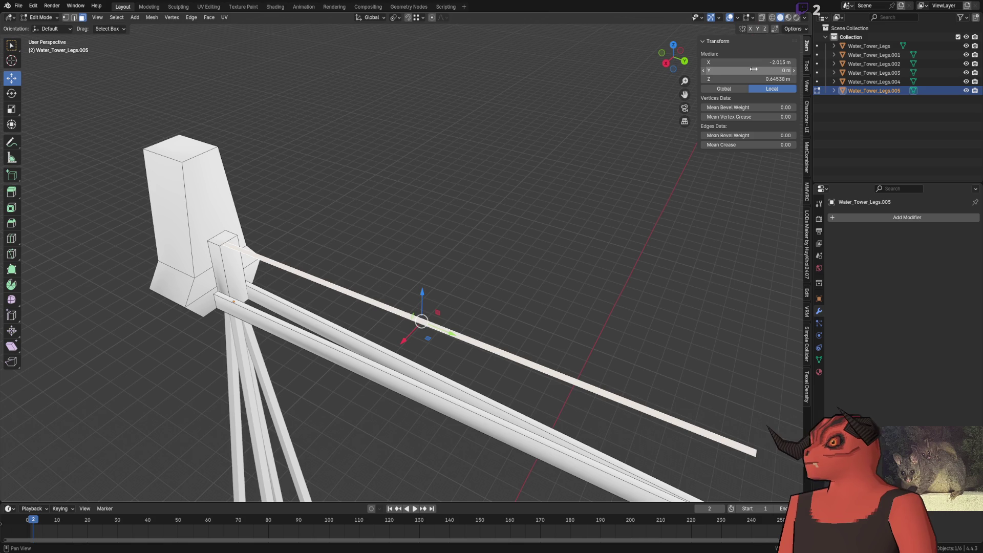
{"action": "middle_click_drag", "start_coordinate": [252, 267], "coordinate": [327, 264]}
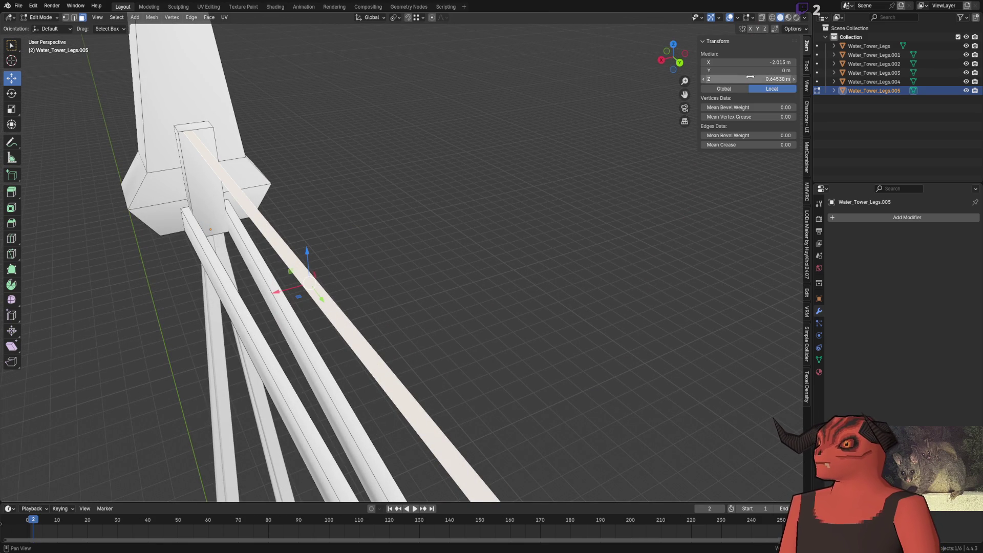
{"action": "middle_click_drag", "start_coordinate": [432, 182], "coordinate": [311, 203]}
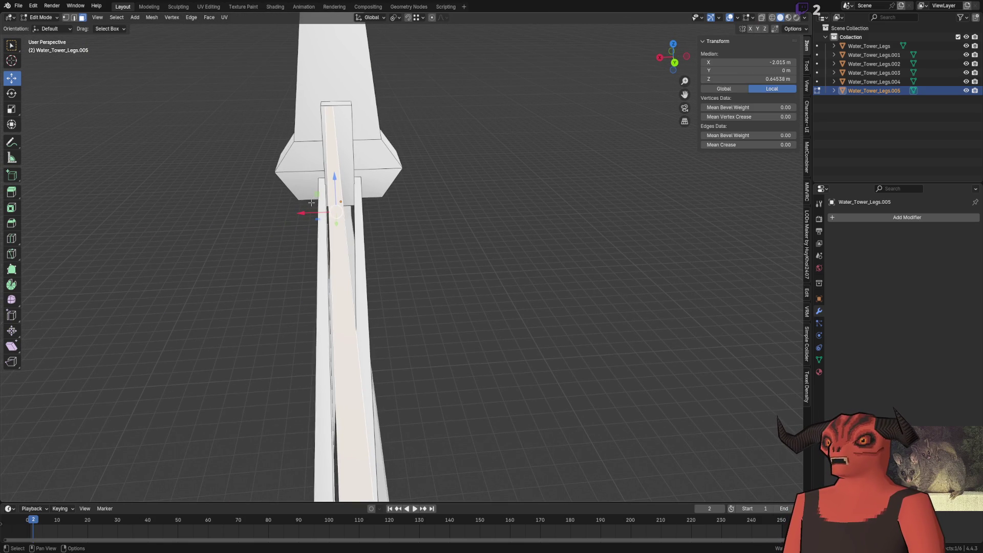
Step: In see-through view, shift the strip's head-end edge along X
{"action": "key", "text": "alt+z"}
{"action": "left_click", "coordinate": [335, 103]}
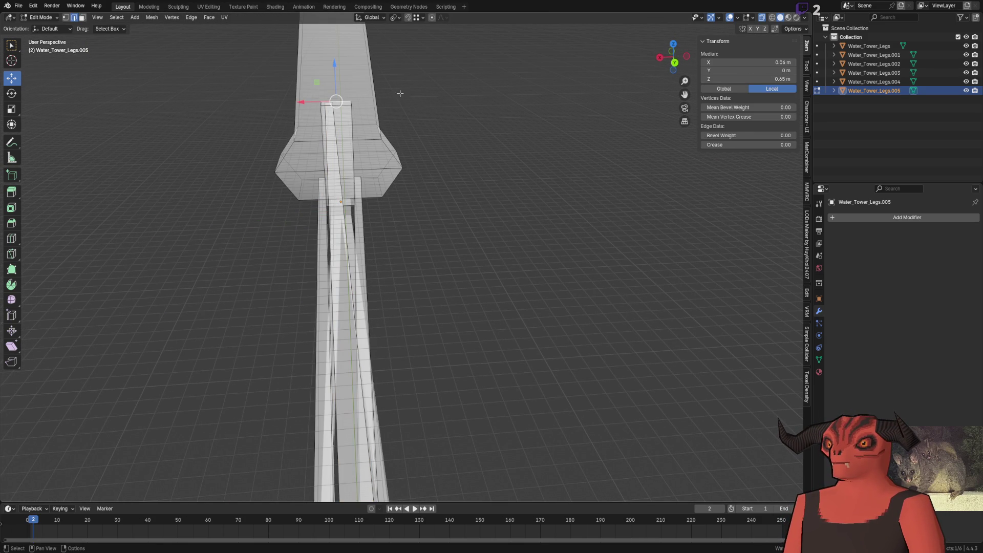
{"action": "key", "text": "alt+z"}
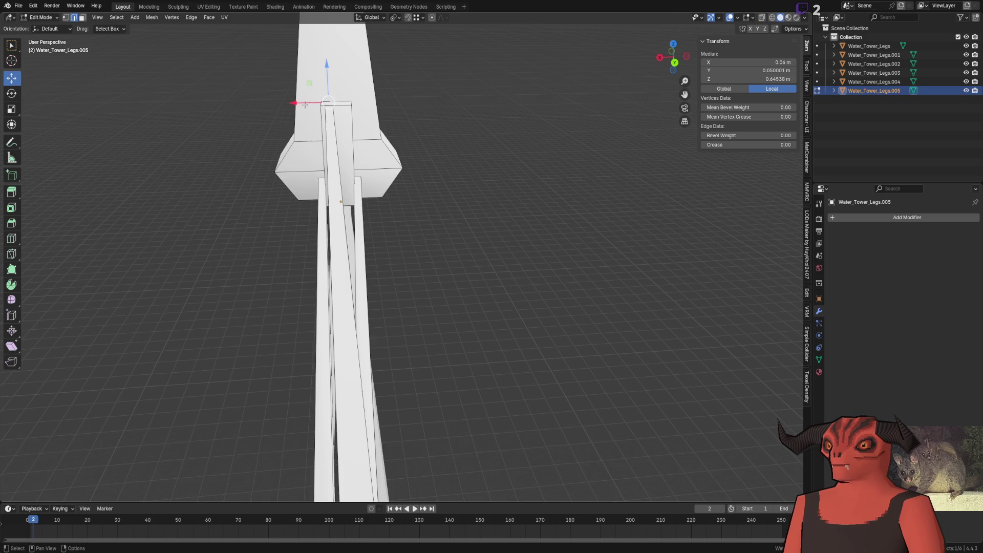
{"action": "middle_click_drag", "start_coordinate": [328, 102], "coordinate": [331, 90]}
{"action": "mouse_move", "coordinate": [328, 119]}
{"action": "left_mouse_down"}
{"action": "mouse_move", "coordinate": [388, 123]}
{"action": "mouse_move", "coordinate": [339, 127]}
{"action": "left_mouse_up"}
Step: Extrude the strip's top edge upward along Z to give the upper bar its height
{"action": "left_click", "coordinate": [415, 123], "text": "shift"}
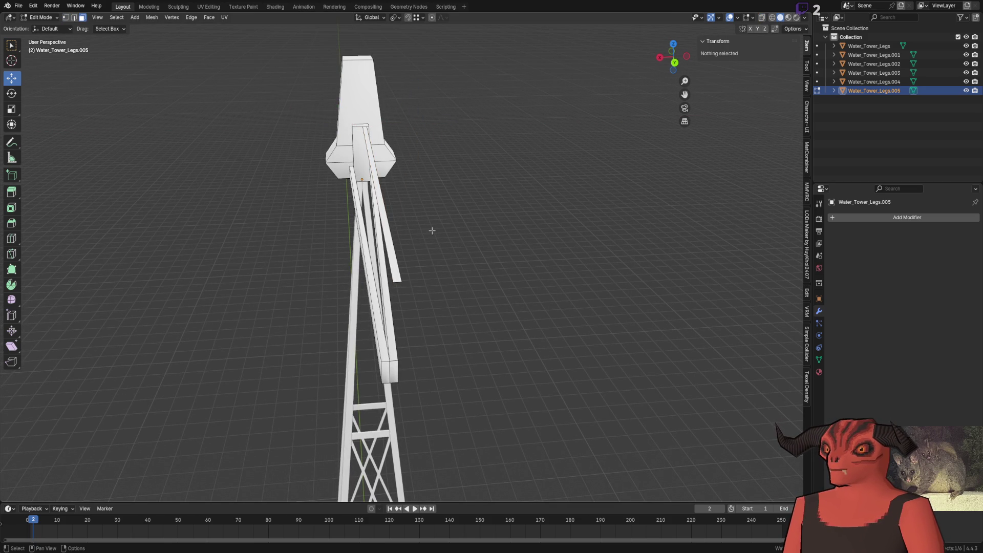
{"action": "mouse_move", "coordinate": [520, 198]}
{"action": "middle_mouse_down"}
{"action": "mouse_move", "coordinate": [384, 209]}
{"action": "mouse_move", "coordinate": [395, 256]}
{"action": "middle_mouse_up"}
{"action": "key", "text": "e"}
{"action": "key", "text": "z"}
{"action": "left_click", "coordinate": [389, 228]}
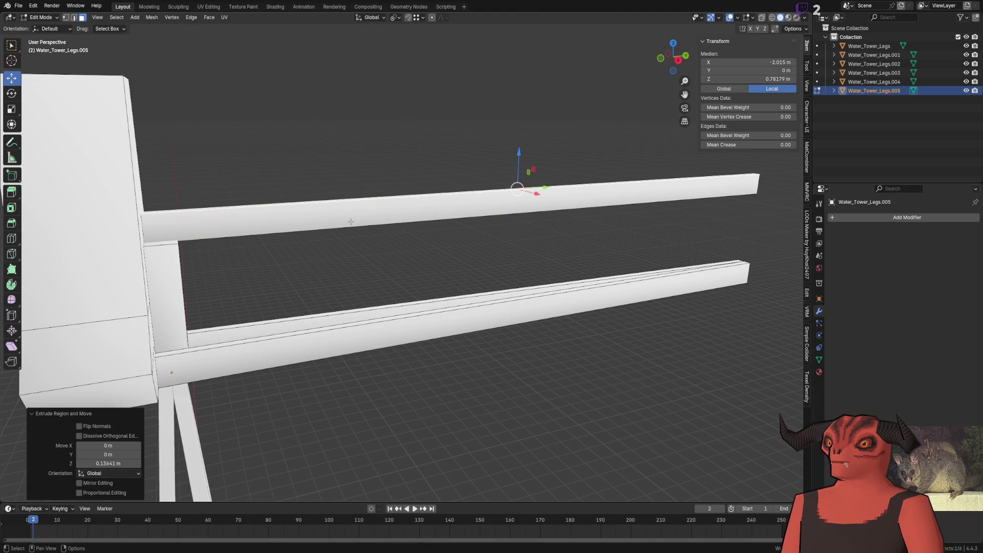
{"action": "left_click", "coordinate": [264, 197], "text": "alt"}
{"action": "middle_click_drag", "start_coordinate": [263, 197], "coordinate": [235, 208]}
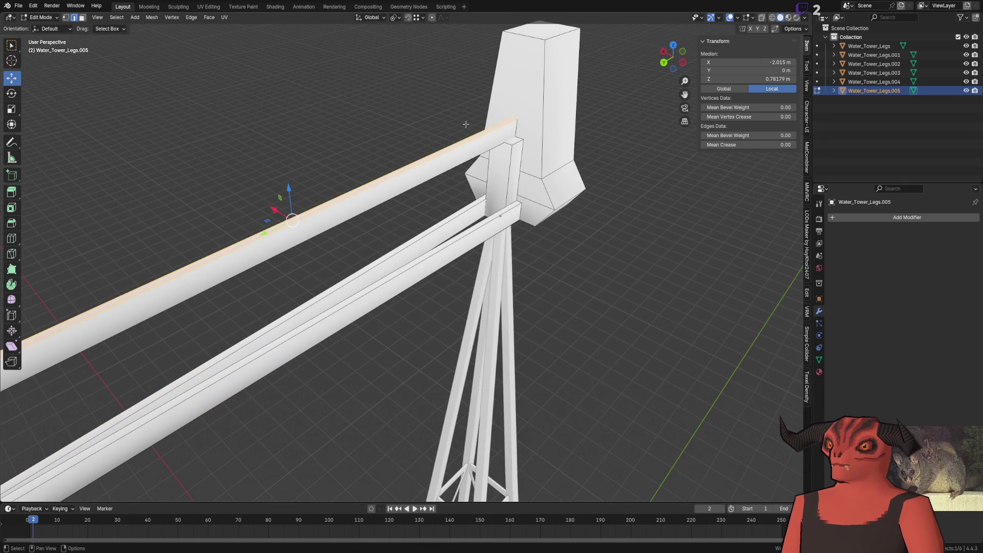
{"action": "left_click", "coordinate": [519, 117]}
{"action": "scroll", "coordinate": [250, 313], "scroll_direction": "down", "scroll_amount": 3}
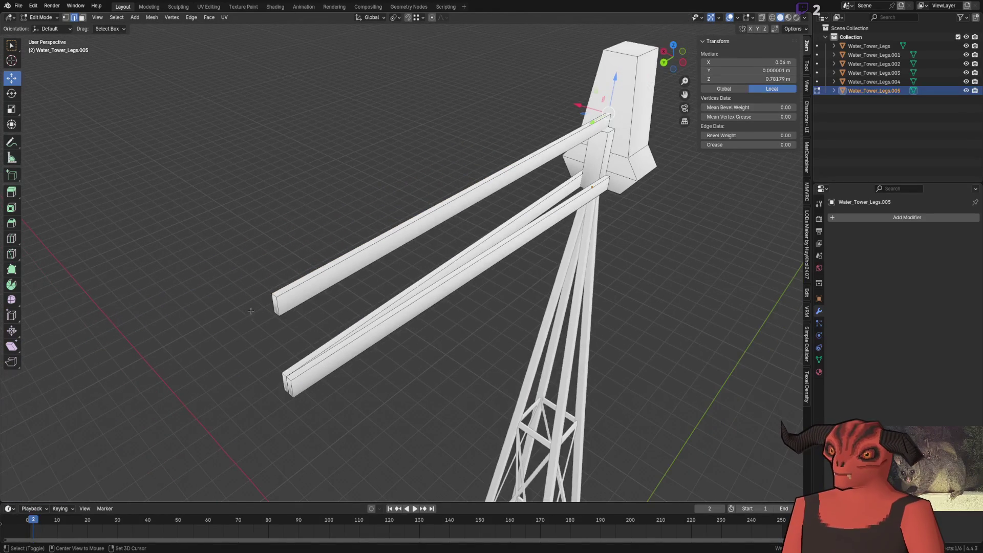
Step: Collapse the upper bar's outer end to a point, then undo to keep its full length
{"action": "left_click", "coordinate": [275, 294], "text": "alt"}
{"action": "key", "text": "m"}
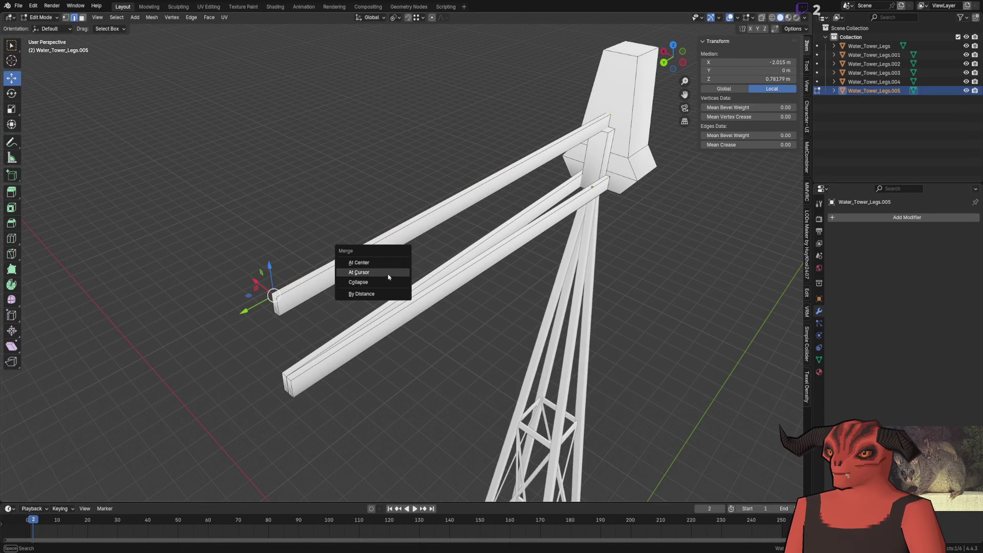
{"action": "left_click", "coordinate": [383, 284]}
{"action": "key", "text": "ctrl+z"}
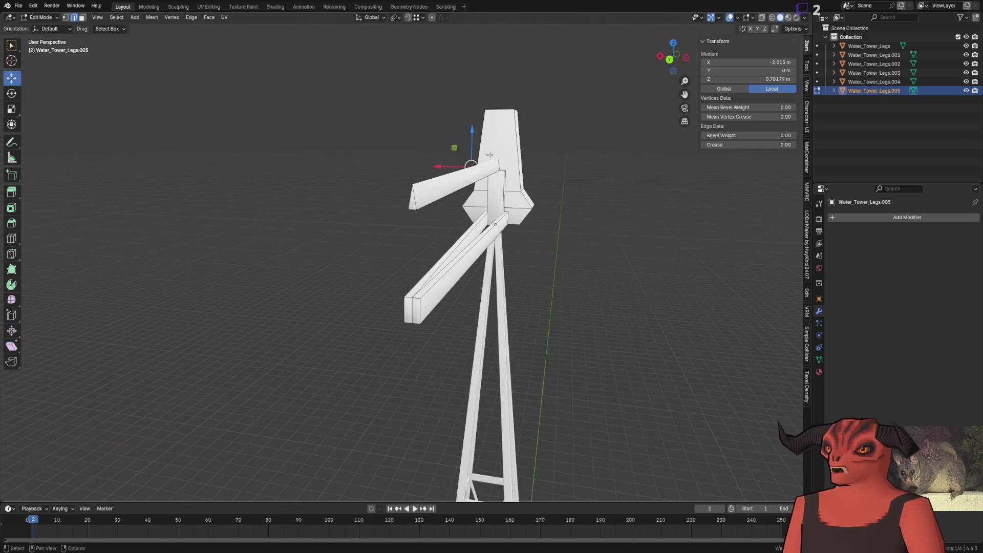
Step: Raise the bar's outer part by 0.05 m along Z
{"action": "middle_click_drag", "start_coordinate": [457, 188], "coordinate": [485, 93]}
{"action": "left_click_drag", "start_coordinate": [517, 68], "coordinate": [517, 88]}
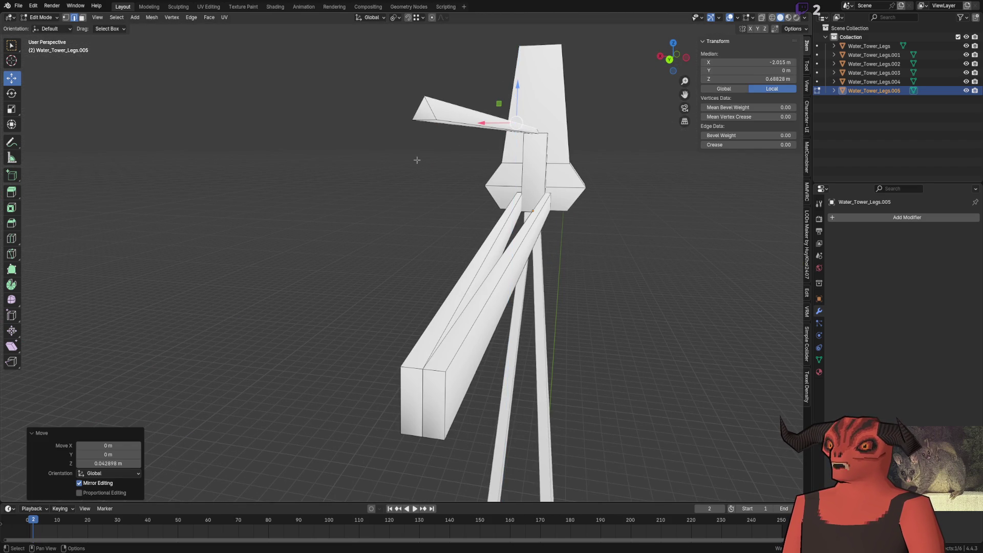
{"action": "left_click", "coordinate": [122, 464]}
{"action": "key", "text": "Return"}
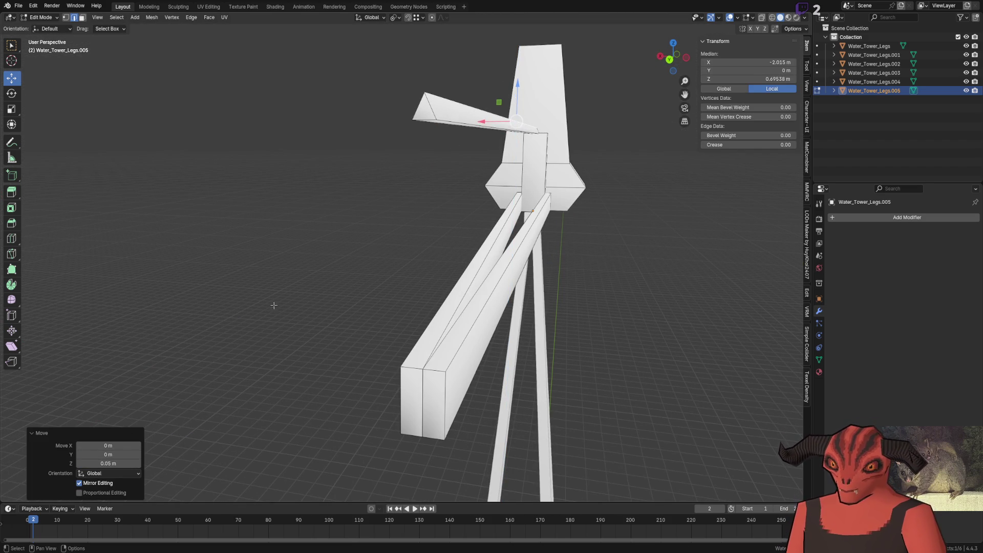
{"action": "left_click", "coordinate": [333, 251]}
{"action": "middle_click_drag", "start_coordinate": [334, 251], "coordinate": [300, 224]}
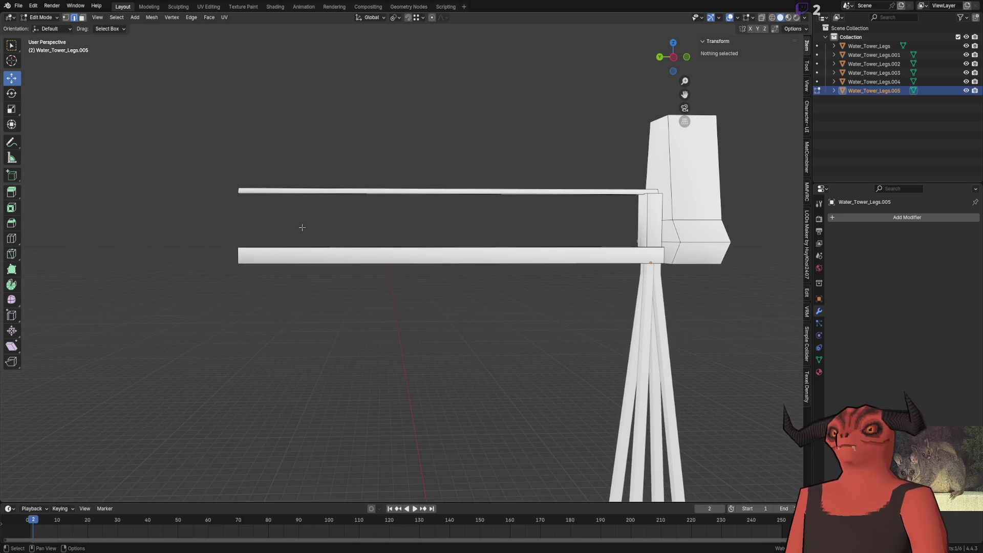
{"action": "scroll", "coordinate": [347, 241], "scroll_direction": "up", "scroll_amount": 2}
{"action": "scroll", "coordinate": [346, 241], "scroll_direction": "up", "scroll_amount": 3}
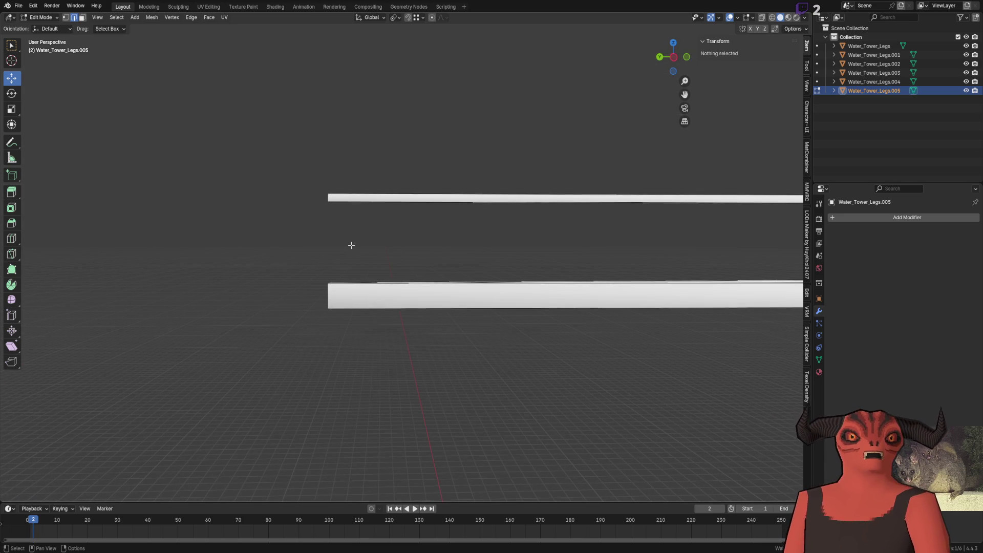
Step: Drop the upper bar's outer end along Z onto the tail beam so it slopes down
{"action": "left_click_drag", "start_coordinate": [318, 176], "coordinate": [358, 222]}
{"action": "key", "text": "g"}
{"action": "key", "text": "z"}
{"action": "key", "text": "Return"}
{"action": "key", "text": "Tab"}
{"action": "scroll", "coordinate": [409, 197], "scroll_direction": "down", "scroll_amount": 5}
{"action": "mouse_move", "coordinate": [366, 219]}
{"action": "middle_mouse_down"}
{"action": "mouse_move", "coordinate": [248, 219]}
{"action": "mouse_move", "coordinate": [457, 224]}
{"action": "mouse_move", "coordinate": [330, 231]}
{"action": "mouse_move", "coordinate": [391, 233]}
{"action": "mouse_move", "coordinate": [340, 252]}
{"action": "mouse_move", "coordinate": [472, 274]}
{"action": "mouse_move", "coordinate": [446, 254]}
{"action": "middle_mouse_up"}
{"action": "scroll", "coordinate": [340, 252], "scroll_direction": "up", "scroll_amount": 3}
{"action": "scroll", "coordinate": [362, 248], "scroll_direction": "up", "scroll_amount": 3}
Step: In Water_Tower_Legs.005, duplicate the beam's end vertex along Y
{"action": "left_click", "coordinate": [484, 270]}
{"action": "key", "text": "Tab"}
{"action": "left_click", "coordinate": [486, 244]}
{"action": "scroll", "coordinate": [405, 267], "scroll_direction": "up", "scroll_amount": 3}
{"action": "key", "text": "shift+d"}
{"action": "key", "text": "y"}
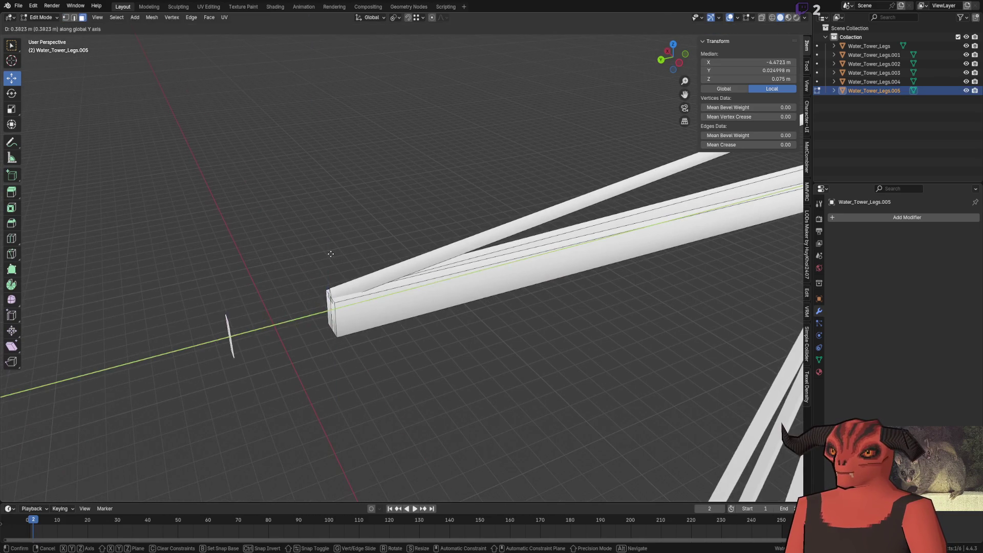
{"action": "left_click", "coordinate": [307, 285]}
{"action": "scroll", "coordinate": [346, 267], "scroll_direction": "down", "scroll_amount": 3}
{"action": "middle_click_drag", "start_coordinate": [323, 270], "coordinate": [434, 232]}
{"action": "scroll", "coordinate": [345, 267], "scroll_direction": "up", "scroll_amount": 3}
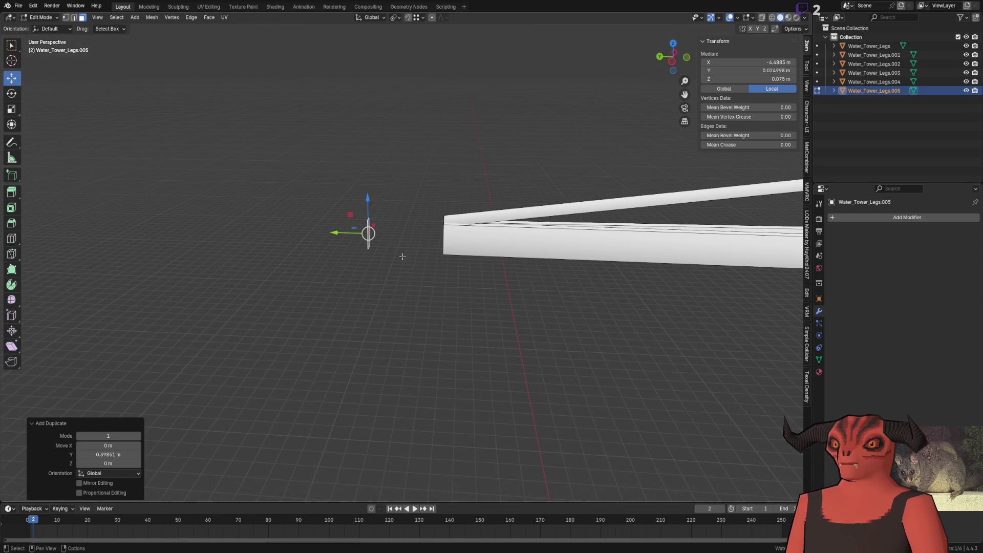
Step: Position the vertex at the beam end with a small X offset and extrude the end face outward
{"action": "key", "text": "g"}
{"action": "key", "text": "y"}
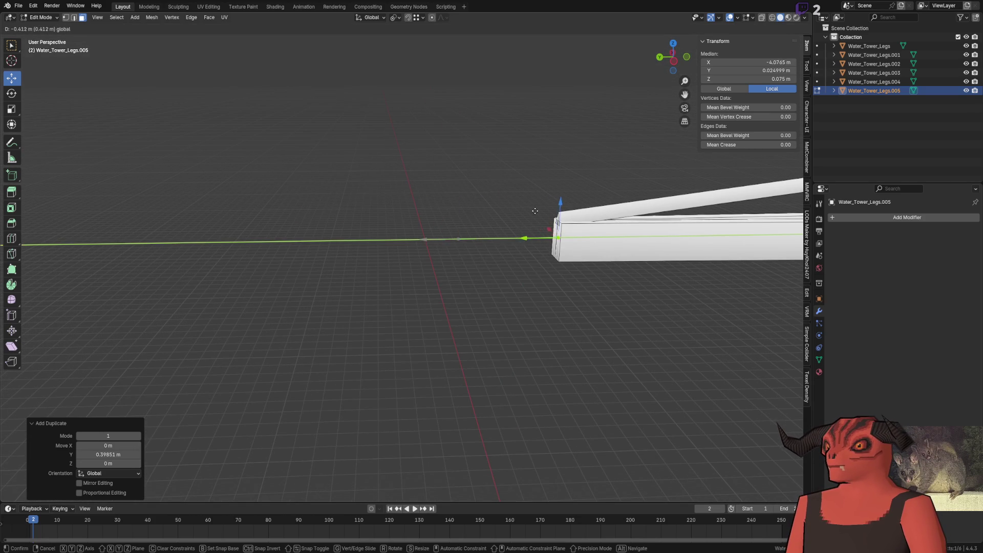
{"action": "left_click", "coordinate": [525, 234]}
{"action": "middle_click_drag", "start_coordinate": [525, 234], "coordinate": [421, 284]}
{"action": "key", "text": "g"}
{"action": "key", "text": "x"}
{"action": "key", "text": "Return"}
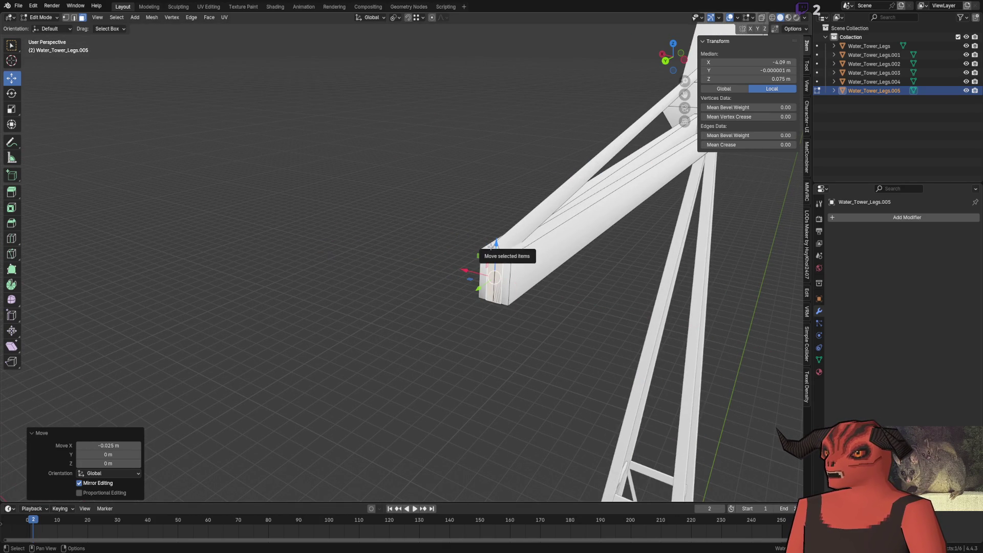
{"action": "key", "text": "e"}
{"action": "left_click", "coordinate": [401, 297]}
{"action": "mouse_move", "coordinate": [420, 302]}
{"action": "middle_mouse_down"}
{"action": "mouse_move", "coordinate": [413, 277]}
{"action": "mouse_move", "coordinate": [479, 246]}
{"action": "middle_mouse_up"}
{"action": "scroll", "coordinate": [413, 277], "scroll_direction": "down", "scroll_amount": 2}
{"action": "scroll", "coordinate": [375, 276], "scroll_direction": "down", "scroll_amount": 3}
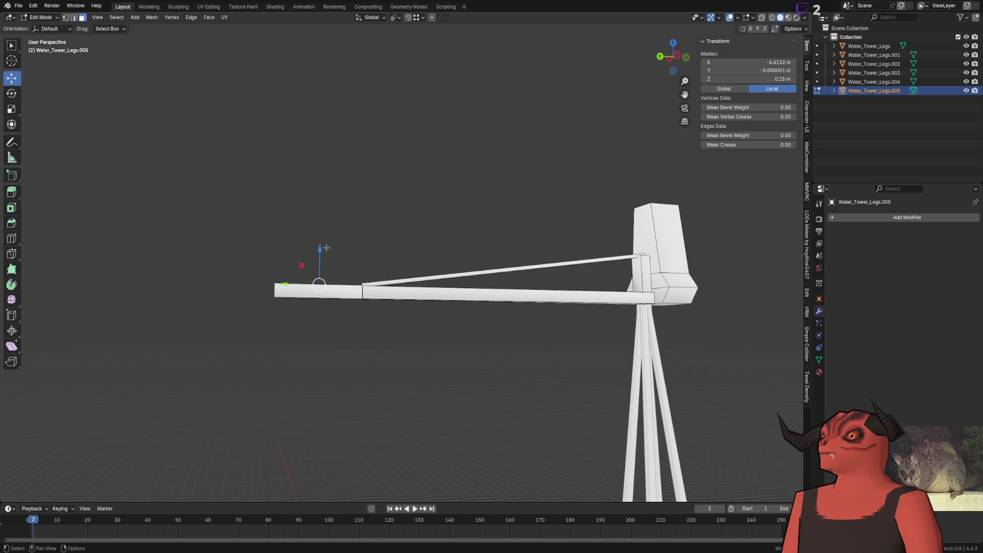
Step: Lift the vane's top edge along Z to 0.55 m
{"action": "left_click_drag", "start_coordinate": [326, 248], "coordinate": [646, 254]}
{"action": "left_click", "coordinate": [645, 253]}
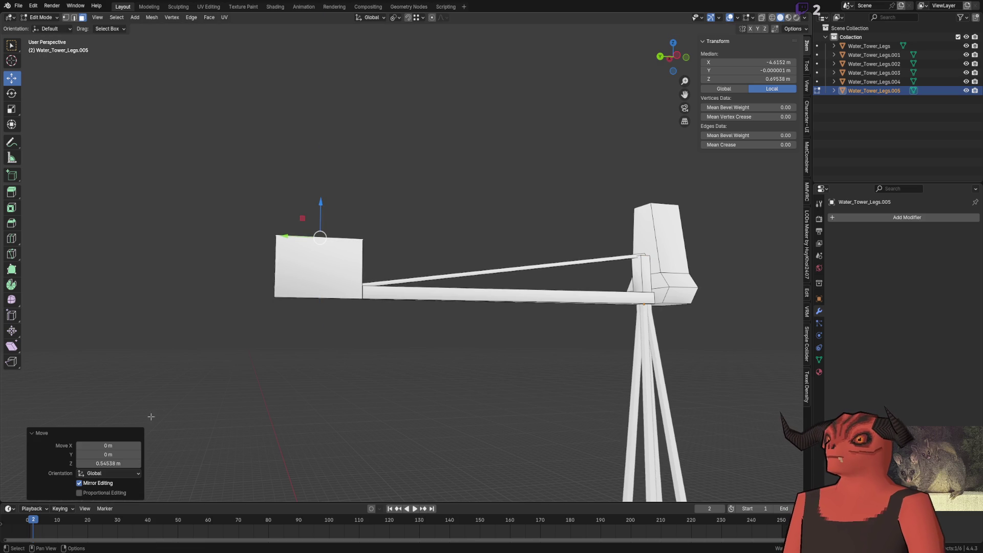
{"action": "left_click", "coordinate": [108, 463]}
{"action": "left_click_drag", "start_coordinate": [104, 464], "coordinate": [93, 464]}
{"action": "type", "text": "5"}
{"action": "key", "text": "Return"}
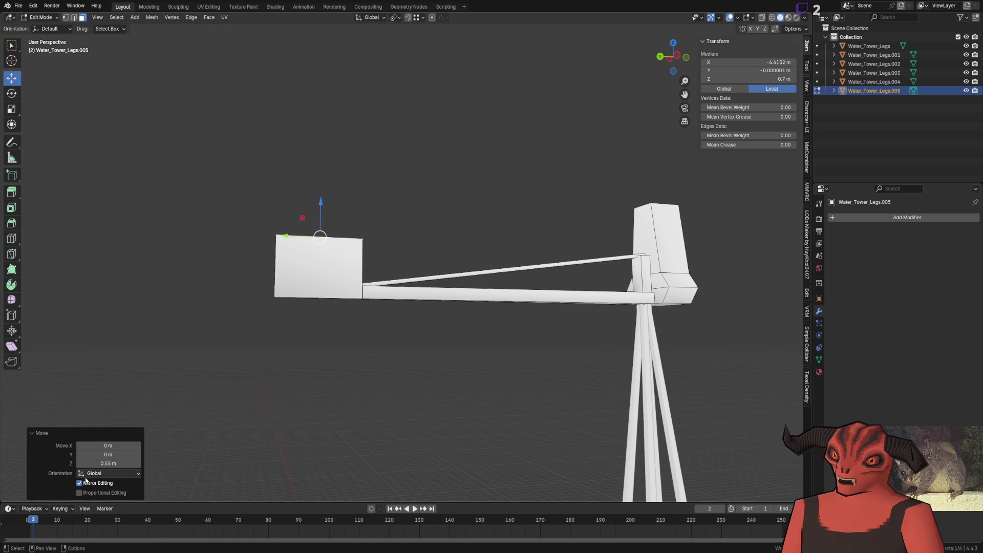
{"action": "scroll", "coordinate": [242, 244], "scroll_direction": "up", "scroll_amount": 1}
{"action": "middle_click_drag", "start_coordinate": [242, 244], "coordinate": [242, 244]}
Step: Move the vane's lower part down along Z by an exact offset, forming a tall flat plate
{"action": "key", "text": "g"}
{"action": "key", "text": "z"}
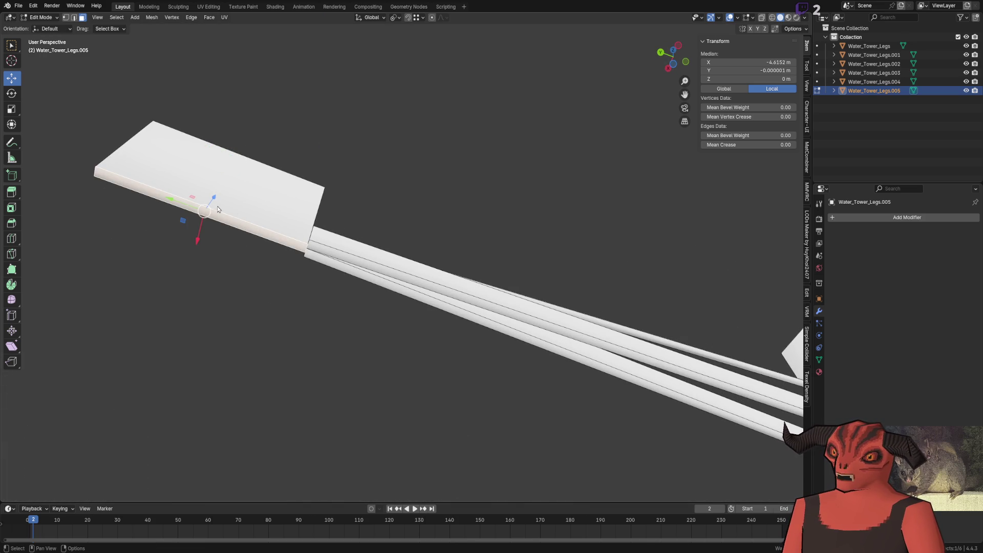
{"action": "left_click", "coordinate": [146, 369]}
{"action": "left_click", "coordinate": [108, 463]}
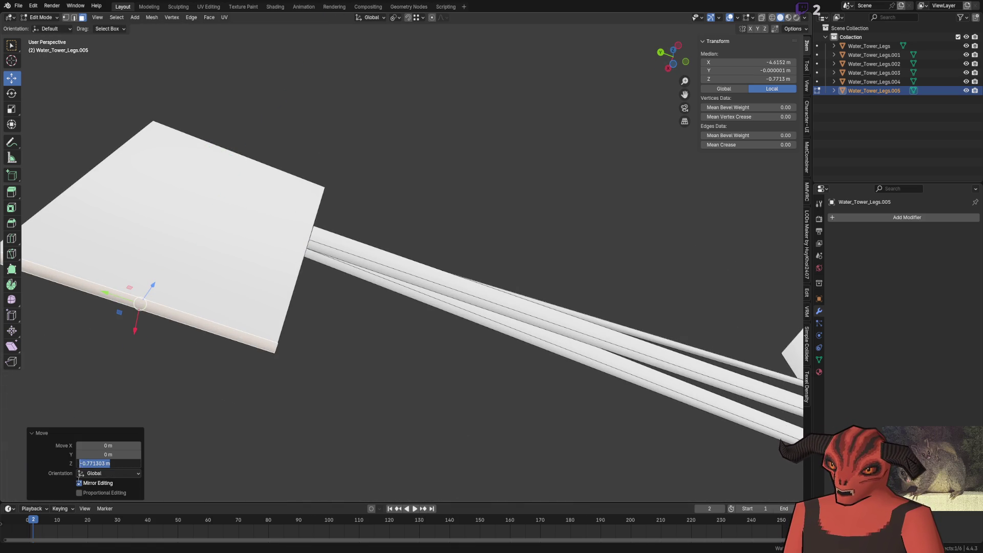
{"action": "key", "text": "Return"}
{"action": "left_click", "coordinate": [268, 341]}
{"action": "mouse_move", "coordinate": [268, 341]}
{"action": "middle_mouse_down"}
{"action": "mouse_move", "coordinate": [319, 281]}
{"action": "mouse_move", "coordinate": [373, 352]}
{"action": "mouse_move", "coordinate": [375, 337]}
{"action": "middle_mouse_up"}
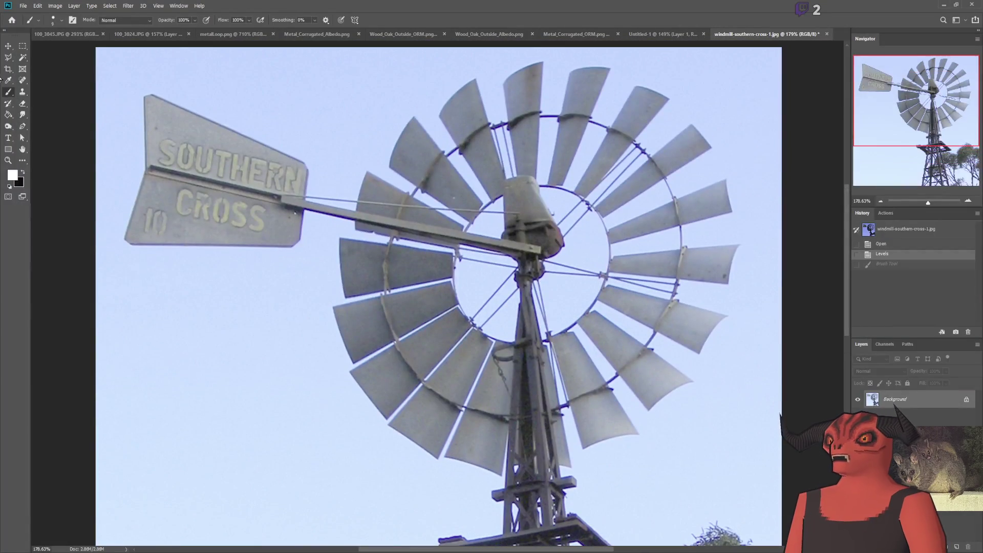
Step: On a new layer, paint a straight white stroke and rotate it horizontal
{"action": "left_click", "coordinate": [952, 547]}
{"action": "left_click", "coordinate": [341, 143]}
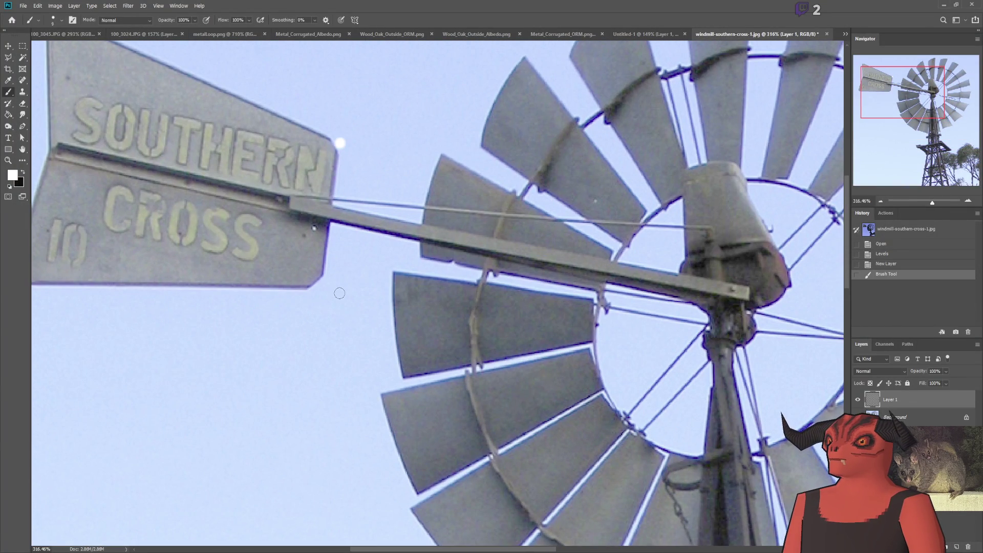
{"action": "left_click", "coordinate": [323, 285], "text": "shift"}
{"action": "key", "text": "ctrl+t"}
{"action": "left_click_drag", "start_coordinate": [454, 185], "coordinate": [369, 230]}
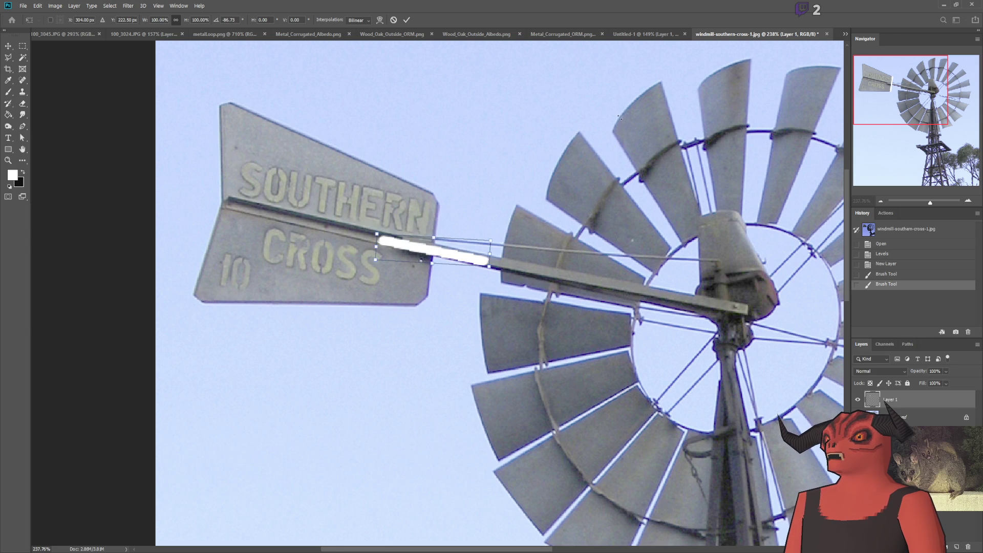
{"action": "key", "text": "Return"}
Step: Place the stroke on the SOUTHERN CROSS sign's divider and Alt-drag a second aligned copy
{"action": "left_click_drag", "start_coordinate": [465, 265], "coordinate": [411, 251]}
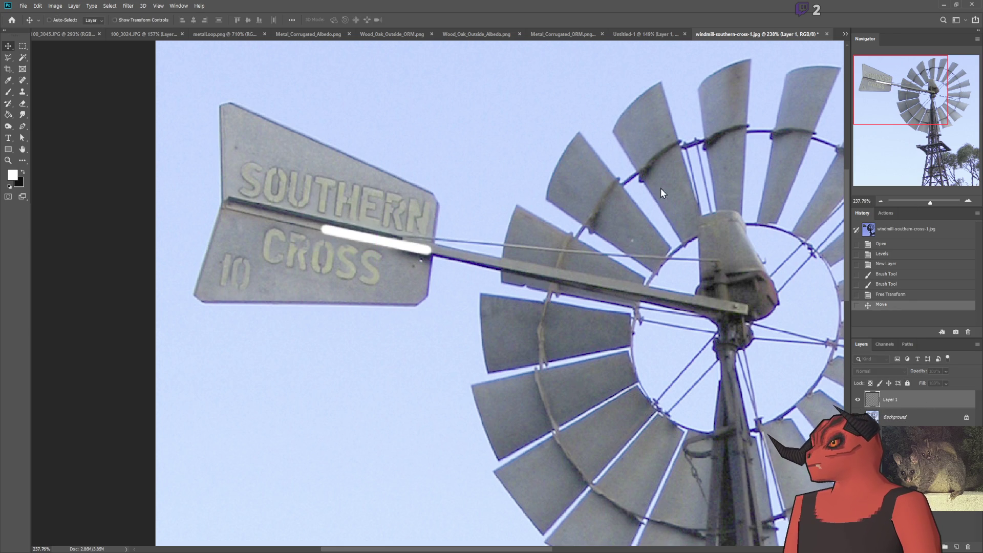
{"action": "left_click_drag", "start_coordinate": [534, 302], "coordinate": [431, 276], "text": "alt"}
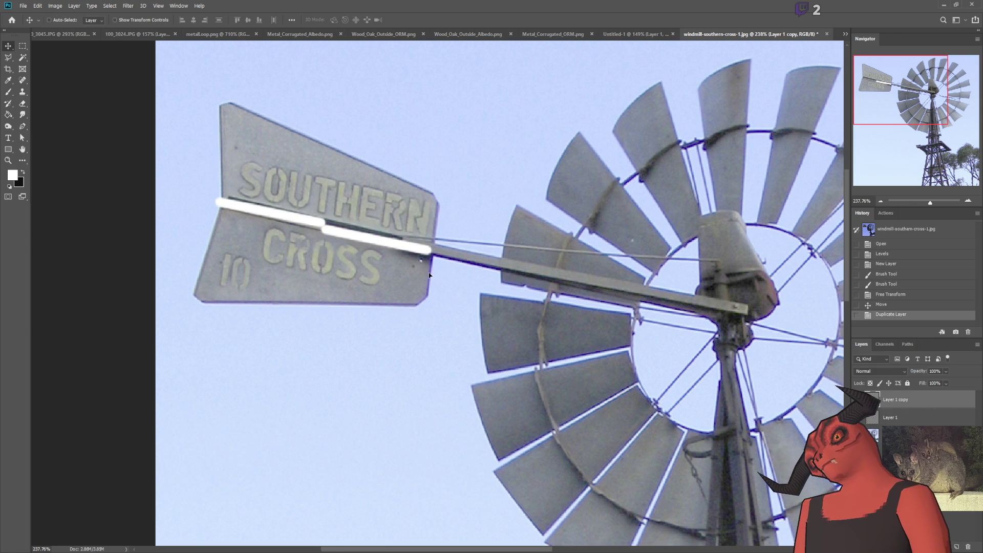
{"action": "left_click_drag", "start_coordinate": [430, 275], "coordinate": [421, 279]}
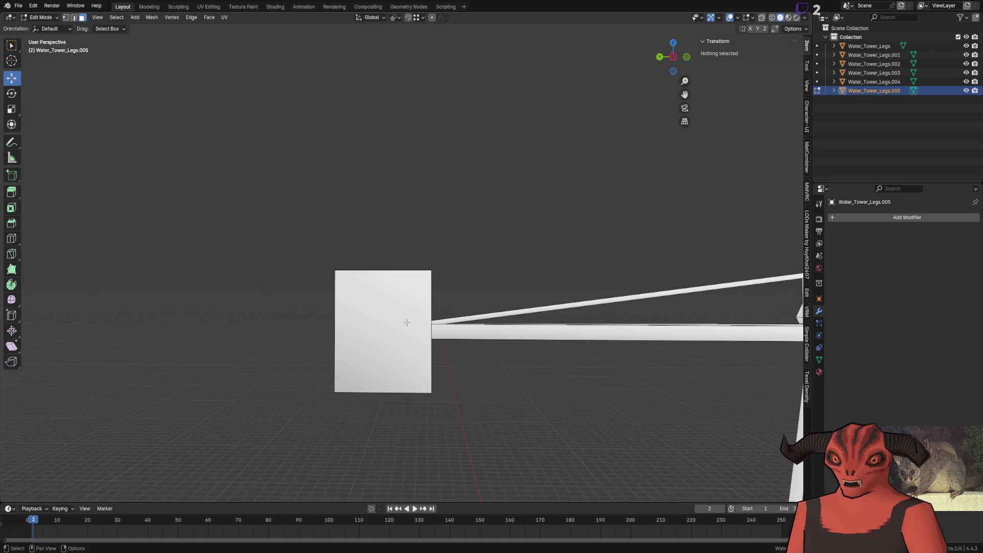
{"action": "scroll", "coordinate": [453, 259], "scroll_direction": "up", "scroll_amount": 3}
Step: Try lowering the vane's top right corner into a triangle along Z, then undo it
{"action": "left_click_drag", "start_coordinate": [454, 259], "coordinate": [507, 331]}
{"action": "scroll", "coordinate": [507, 332], "scroll_direction": "down", "scroll_amount": 2}
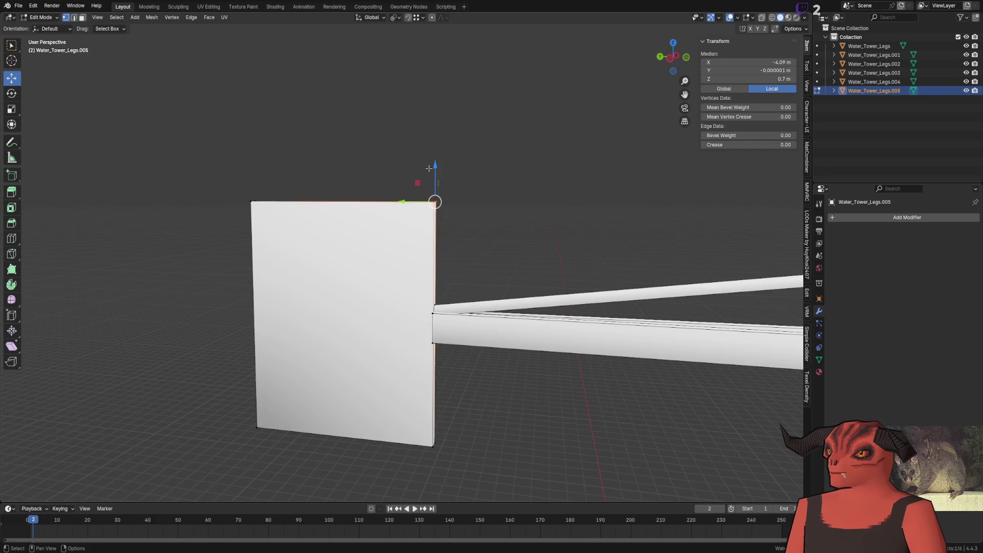
{"action": "key", "text": "g"}
{"action": "key", "text": "z"}
{"action": "left_click", "coordinate": [434, 444]}
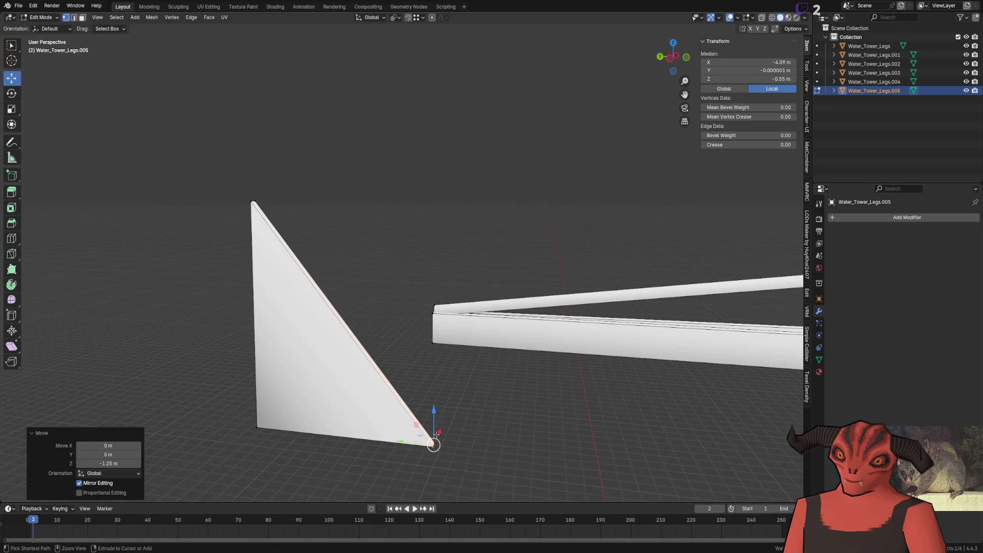
{"action": "key", "text": "ctrl+z"}
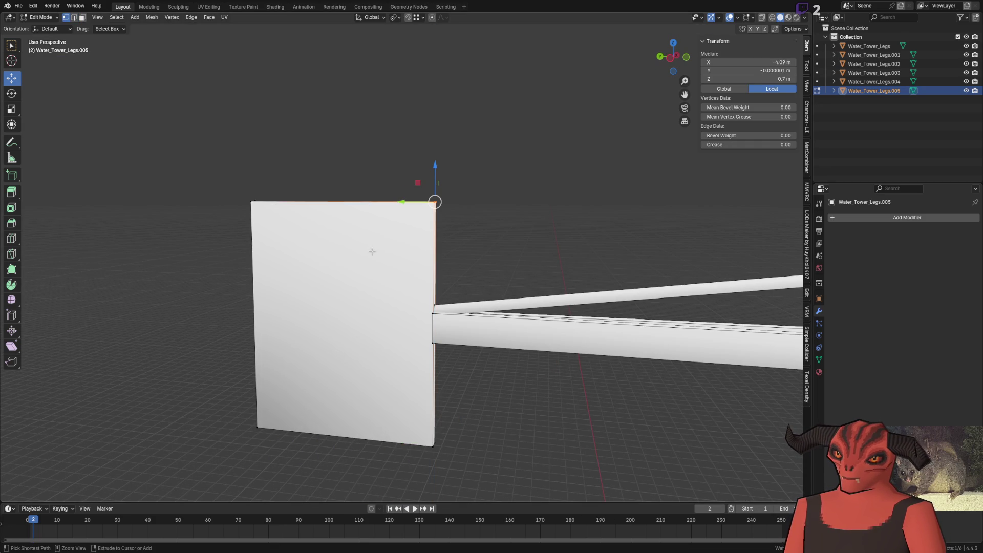
Step: Move the vane's outer edge along Y by -1.25 m, widening it into a broad square plate
{"action": "left_click_drag", "start_coordinate": [224, 153], "coordinate": [384, 442]}
{"action": "key", "text": "g"}
{"action": "key", "text": "y"}
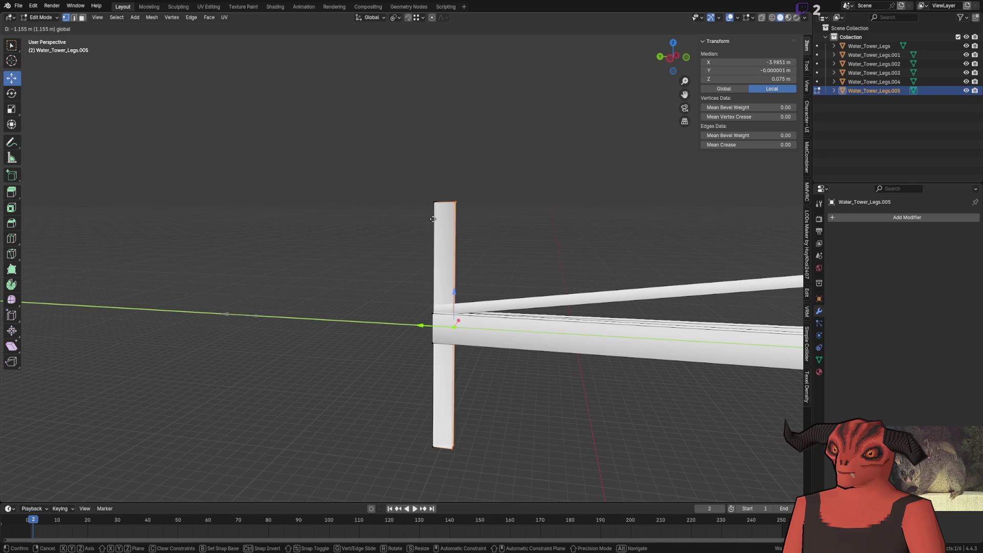
{"action": "left_click", "coordinate": [432, 204]}
{"action": "left_click", "coordinate": [78, 483]}
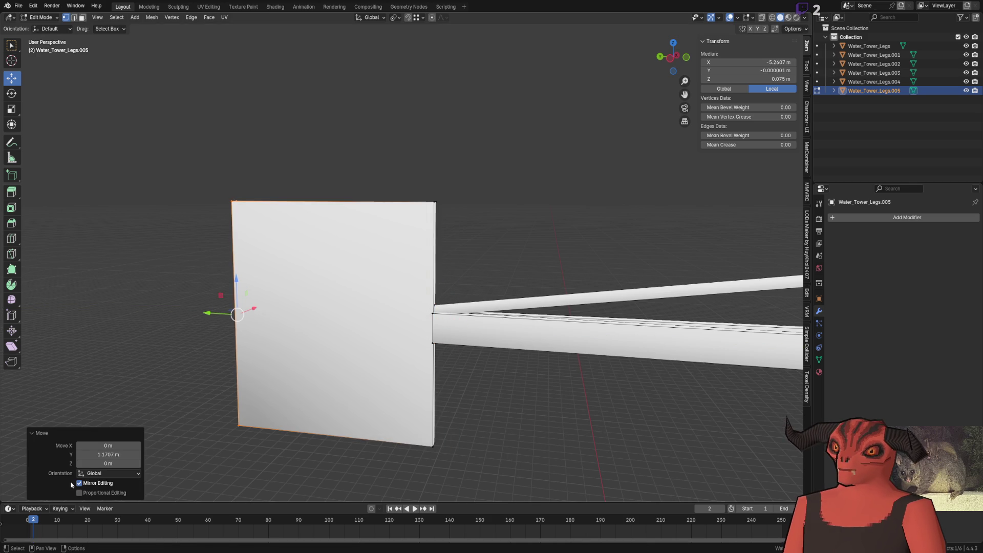
{"action": "double_click", "coordinate": [100, 454]}
{"action": "type", "text": "-1.25 m"}
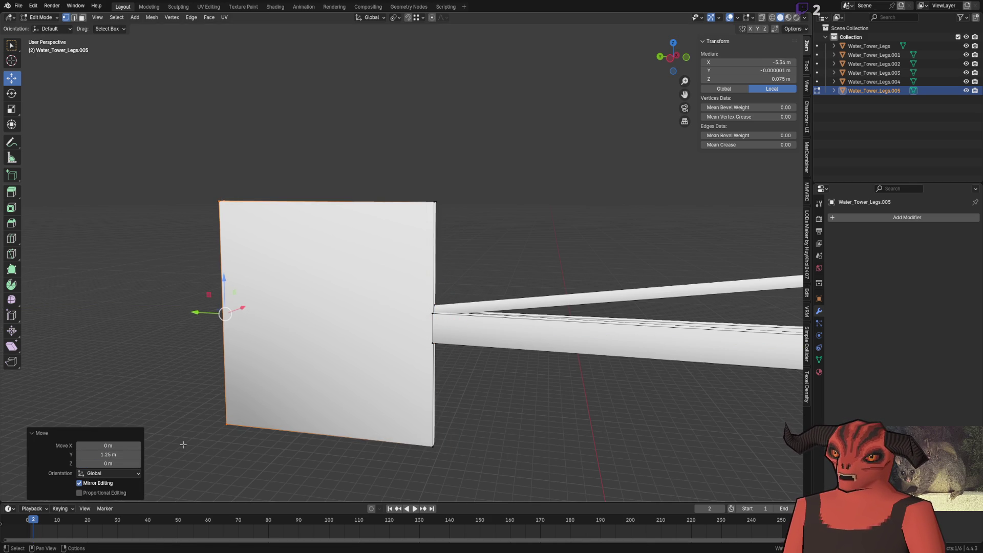
{"action": "key", "text": "Return"}
{"action": "middle_click_drag", "start_coordinate": [182, 445], "coordinate": [347, 342], "text": "shift"}
{"action": "scroll", "coordinate": [346, 342], "scroll_direction": "down", "scroll_amount": 2}
{"action": "scroll", "coordinate": [347, 342], "scroll_direction": "up", "scroll_amount": 4}
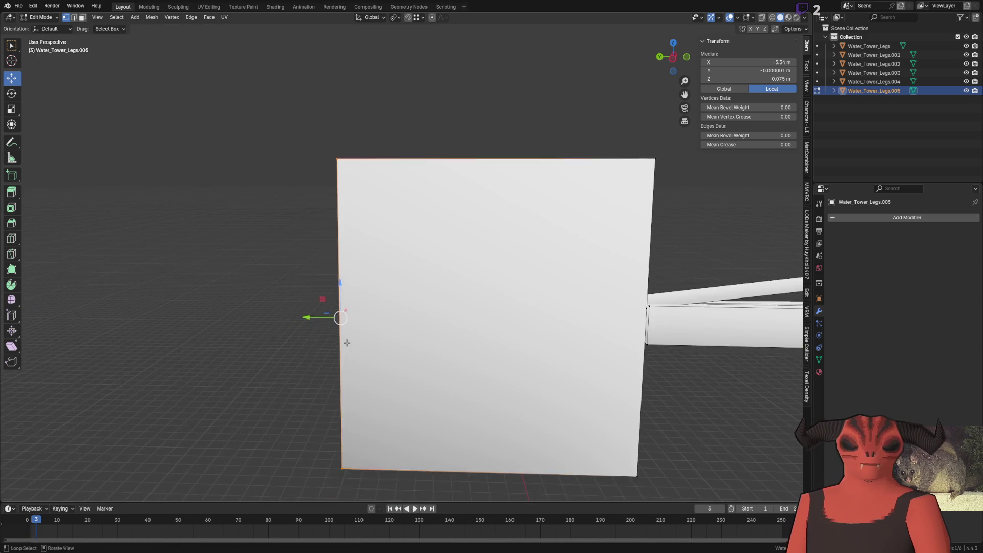
{"action": "scroll", "coordinate": [347, 341], "scroll_direction": "down", "scroll_amount": 1}
Step: Start a horizontal loop cut across the middle of the vane plate
{"action": "middle_click_drag", "start_coordinate": [356, 347], "coordinate": [393, 355]}
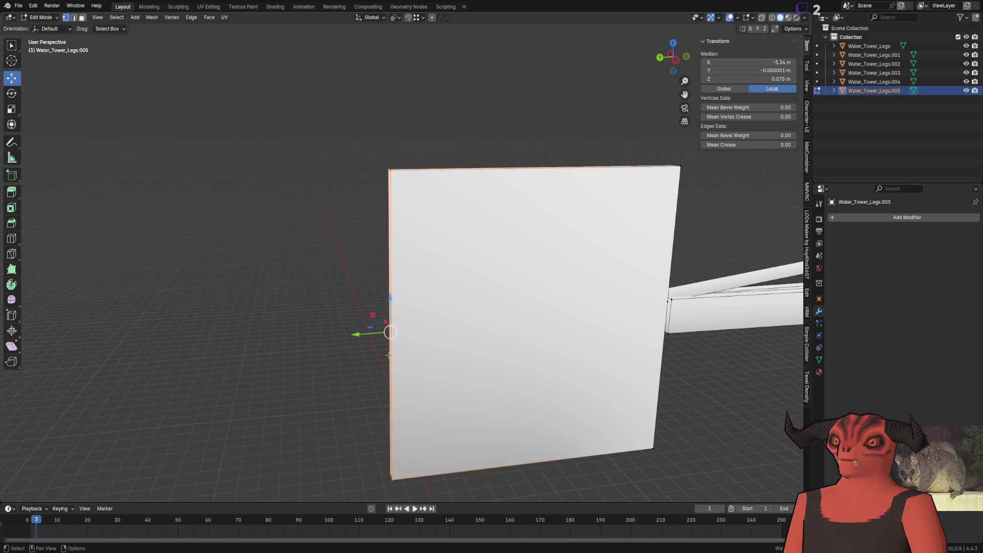
{"action": "key", "text": "alt+a"}
{"action": "key", "text": "ctrl+e"}
{"action": "left_click", "coordinate": [385, 312]}
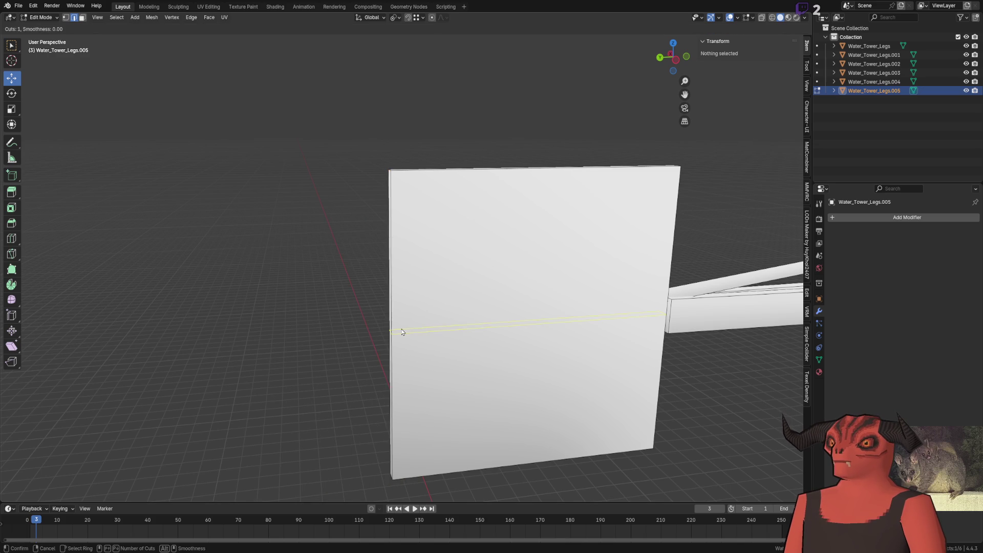
Step: Confirm the centred cut and push the outer edge's corners outward along Y to form a notch
{"action": "left_click", "coordinate": [401, 332]}
{"action": "right_click", "coordinate": [402, 332]}
{"action": "middle_click_drag", "start_coordinate": [401, 332], "coordinate": [391, 213], "text": "shift"}
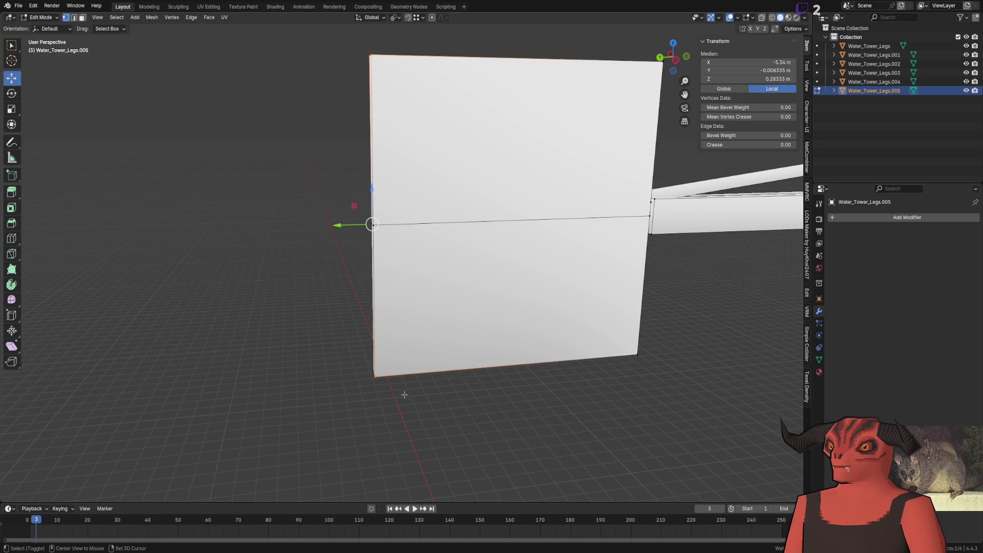
{"action": "left_click_drag", "start_coordinate": [336, 225], "coordinate": [303, 225]}
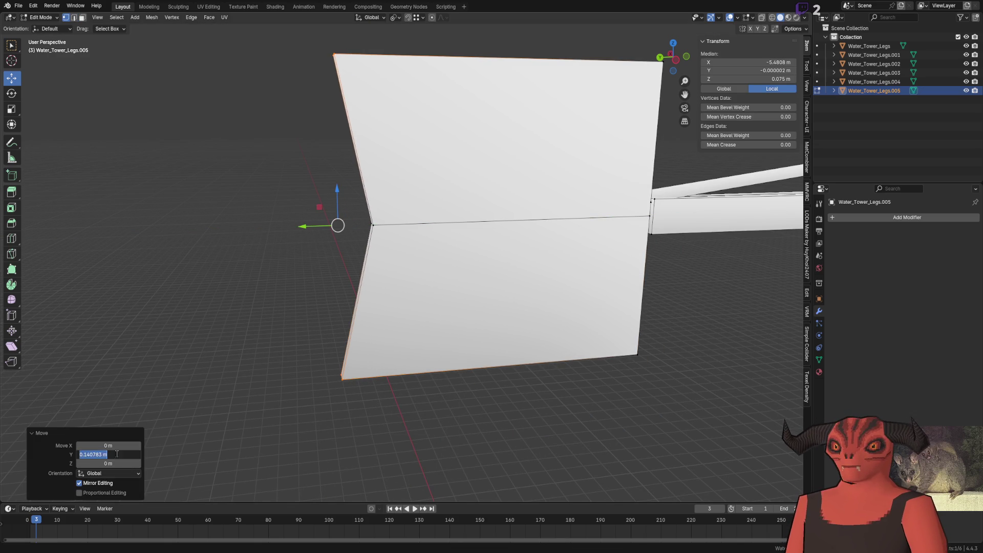
{"action": "key", "text": "Return"}
Step: Raise the vane's top outer edge and lower its bottom edge by -0.2 so the fin flares
{"action": "middle_click_drag", "start_coordinate": [318, 280], "coordinate": [275, 374], "text": "shift"}
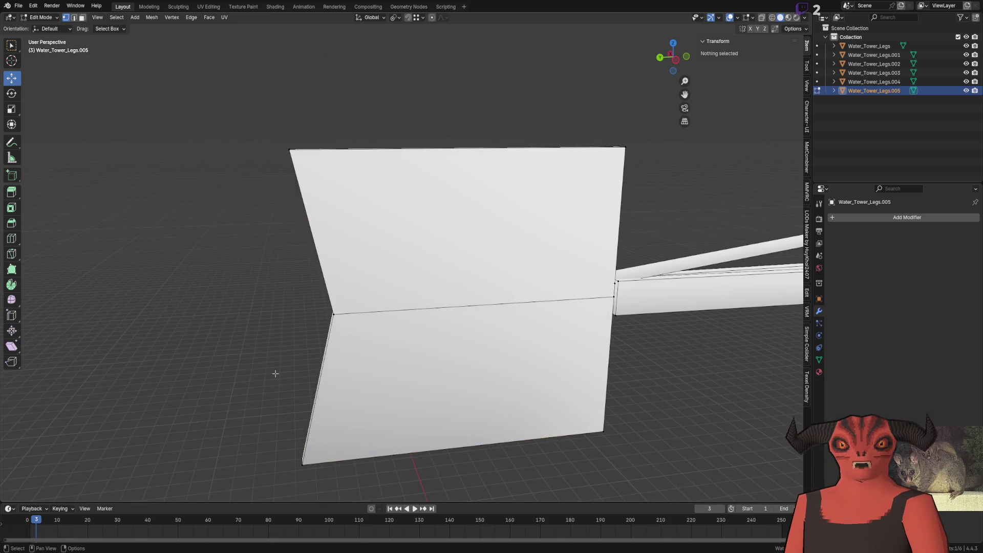
{"action": "scroll", "coordinate": [248, 213], "scroll_direction": "down", "scroll_amount": 1}
{"action": "left_click", "coordinate": [311, 243]}
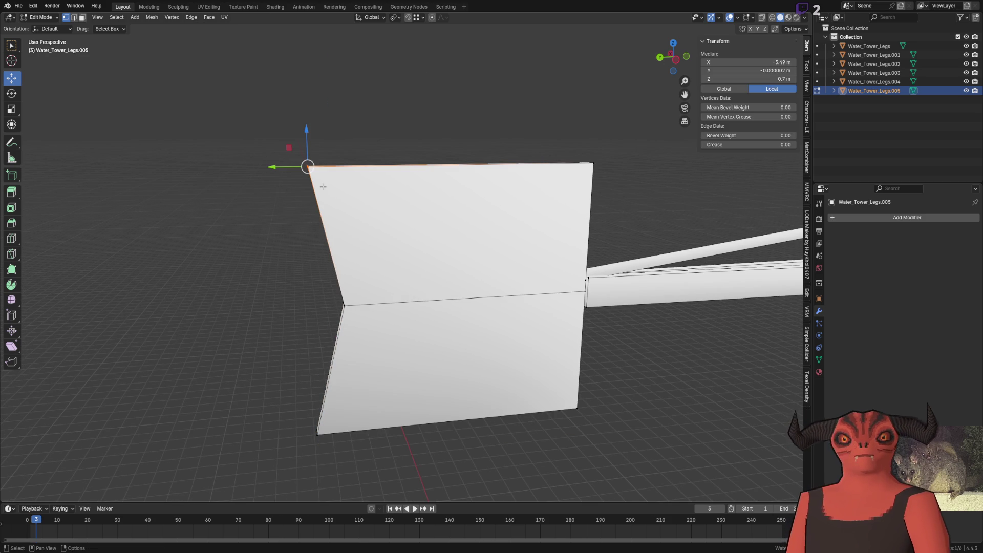
{"action": "left_click_drag", "start_coordinate": [314, 135], "coordinate": [306, 67]}
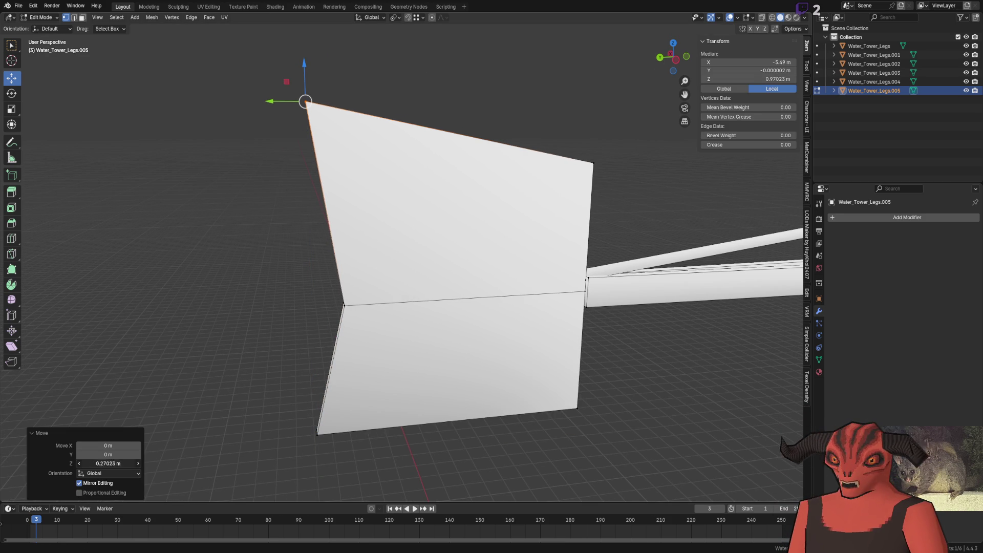
{"action": "key", "text": "Return"}
{"action": "left_click", "coordinate": [330, 432]}
{"action": "middle_click_drag", "start_coordinate": [330, 432], "coordinate": [321, 386], "text": "shift"}
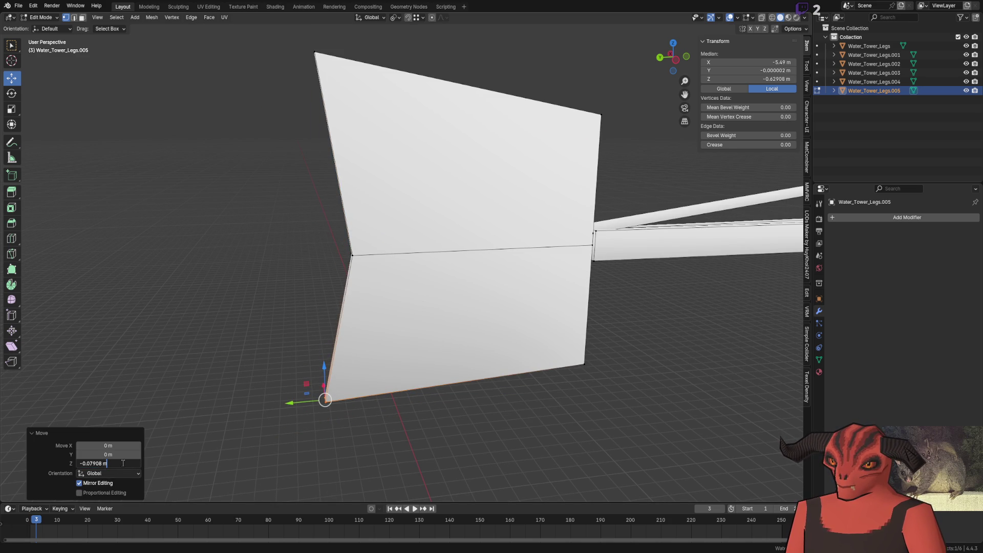
{"action": "type", "text": "-0.2"}
{"action": "key", "text": "Return"}
{"action": "left_click", "coordinate": [345, 325]}
{"action": "scroll", "coordinate": [345, 324], "scroll_direction": "down", "scroll_amount": 5}
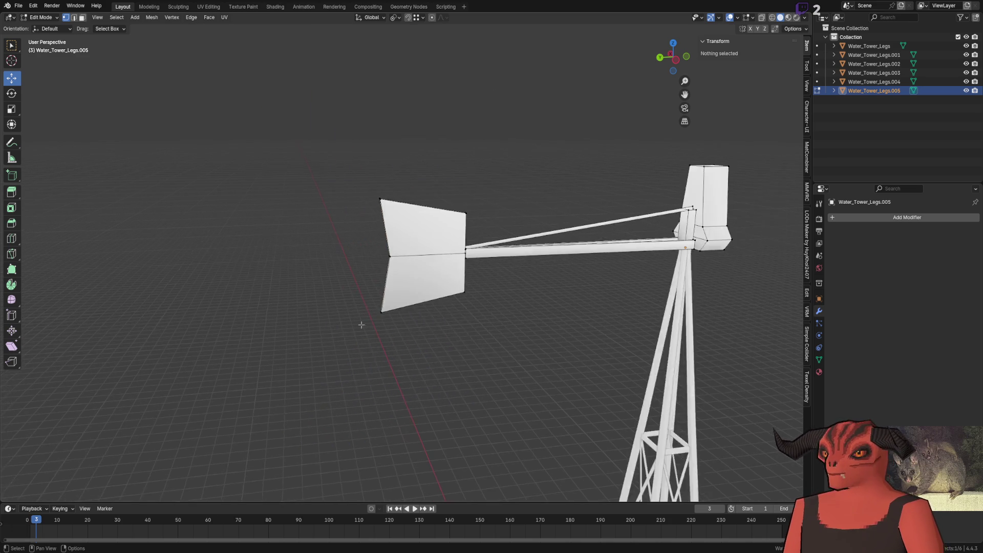
{"action": "scroll", "coordinate": [364, 303], "scroll_direction": "down", "scroll_amount": 2}
{"action": "scroll", "coordinate": [371, 311], "scroll_direction": "up", "scroll_amount": 3}
{"action": "scroll", "coordinate": [363, 285], "scroll_direction": "up", "scroll_amount": 4}
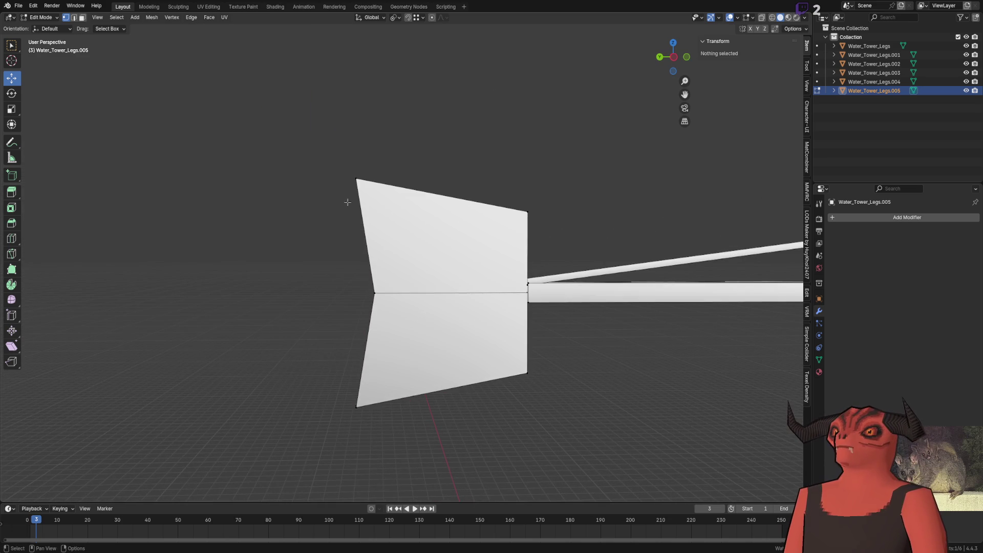
Step: Nudge the fin's top edge downward, then undo the move leaving the vane unchanged
{"action": "middle_click_drag", "start_coordinate": [535, 289], "coordinate": [520, 284], "text": "shift"}
{"action": "left_click_drag", "start_coordinate": [550, 292], "coordinate": [155, 164]}
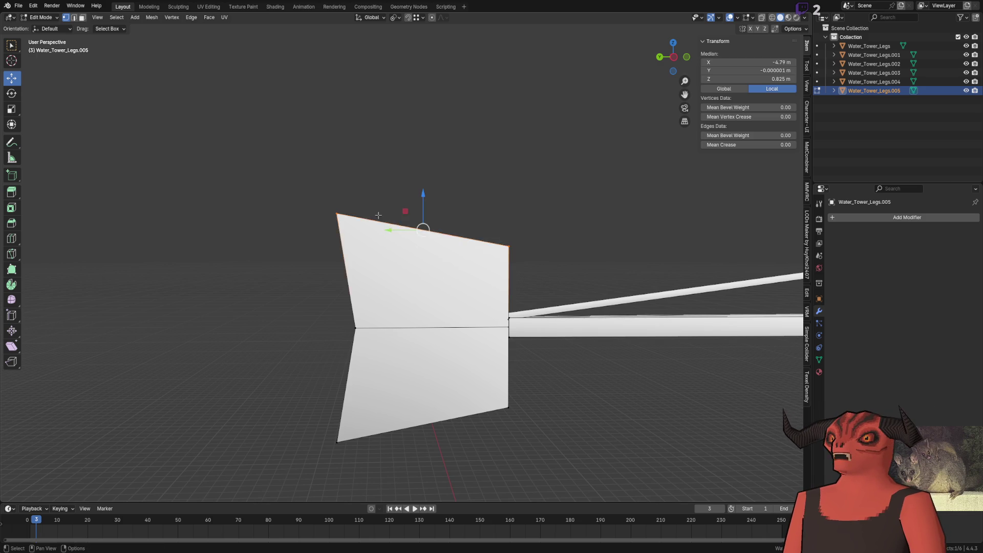
{"action": "left_click_drag", "start_coordinate": [285, 154], "coordinate": [576, 264]}
{"action": "left_click_drag", "start_coordinate": [423, 196], "coordinate": [423, 218]}
{"action": "mouse_move", "coordinate": [424, 219]}
{"action": "middle_mouse_down"}
{"action": "mouse_move", "coordinate": [472, 244]}
{"action": "mouse_move", "coordinate": [383, 239]}
{"action": "middle_mouse_up"}
{"action": "key", "text": "ctrl+z"}
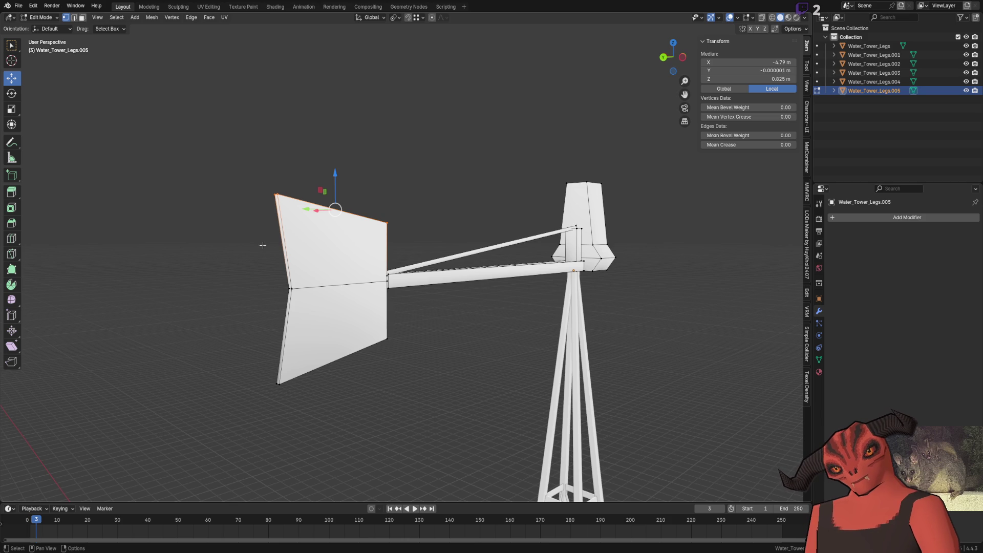
Step: Return to object mode and switch over to the Photoshop reference photo
{"action": "mouse_move", "coordinate": [330, 311]}
{"action": "middle_mouse_down"}
{"action": "mouse_move", "coordinate": [478, 341]}
{"action": "mouse_move", "coordinate": [483, 314]}
{"action": "mouse_move", "coordinate": [384, 300]}
{"action": "mouse_move", "coordinate": [431, 326]}
{"action": "mouse_move", "coordinate": [415, 325]}
{"action": "mouse_move", "coordinate": [457, 305]}
{"action": "mouse_move", "coordinate": [336, 501]}
{"action": "middle_mouse_up"}
{"action": "key", "text": "Tab"}
{"action": "scroll", "coordinate": [415, 325], "scroll_direction": "down", "scroll_amount": 5}
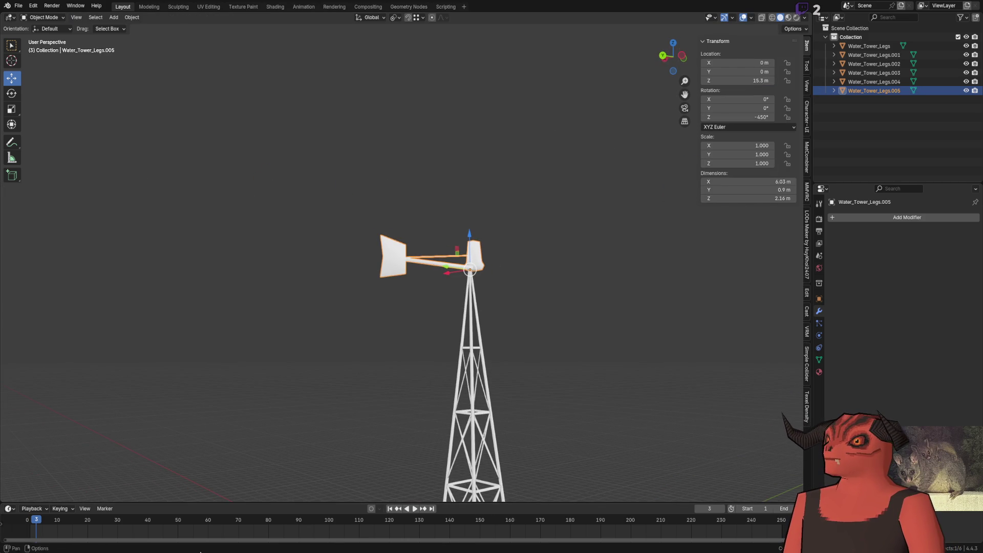
{"action": "key", "text": "alt+Tab"}
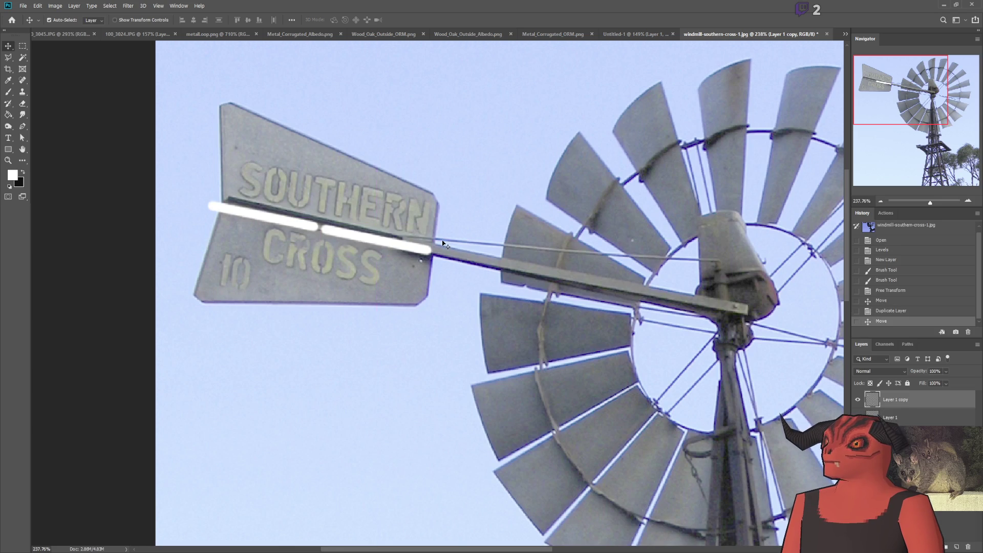
{"action": "scroll", "coordinate": [440, 237], "scroll_direction": "down", "scroll_amount": 5, "text": "alt"}
{"action": "scroll", "coordinate": [481, 241], "scroll_direction": "up", "scroll_amount": 4, "text": "alt"}
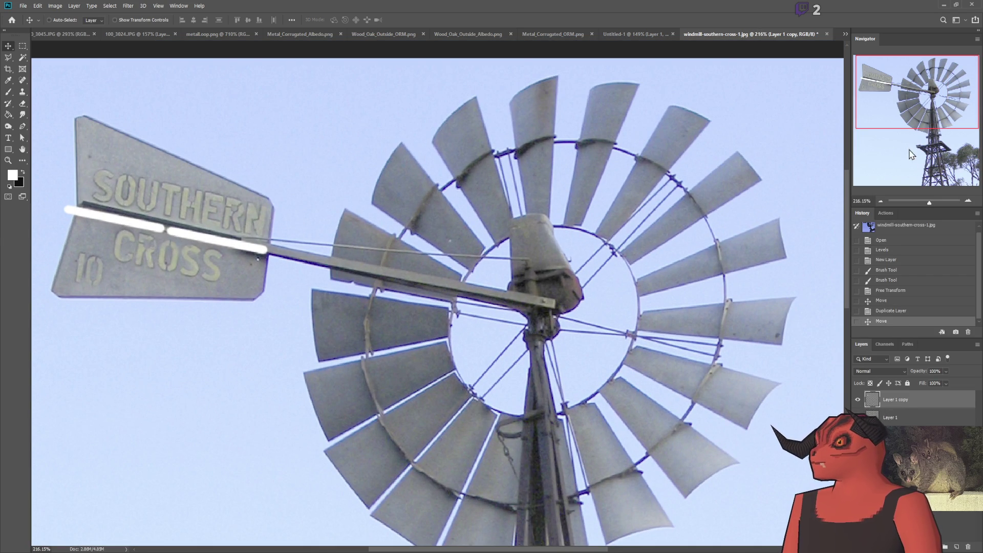
Step: Duplicate the white stroke layer, rotate the copy 90° upright and place it over the windmill hub
{"action": "key", "text": "ctrl+j"}
{"action": "left_click_drag", "start_coordinate": [230, 254], "coordinate": [300, 265]}
{"action": "key", "text": "ctrl+t"}
{"action": "left_click_drag", "start_coordinate": [462, 353], "coordinate": [176, 464], "text": "shift"}
{"action": "left_click_drag", "start_coordinate": [272, 294], "coordinate": [522, 340]}
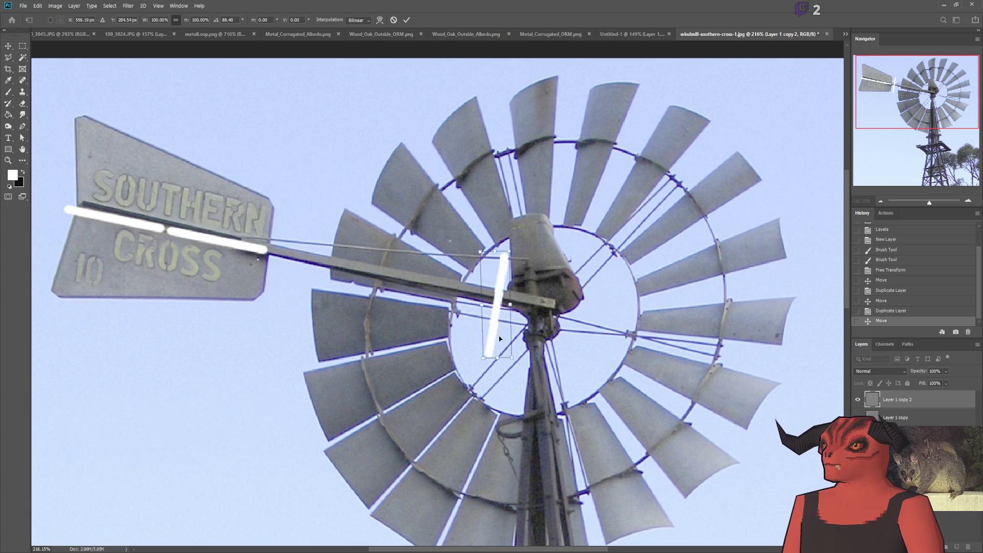
{"action": "key", "text": "Return"}
Step: Tilt the upright stroke about -2.94° to match the tower and commit the transform
{"action": "key", "text": "ctrl+t"}
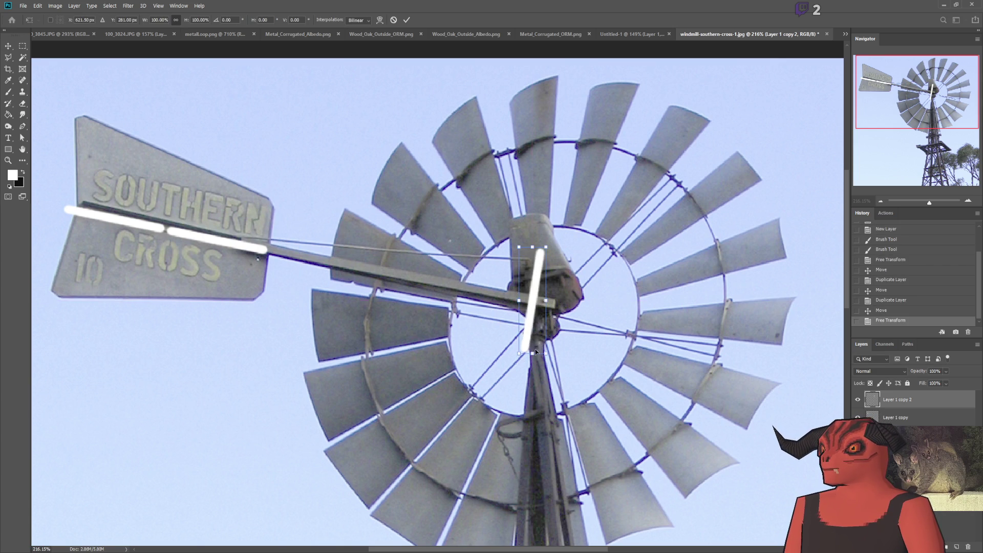
{"action": "left_click_drag", "start_coordinate": [541, 372], "coordinate": [545, 376]}
{"action": "mouse_move", "coordinate": [542, 332]}
{"action": "left_mouse_down"}
{"action": "mouse_move", "coordinate": [275, 289]}
{"action": "mouse_move", "coordinate": [538, 327]}
{"action": "mouse_move", "coordinate": [532, 350]}
{"action": "mouse_move", "coordinate": [535, 333]}
{"action": "left_mouse_up"}
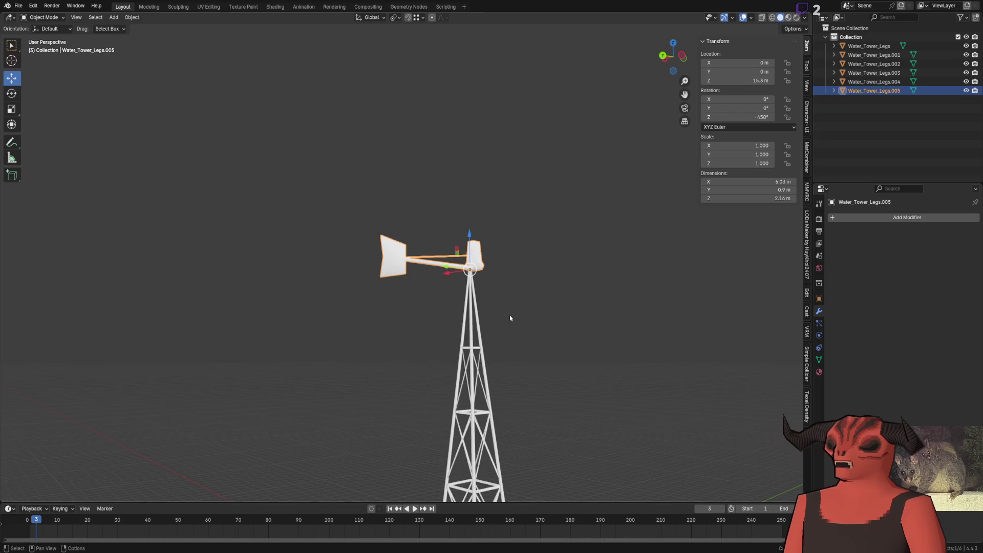
{"action": "scroll", "coordinate": [510, 317], "scroll_direction": "up", "scroll_amount": 5}
{"action": "key", "text": "Tab"}
Step: Back in Blender, grab the tail vane's top corner for a vertical move
{"action": "middle_click_drag", "start_coordinate": [506, 301], "coordinate": [275, 249]}
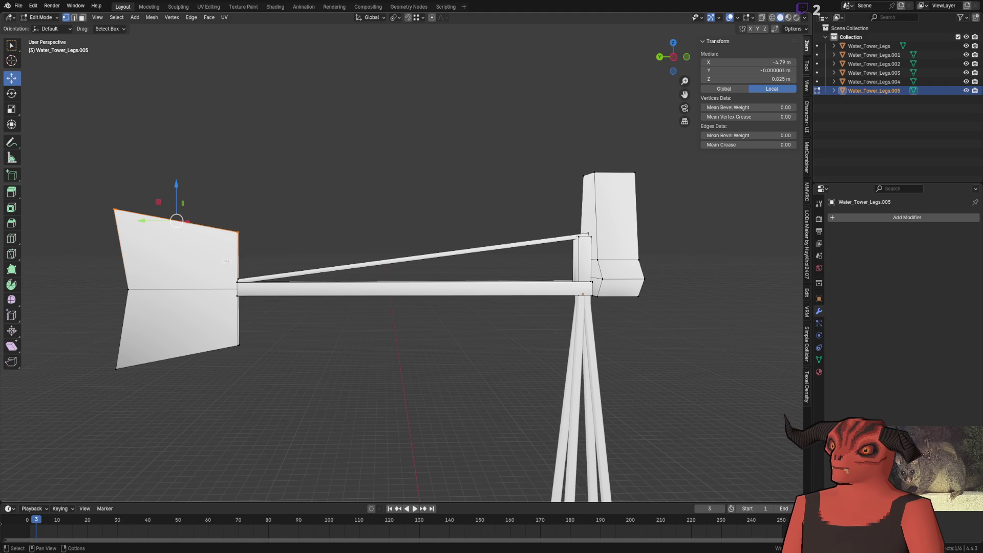
{"action": "left_click", "coordinate": [237, 235]}
{"action": "key", "text": "g"}
{"action": "key", "text": "z"}
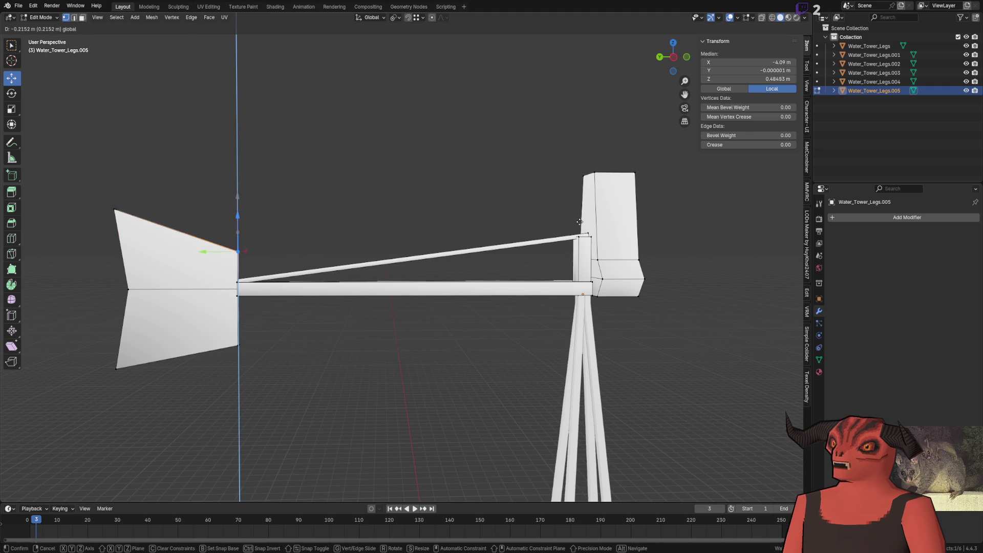
Step: Lower the vane corner, then move the brace edges down by -0.05 m along Z
{"action": "left_click", "coordinate": [579, 237]}
{"action": "key", "text": "alt+z"}
{"action": "left_click", "coordinate": [585, 237], "text": "ctrl"}
{"action": "key", "text": "g"}
{"action": "key", "text": "z"}
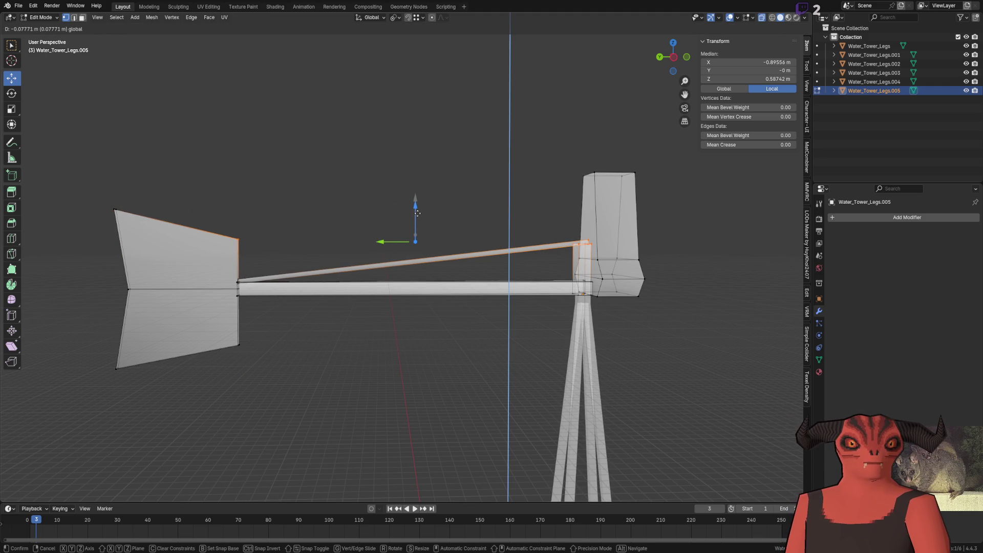
{"action": "key", "text": "Escape"}
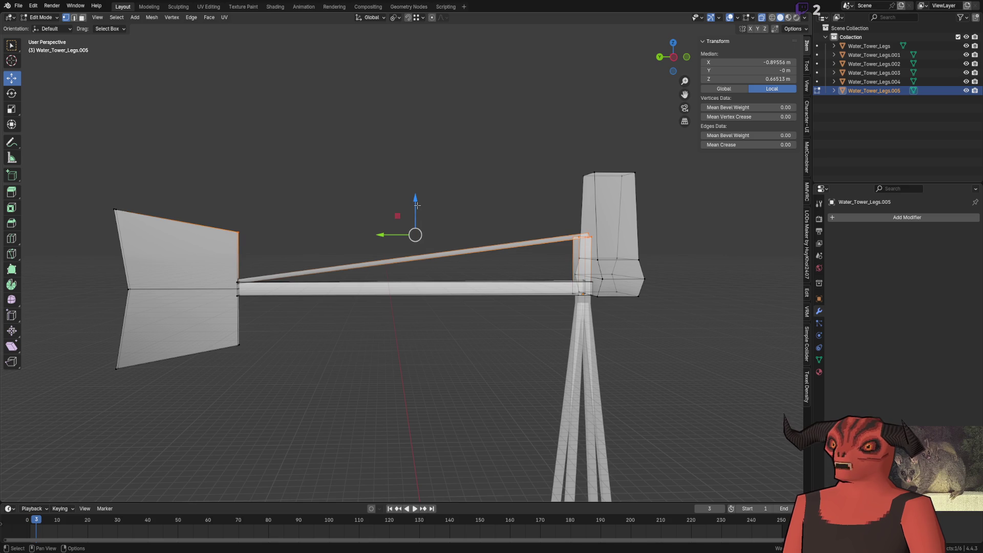
{"action": "key", "text": "g"}
{"action": "key", "text": "z"}
{"action": "left_click", "coordinate": [192, 478]}
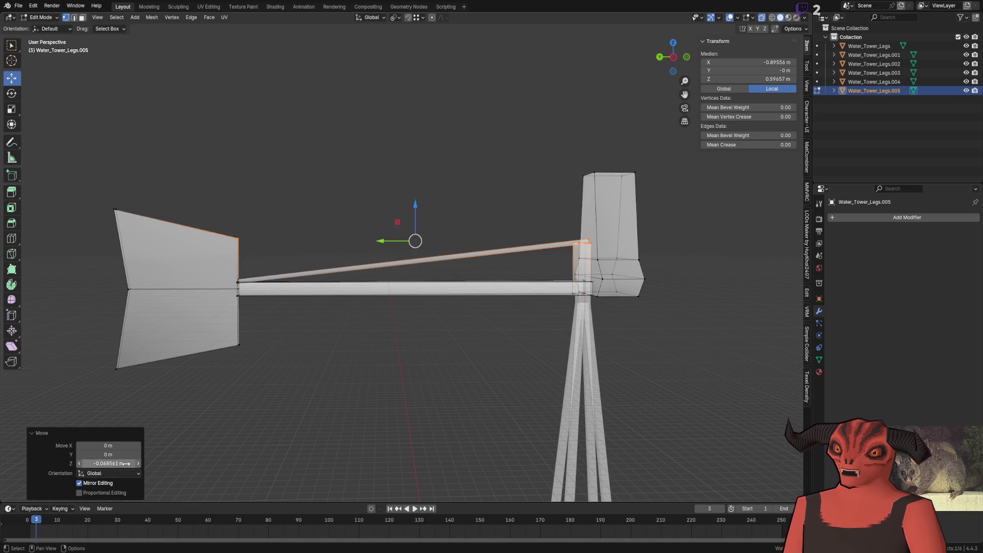
{"action": "key", "text": "Return"}
Step: Raise the lower fin's bottom edge along Z and return to object mode
{"action": "left_click_drag", "start_coordinate": [94, 315], "coordinate": [242, 397]}
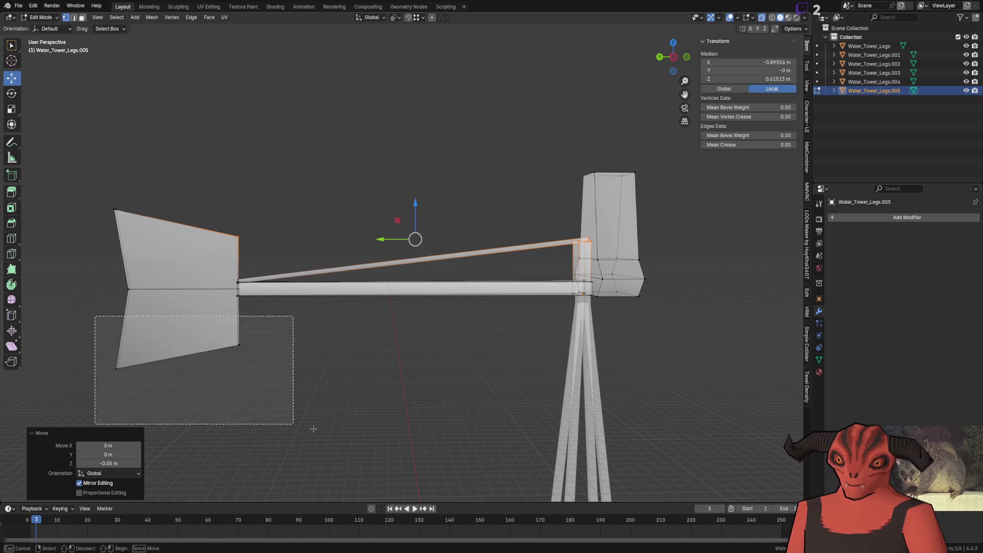
{"action": "key", "text": "g"}
{"action": "key", "text": "z"}
{"action": "left_click", "coordinate": [224, 323]}
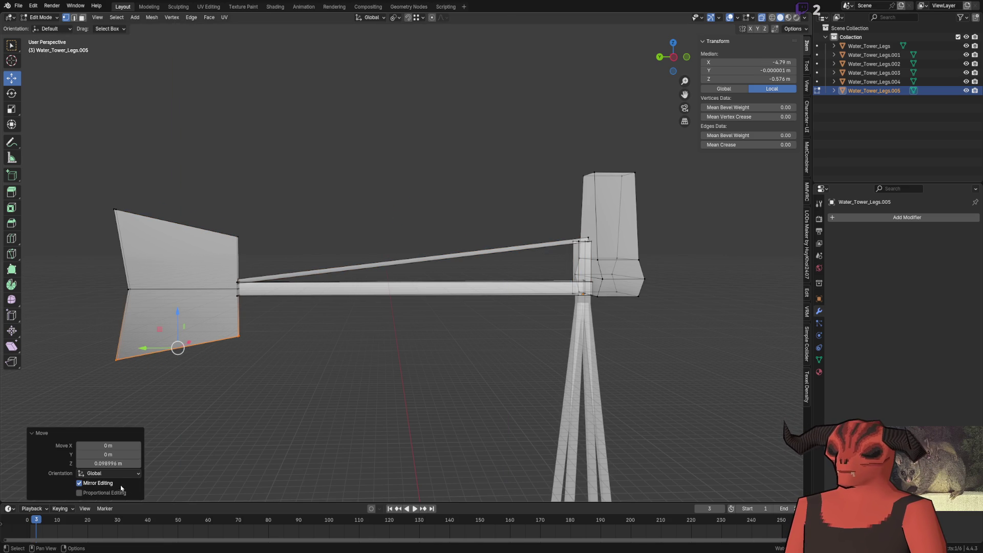
{"action": "key", "text": "Return"}
{"action": "key", "text": "Tab"}
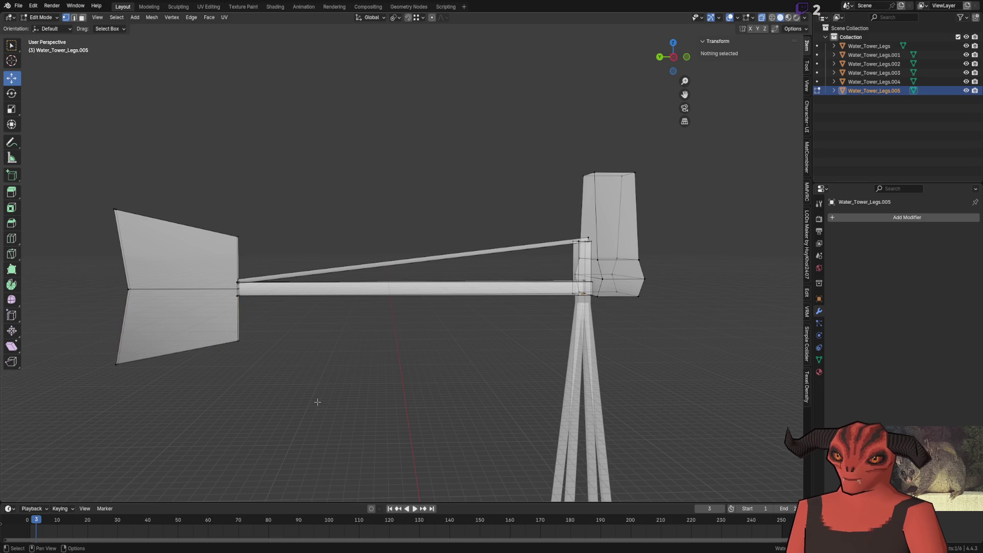
{"action": "middle_click_drag", "start_coordinate": [307, 346], "coordinate": [365, 360]}
{"action": "scroll", "coordinate": [433, 370], "scroll_direction": "down", "scroll_amount": 5}
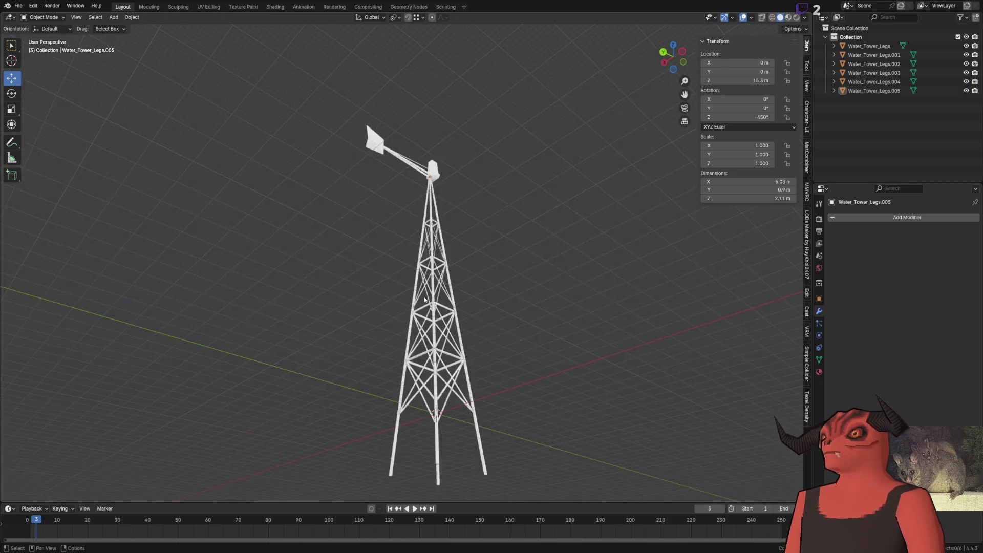
Step: Enter Edit Mode and select the whole connected fin, viewing it edge-on
{"action": "mouse_move", "coordinate": [432, 371]}
{"action": "middle_mouse_down"}
{"action": "mouse_move", "coordinate": [397, 294]}
{"action": "mouse_move", "coordinate": [314, 336]}
{"action": "mouse_move", "coordinate": [509, 300]}
{"action": "middle_mouse_up"}
{"action": "scroll", "coordinate": [398, 294], "scroll_direction": "up", "scroll_amount": 4}
{"action": "key", "text": "Tab"}
{"action": "scroll", "coordinate": [313, 336], "scroll_direction": "up", "scroll_amount": 5}
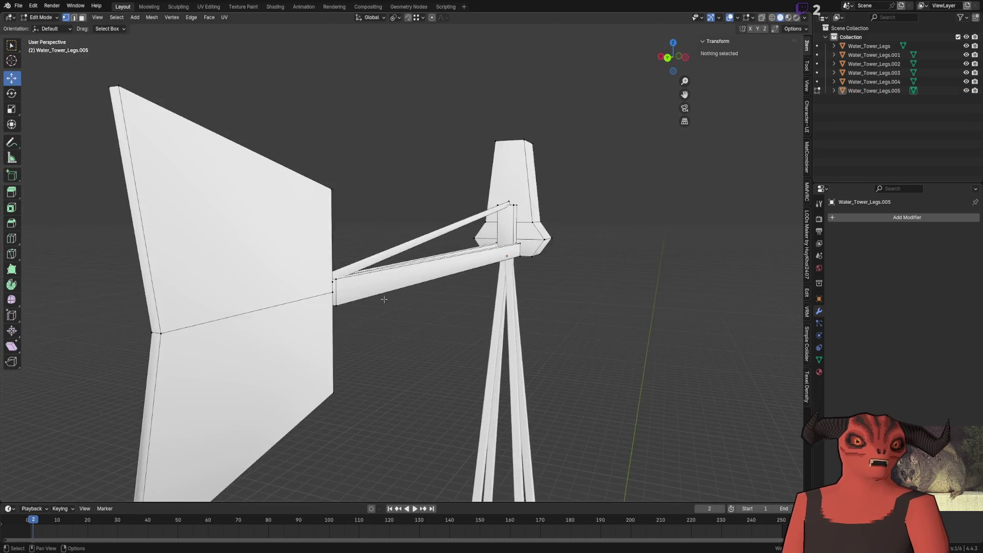
{"action": "mouse_move", "coordinate": [509, 300]}
{"action": "middle_mouse_down"}
{"action": "mouse_move", "coordinate": [488, 285]}
{"action": "mouse_move", "coordinate": [445, 315]}
{"action": "middle_mouse_up"}
{"action": "key", "text": "Tab"}
{"action": "scroll", "coordinate": [351, 297], "scroll_direction": "down", "scroll_amount": 3}
{"action": "scroll", "coordinate": [338, 277], "scroll_direction": "up", "scroll_amount": 5}
{"action": "scroll", "coordinate": [368, 307], "scroll_direction": "up", "scroll_amount": 2}
{"action": "key", "text": "Tab"}
{"action": "mouse_move", "coordinate": [368, 307]}
{"action": "middle_mouse_down"}
{"action": "mouse_move", "coordinate": [442, 320]}
{"action": "mouse_move", "coordinate": [347, 338]}
{"action": "middle_mouse_up"}
{"action": "left_click", "coordinate": [312, 171]}
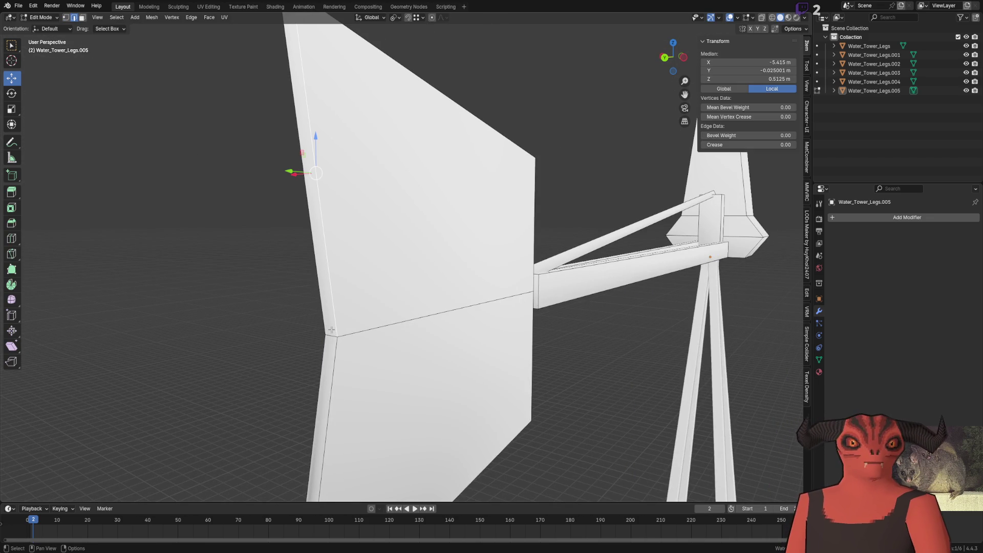
{"action": "key", "text": "a"}
{"action": "mouse_move", "coordinate": [332, 331]}
{"action": "middle_mouse_down"}
{"action": "mouse_move", "coordinate": [436, 297]}
{"action": "mouse_move", "coordinate": [545, 304]}
{"action": "mouse_move", "coordinate": [316, 187]}
{"action": "middle_mouse_up"}
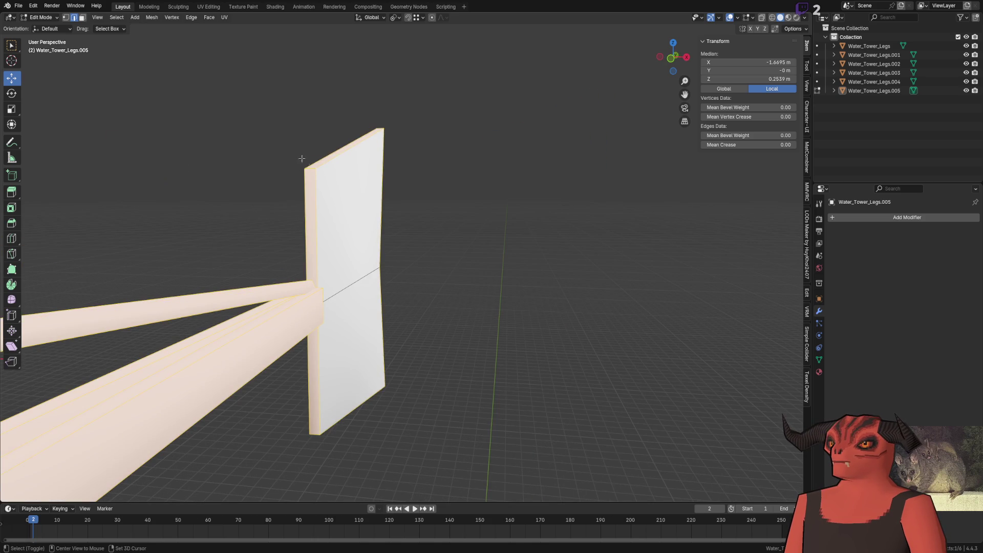
Step: Mark the fin's edges sharp, then select all and deselect the beam and diagonal strut
{"action": "key", "text": "alt+z"}
{"action": "scroll", "coordinate": [323, 292], "scroll_direction": "up", "scroll_amount": 3}
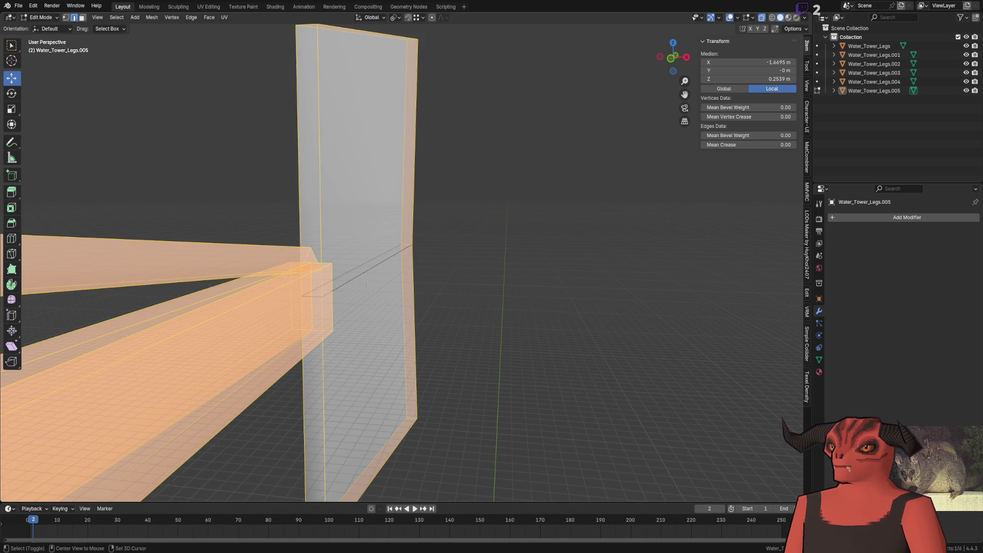
{"action": "scroll", "coordinate": [332, 291], "scroll_direction": "down", "scroll_amount": 5}
{"action": "key", "text": "alt+z"}
{"action": "key", "text": "ctrl+e"}
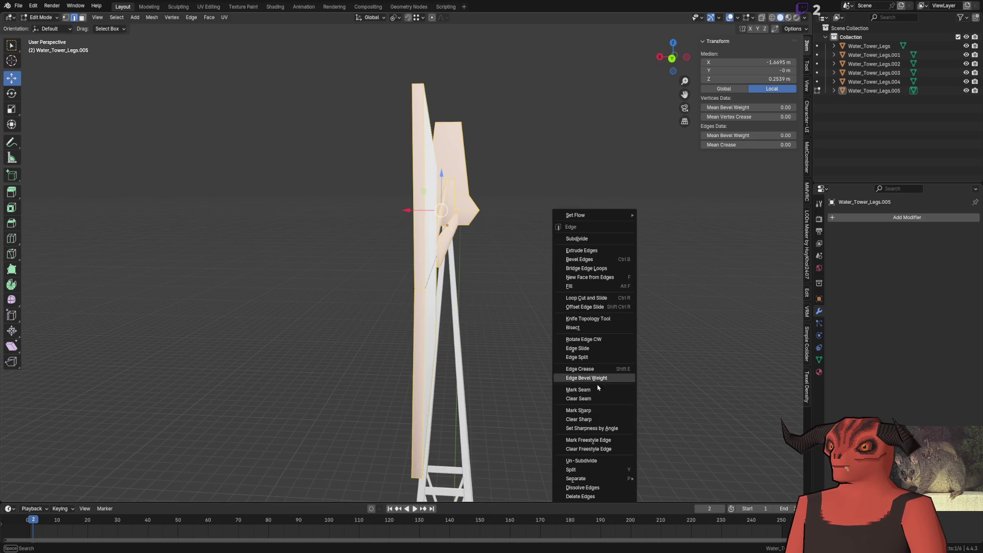
{"action": "left_click", "coordinate": [595, 410]}
{"action": "mouse_move", "coordinate": [596, 410]}
{"action": "middle_mouse_down"}
{"action": "mouse_move", "coordinate": [505, 303]}
{"action": "mouse_move", "coordinate": [526, 293]}
{"action": "middle_mouse_up"}
{"action": "key", "text": "a"}
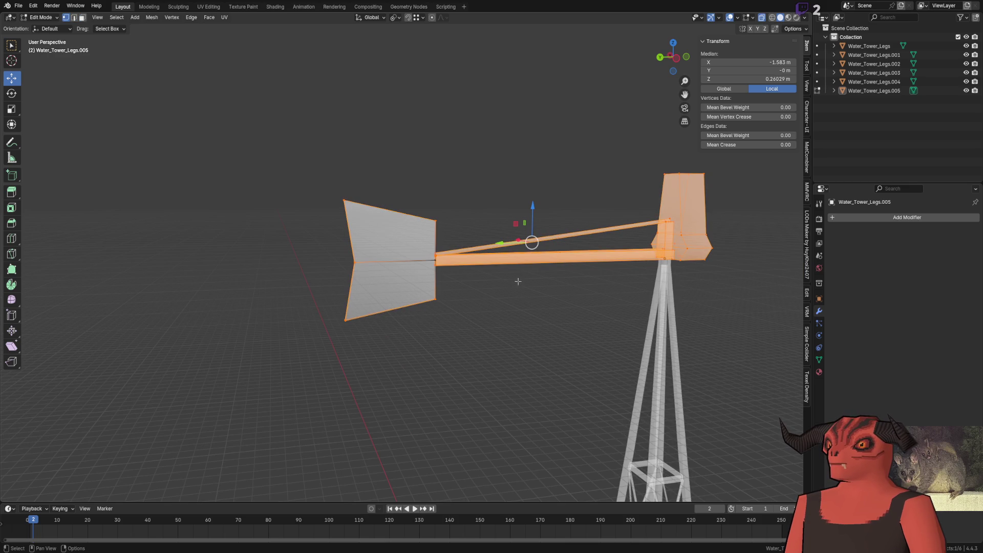
{"action": "key", "text": "shift+l"}
{"action": "key", "text": "shift+l"}
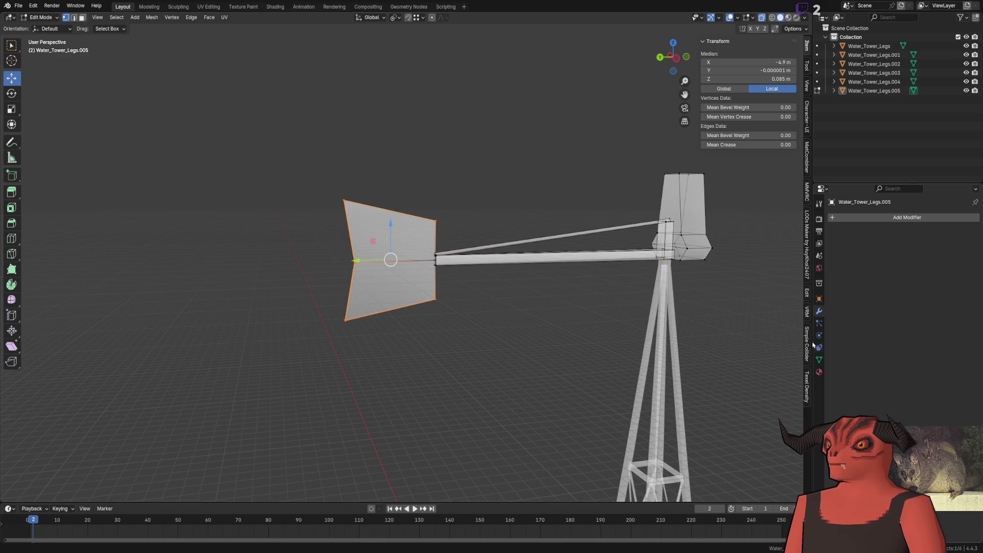
Step: Mark the vane edges sharp and recalculate normals on the whole mesh
{"action": "right_click", "coordinate": [527, 275]}
{"action": "left_click", "coordinate": [473, 192]}
{"action": "key", "text": "a"}
{"action": "left_click", "coordinate": [181, 20]}
{"action": "mouse_move", "coordinate": [165, 167]}
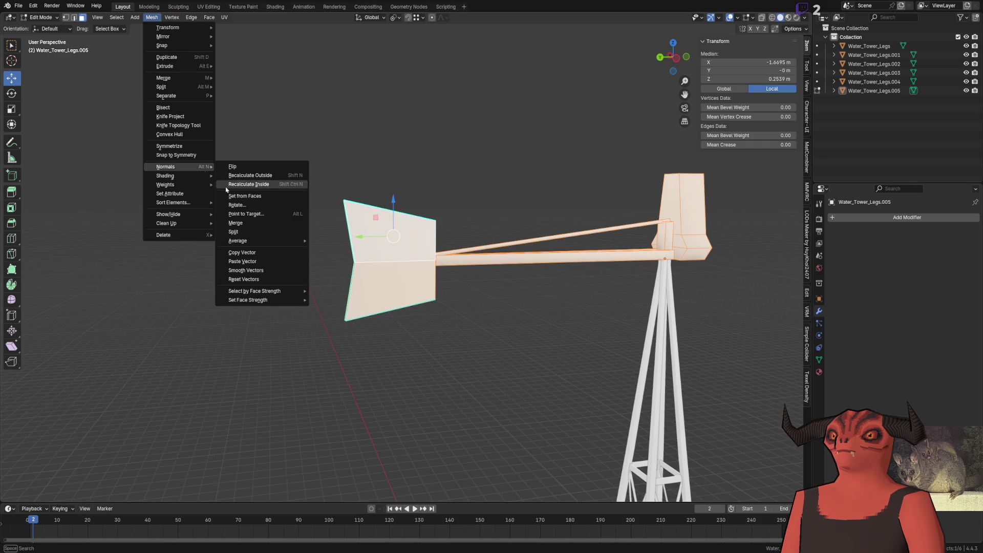
{"action": "left_click", "coordinate": [254, 275]}
{"action": "key", "text": "Tab"}
{"action": "scroll", "coordinate": [463, 169], "scroll_direction": "up", "scroll_amount": 5}
Step: Select the two lower beams and mark their edges sharp
{"action": "mouse_move", "coordinate": [463, 169]}
{"action": "middle_mouse_down"}
{"action": "mouse_move", "coordinate": [401, 306]}
{"action": "mouse_move", "coordinate": [414, 285]}
{"action": "mouse_move", "coordinate": [390, 288]}
{"action": "middle_mouse_up"}
{"action": "key", "text": "Tab"}
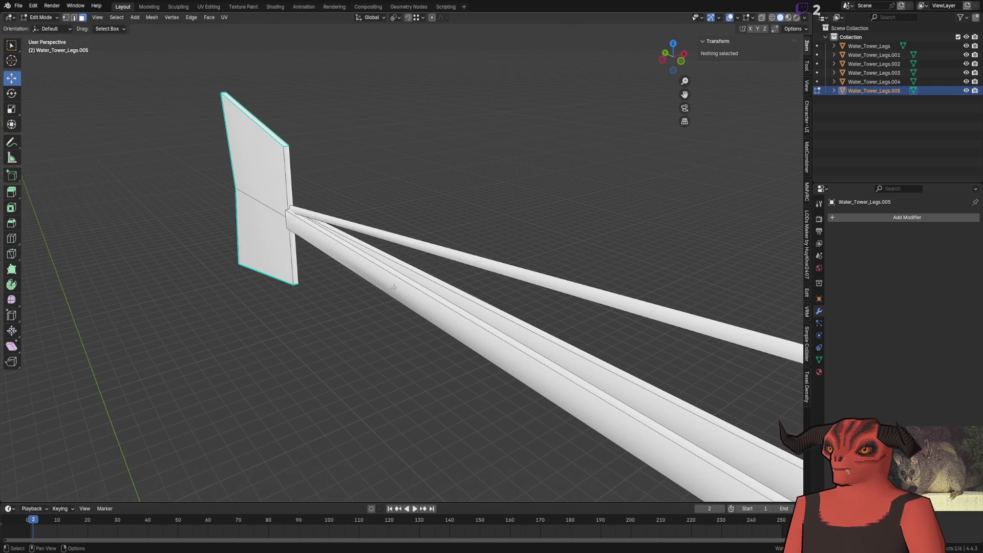
{"action": "key", "text": "l"}
{"action": "key", "text": "l"}
{"action": "key", "text": "2"}
{"action": "key", "text": "ctrl+e"}
{"action": "left_click", "coordinate": [589, 486]}
Step: Delete the stray edges near the windmill head
{"action": "middle_click_drag", "start_coordinate": [368, 397], "coordinate": [494, 347]}
{"action": "scroll", "coordinate": [493, 346], "scroll_direction": "up", "scroll_amount": 4}
{"action": "left_click", "coordinate": [399, 217]}
{"action": "middle_click_drag", "start_coordinate": [398, 217], "coordinate": [428, 248]}
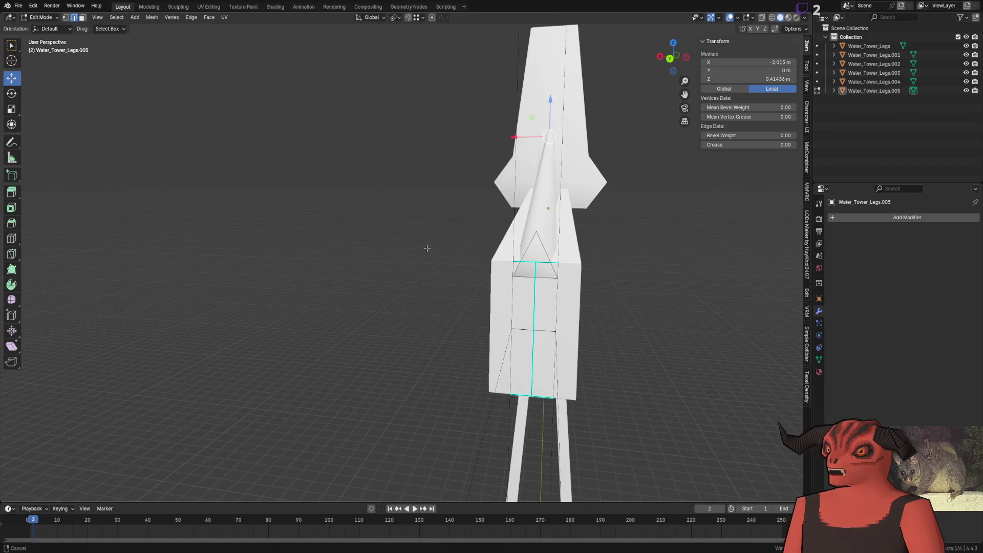
{"action": "left_click", "coordinate": [552, 251]}
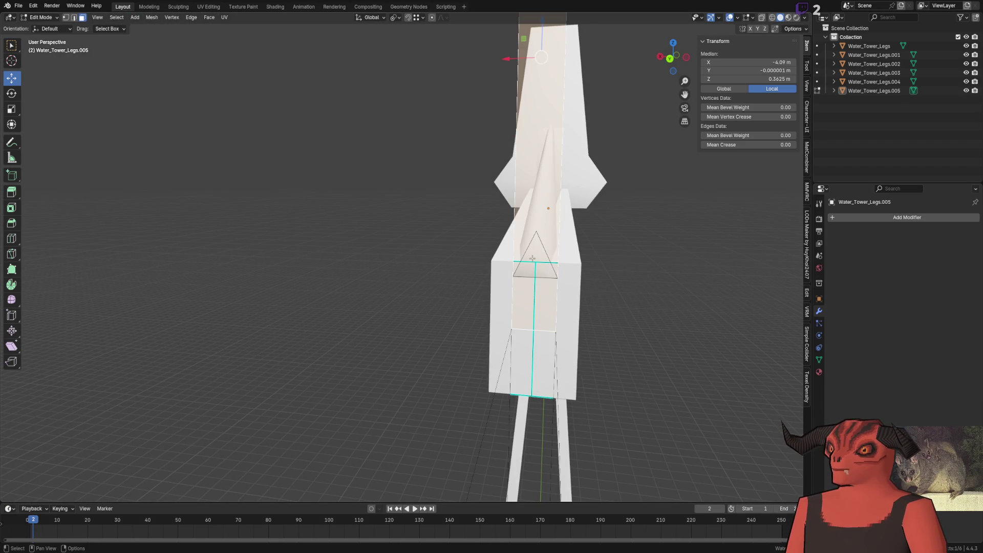
{"action": "key", "text": "alt+z"}
{"action": "key", "text": "alt+z"}
{"action": "key", "text": "x"}
{"action": "left_click", "coordinate": [571, 282]}
Step: Select all, abort the normals and context menus, and clear the selection
{"action": "mouse_move", "coordinate": [571, 281]}
{"action": "middle_mouse_down"}
{"action": "mouse_move", "coordinate": [569, 312]}
{"action": "mouse_move", "coordinate": [406, 314]}
{"action": "mouse_move", "coordinate": [384, 230]}
{"action": "middle_mouse_up"}
{"action": "key", "text": "a"}
{"action": "key", "text": "alt+n"}
{"action": "key", "text": "Escape"}
{"action": "right_click", "coordinate": [419, 212]}
{"action": "key", "text": "Escape"}
{"action": "key", "text": "alt+a"}
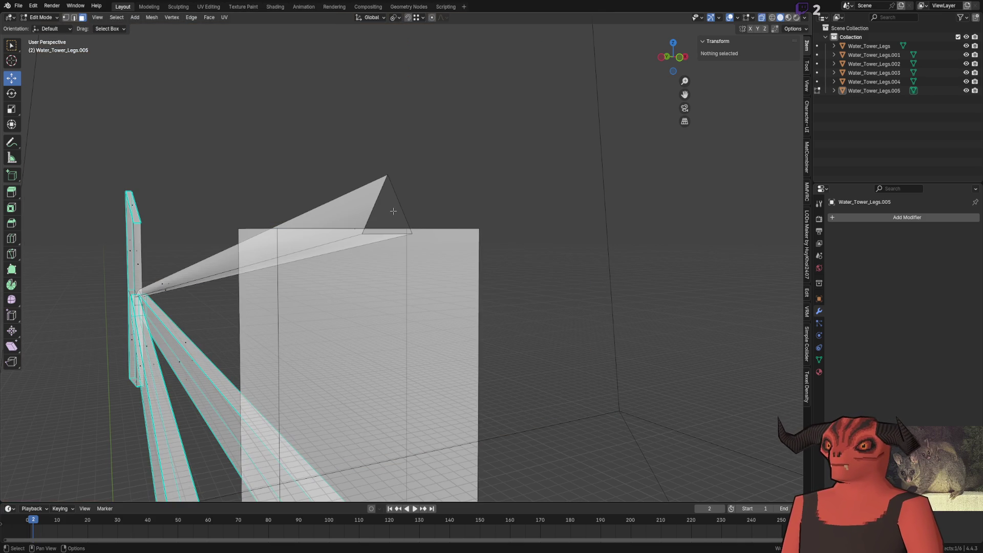
Step: Nudge the triangular brace's edges upward along Z and return to object mode
{"action": "left_click", "coordinate": [381, 200], "text": "alt"}
{"action": "left_click", "coordinate": [387, 204], "text": "alt+shift"}
{"action": "key", "text": "g"}
{"action": "key", "text": "z"}
{"action": "left_click", "coordinate": [427, 237]}
{"action": "middle_click_drag", "start_coordinate": [427, 237], "coordinate": [511, 243]}
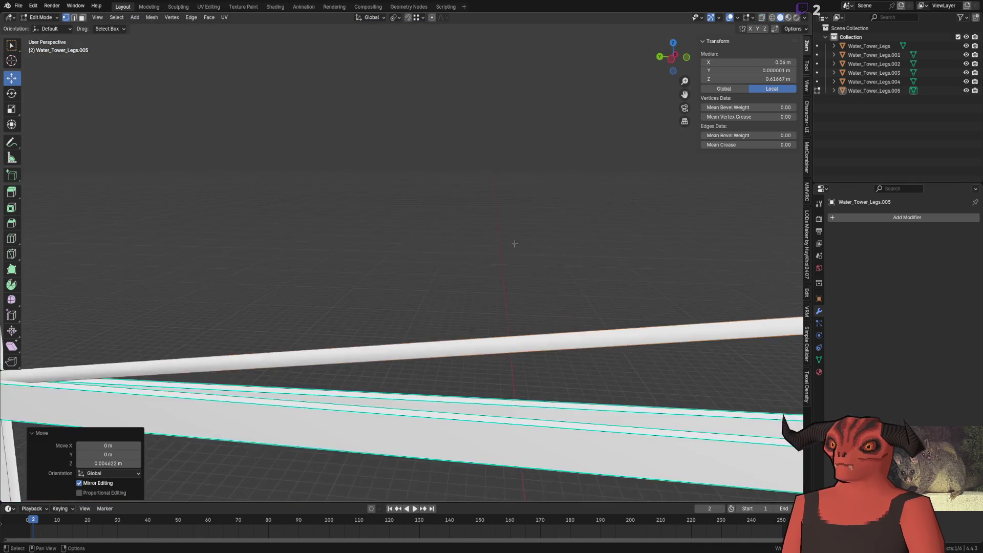
{"action": "key", "text": "Tab"}
{"action": "mouse_move", "coordinate": [397, 210]}
{"action": "middle_mouse_down"}
{"action": "mouse_move", "coordinate": [434, 290]}
{"action": "mouse_move", "coordinate": [370, 266]}
{"action": "middle_mouse_up"}
{"action": "scroll", "coordinate": [370, 265], "scroll_direction": "up", "scroll_amount": 4}
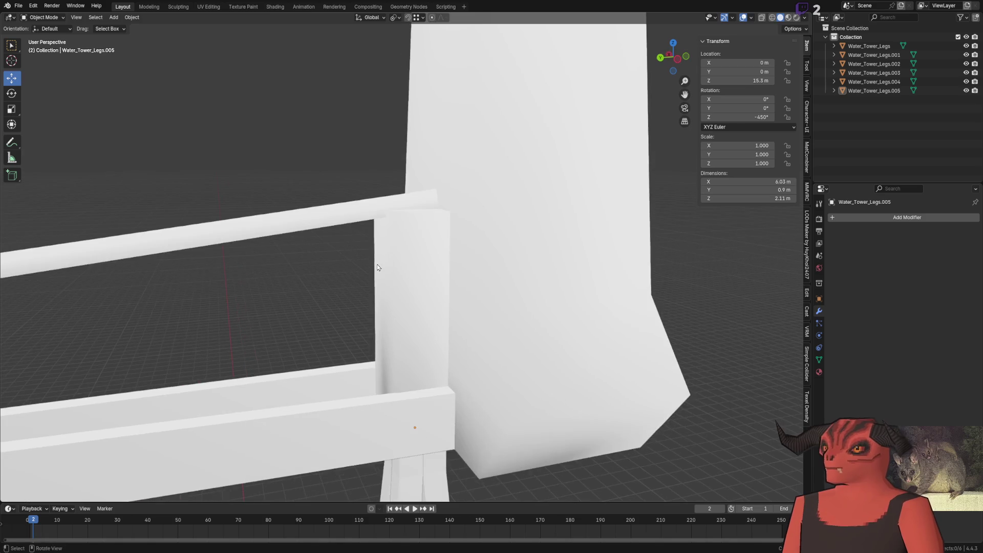
{"action": "scroll", "coordinate": [399, 273], "scroll_direction": "up", "scroll_amount": 2}
{"action": "scroll", "coordinate": [422, 280], "scroll_direction": "down", "scroll_amount": 5}
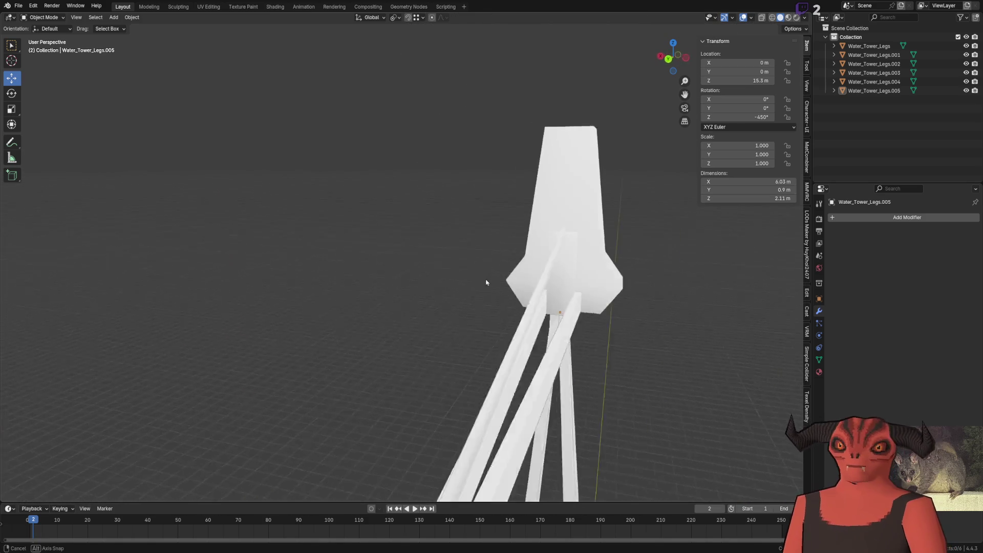
{"action": "scroll", "coordinate": [563, 314], "scroll_direction": "down", "scroll_amount": 3}
{"action": "mouse_move", "coordinate": [481, 281]}
{"action": "middle_mouse_down"}
{"action": "mouse_move", "coordinate": [564, 314]}
{"action": "mouse_move", "coordinate": [442, 294]}
{"action": "mouse_move", "coordinate": [233, 220]}
{"action": "mouse_move", "coordinate": [300, 315]}
{"action": "mouse_move", "coordinate": [303, 249]}
{"action": "mouse_move", "coordinate": [555, 292]}
{"action": "mouse_move", "coordinate": [378, 268]}
{"action": "mouse_move", "coordinate": [187, 131]}
{"action": "middle_mouse_up"}
{"action": "scroll", "coordinate": [442, 294], "scroll_direction": "down", "scroll_amount": 2}
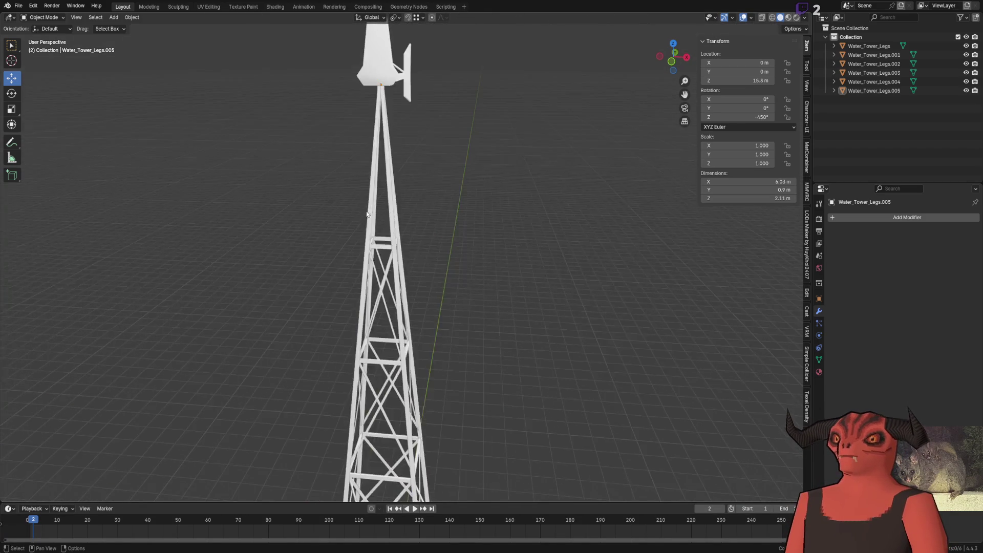
{"action": "scroll", "coordinate": [186, 131], "scroll_direction": "down", "scroll_amount": 3}
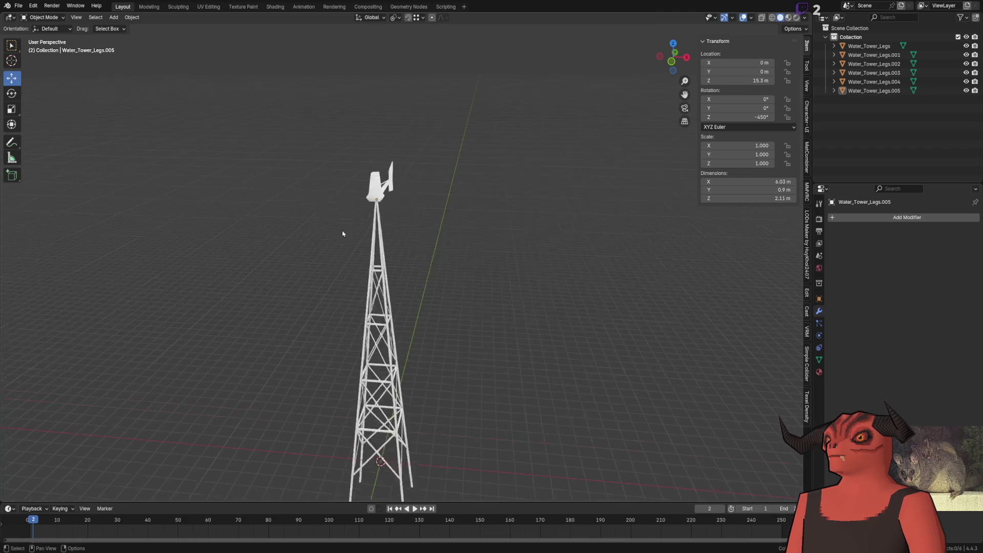
{"action": "scroll", "coordinate": [377, 213], "scroll_direction": "up", "scroll_amount": 2}
{"action": "mouse_move", "coordinate": [377, 213]}
{"action": "middle_mouse_down"}
{"action": "mouse_move", "coordinate": [355, 268]}
{"action": "mouse_move", "coordinate": [318, 154]}
{"action": "mouse_move", "coordinate": [181, 235]}
{"action": "mouse_move", "coordinate": [272, 161]}
{"action": "mouse_move", "coordinate": [208, 155]}
{"action": "middle_mouse_up"}
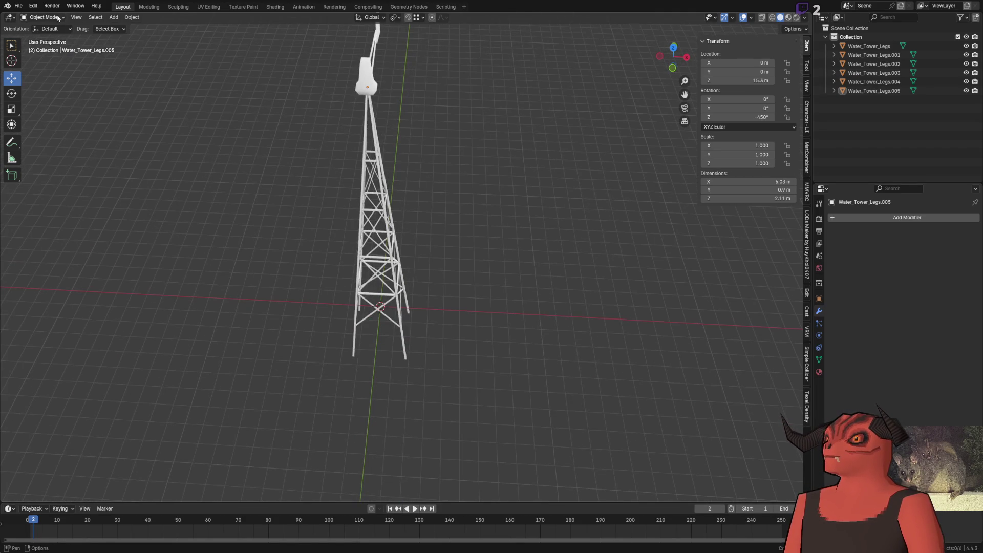
{"action": "left_click", "coordinate": [114, 17]}
{"action": "mouse_move", "coordinate": [130, 26]}
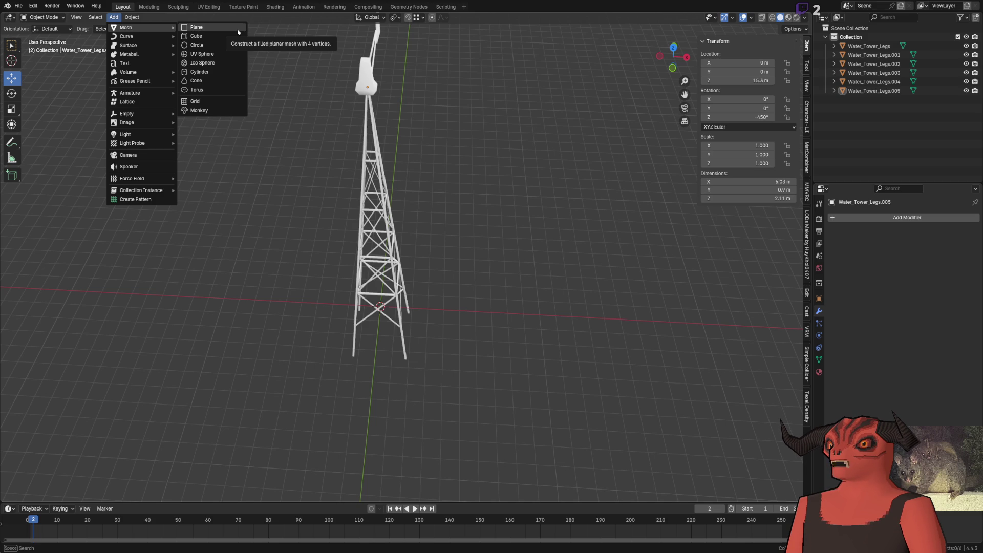
{"action": "key", "text": "Escape"}
{"action": "key", "text": "Escape"}
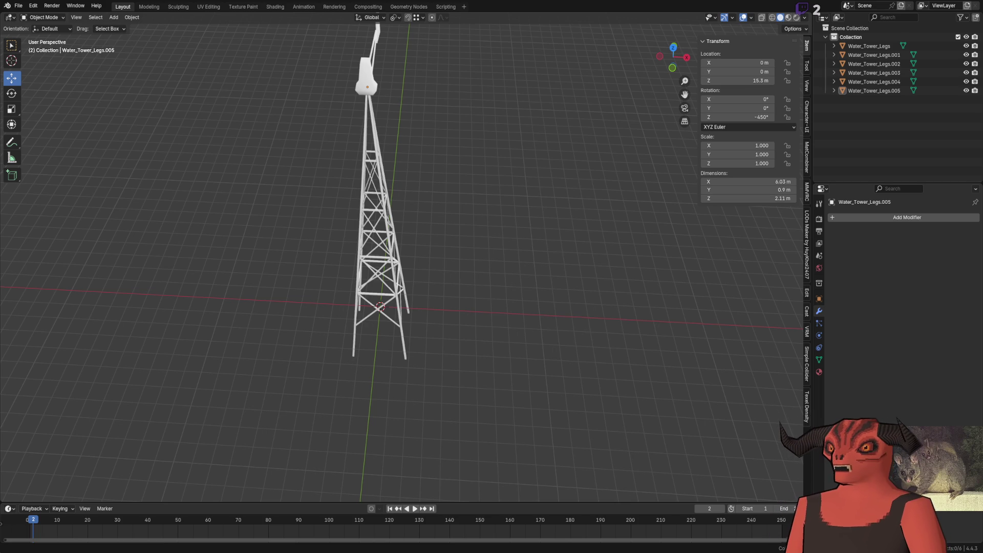
{"action": "scroll", "coordinate": [226, 314], "scroll_direction": "up", "scroll_amount": 2}
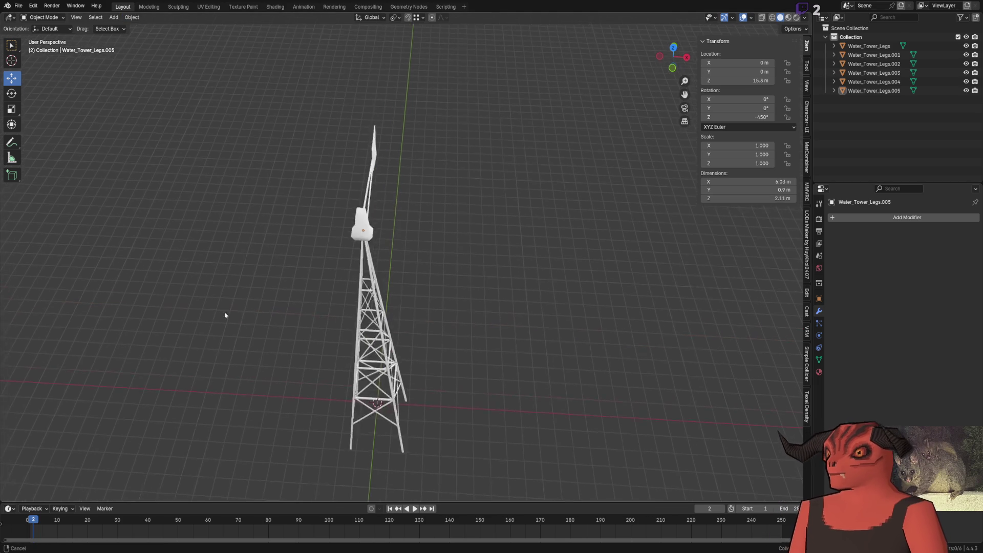
{"action": "scroll", "coordinate": [235, 294], "scroll_direction": "up", "scroll_amount": 4}
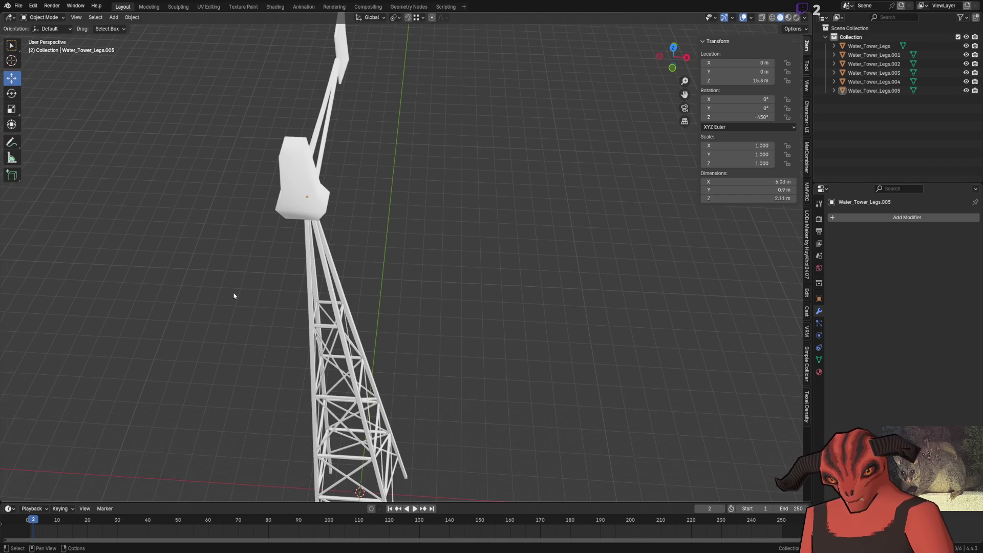
Step: Duplicate the tail vane plate and move the copy to float beside the head
{"action": "mouse_move", "coordinate": [234, 296]}
{"action": "middle_mouse_down", "text": "ctrl"}
{"action": "mouse_move", "coordinate": [403, 235]}
{"action": "mouse_move", "coordinate": [403, 254]}
{"action": "mouse_move", "coordinate": [453, 193]}
{"action": "middle_mouse_up", "text": "ctrl"}
{"action": "key", "text": "Tab"}
{"action": "key", "text": "shift+d"}
{"action": "left_click", "coordinate": [549, 197]}
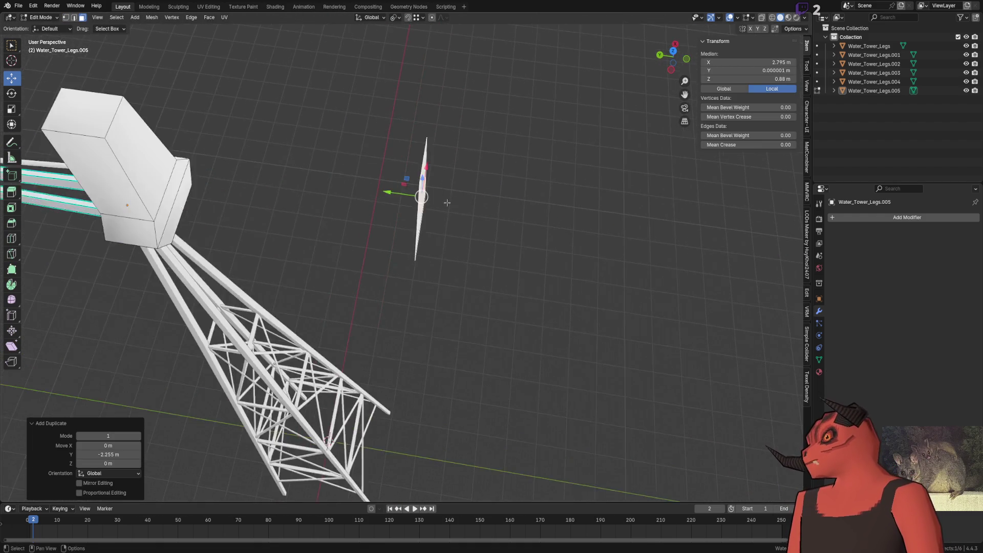
{"action": "middle_click_drag", "start_coordinate": [550, 198], "coordinate": [440, 275]}
Step: Taper the copied plate by sliding its two top corners along X
{"action": "left_click", "coordinate": [377, 155]}
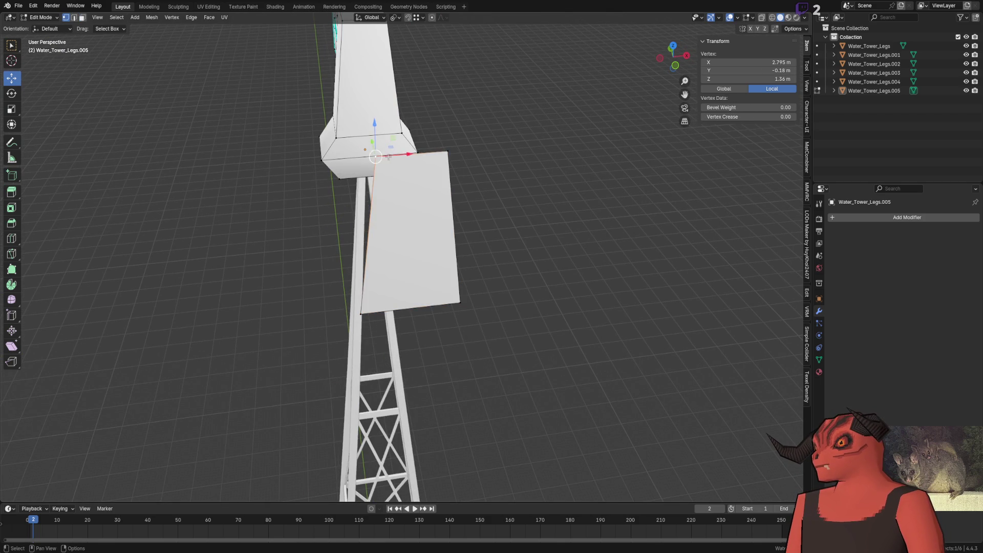
{"action": "key", "text": "g"}
{"action": "key", "text": "x"}
{"action": "left_click", "coordinate": [477, 160]}
{"action": "left_click", "coordinate": [449, 152]}
{"action": "key", "text": "g"}
{"action": "key", "text": "x"}
{"action": "left_click", "coordinate": [460, 291]}
Step: Inspect the copied plate and return to object mode
{"action": "middle_click_drag", "start_coordinate": [459, 291], "coordinate": [475, 190]}
{"action": "left_click", "coordinate": [475, 190]}
{"action": "left_click", "coordinate": [500, 157]}
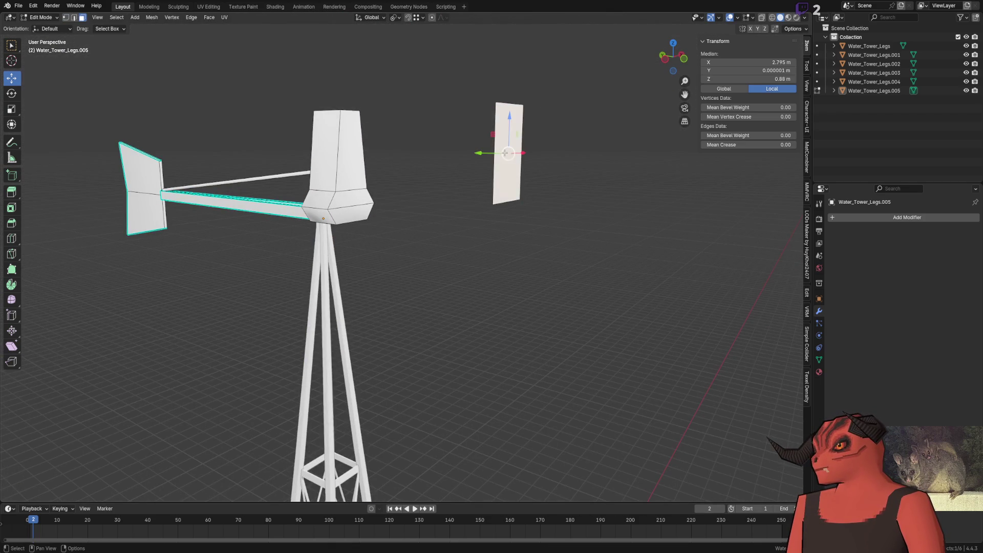
{"action": "middle_click_drag", "start_coordinate": [499, 157], "coordinate": [498, 137], "text": "shift"}
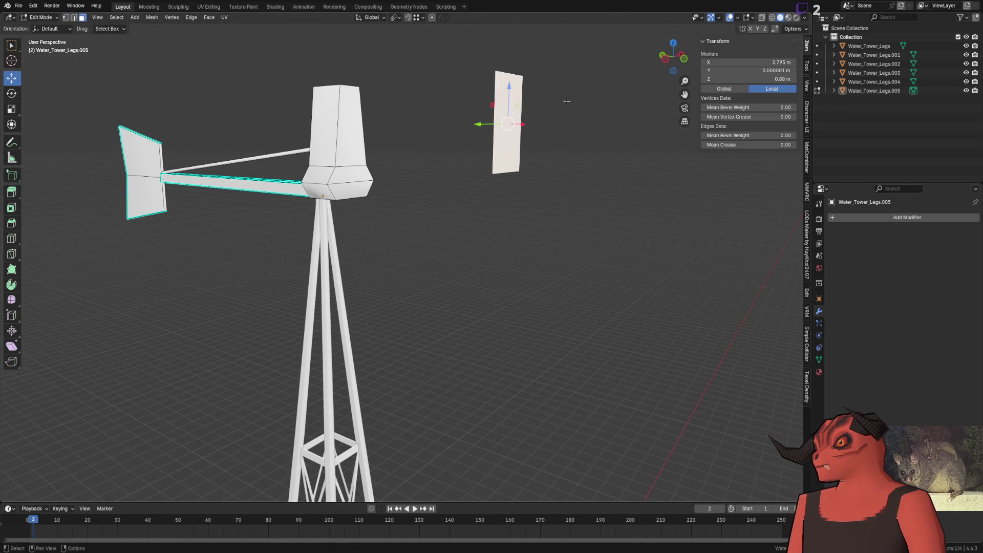
{"action": "left_click", "coordinate": [794, 28]}
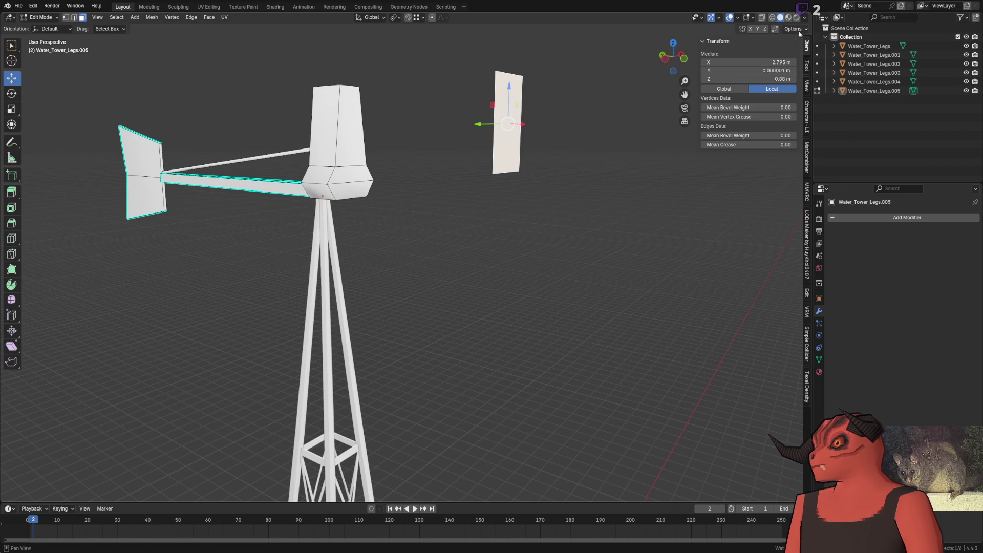
{"action": "key", "text": "Tab"}
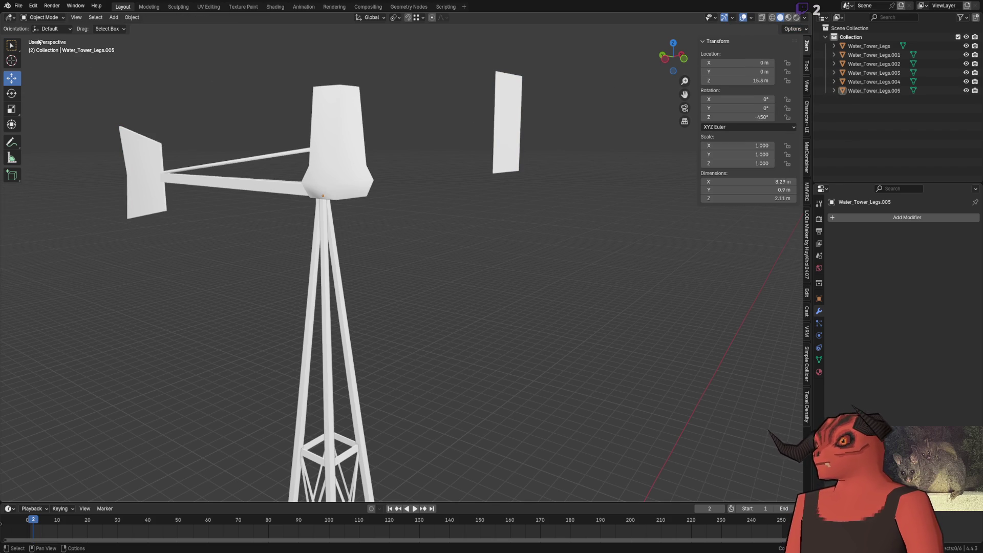
Step: Raise the windmill head assembly 0.2 m along Z
{"action": "left_click", "coordinate": [371, 189]}
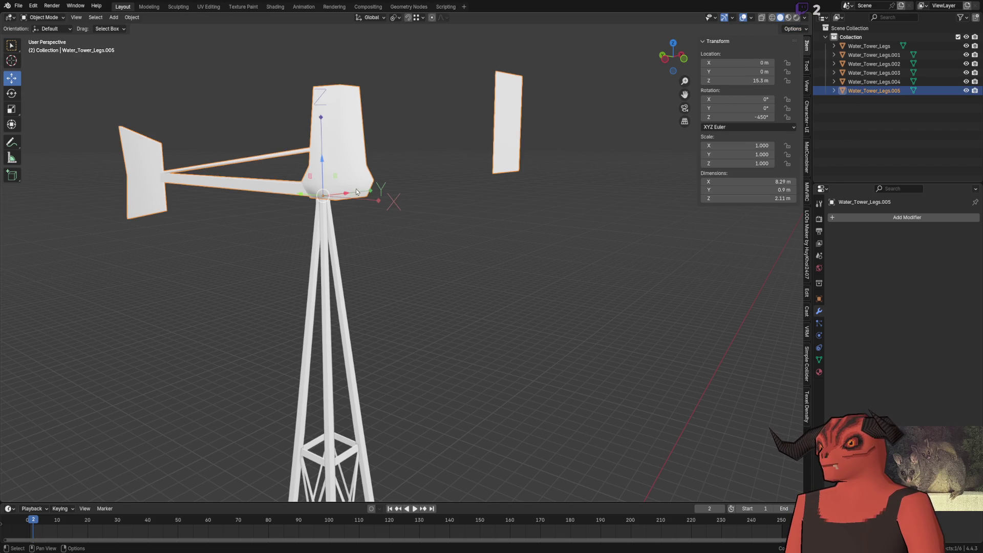
{"action": "type", "text": "gz0.2"}
{"action": "key", "text": "Return"}
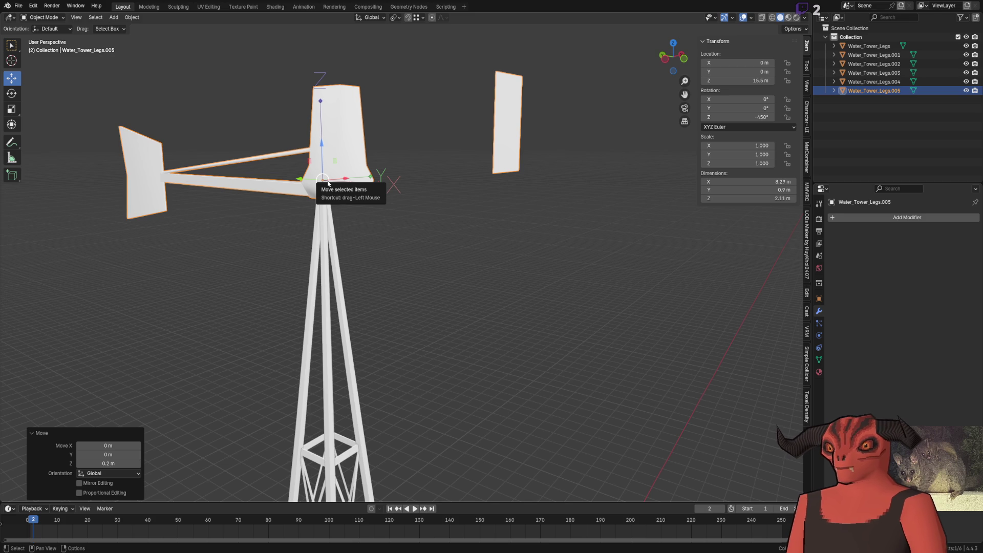
{"action": "key", "text": "alt+Tab"}
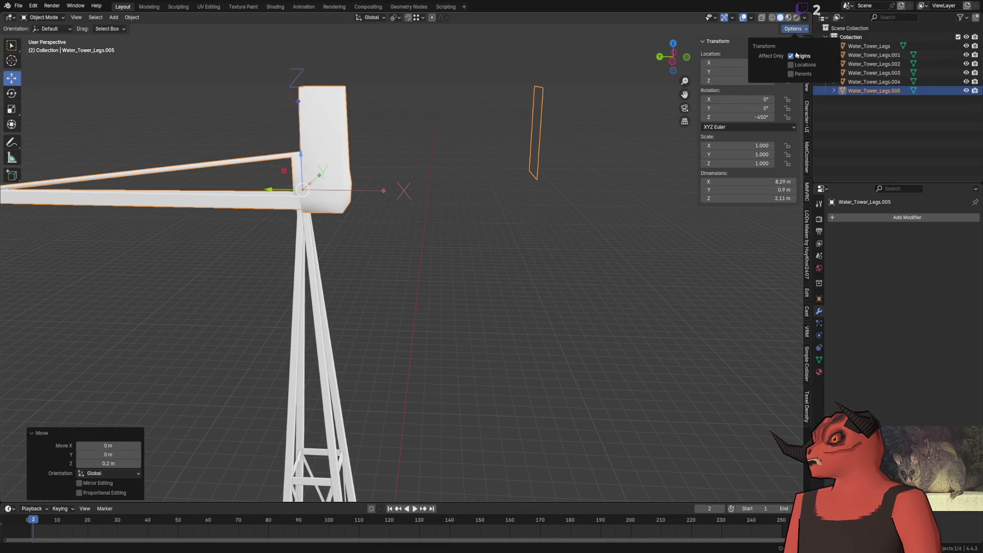
{"action": "middle_click_drag", "start_coordinate": [548, 159], "coordinate": [439, 154]}
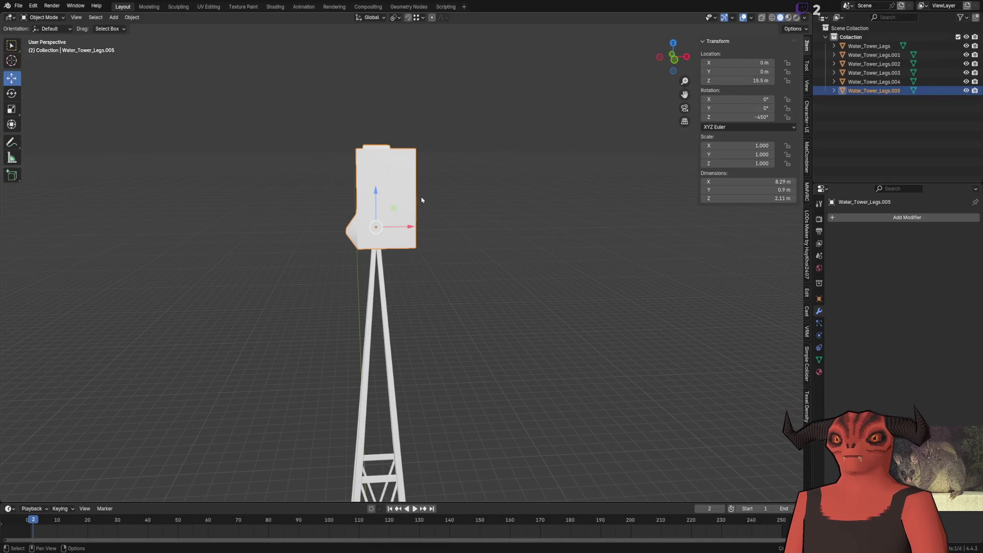
Step: Slide the blade plate along Y in Edit Mode so it centres over the head
{"action": "key", "text": "Tab"}
{"action": "mouse_move", "coordinate": [416, 187]}
{"action": "middle_mouse_down"}
{"action": "mouse_move", "coordinate": [433, 177]}
{"action": "mouse_move", "coordinate": [348, 197]}
{"action": "middle_mouse_up"}
{"action": "key", "text": "g"}
{"action": "key", "text": "y"}
{"action": "left_click", "coordinate": [318, 192]}
{"action": "key", "text": "Tab"}
{"action": "key", "text": "Left"}
{"action": "middle_click_drag", "start_coordinate": [509, 202], "coordinate": [635, 294]}
{"action": "key", "text": "Tab"}
Step: Separate the blade plate into its own object, Water_Tower_Legs.006
{"action": "left_click", "coordinate": [348, 147]}
{"action": "key", "text": "p"}
{"action": "left_click", "coordinate": [326, 143]}
{"action": "mouse_move", "coordinate": [326, 144]}
{"action": "middle_mouse_down"}
{"action": "mouse_move", "coordinate": [400, 177]}
{"action": "mouse_move", "coordinate": [431, 109]}
{"action": "middle_mouse_up"}
{"action": "key", "text": "Tab"}
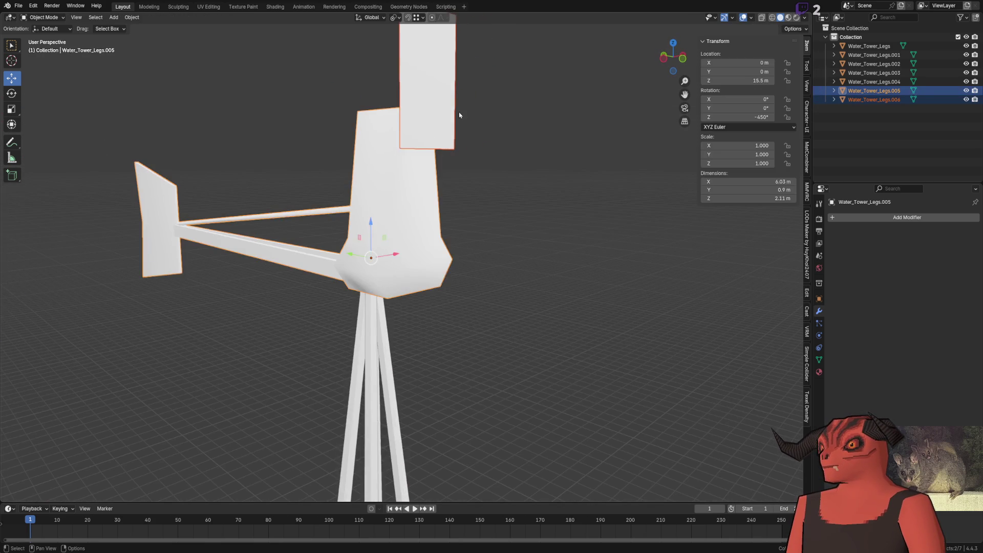
Step: Add an Array modifier to the plate object and raise its Count to 4
{"action": "left_click", "coordinate": [430, 123]}
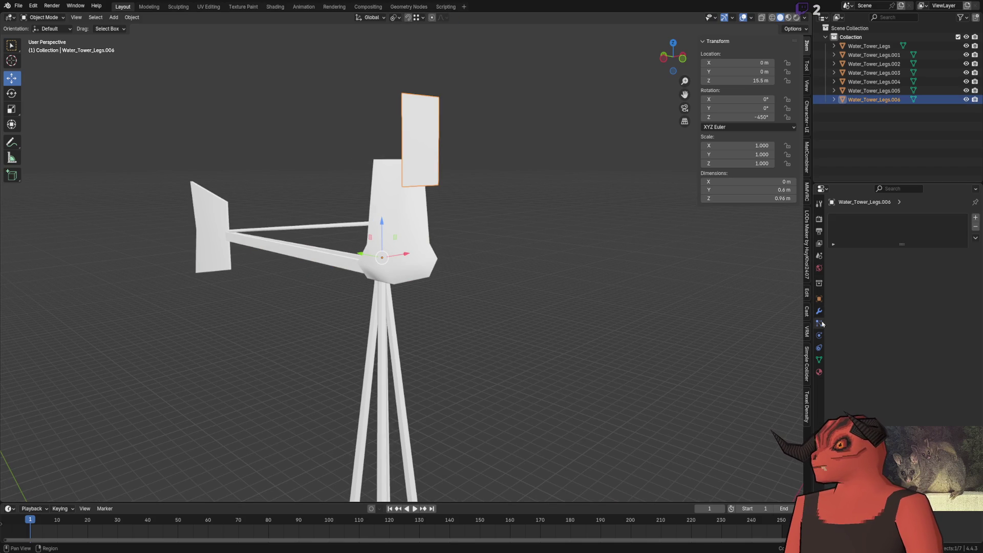
{"action": "left_click", "coordinate": [876, 218]}
{"action": "type", "text": "array"}
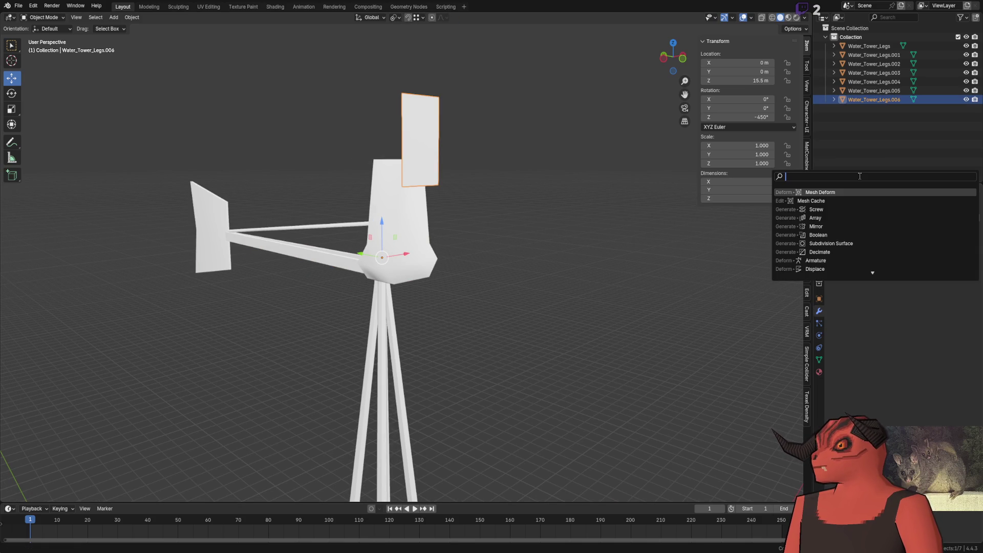
{"action": "key", "text": "Return"}
{"action": "middle_click_drag", "start_coordinate": [607, 225], "coordinate": [401, 255]}
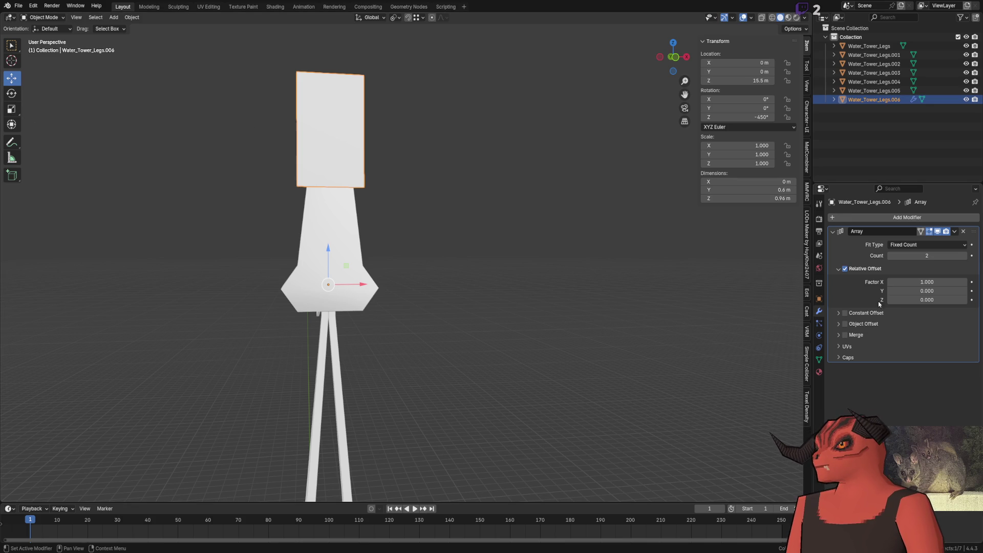
{"action": "left_click", "coordinate": [838, 314]}
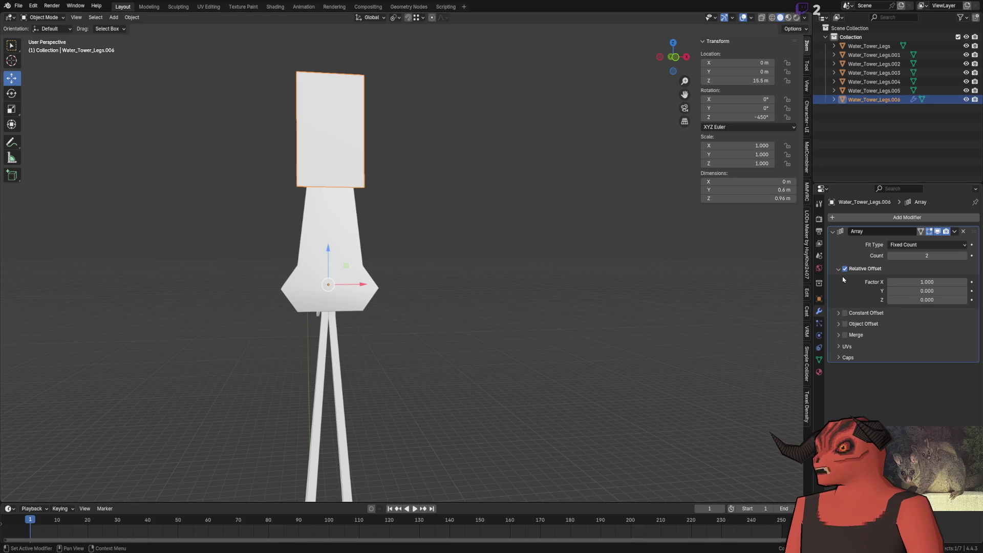
{"action": "left_click_drag", "start_coordinate": [927, 255], "coordinate": [953, 255]}
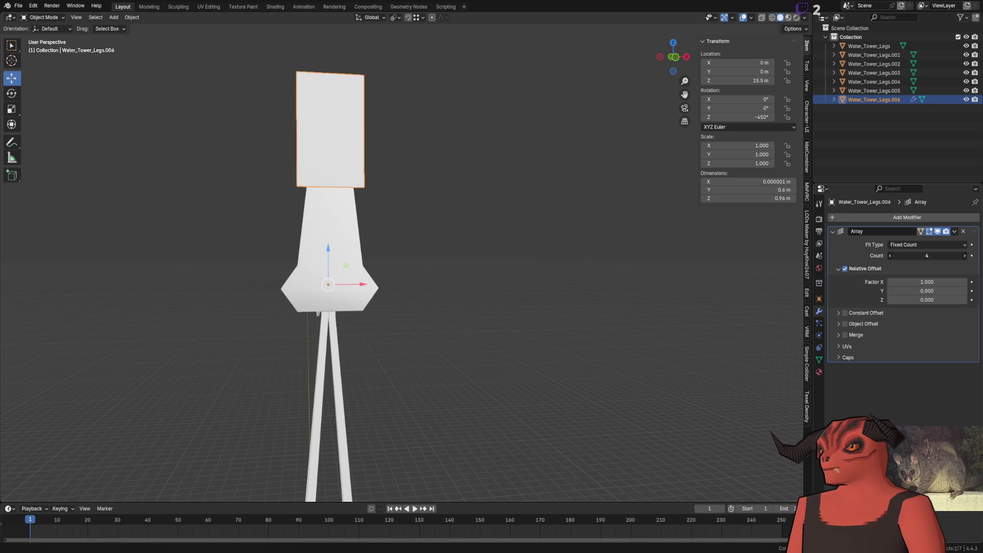
Step: Frame the plate's mesh in view and reselect the plate object Water_Tower_Legs.006
{"action": "key", "text": "Tab"}
{"action": "scroll", "coordinate": [410, 231], "scroll_direction": "down", "scroll_amount": 5}
{"action": "middle_click_drag", "start_coordinate": [464, 292], "coordinate": [528, 331]}
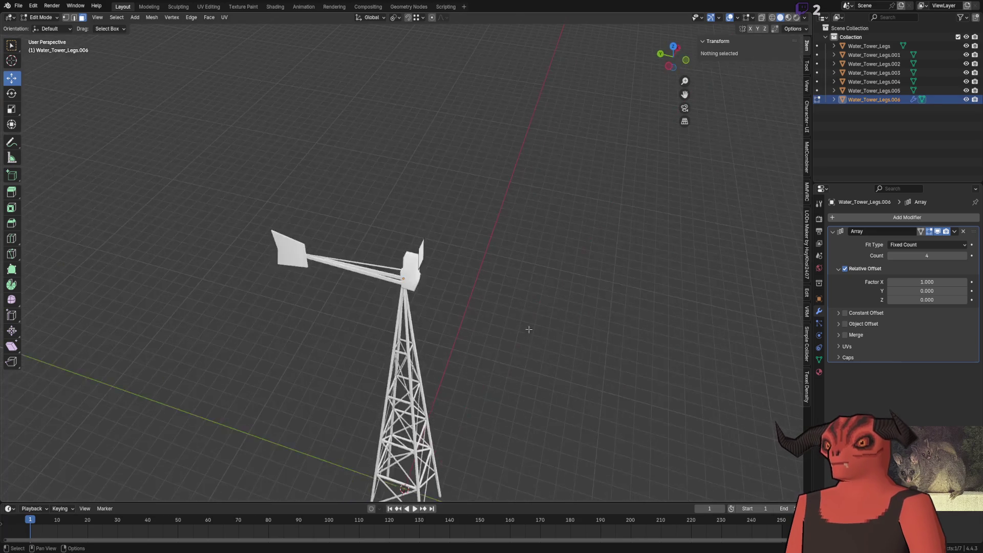
{"action": "key", "text": "a"}
{"action": "key", "text": "KP_Decimal"}
{"action": "scroll", "coordinate": [369, 156], "scroll_direction": "down", "scroll_amount": 4}
{"action": "middle_click_drag", "start_coordinate": [505, 263], "coordinate": [427, 237]}
{"action": "scroll", "coordinate": [429, 237], "scroll_direction": "up", "scroll_amount": 5}
{"action": "key", "text": "Tab"}
{"action": "scroll", "coordinate": [571, 225], "scroll_direction": "down", "scroll_amount": 5}
{"action": "left_click", "coordinate": [499, 212]}
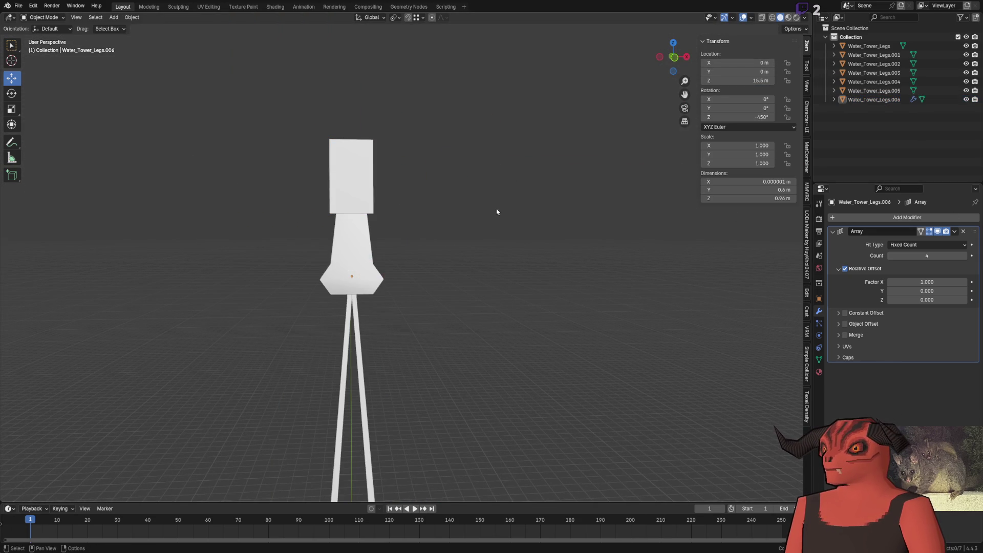
{"action": "left_click", "coordinate": [337, 155]}
{"action": "scroll", "coordinate": [337, 156], "scroll_direction": "down", "scroll_amount": 5}
{"action": "middle_click_drag", "start_coordinate": [439, 296], "coordinate": [500, 329]}
{"action": "scroll", "coordinate": [454, 233], "scroll_direction": "up", "scroll_amount": 5}
{"action": "middle_click_drag", "start_coordinate": [454, 232], "coordinate": [471, 352]}
Step: Set the array's relative offset to X 0 and Y 1 so the copies stack along Y
{"action": "double_click", "coordinate": [930, 282]}
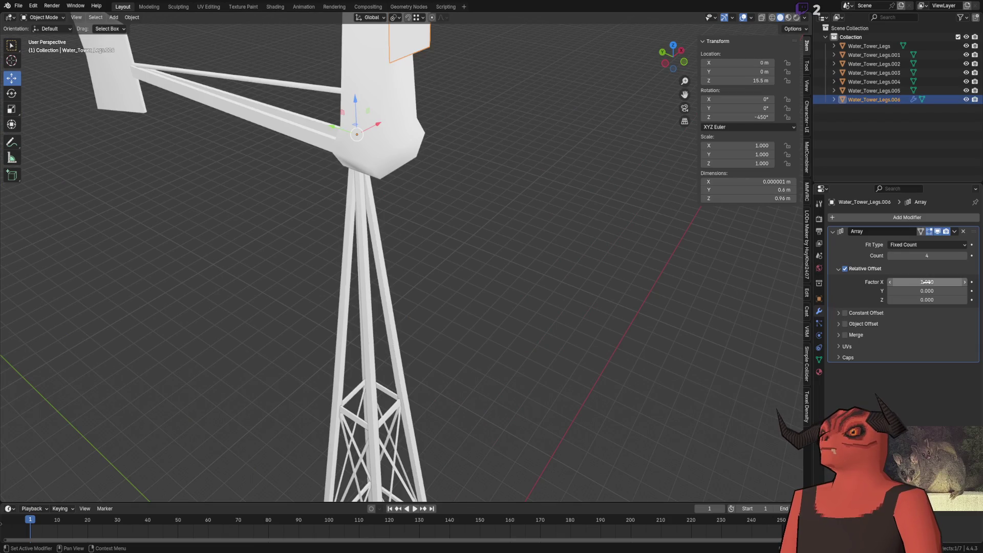
{"action": "type", "text": "0"}
{"action": "key", "text": "Tab"}
{"action": "type", "text": "1"}
{"action": "key", "text": "Return"}
{"action": "mouse_move", "coordinate": [492, 307]}
{"action": "middle_mouse_down"}
{"action": "mouse_move", "coordinate": [511, 259]}
{"action": "mouse_move", "coordinate": [153, 134]}
{"action": "middle_mouse_up"}
{"action": "key", "text": "Tab"}
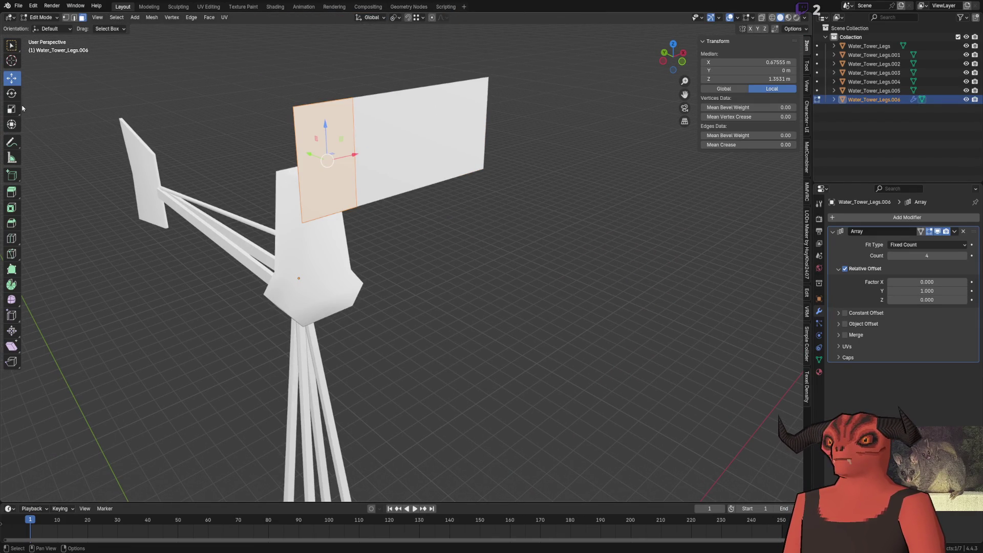
Step: Try a 90° Z rotation of the plate face in Edit Mode and cancel it
{"action": "key", "text": "shift+space"}
{"action": "key", "text": "r"}
{"action": "key", "text": "r"}
{"action": "key", "text": "z"}
{"action": "key", "text": "9"}
{"action": "key", "text": "0"}
{"action": "key", "text": "Escape"}
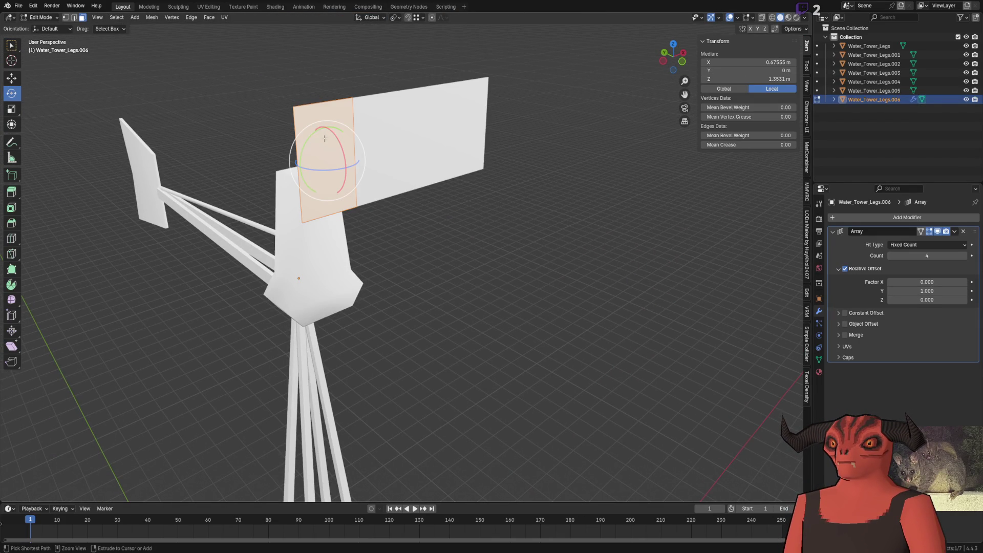
{"action": "key", "text": "Tab"}
Step: Tilt the plate object with the rotate tool, then undo the rotation
{"action": "key", "text": "shift+space"}
{"action": "key", "text": "r"}
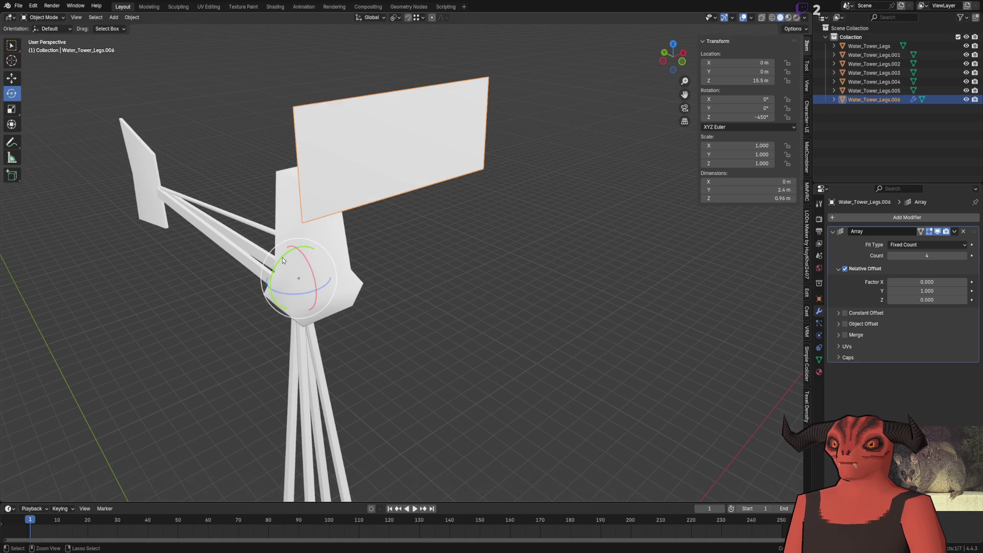
{"action": "left_click_drag", "start_coordinate": [278, 262], "coordinate": [359, 207]}
{"action": "key", "text": "ctrl+z"}
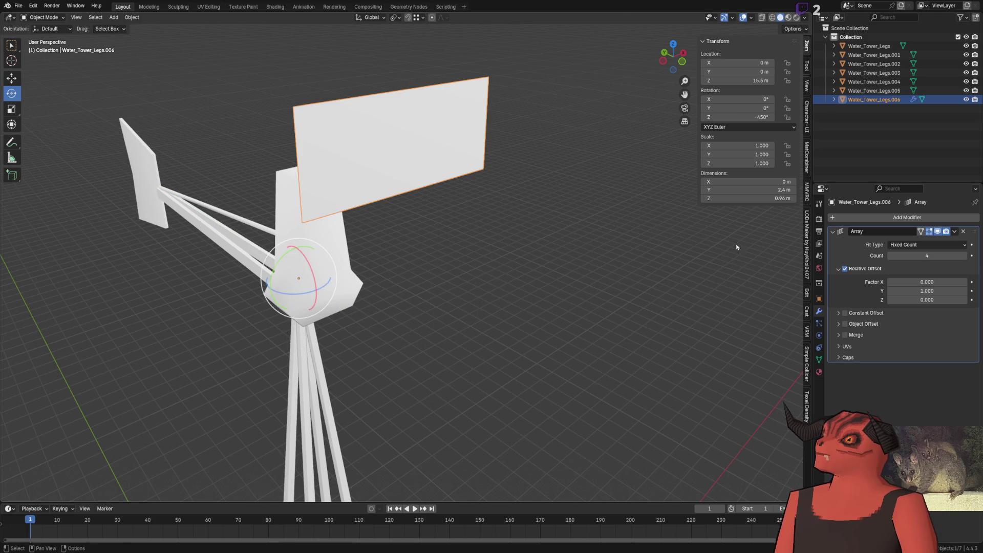
Step: Expand the Array modifier's Object Offset panel and bring up the Add menu
{"action": "left_click", "coordinate": [839, 324]}
{"action": "left_click", "coordinate": [504, 268]}
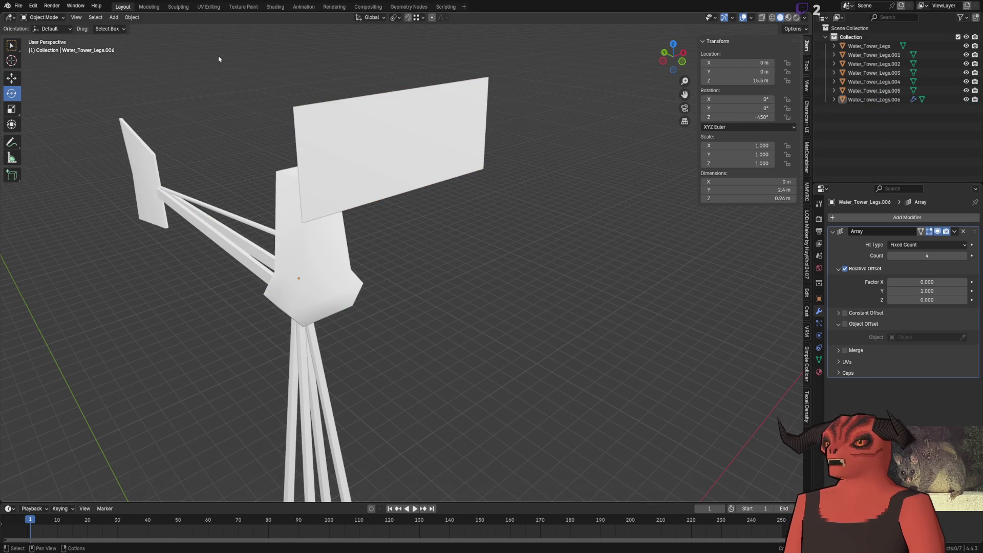
{"action": "key", "text": "ctrl+z"}
{"action": "left_click", "coordinate": [113, 17]}
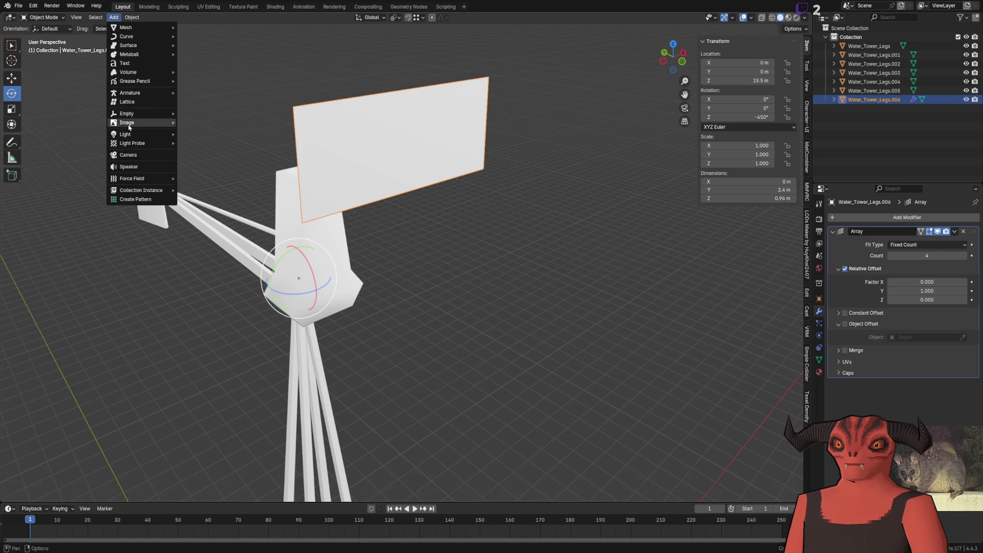
Step: Add a Plain Axes empty to the scene and select it in the Outliner
{"action": "left_click", "coordinate": [204, 117]}
{"action": "scroll", "coordinate": [244, 154], "scroll_direction": "down", "scroll_amount": 5}
{"action": "middle_click_drag", "start_coordinate": [244, 154], "coordinate": [391, 214]}
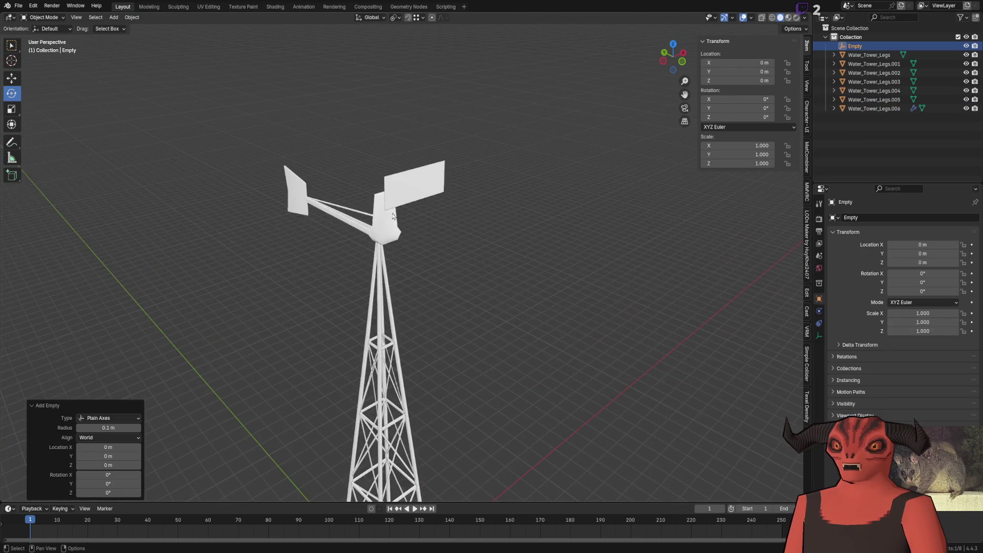
{"action": "scroll", "coordinate": [391, 215], "scroll_direction": "down", "scroll_amount": 2}
{"action": "left_click", "coordinate": [392, 223]}
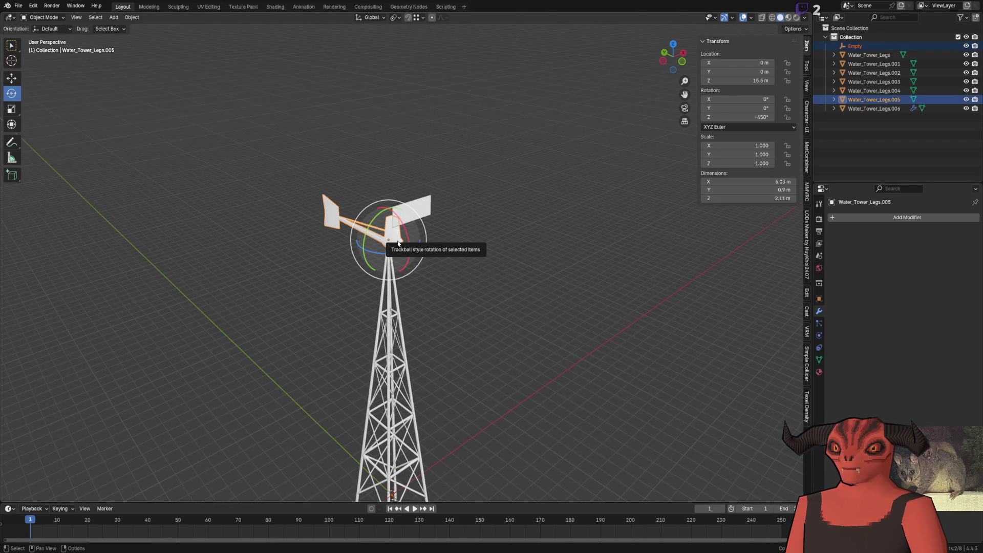
{"action": "scroll", "coordinate": [397, 243], "scroll_direction": "down", "scroll_amount": 4}
{"action": "left_click", "coordinate": [421, 376]}
{"action": "left_click", "coordinate": [854, 46]}
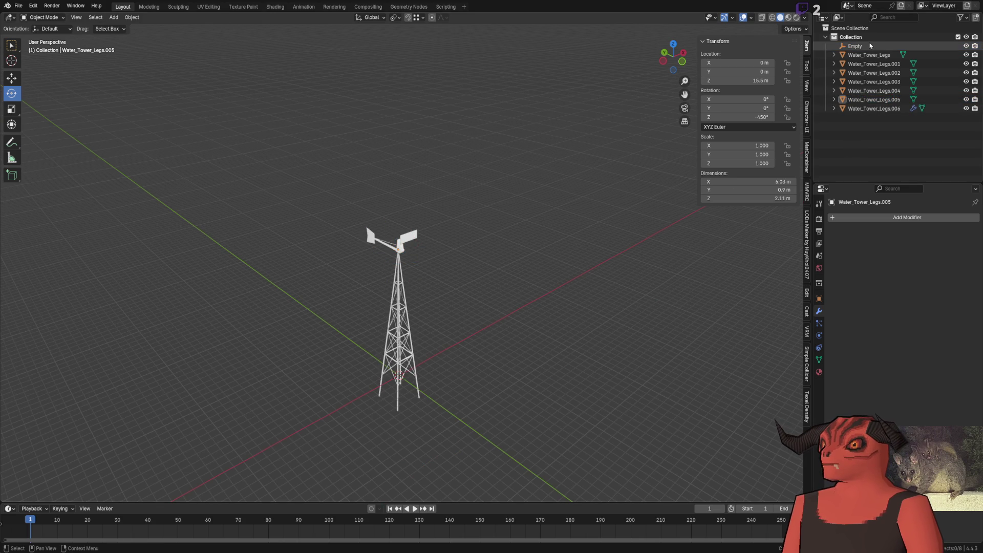
{"action": "scroll", "coordinate": [592, 138], "scroll_direction": "up", "scroll_amount": 3}
Step: Raise the Empty along Z to the hub height of 15.5 m, then pick the blade plate
{"action": "key", "text": "shift+space"}
{"action": "key", "text": "g"}
{"action": "scroll", "coordinate": [382, 345], "scroll_direction": "down", "scroll_amount": 3}
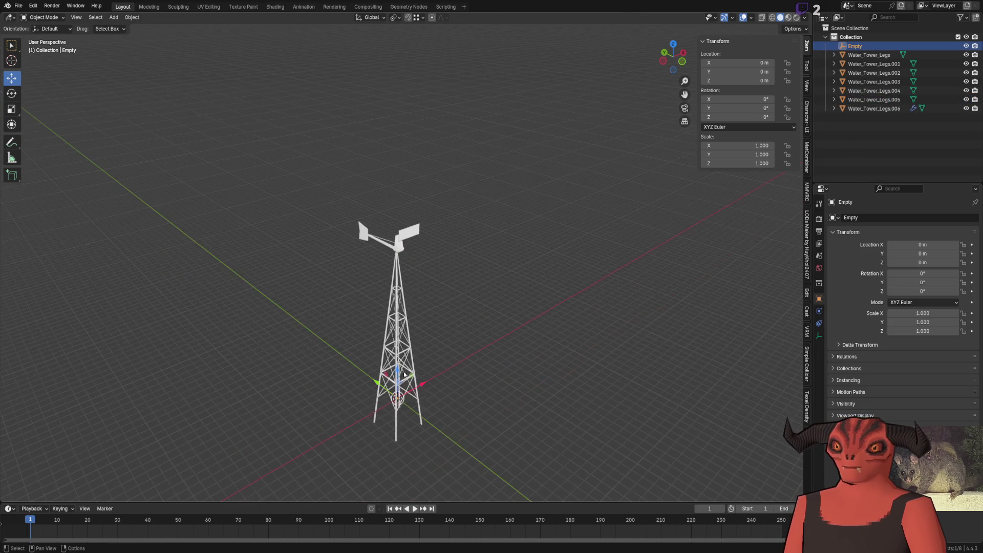
{"action": "left_click_drag", "start_coordinate": [407, 371], "coordinate": [398, 253]}
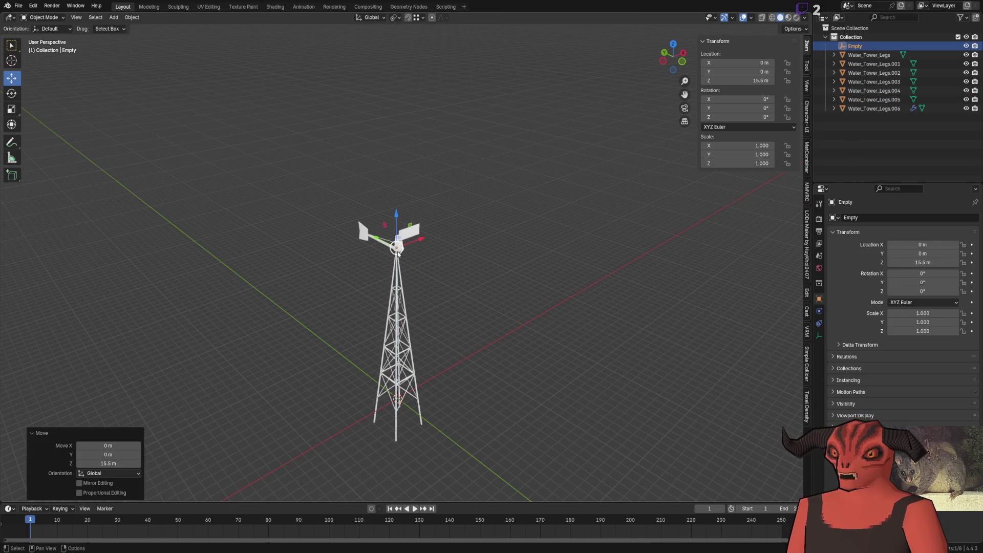
{"action": "key", "text": "KP_Decimal"}
{"action": "mouse_move", "coordinate": [399, 254]}
{"action": "middle_mouse_down"}
{"action": "mouse_move", "coordinate": [489, 284]}
{"action": "mouse_move", "coordinate": [538, 92]}
{"action": "middle_mouse_up"}
{"action": "left_click", "coordinate": [548, 74]}
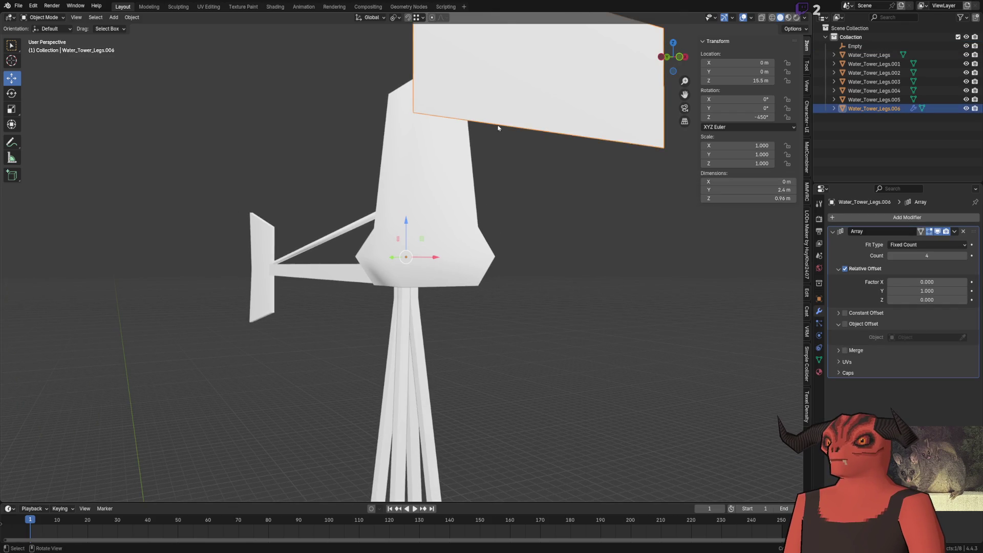
Step: Enable Object Offset on the plate's array and eyedrop the Empty as its target
{"action": "middle_click_drag", "start_coordinate": [503, 122], "coordinate": [575, 176]}
{"action": "left_click", "coordinate": [845, 323]}
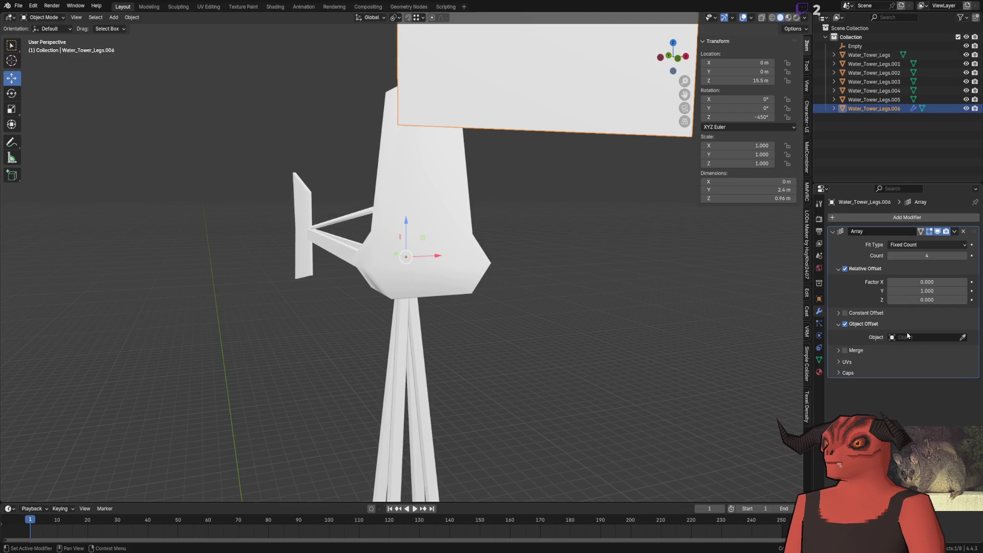
{"action": "left_click", "coordinate": [963, 337]}
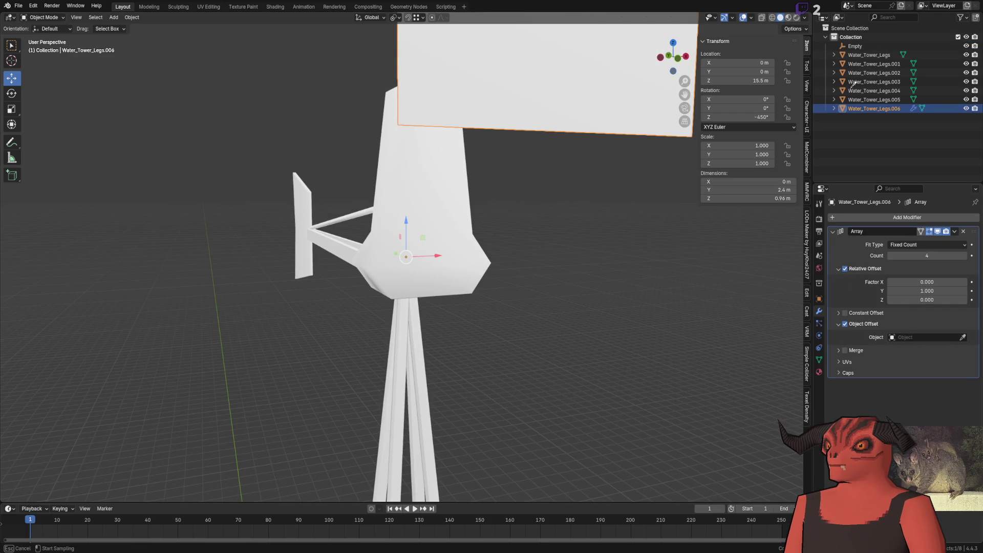
{"action": "left_click", "coordinate": [855, 46]}
Step: Rotate the Empty about -90° so the array copies fan out around the hub
{"action": "mouse_move", "coordinate": [493, 192]}
{"action": "middle_mouse_down"}
{"action": "mouse_move", "coordinate": [470, 181]}
{"action": "mouse_move", "coordinate": [467, 234]}
{"action": "middle_mouse_up"}
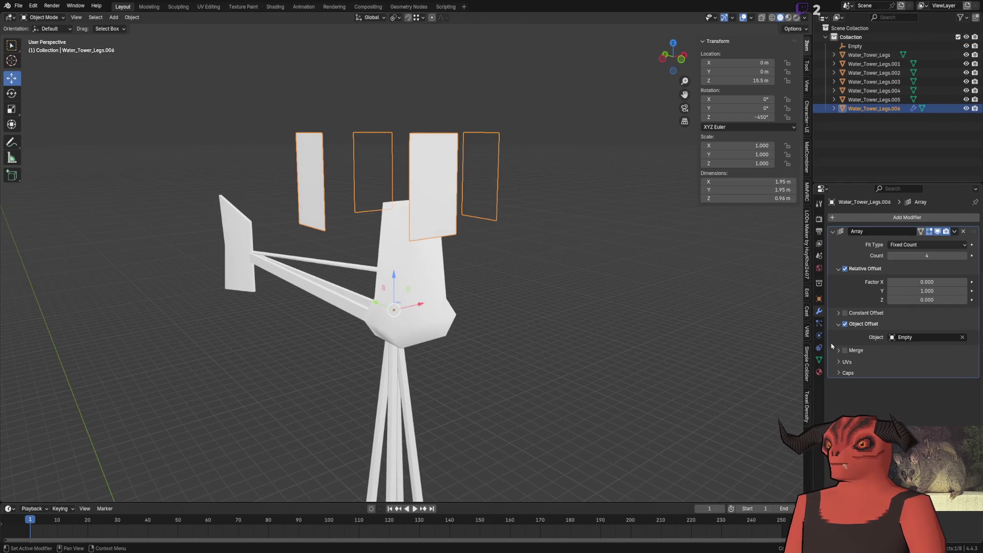
{"action": "left_click", "coordinate": [857, 47]}
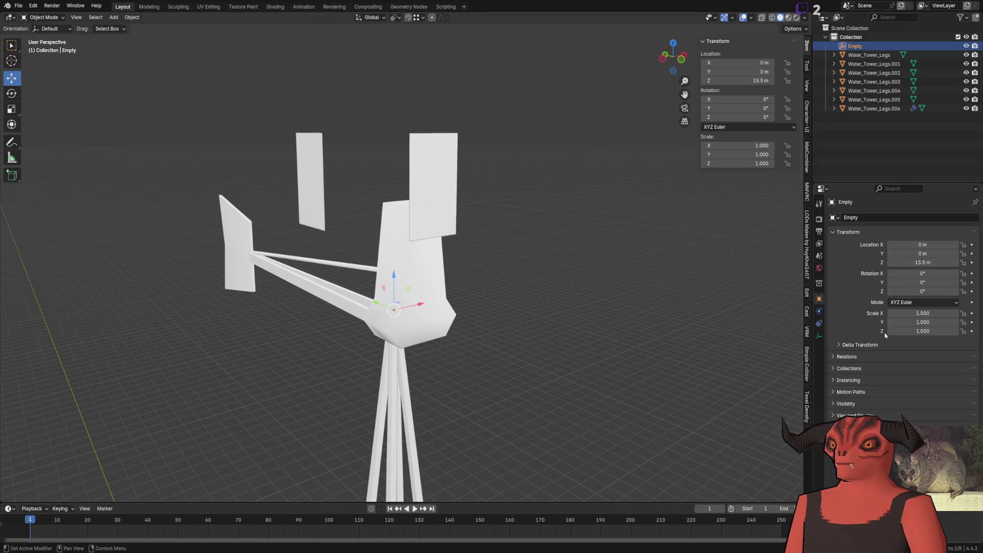
{"action": "left_click", "coordinate": [12, 93]}
{"action": "mouse_move", "coordinate": [372, 316]}
{"action": "left_mouse_down"}
{"action": "mouse_move", "coordinate": [384, 323]}
{"action": "mouse_move", "coordinate": [261, 278]}
{"action": "left_mouse_up"}
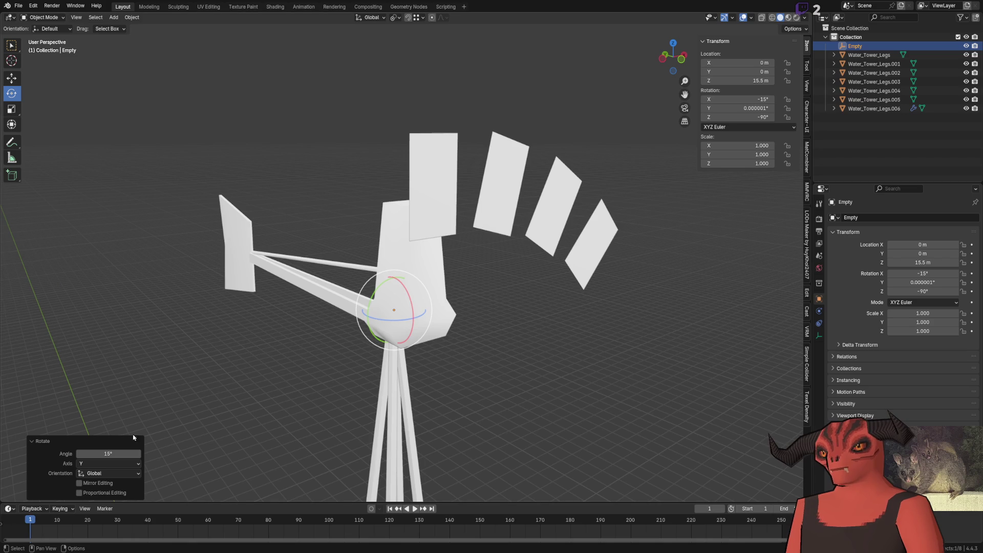
{"action": "left_click", "coordinate": [120, 454]}
{"action": "mouse_move", "coordinate": [345, 308]}
{"action": "middle_mouse_down"}
{"action": "mouse_move", "coordinate": [411, 252]}
{"action": "mouse_move", "coordinate": [522, 228]}
{"action": "middle_mouse_up"}
Step: Raise the blade array's Count to 20 copies
{"action": "left_click", "coordinate": [357, 167]}
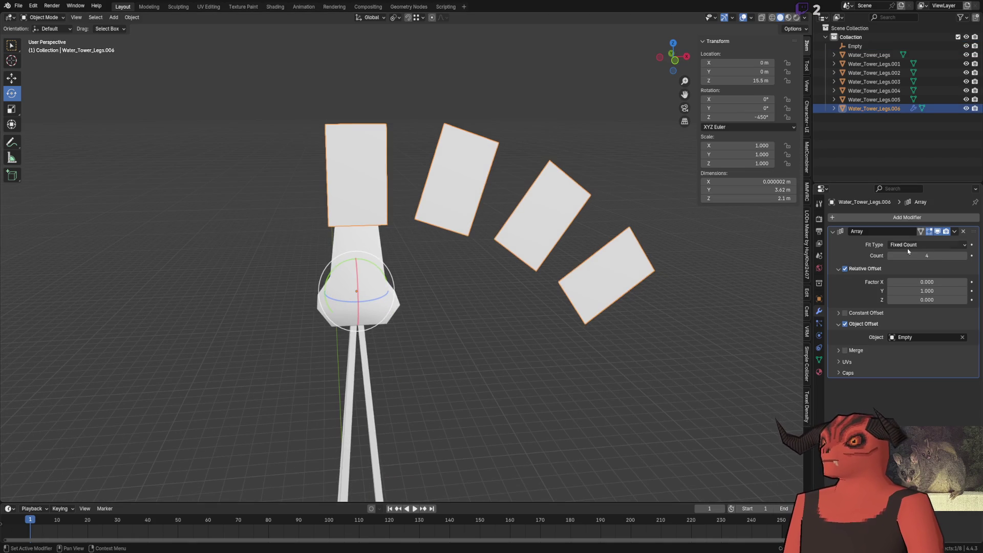
{"action": "left_click_drag", "start_coordinate": [926, 255], "coordinate": [953, 255]}
{"action": "scroll", "coordinate": [507, 179], "scroll_direction": "down", "scroll_amount": 4}
{"action": "middle_click_drag", "start_coordinate": [492, 185], "coordinate": [523, 185]}
{"action": "scroll", "coordinate": [452, 185], "scroll_direction": "up", "scroll_amount": 4}
{"action": "mouse_move", "coordinate": [453, 185]}
{"action": "middle_mouse_down"}
{"action": "mouse_move", "coordinate": [470, 210]}
{"action": "mouse_move", "coordinate": [454, 242]}
{"action": "mouse_move", "coordinate": [503, 171]}
{"action": "mouse_move", "coordinate": [462, 176]}
{"action": "middle_mouse_up"}
{"action": "scroll", "coordinate": [455, 241], "scroll_direction": "up", "scroll_amount": 2}
{"action": "scroll", "coordinate": [454, 241], "scroll_direction": "down", "scroll_amount": 3}
{"action": "scroll", "coordinate": [454, 242], "scroll_direction": "up", "scroll_amount": 2}
{"action": "scroll", "coordinate": [454, 241], "scroll_direction": "down", "scroll_amount": 3}
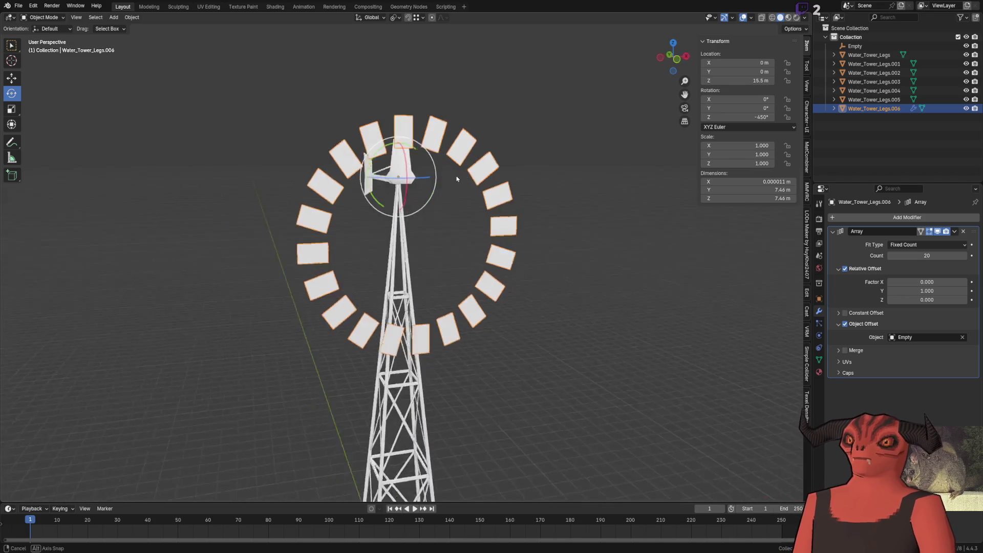
{"action": "scroll", "coordinate": [462, 175], "scroll_direction": "up", "scroll_amount": 4}
{"action": "middle_click_drag", "start_coordinate": [400, 163], "coordinate": [438, 292]}
{"action": "scroll", "coordinate": [413, 216], "scroll_direction": "down", "scroll_amount": 2}
{"action": "scroll", "coordinate": [408, 235], "scroll_direction": "down", "scroll_amount": 2}
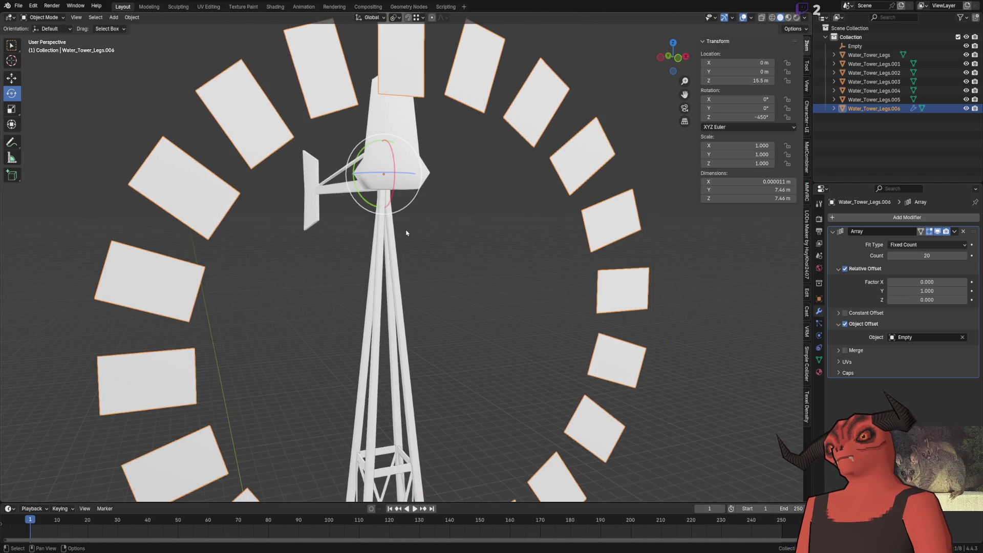
{"action": "scroll", "coordinate": [460, 222], "scroll_direction": "down", "scroll_amount": 1}
Step: Turn off Relative Offset so the 20 blades close into a ring, then select the Empty
{"action": "left_click", "coordinate": [845, 268]}
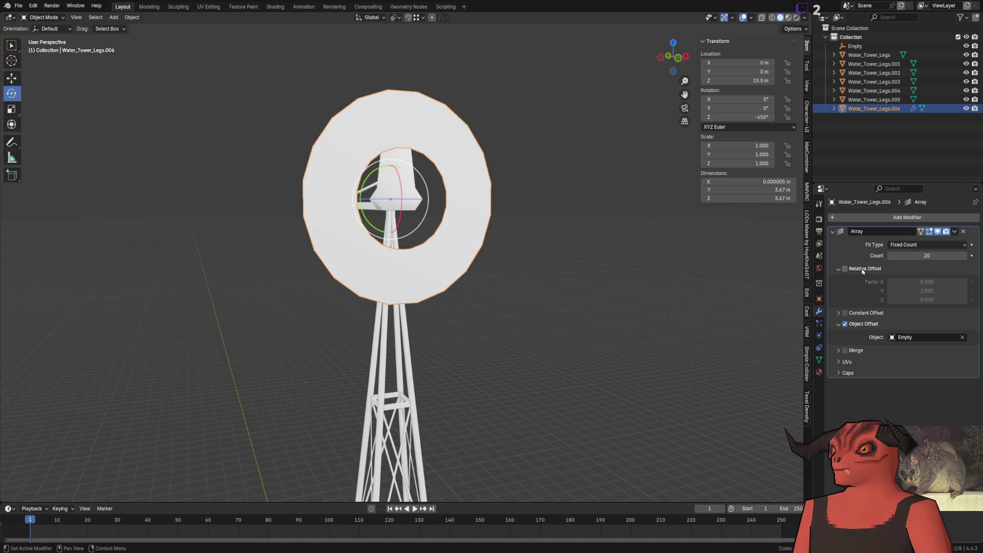
{"action": "left_click", "coordinate": [846, 313]}
{"action": "scroll", "coordinate": [575, 218], "scroll_direction": "up", "scroll_amount": 1}
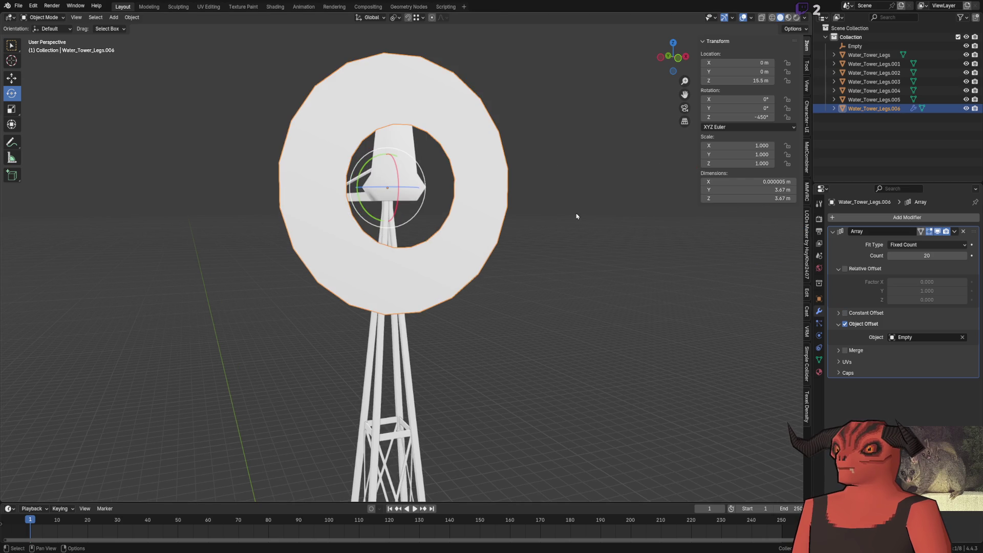
{"action": "left_click", "coordinate": [856, 46]}
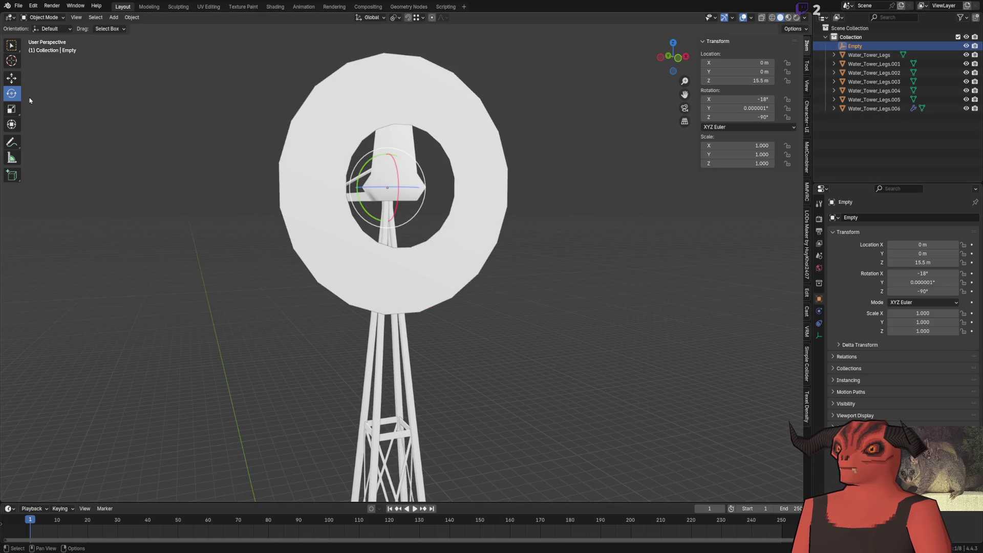
Step: Try moving and scaling the Empty to spread the blades, cancelling each change
{"action": "left_click_drag", "start_coordinate": [390, 167], "coordinate": [391, 305]}
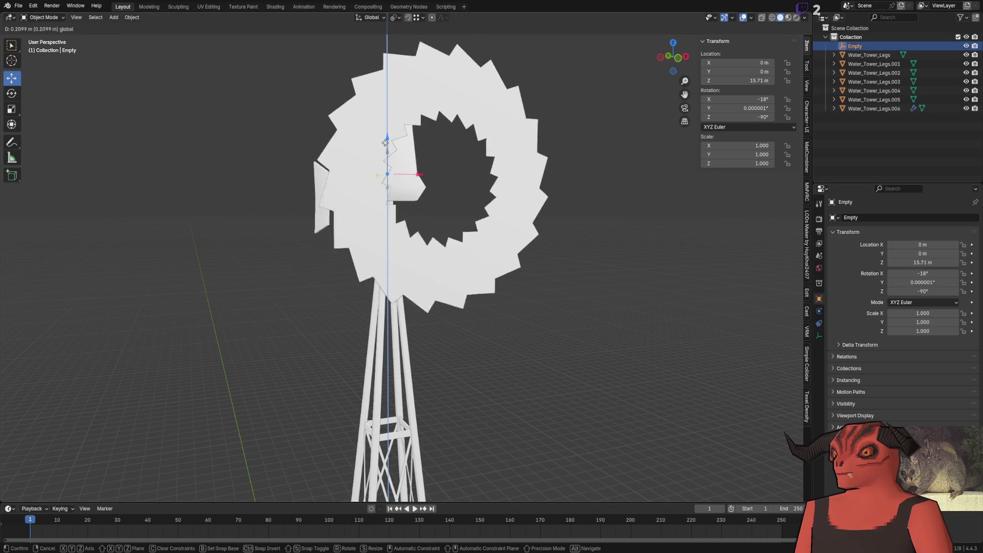
{"action": "key", "text": "Escape"}
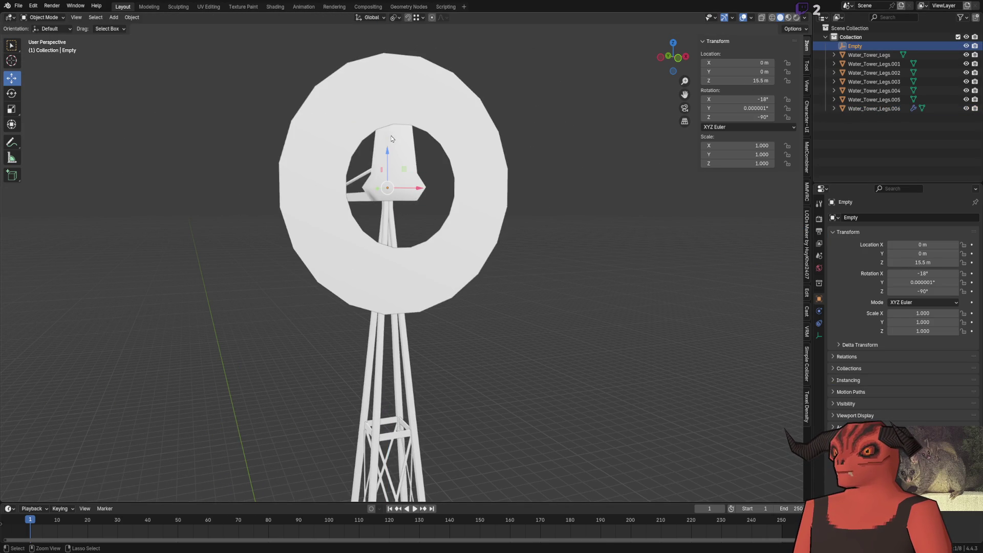
{"action": "key", "text": "s"}
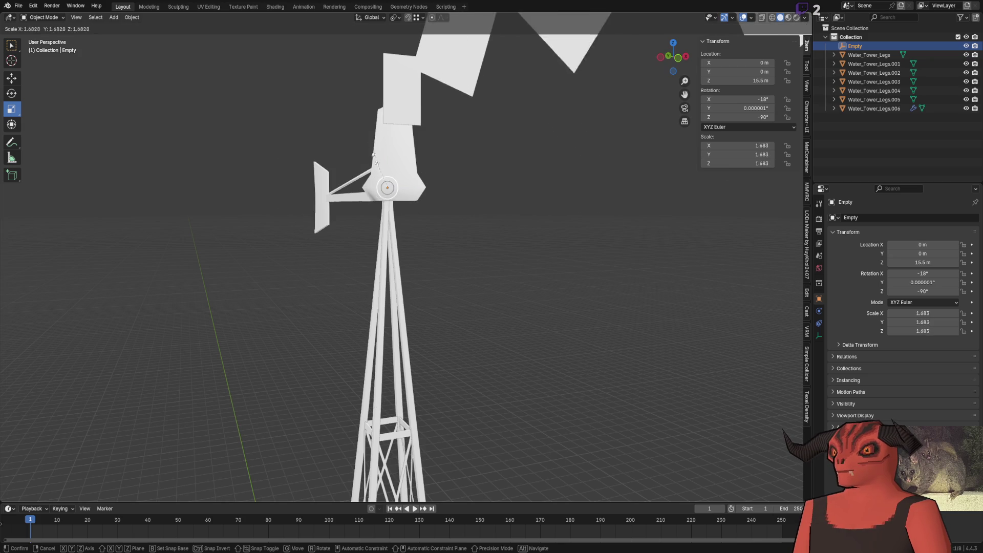
{"action": "mouse_move", "coordinate": [377, 178]}
{"action": "middle_mouse_down"}
{"action": "mouse_move", "coordinate": [450, 187]}
{"action": "mouse_move", "coordinate": [388, 176]}
{"action": "middle_mouse_up"}
{"action": "key", "text": "s"}
{"action": "key", "text": "shift+x"}
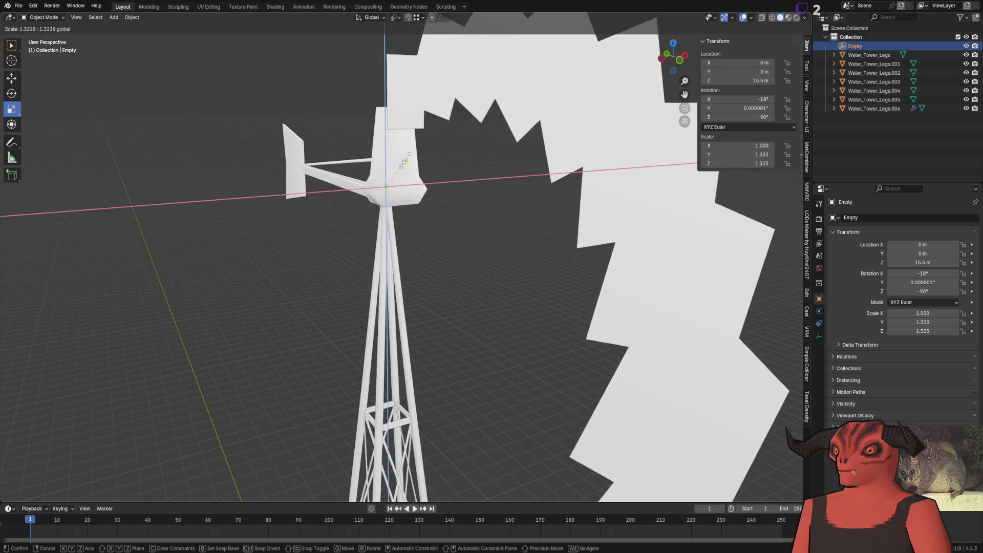
{"action": "key", "text": "Escape"}
{"action": "key", "text": "s"}
{"action": "key", "text": "Escape"}
Step: Try a Z rotation of the Empty, cancel it, and enter Edit Mode on the blade plate
{"action": "mouse_move", "coordinate": [396, 153]}
{"action": "middle_mouse_down"}
{"action": "mouse_move", "coordinate": [428, 182]}
{"action": "mouse_move", "coordinate": [433, 208]}
{"action": "middle_mouse_up"}
{"action": "key", "text": "r"}
{"action": "key", "text": "z"}
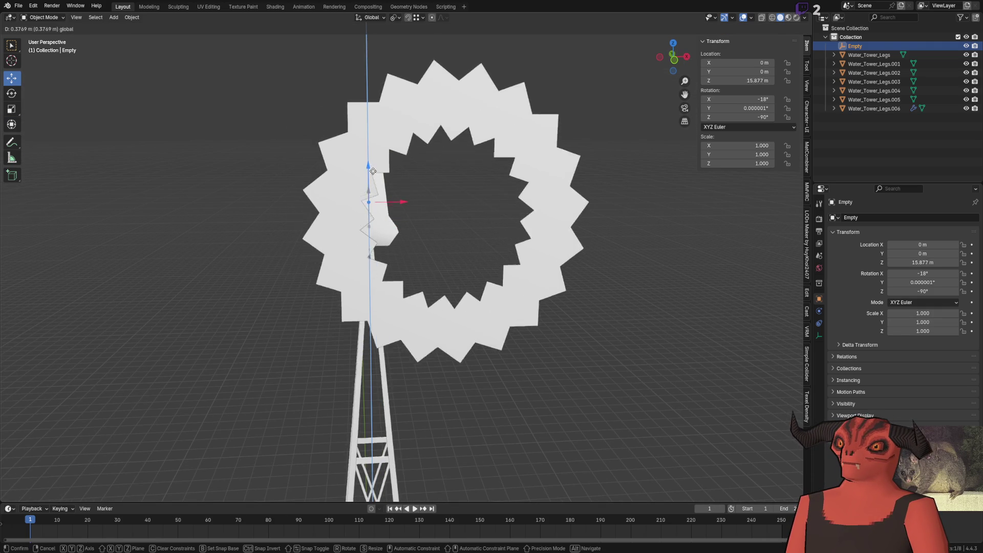
{"action": "key", "text": "Escape"}
{"action": "left_click", "coordinate": [371, 148]}
{"action": "key", "text": "Tab"}
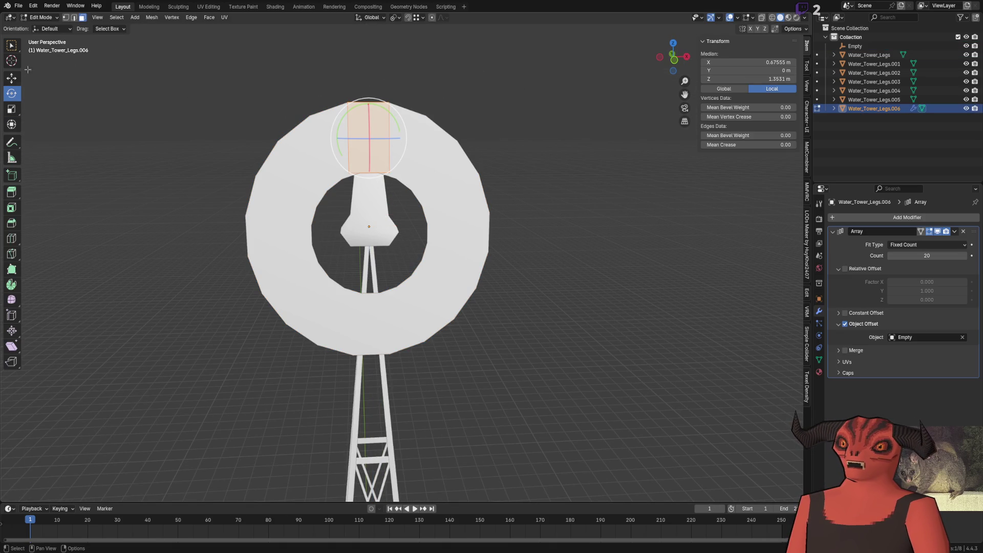
Step: Lower the blade's end face along Z and scale it to 0.548 along X so the blades taper
{"action": "key", "text": "g"}
{"action": "key", "text": "z"}
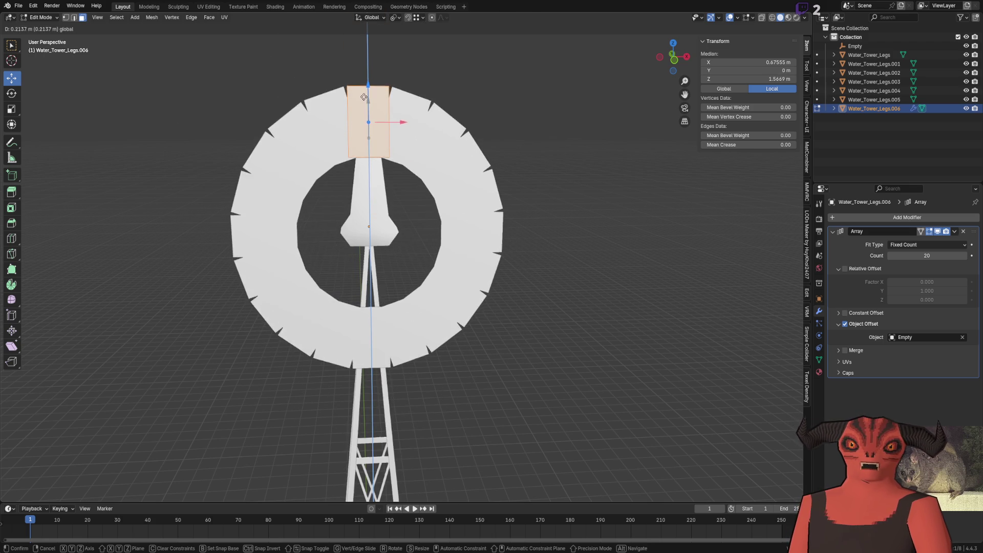
{"action": "left_click", "coordinate": [75, 94]}
{"action": "scroll", "coordinate": [76, 93], "scroll_direction": "up", "scroll_amount": 4}
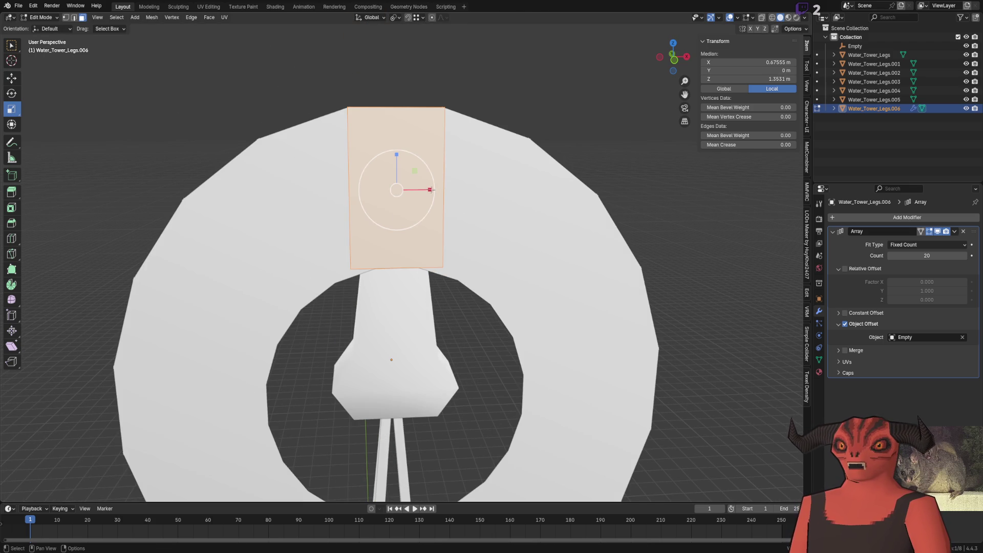
{"action": "left_click_drag", "start_coordinate": [435, 190], "coordinate": [409, 190]}
{"action": "scroll", "coordinate": [376, 255], "scroll_direction": "down", "scroll_amount": 3}
{"action": "mouse_move", "coordinate": [375, 257]}
{"action": "middle_mouse_down"}
{"action": "mouse_move", "coordinate": [361, 230]}
{"action": "mouse_move", "coordinate": [365, 156]}
{"action": "mouse_move", "coordinate": [413, 219]}
{"action": "middle_mouse_up"}
{"action": "scroll", "coordinate": [361, 231], "scroll_direction": "up", "scroll_amount": 3}
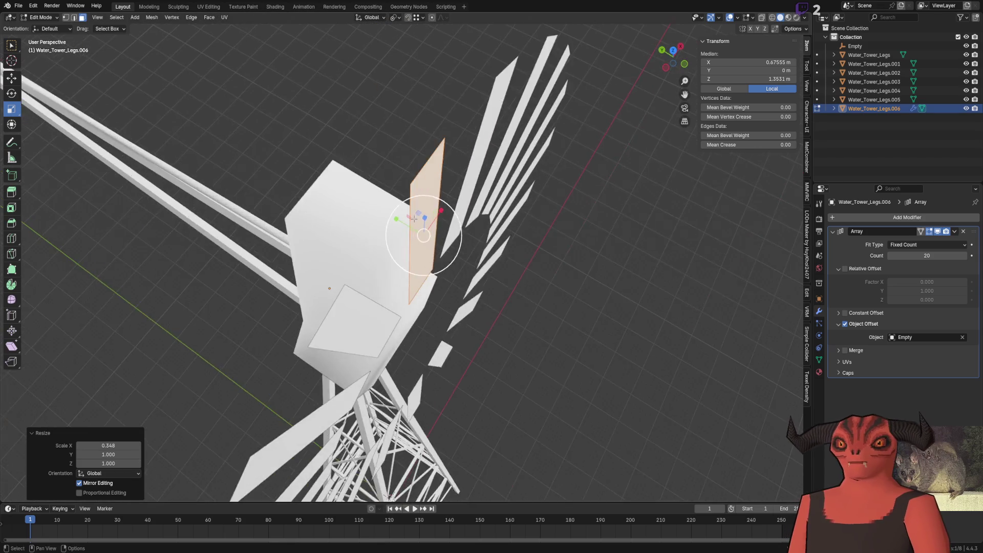
{"action": "mouse_move", "coordinate": [414, 218]}
{"action": "middle_mouse_down"}
{"action": "mouse_move", "coordinate": [402, 263]}
{"action": "mouse_move", "coordinate": [415, 261]}
{"action": "middle_mouse_up"}
Step: Extrude the blade face -0.025 m along Y to give the blades thickness
{"action": "key", "text": "g"}
{"action": "key", "text": "y"}
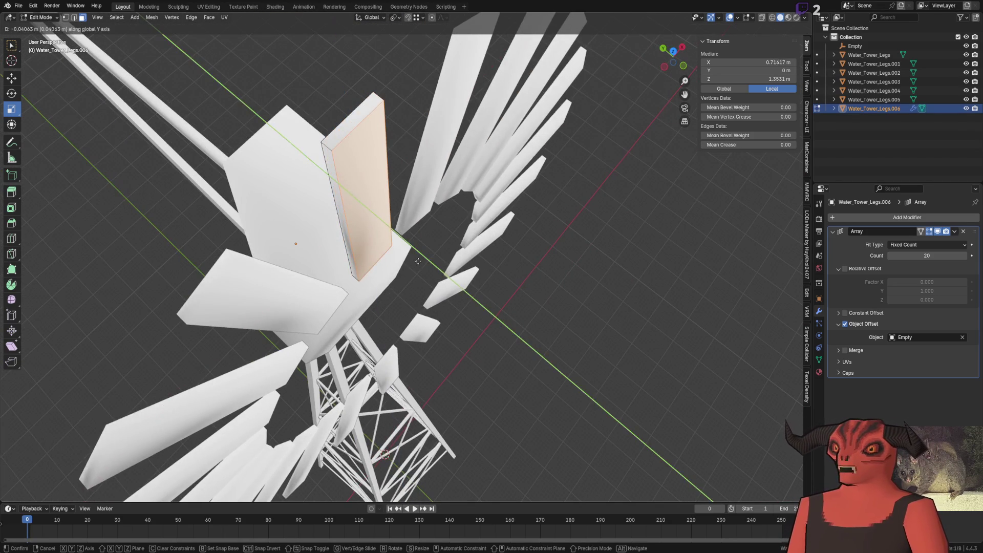
{"action": "left_click", "coordinate": [418, 262]}
{"action": "type", "text": "-0.025"}
{"action": "key", "text": "Return"}
{"action": "middle_click_drag", "start_coordinate": [359, 337], "coordinate": [313, 504]}
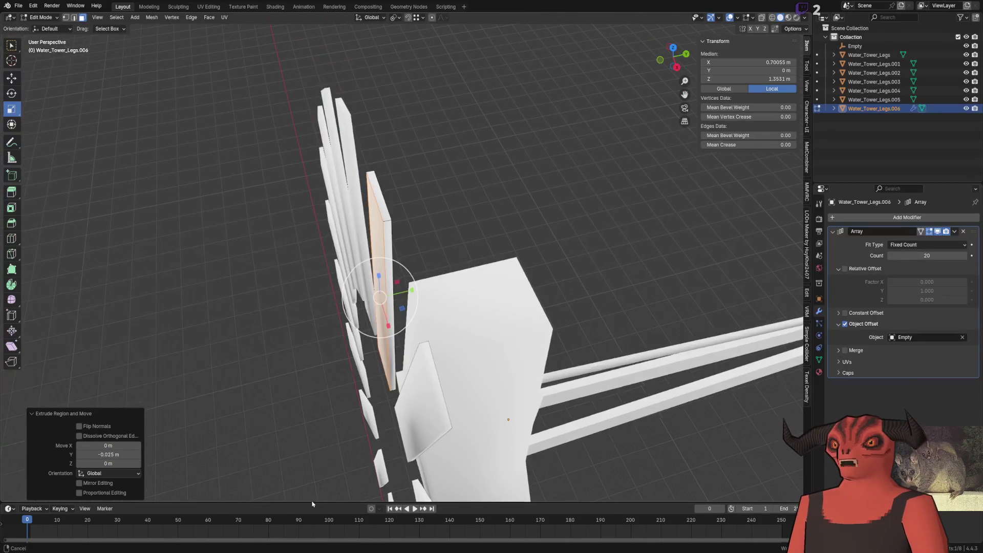
Step: Collapse a blade edge to a point with Merge > Collapse and raise the merged vertex along Z
{"action": "key", "text": "2"}
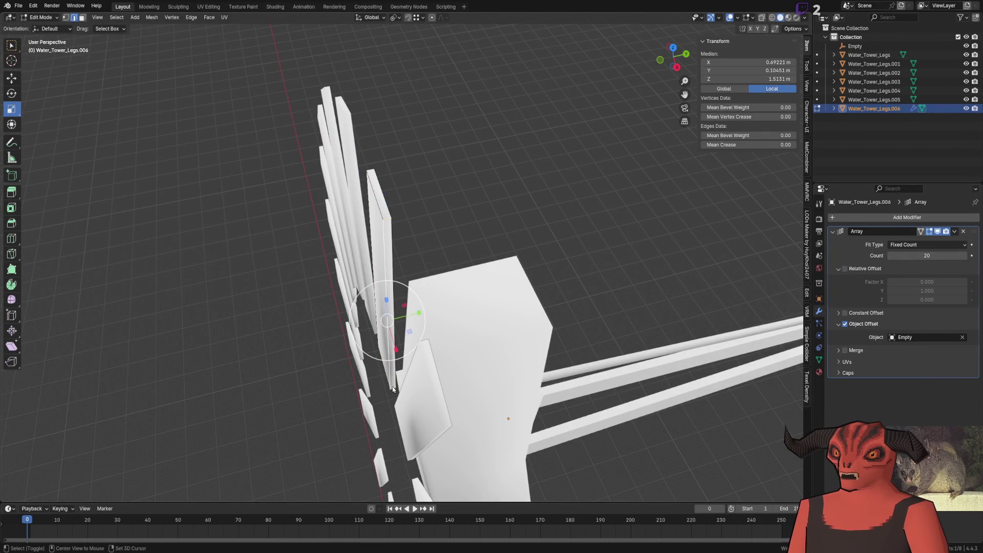
{"action": "left_click", "coordinate": [393, 389]}
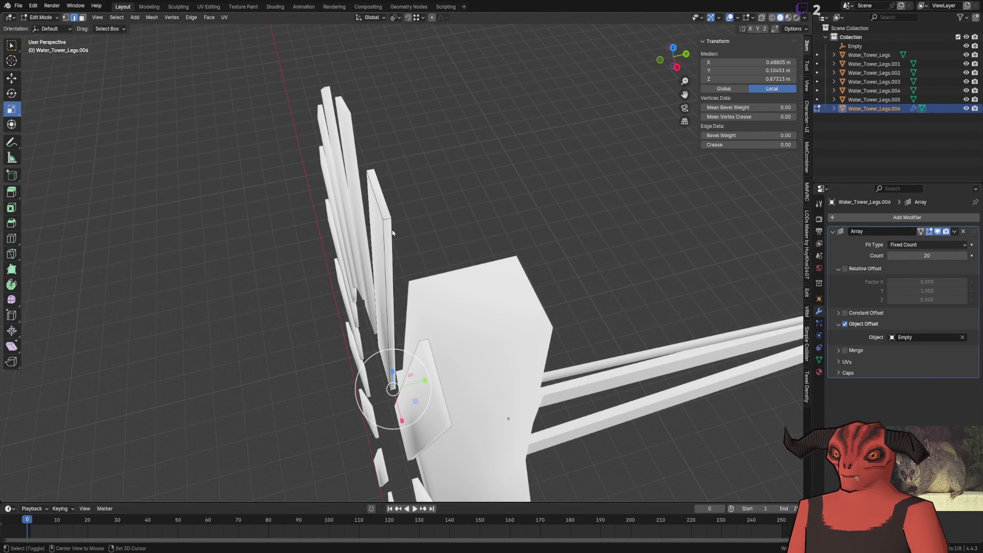
{"action": "left_click", "coordinate": [451, 223]}
{"action": "mouse_move", "coordinate": [452, 222]}
{"action": "middle_mouse_down"}
{"action": "mouse_move", "coordinate": [435, 127]}
{"action": "mouse_move", "coordinate": [414, 230]}
{"action": "middle_mouse_up"}
{"action": "scroll", "coordinate": [414, 231], "scroll_direction": "up", "scroll_amount": 5}
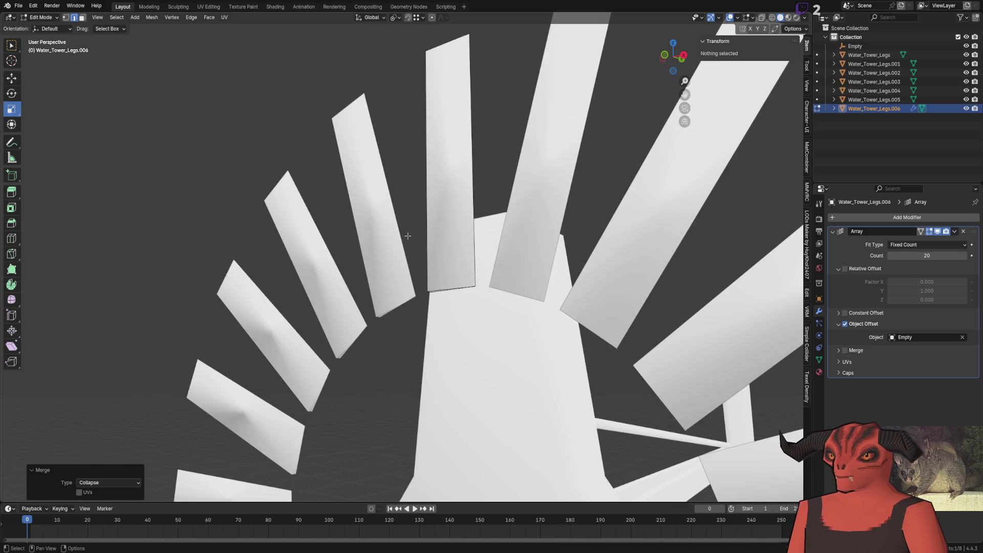
{"action": "middle_click_drag", "start_coordinate": [438, 200], "coordinate": [450, 160]}
{"action": "key", "text": "g"}
{"action": "key", "text": "z"}
{"action": "left_click", "coordinate": [443, 163]}
{"action": "scroll", "coordinate": [446, 160], "scroll_direction": "down", "scroll_amount": 6}
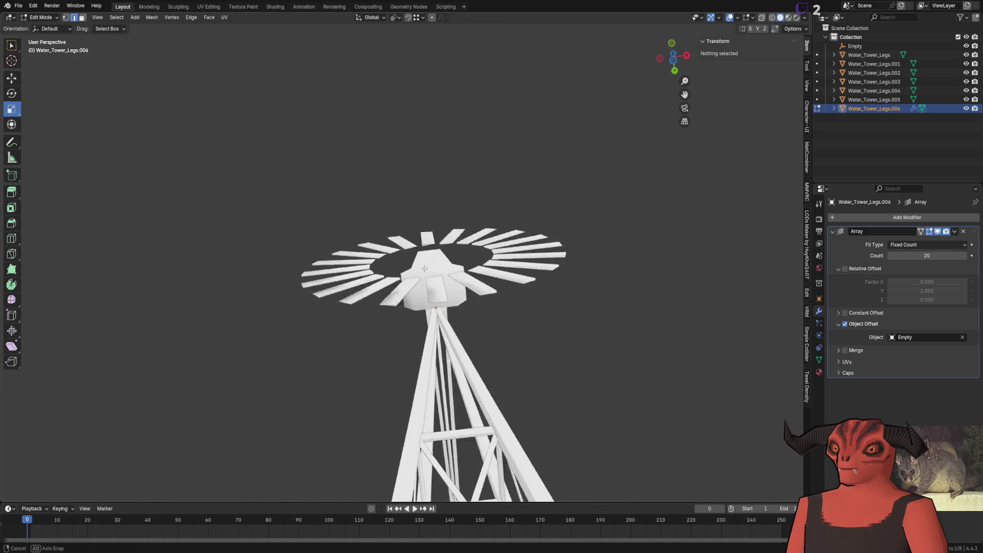
{"action": "mouse_move", "coordinate": [445, 160]}
{"action": "middle_mouse_down"}
{"action": "mouse_move", "coordinate": [428, 280]}
{"action": "mouse_move", "coordinate": [430, 179]}
{"action": "mouse_move", "coordinate": [443, 252]}
{"action": "middle_mouse_up"}
{"action": "scroll", "coordinate": [433, 223], "scroll_direction": "up", "scroll_amount": 5}
{"action": "scroll", "coordinate": [430, 178], "scroll_direction": "up", "scroll_amount": 2}
Step: Collapse the blade's bottom edge, then undo it to keep the hub end rectangular
{"action": "left_click", "coordinate": [430, 78]}
{"action": "left_click", "coordinate": [443, 252]}
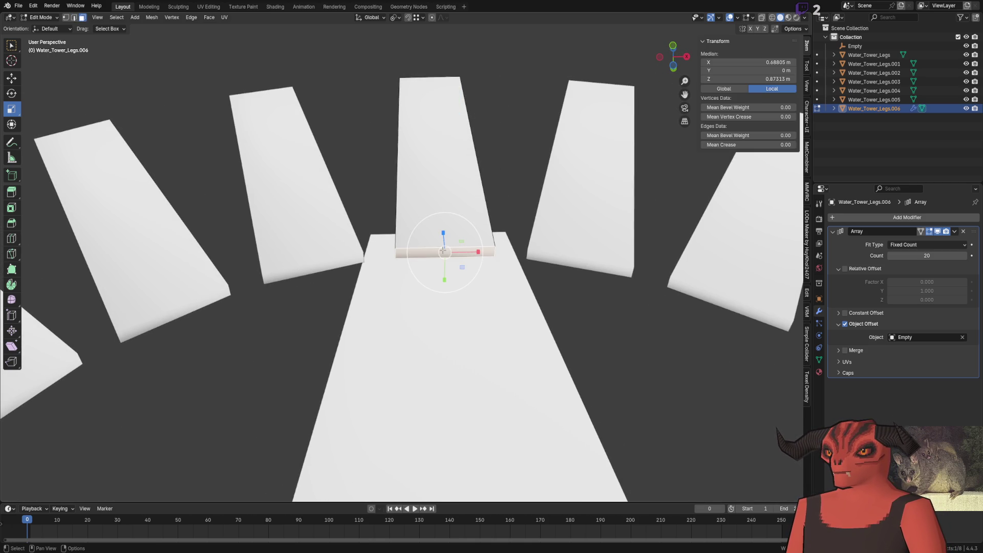
{"action": "left_click", "coordinate": [446, 246]}
{"action": "key", "text": "ctrl+z"}
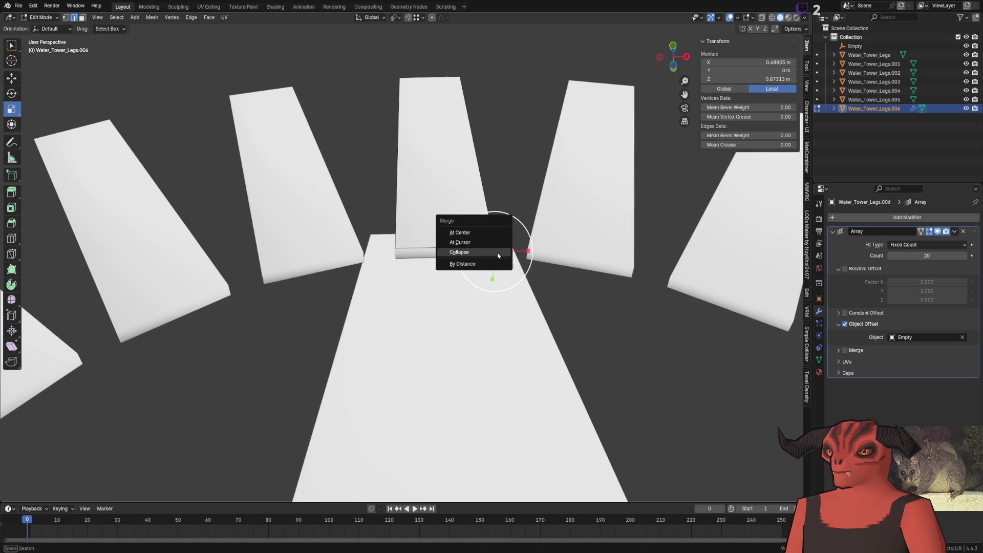
{"action": "key", "text": "Escape"}
{"action": "key", "text": "alt+a"}
{"action": "scroll", "coordinate": [523, 144], "scroll_direction": "down", "scroll_amount": 5}
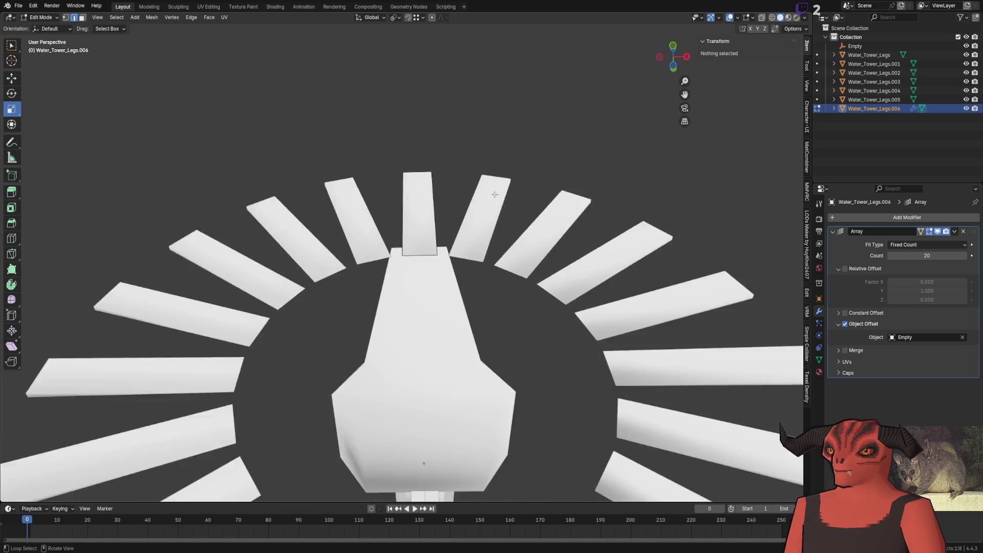
{"action": "middle_click_drag", "start_coordinate": [523, 143], "coordinate": [449, 219]}
{"action": "scroll", "coordinate": [450, 217], "scroll_direction": "up", "scroll_amount": 2}
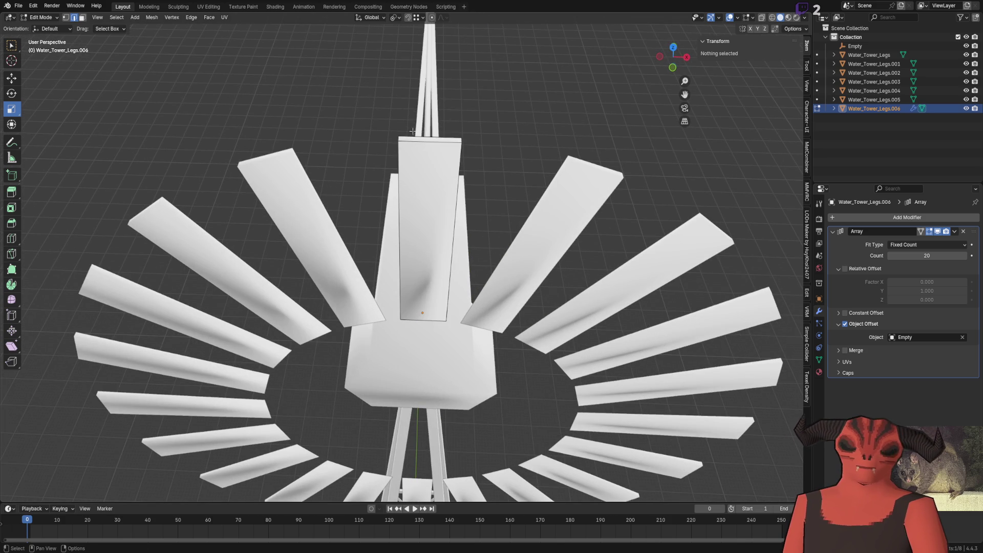
Step: Add a lengthwise Loop Cut down the middle of the blade
{"action": "key", "text": "ctrl+e"}
{"action": "left_click", "coordinate": [501, 171]}
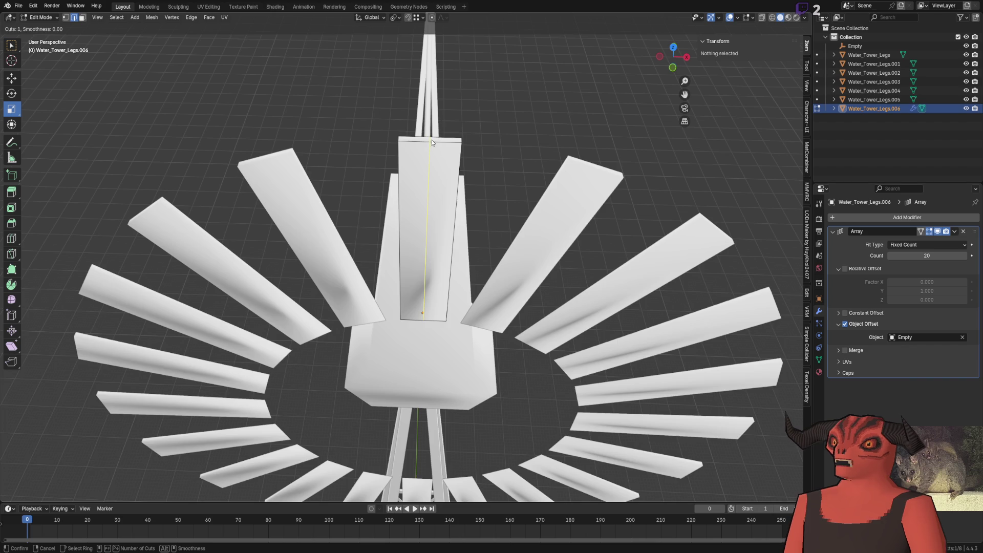
{"action": "left_click", "coordinate": [432, 139]}
{"action": "middle_click_drag", "start_coordinate": [442, 252], "coordinate": [165, 137]}
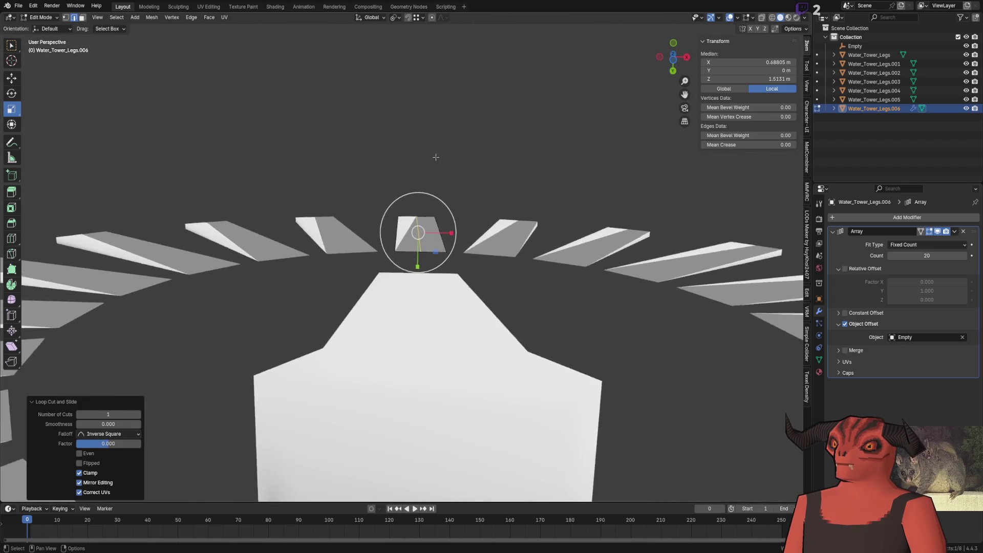
{"action": "mouse_move", "coordinate": [432, 230]}
{"action": "middle_mouse_down"}
{"action": "mouse_move", "coordinate": [428, 258]}
{"action": "mouse_move", "coordinate": [420, 209]}
{"action": "mouse_move", "coordinate": [523, 256]}
{"action": "middle_mouse_up"}
Step: Push the new edge loop outward along Y so all twenty blades curve, then leave Edit Mode
{"action": "key", "text": "g"}
{"action": "key", "text": "y"}
{"action": "left_click", "coordinate": [429, 262]}
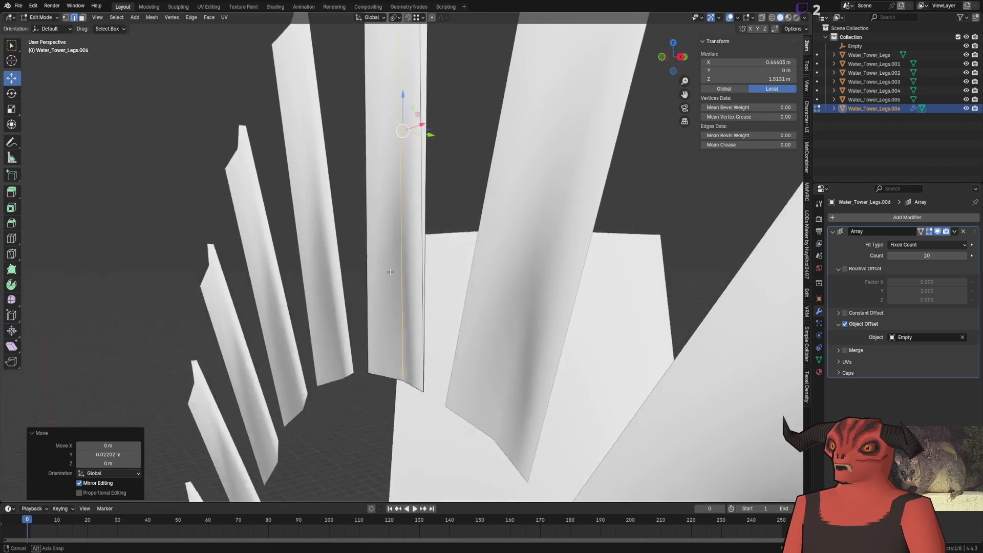
{"action": "key", "text": "Tab"}
{"action": "scroll", "coordinate": [522, 255], "scroll_direction": "down", "scroll_amount": 2}
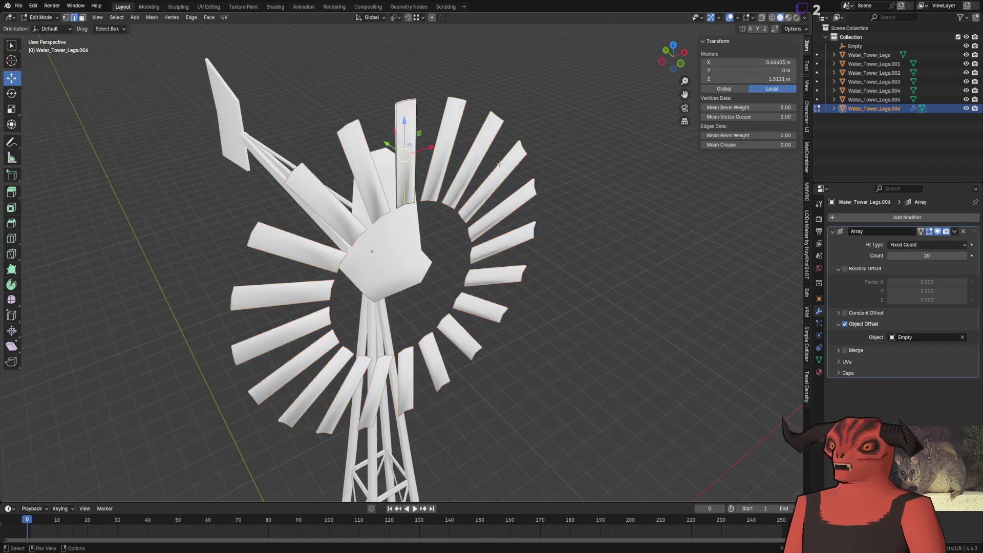
{"action": "scroll", "coordinate": [522, 255], "scroll_direction": "up", "scroll_amount": 5}
{"action": "key", "text": "Tab"}
{"action": "mouse_move", "coordinate": [523, 256]}
{"action": "middle_mouse_down"}
{"action": "mouse_move", "coordinate": [462, 339]}
{"action": "mouse_move", "coordinate": [406, 324]}
{"action": "mouse_move", "coordinate": [430, 149]}
{"action": "middle_mouse_up"}
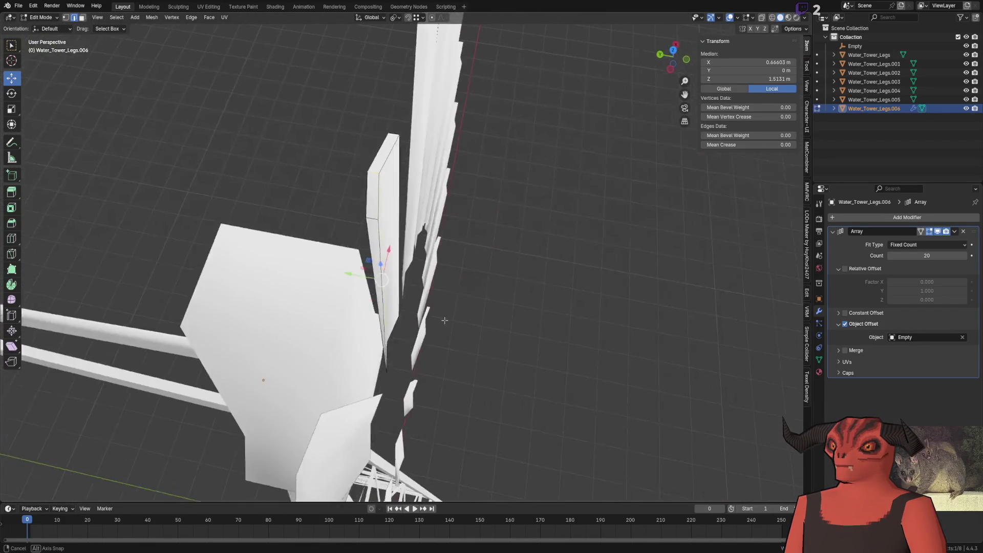
{"action": "key", "text": "Tab"}
{"action": "key", "text": "alt+a"}
{"action": "scroll", "coordinate": [430, 148], "scroll_direction": "down", "scroll_amount": 5}
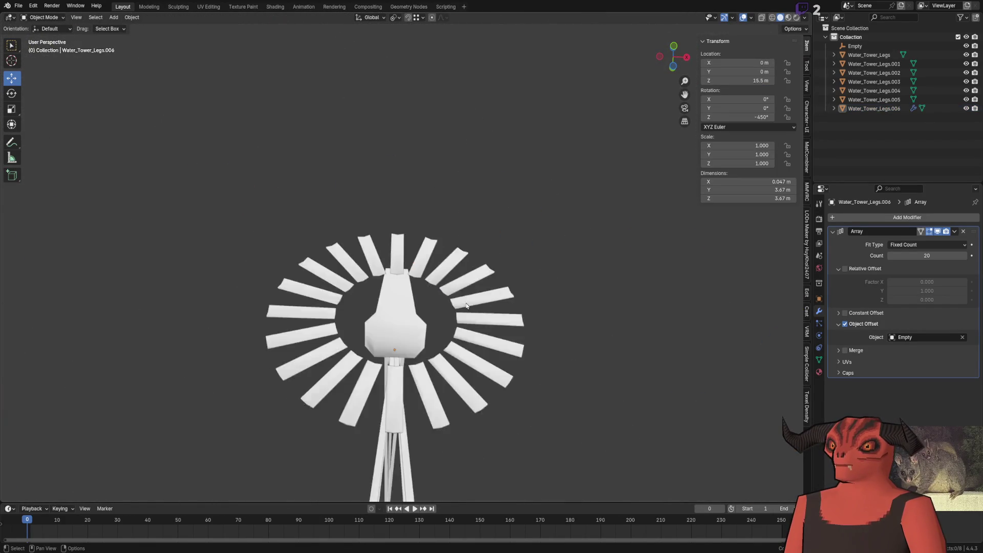
{"action": "scroll", "coordinate": [430, 148], "scroll_direction": "down", "scroll_amount": 2}
Step: Slide the top blade down to the hub and back up along Z in Edit Mode
{"action": "mouse_move", "coordinate": [431, 148]}
{"action": "middle_mouse_down"}
{"action": "mouse_move", "coordinate": [467, 188]}
{"action": "mouse_move", "coordinate": [429, 258]}
{"action": "middle_mouse_up"}
{"action": "scroll", "coordinate": [468, 187], "scroll_direction": "up", "scroll_amount": 4}
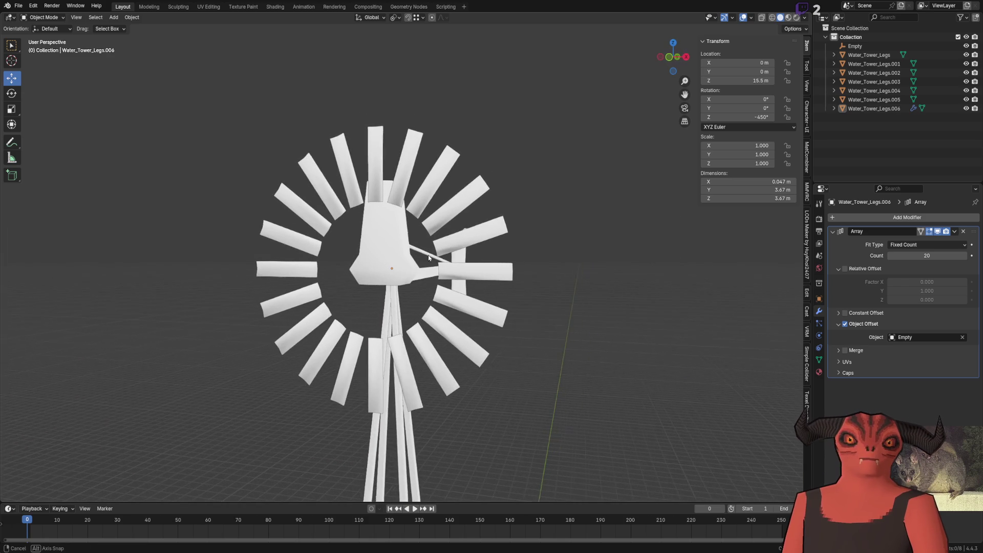
{"action": "middle_click_drag", "start_coordinate": [429, 258], "coordinate": [444, 259]}
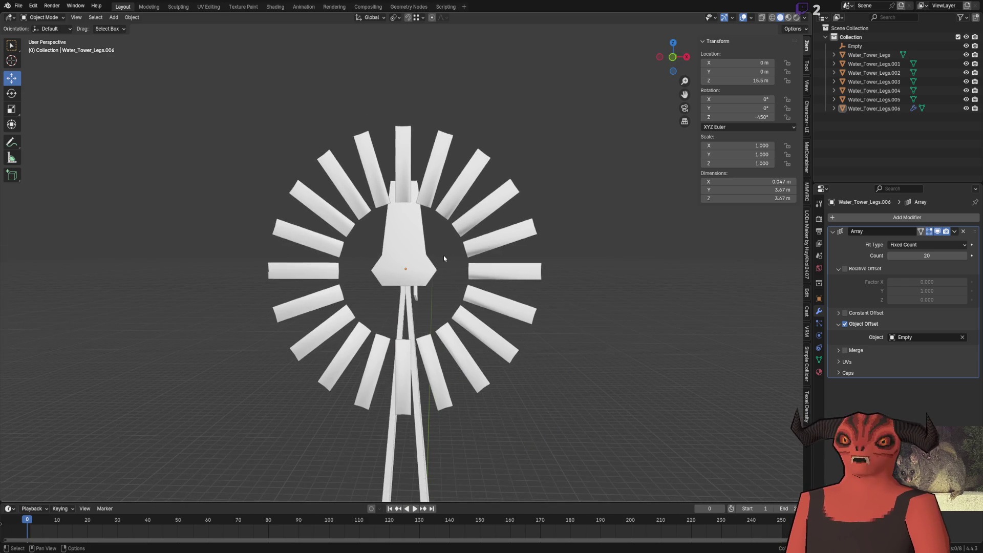
{"action": "scroll", "coordinate": [430, 231], "scroll_direction": "down", "scroll_amount": 3}
{"action": "key", "text": "Tab"}
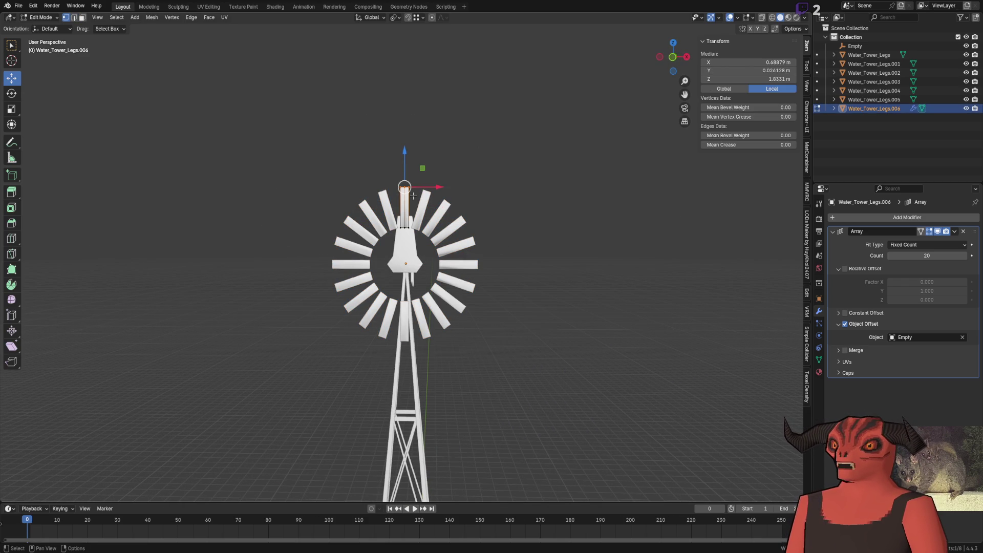
{"action": "key", "text": "alt+a"}
{"action": "left_click_drag", "start_coordinate": [412, 246], "coordinate": [412, 246]}
{"action": "scroll", "coordinate": [441, 204], "scroll_direction": "up", "scroll_amount": 4}
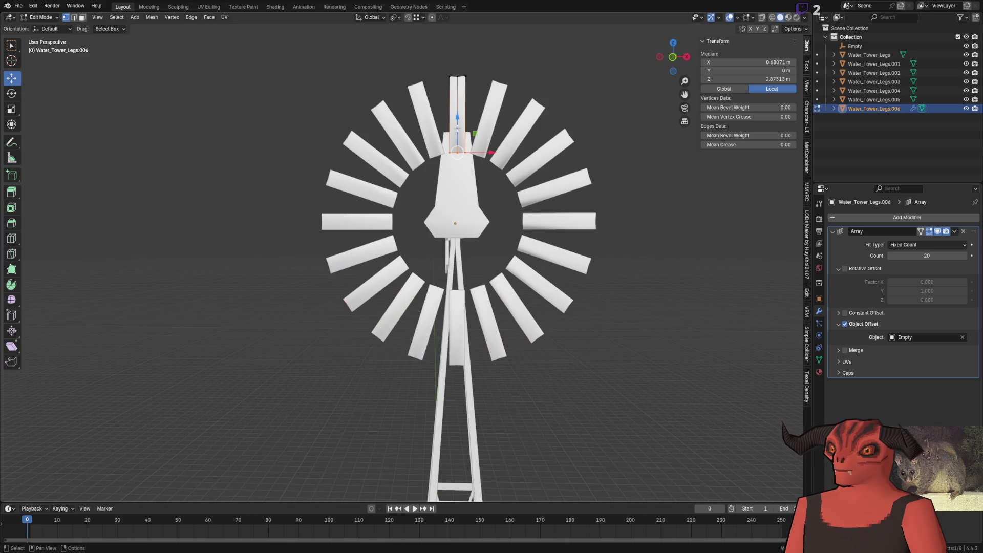
{"action": "key", "text": "g"}
{"action": "key", "text": "z"}
{"action": "left_click", "coordinate": [488, 221]}
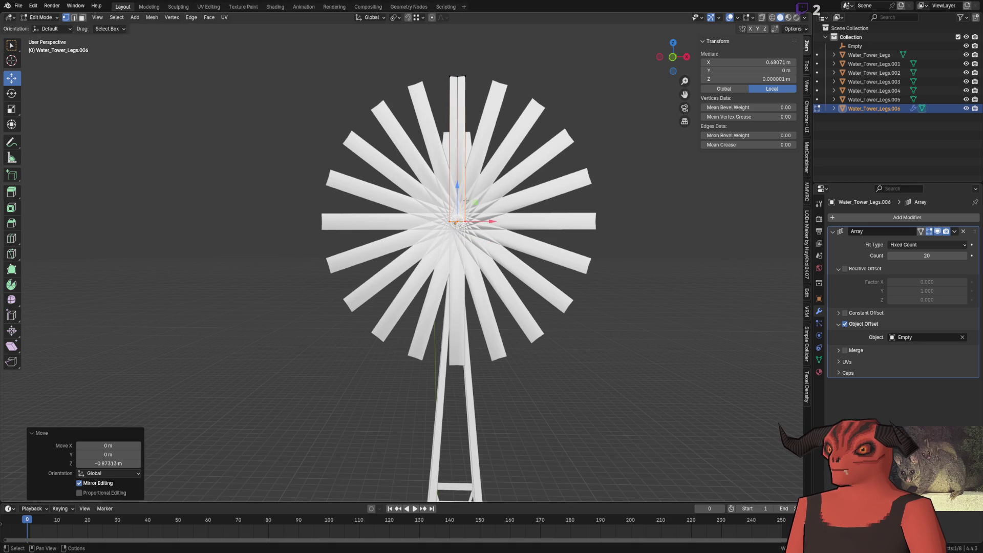
{"action": "key", "text": "g"}
{"action": "key", "text": "z"}
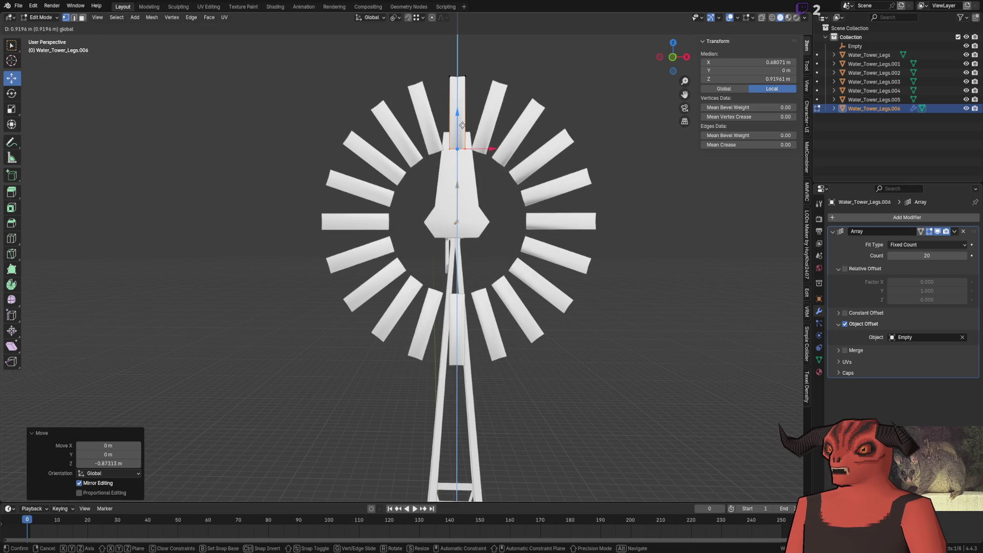
{"action": "left_click", "coordinate": [462, 123]}
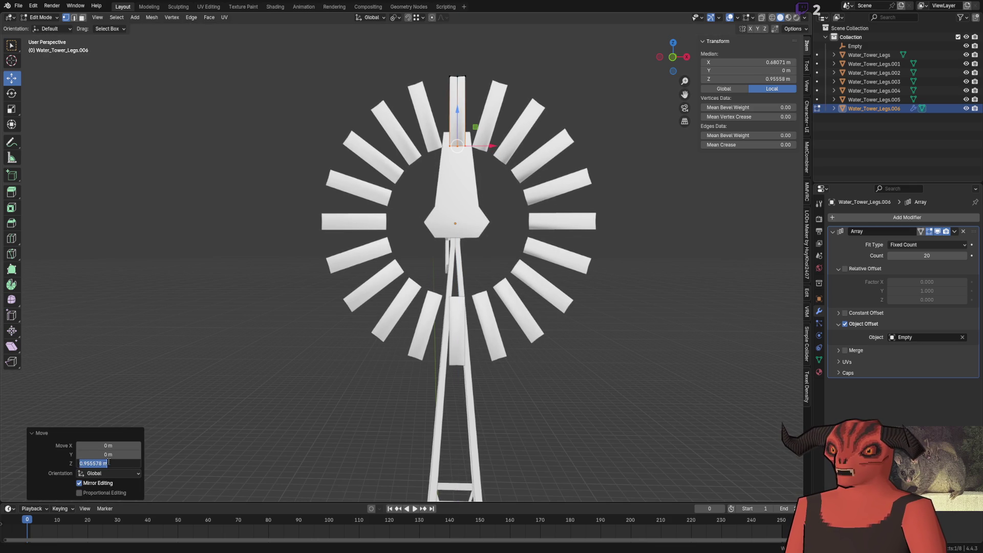
{"action": "scroll", "coordinate": [361, 270], "scroll_direction": "down", "scroll_amount": 3}
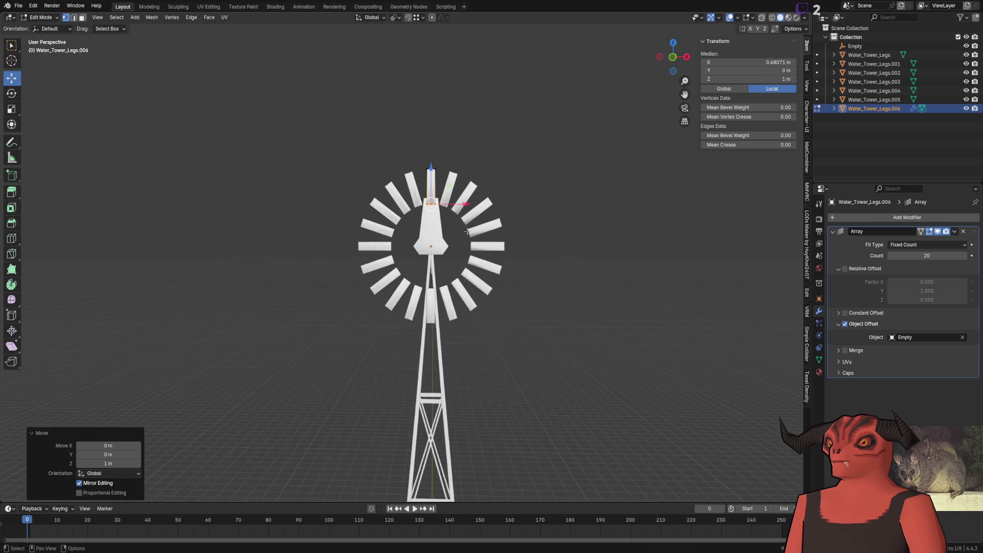
Step: Move the blade's outer end up exactly 2 m on Z, lengthening all twenty blades
{"action": "mouse_move", "coordinate": [361, 269]}
{"action": "middle_mouse_down"}
{"action": "mouse_move", "coordinate": [456, 163]}
{"action": "mouse_move", "coordinate": [436, 189]}
{"action": "middle_mouse_up"}
{"action": "scroll", "coordinate": [437, 190], "scroll_direction": "up", "scroll_amount": 1}
{"action": "left_click", "coordinate": [437, 189]}
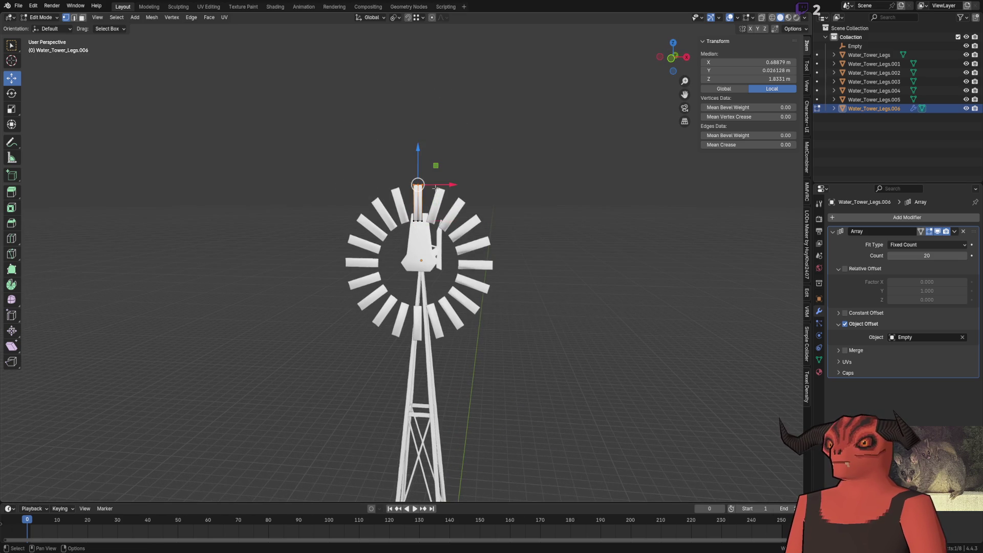
{"action": "key", "text": "g"}
{"action": "key", "text": "z"}
{"action": "left_click", "coordinate": [422, 165]}
{"action": "key", "text": "g"}
{"action": "key", "text": "z"}
{"action": "left_click", "coordinate": [411, 85]}
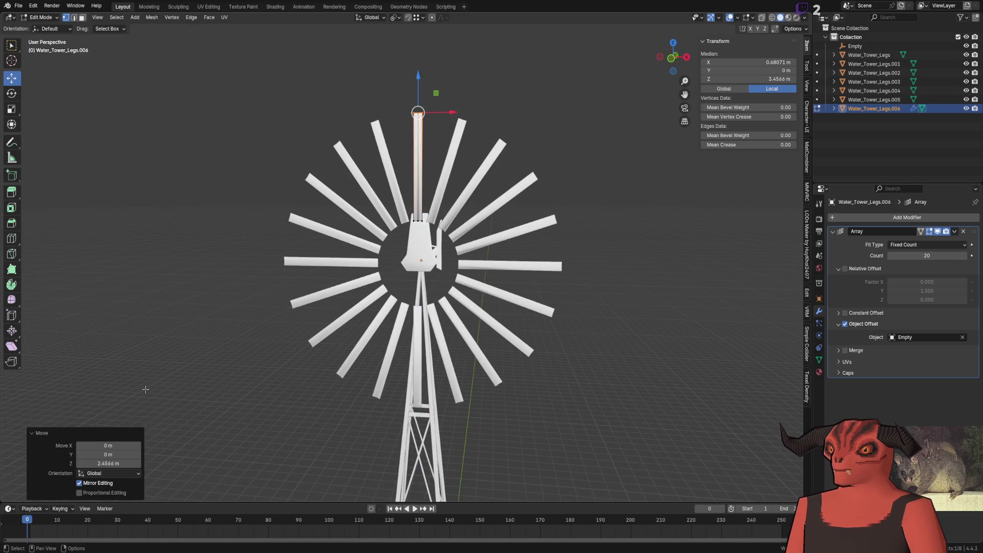
{"action": "key", "text": "BackSpace"}
{"action": "key", "text": "BackSpace"}
{"action": "key", "text": "BackSpace"}
{"action": "key", "text": "Return"}
{"action": "mouse_move", "coordinate": [462, 269]}
{"action": "middle_mouse_down"}
{"action": "mouse_move", "coordinate": [532, 267]}
{"action": "mouse_move", "coordinate": [406, 274]}
{"action": "middle_mouse_up"}
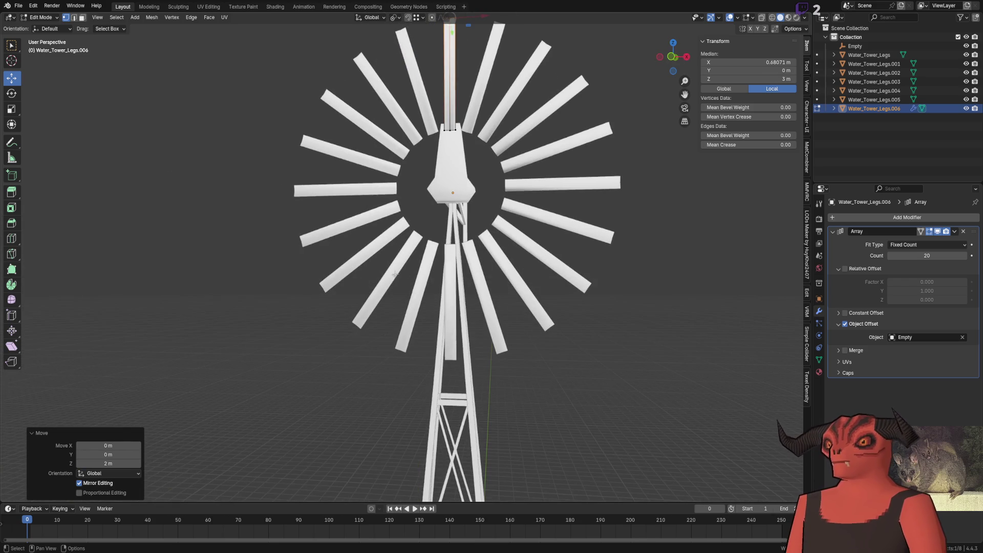
{"action": "key", "text": "alt+Tab"}
{"action": "scroll", "coordinate": [639, 247], "scroll_direction": "down", "scroll_amount": 3, "text": "alt"}
{"action": "scroll", "coordinate": [580, 253], "scroll_direction": "up", "scroll_amount": 3, "text": "alt"}
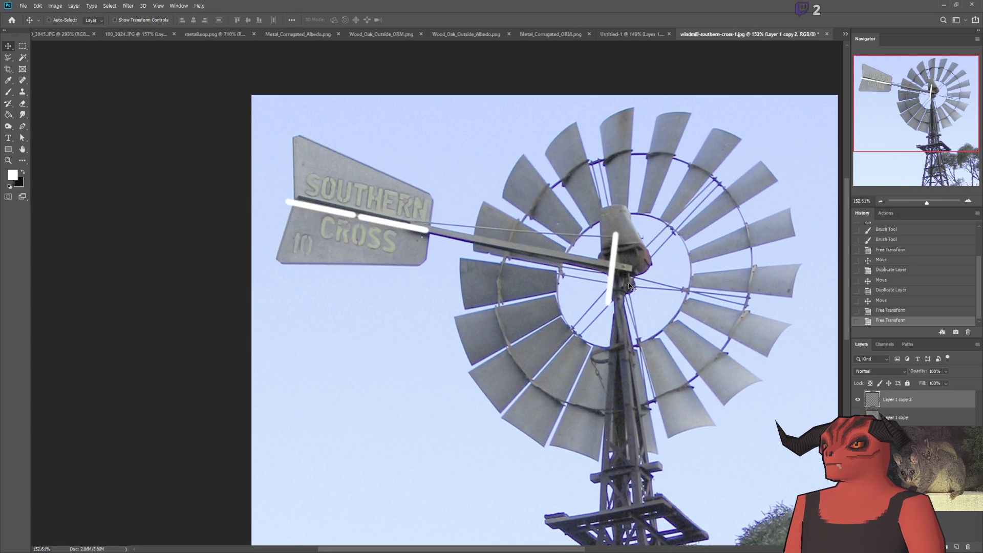
Step: Return to Blender and orbit to compare the wheel from the side
{"action": "key", "text": "alt+Tab"}
{"action": "scroll", "coordinate": [482, 270], "scroll_direction": "down", "scroll_amount": 3}
{"action": "mouse_move", "coordinate": [482, 271]}
{"action": "middle_mouse_down"}
{"action": "mouse_move", "coordinate": [523, 272]}
{"action": "mouse_move", "coordinate": [404, 318]}
{"action": "mouse_move", "coordinate": [449, 277]}
{"action": "middle_mouse_up"}
{"action": "scroll", "coordinate": [405, 319], "scroll_direction": "up", "scroll_amount": 4}
{"action": "scroll", "coordinate": [430, 299], "scroll_direction": "up", "scroll_amount": 2}
{"action": "scroll", "coordinate": [430, 300], "scroll_direction": "up", "scroll_amount": 3}
{"action": "scroll", "coordinate": [354, 185], "scroll_direction": "down", "scroll_amount": 3}
Step: Select the whole blade piece and scale it wider along X
{"action": "key", "text": "a"}
{"action": "middle_click_drag", "start_coordinate": [448, 342], "coordinate": [438, 323]}
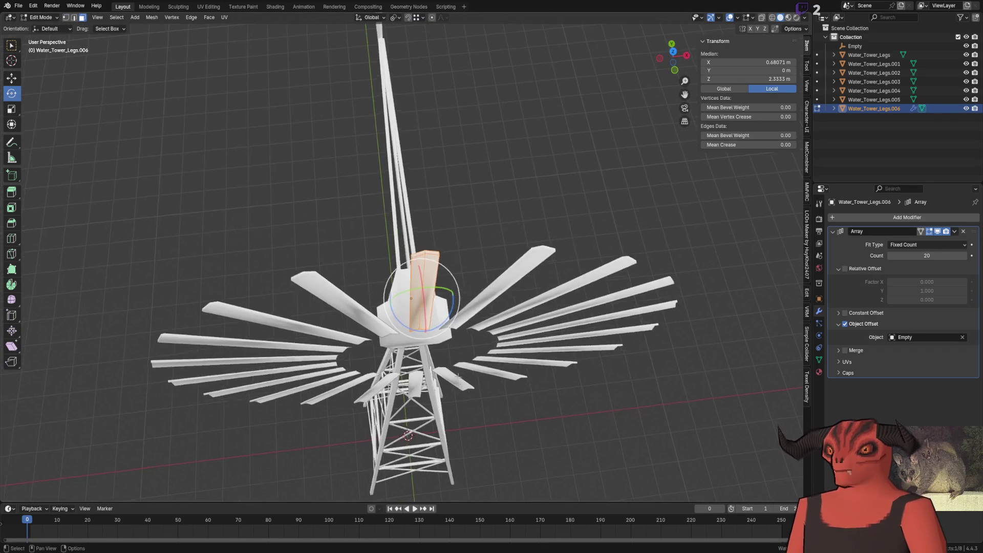
{"action": "scroll", "coordinate": [438, 323], "scroll_direction": "up", "scroll_amount": 3}
{"action": "scroll", "coordinate": [430, 307], "scroll_direction": "up", "scroll_amount": 2}
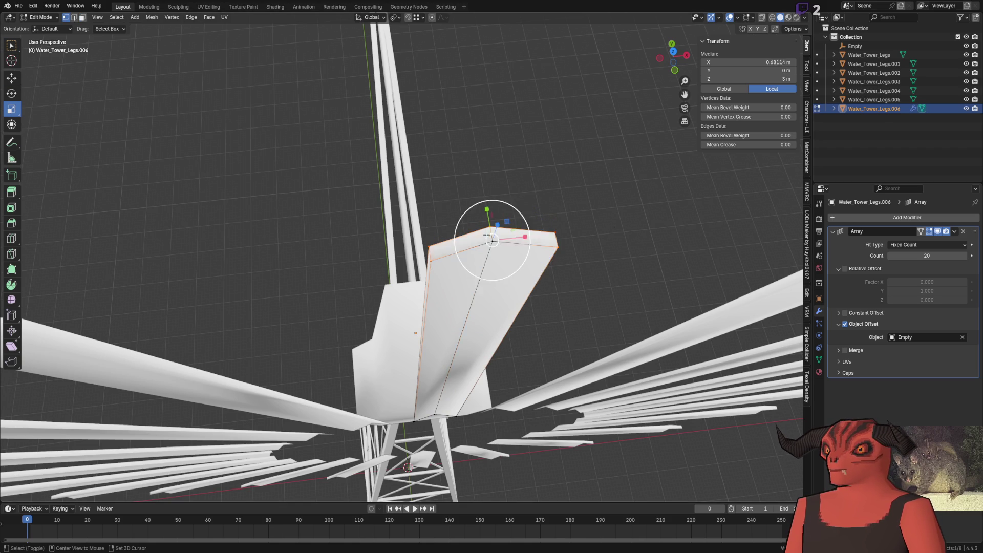
{"action": "scroll", "coordinate": [489, 237], "scroll_direction": "down", "scroll_amount": 4}
{"action": "middle_click_drag", "start_coordinate": [488, 237], "coordinate": [446, 154]}
{"action": "key", "text": "s"}
{"action": "key", "text": "x"}
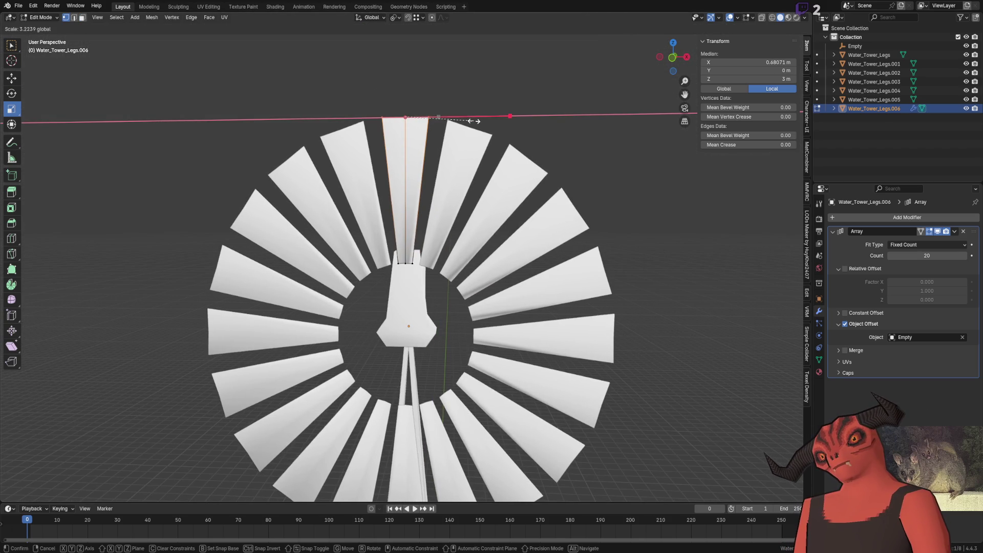
{"action": "left_click", "coordinate": [473, 117]}
{"action": "scroll", "coordinate": [470, 212], "scroll_direction": "down", "scroll_amount": 4}
{"action": "scroll", "coordinate": [471, 213], "scroll_direction": "up", "scroll_amount": 4}
Step: Twist the blade about 15° around its axis so all blades pitch, then leave Edit Mode
{"action": "middle_click_drag", "start_coordinate": [471, 213], "coordinate": [429, 238]}
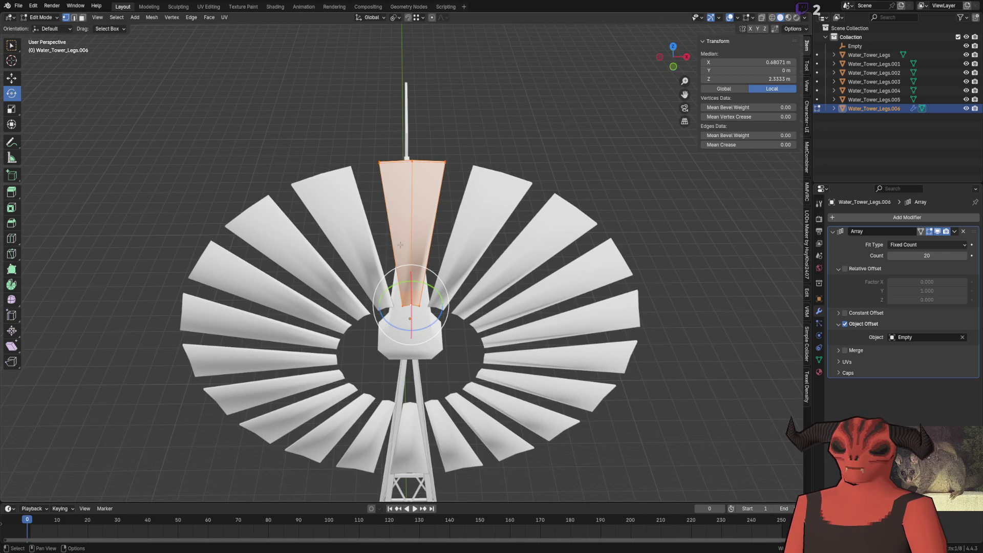
{"action": "middle_click_drag", "start_coordinate": [399, 232], "coordinate": [502, 374]}
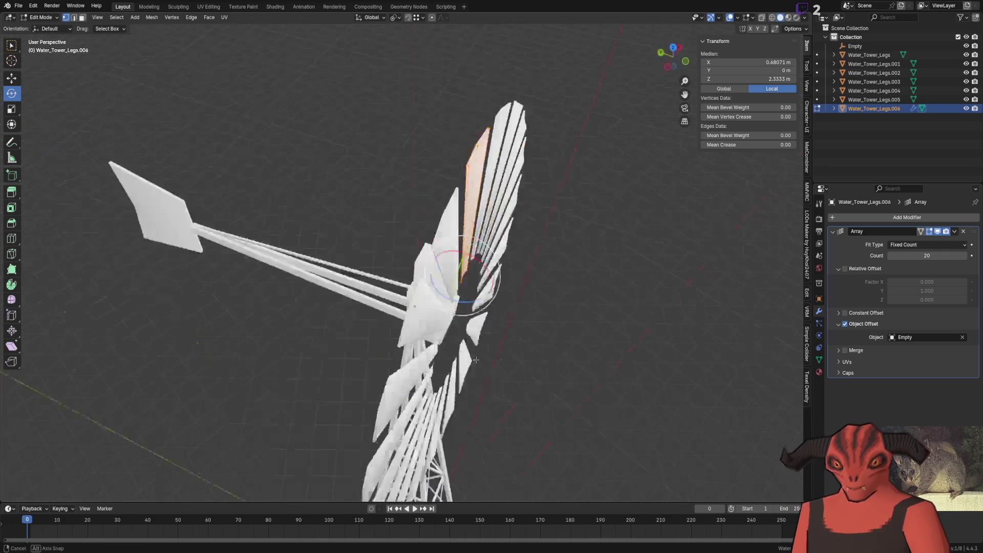
{"action": "scroll", "coordinate": [503, 373], "scroll_direction": "up", "scroll_amount": 3}
{"action": "scroll", "coordinate": [502, 373], "scroll_direction": "up", "scroll_amount": 2}
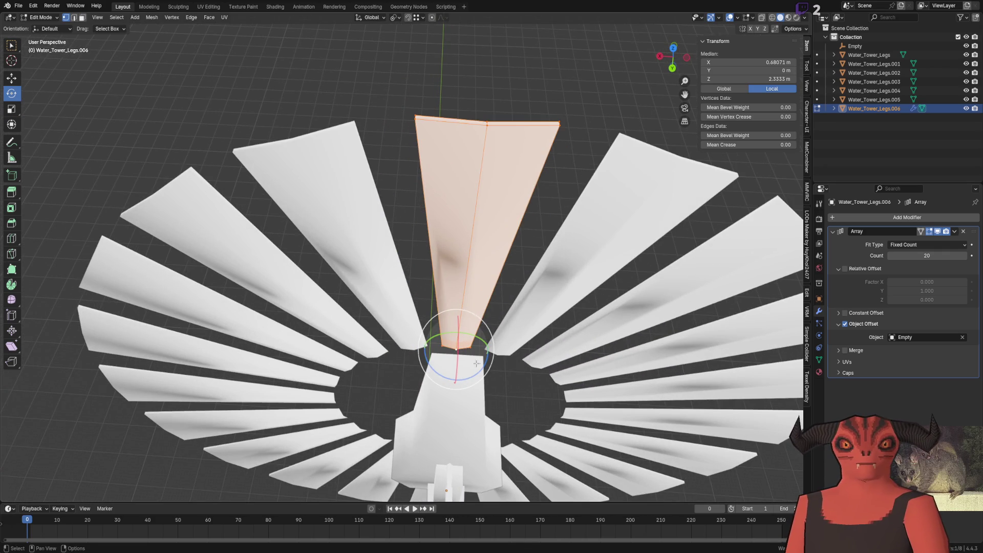
{"action": "left_click_drag", "start_coordinate": [442, 376], "coordinate": [436, 371]}
{"action": "scroll", "coordinate": [436, 371], "scroll_direction": "down", "scroll_amount": 5}
{"action": "mouse_move", "coordinate": [437, 371]}
{"action": "middle_mouse_down"}
{"action": "mouse_move", "coordinate": [435, 234]}
{"action": "mouse_move", "coordinate": [592, 223]}
{"action": "middle_mouse_up"}
{"action": "key", "text": "Tab"}
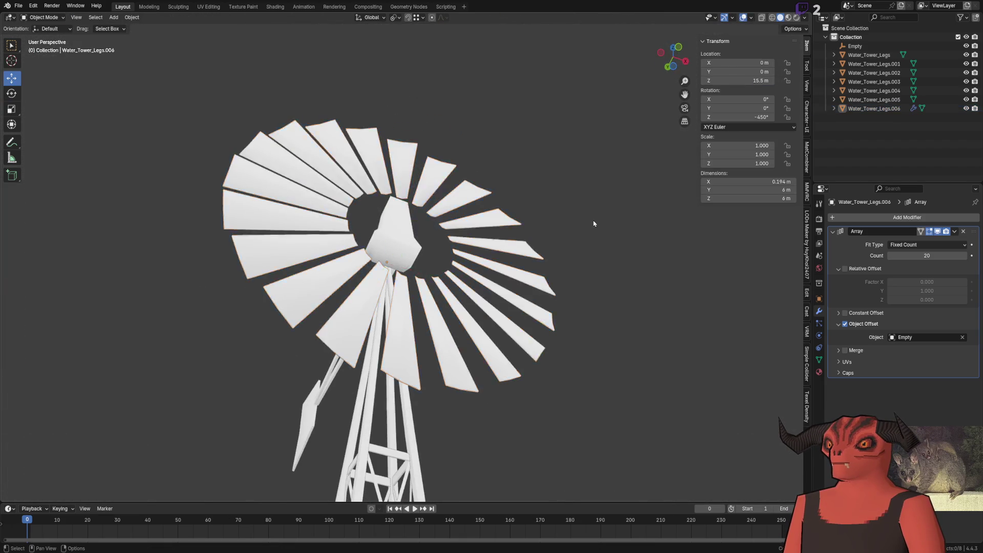
{"action": "scroll", "coordinate": [518, 213], "scroll_direction": "down", "scroll_amount": 5}
Step: Mark the blade's top edge as sharp from the edge context menu
{"action": "middle_click_drag", "start_coordinate": [518, 213], "coordinate": [538, 268]}
{"action": "scroll", "coordinate": [440, 182], "scroll_direction": "up", "scroll_amount": 5}
{"action": "key", "text": "Tab"}
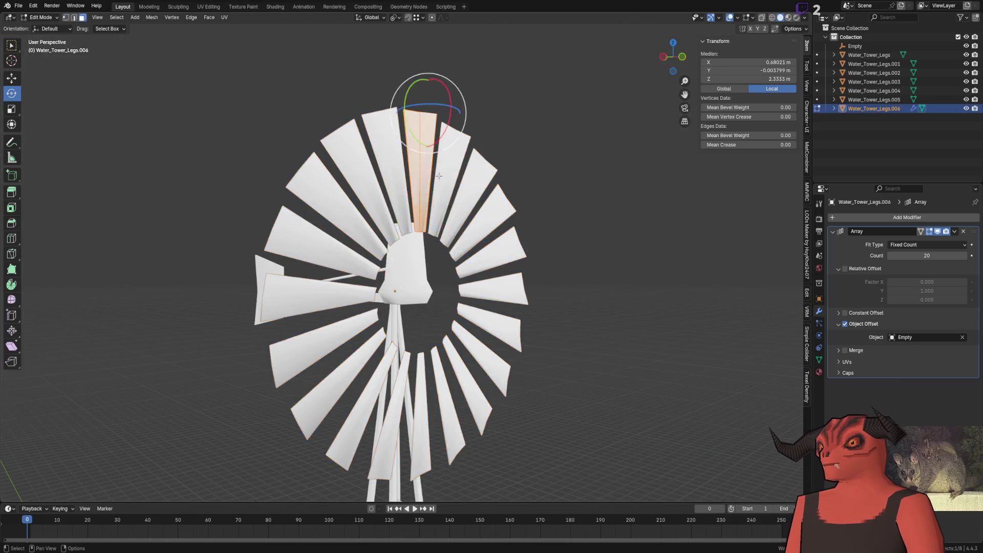
{"action": "scroll", "coordinate": [441, 182], "scroll_direction": "up", "scroll_amount": 5}
{"action": "mouse_move", "coordinate": [441, 183]}
{"action": "middle_mouse_down"}
{"action": "mouse_move", "coordinate": [417, 248]}
{"action": "mouse_move", "coordinate": [422, 265]}
{"action": "middle_mouse_up"}
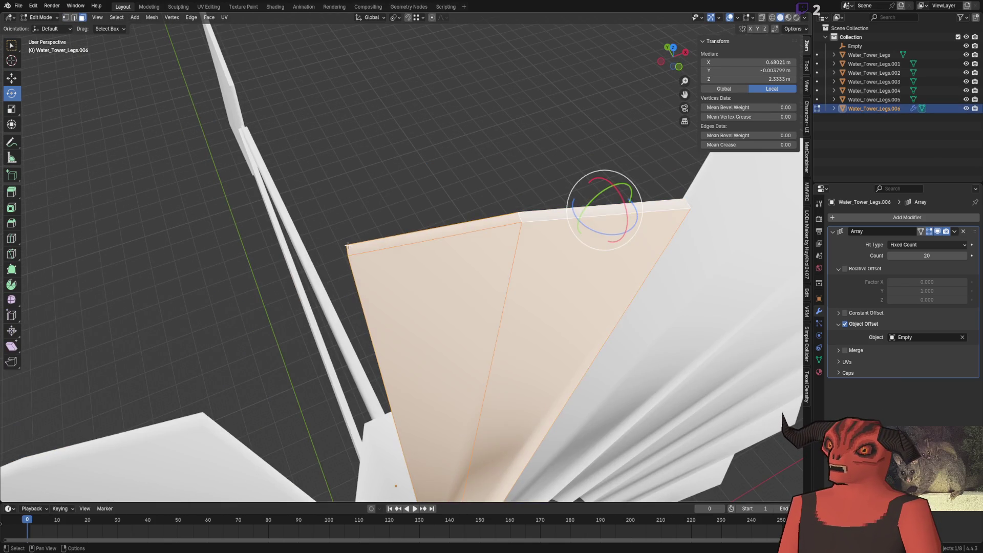
{"action": "key", "text": "alt+a"}
{"action": "left_click", "coordinate": [522, 217]}
{"action": "right_click", "coordinate": [566, 201]}
{"action": "key", "text": "Escape"}
{"action": "right_click", "coordinate": [572, 216]}
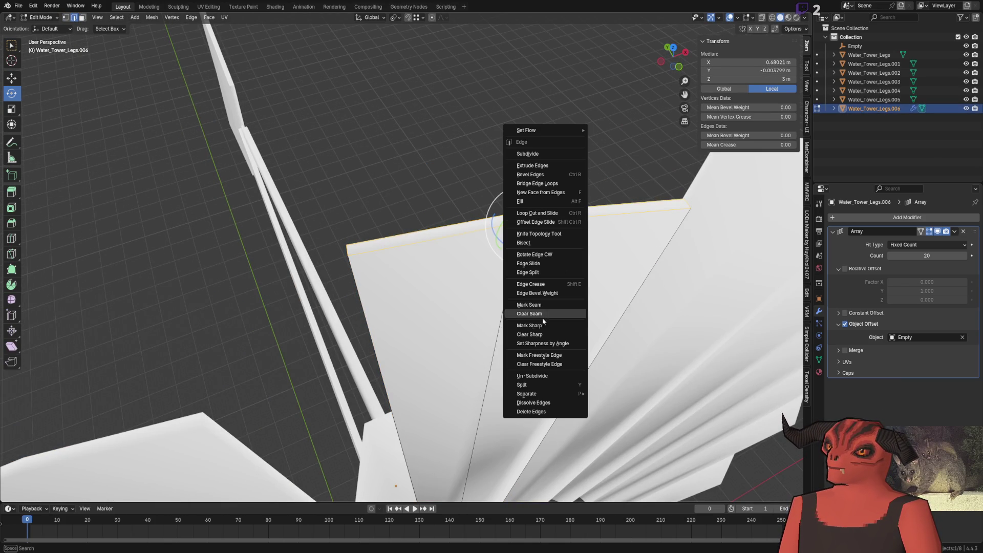
{"action": "left_click", "coordinate": [544, 325]}
Step: Mark the blade's remaining outer edges as sharp one after another
{"action": "left_click", "coordinate": [522, 222]}
{"action": "middle_click_drag", "start_coordinate": [523, 223], "coordinate": [443, 207]}
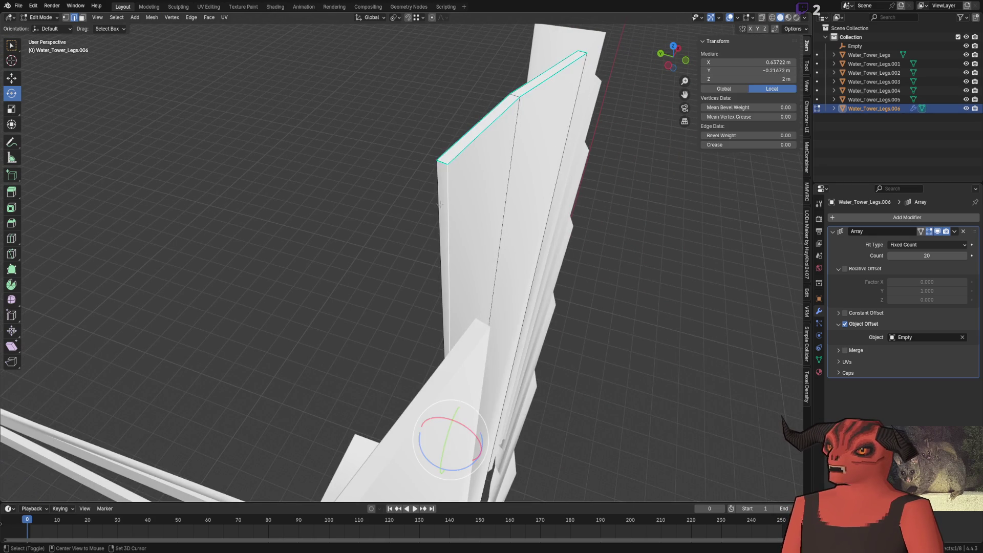
{"action": "middle_click_drag", "start_coordinate": [525, 223], "coordinate": [403, 204]}
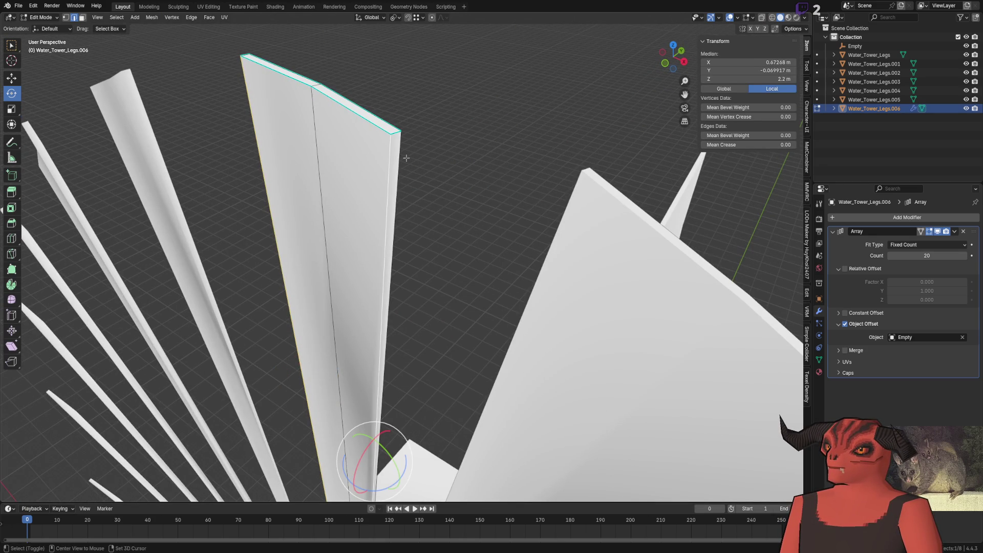
{"action": "right_click", "coordinate": [562, 165]}
{"action": "left_click", "coordinate": [532, 205]}
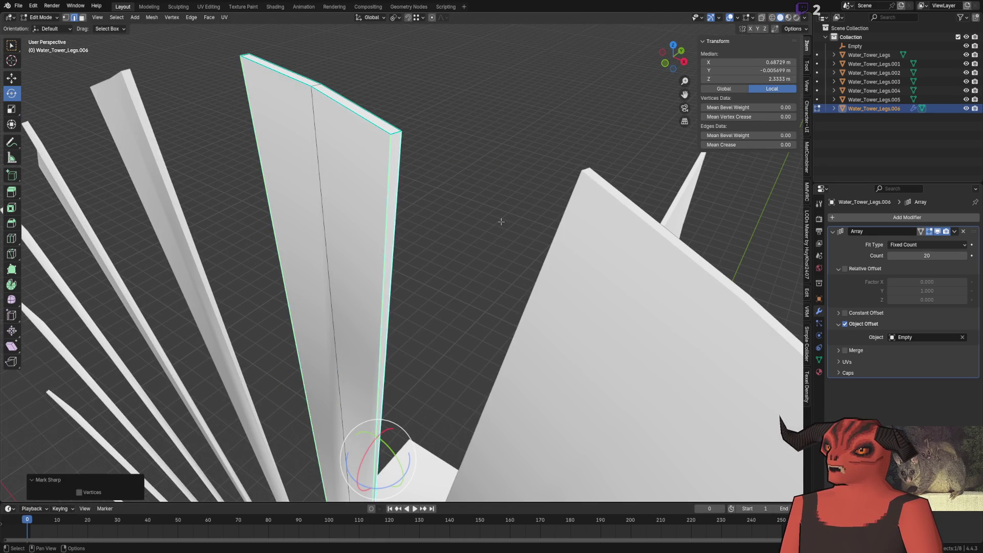
{"action": "key", "text": "alt+a"}
{"action": "middle_click_drag", "start_coordinate": [533, 205], "coordinate": [411, 236]}
{"action": "left_click", "coordinate": [410, 235]}
{"action": "right_click", "coordinate": [457, 226]}
{"action": "left_click", "coordinate": [457, 226]}
Step: Check the mesh data properties and Mesh > Normals options, then return to Object Mode
{"action": "key", "text": "alt+a"}
{"action": "middle_click_drag", "start_coordinate": [457, 226], "coordinate": [463, 230]}
{"action": "left_click", "coordinate": [423, 201]}
{"action": "middle_click_drag", "start_coordinate": [423, 200], "coordinate": [430, 230]}
{"action": "left_click", "coordinate": [819, 359]}
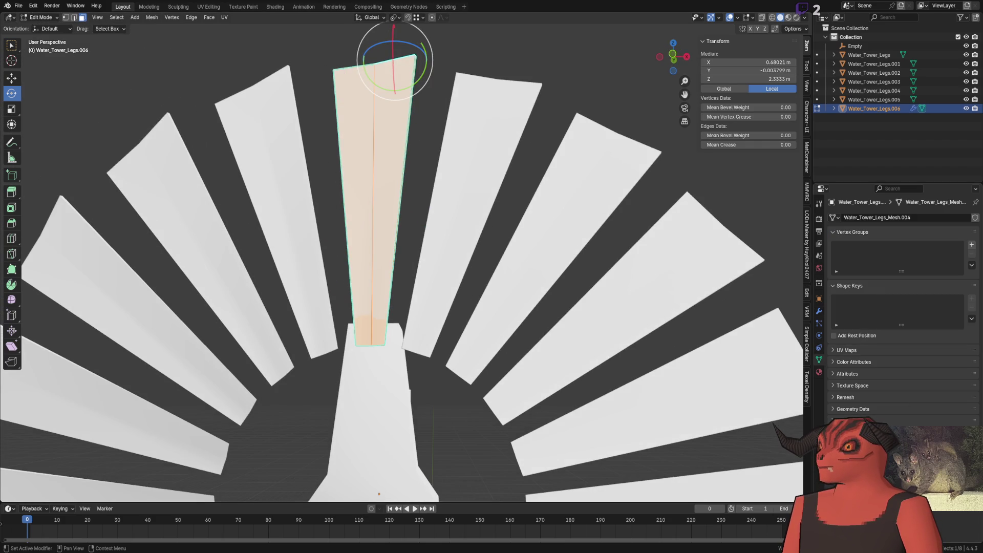
{"action": "middle_click_drag", "start_coordinate": [570, 278], "coordinate": [576, 314], "text": "shift"}
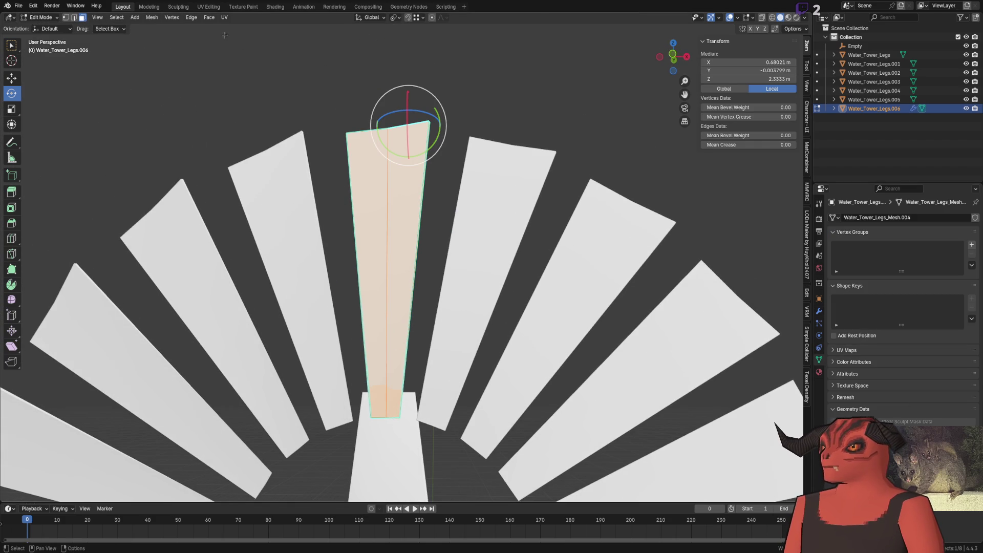
{"action": "left_click", "coordinate": [151, 17]}
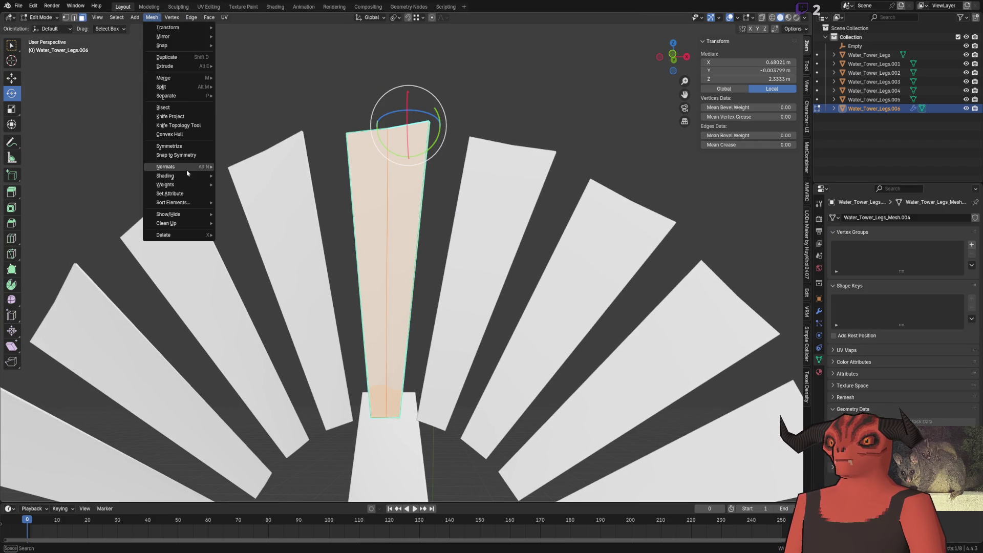
{"action": "left_click", "coordinate": [221, 201]}
{"action": "left_click", "coordinate": [152, 17]}
{"action": "mouse_move", "coordinate": [165, 167]}
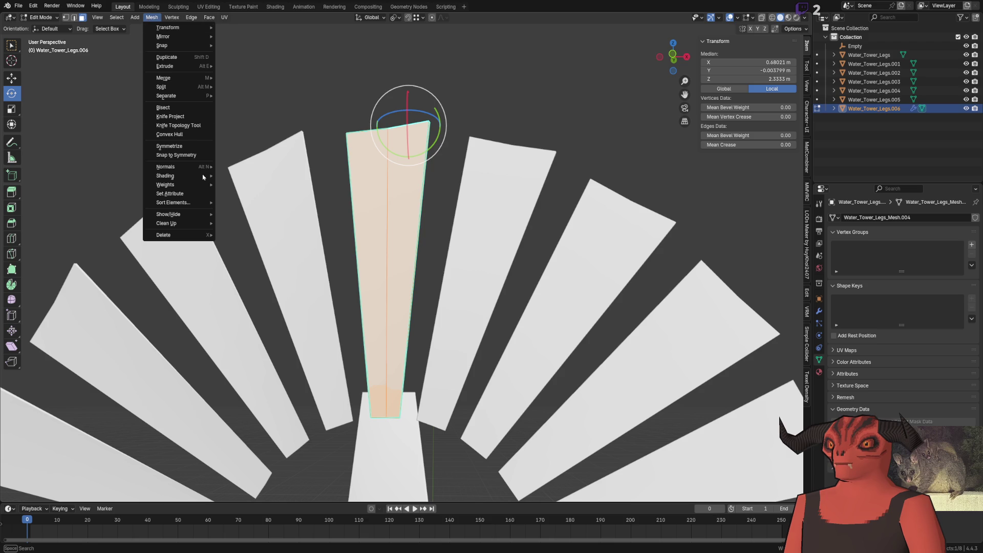
{"action": "left_click", "coordinate": [259, 275]}
{"action": "key", "text": "Tab"}
{"action": "key", "text": "alt+a"}
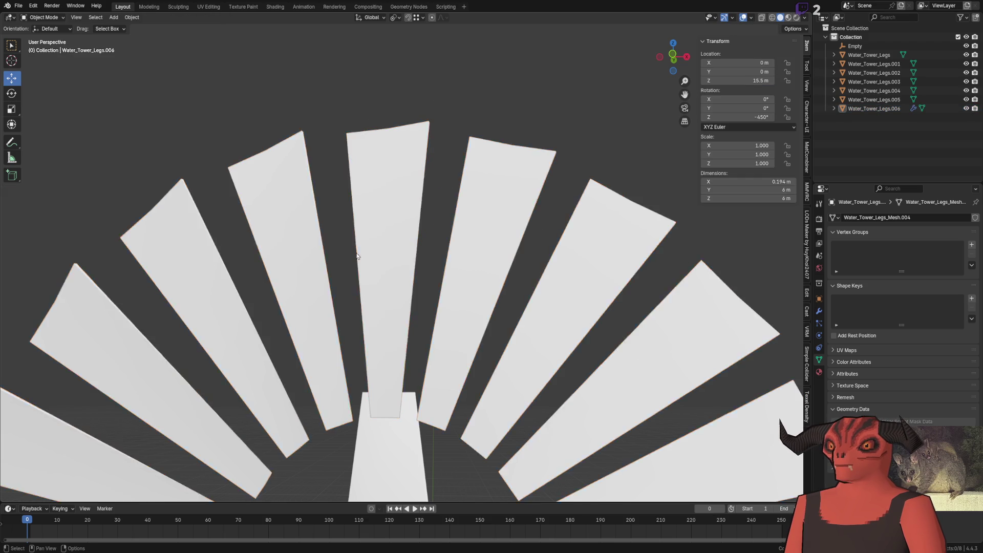
{"action": "scroll", "coordinate": [341, 202], "scroll_direction": "down", "scroll_amount": 5}
{"action": "mouse_move", "coordinate": [340, 202]}
{"action": "middle_mouse_down"}
{"action": "mouse_move", "coordinate": [493, 297]}
{"action": "mouse_move", "coordinate": [436, 285]}
{"action": "mouse_move", "coordinate": [435, 198]}
{"action": "mouse_move", "coordinate": [431, 232]}
{"action": "middle_mouse_up"}
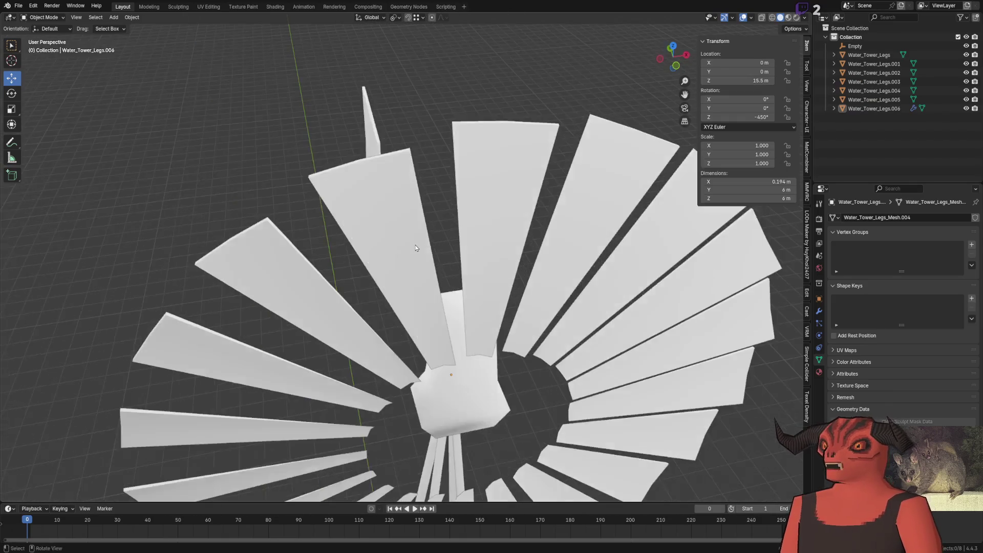
{"action": "key", "text": "Tab"}
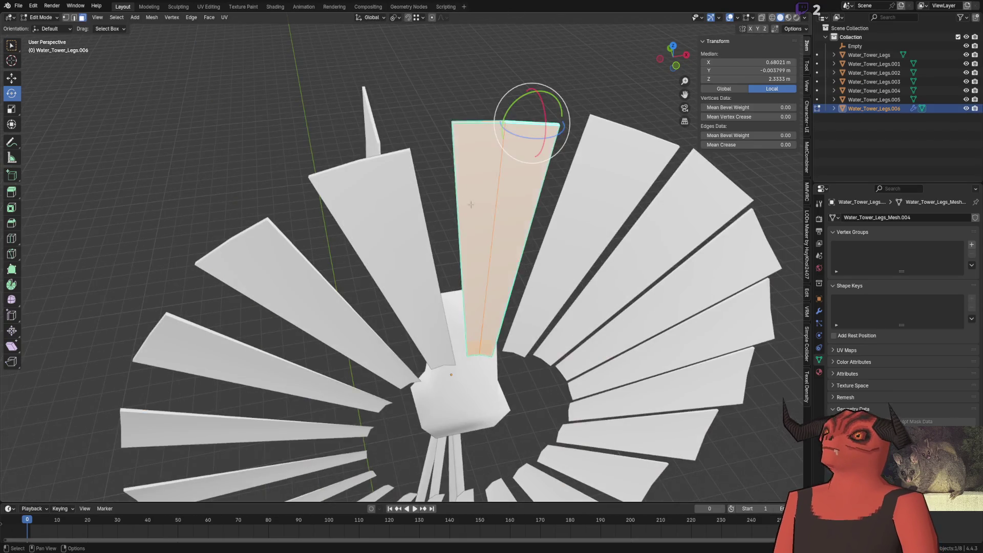
Step: Scale the blade's outer face 1.25 along X so the tips flare wider
{"action": "middle_click_drag", "start_coordinate": [415, 247], "coordinate": [364, 270]}
{"action": "left_click", "coordinate": [308, 263], "text": "shift"}
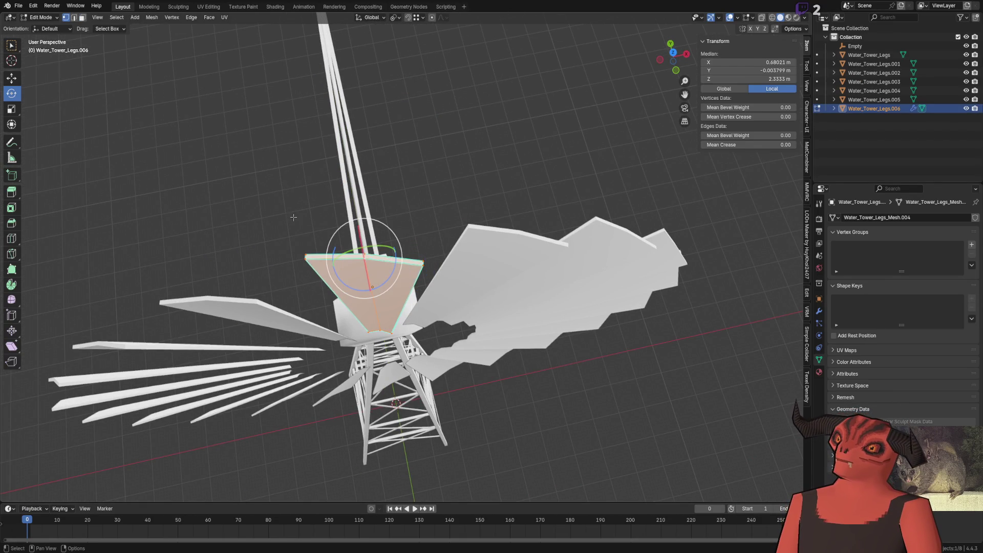
{"action": "scroll", "coordinate": [318, 262], "scroll_direction": "up", "scroll_amount": 4}
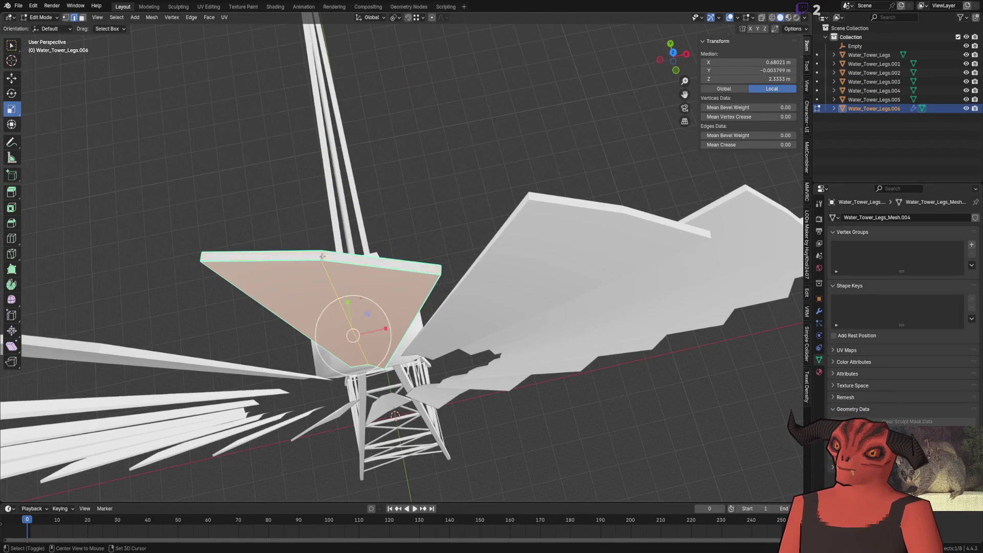
{"action": "type", "text": "sx1.25"}
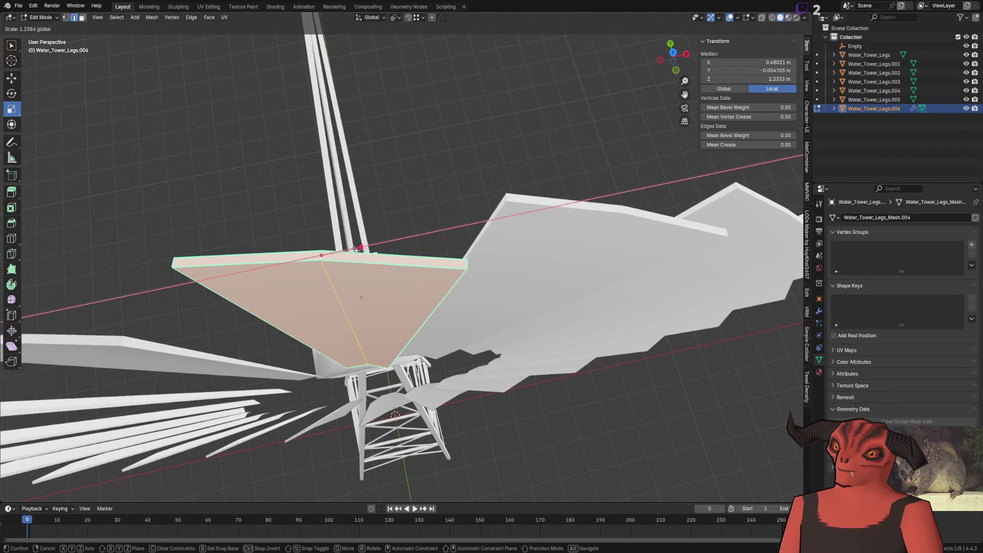
{"action": "key", "text": "Return"}
{"action": "middle_click_drag", "start_coordinate": [318, 263], "coordinate": [365, 139]}
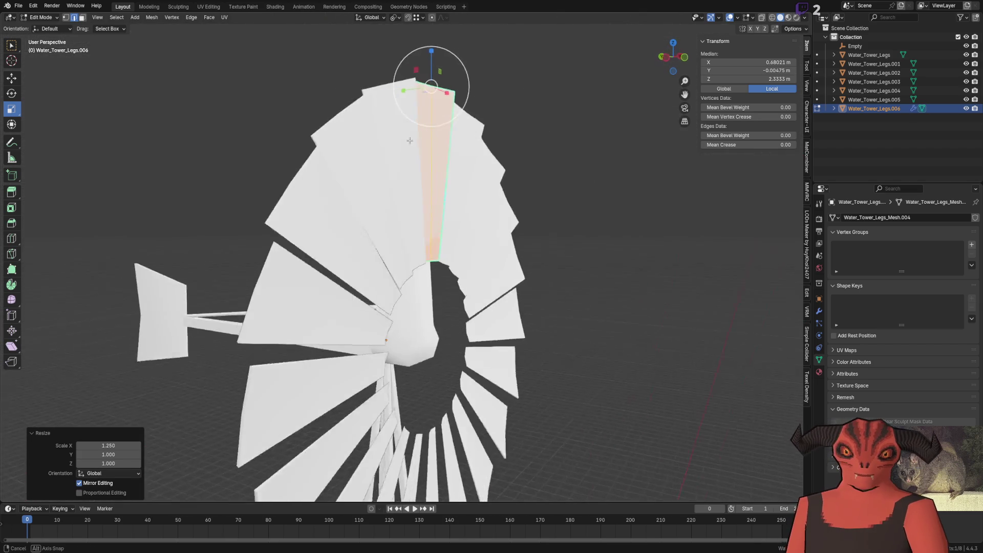
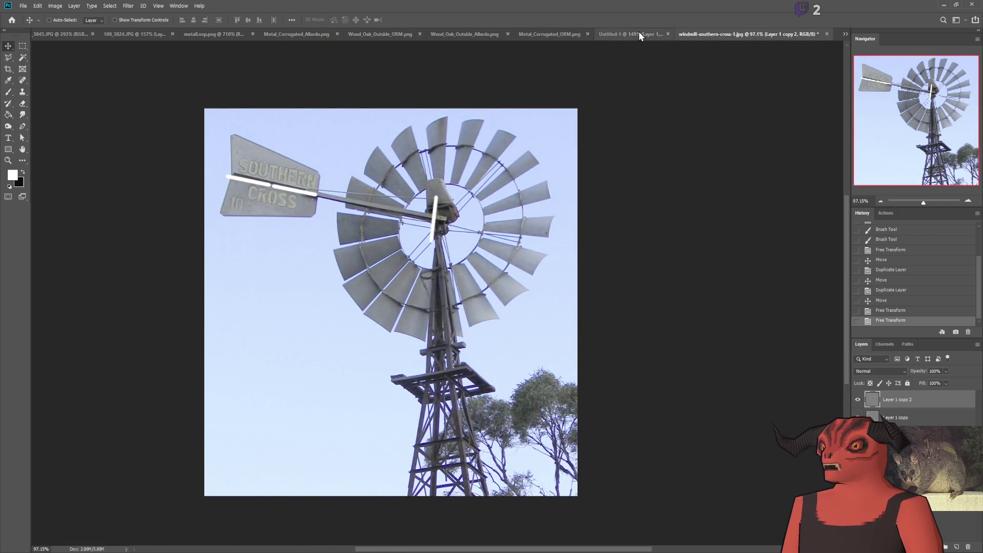
Step: Flip through the windmill reference photos and the metal and oak texture images
{"action": "left_click", "coordinate": [617, 34]}
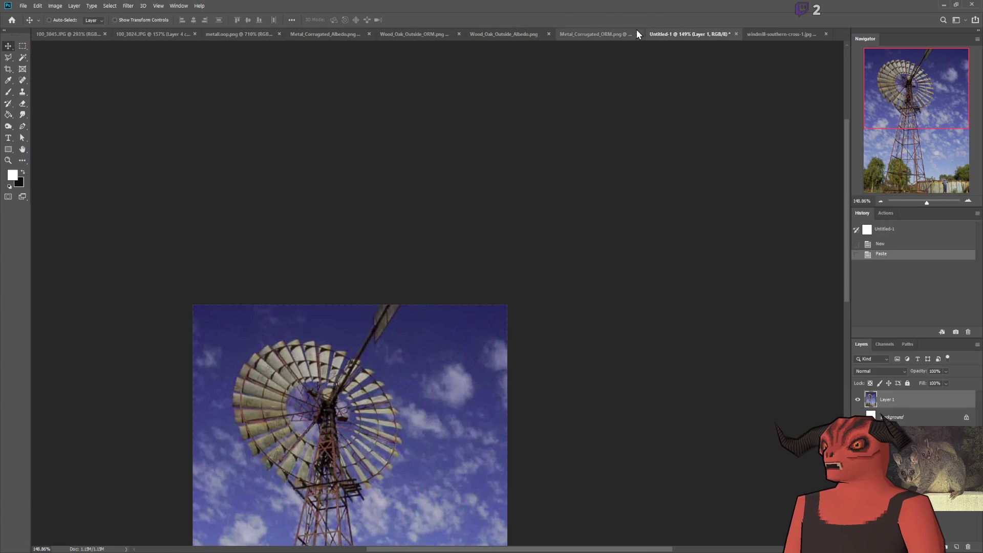
{"action": "left_click", "coordinate": [571, 34]}
{"action": "left_click", "coordinate": [507, 34]}
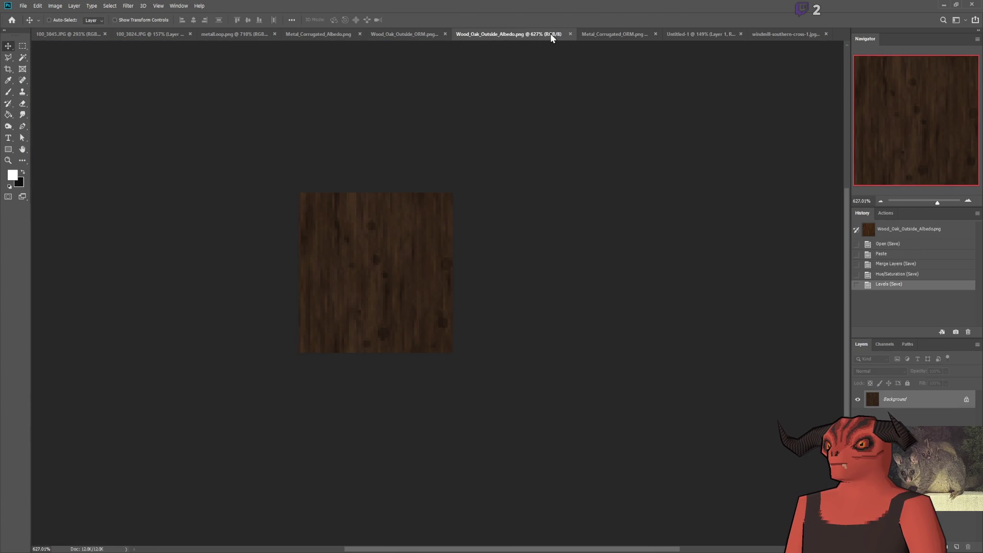
{"action": "left_click", "coordinate": [784, 34]}
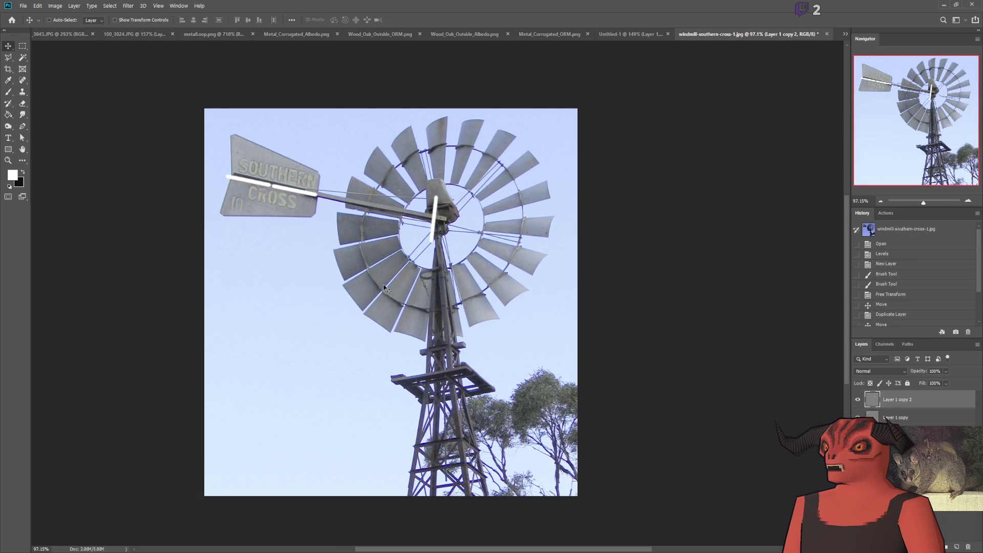
{"action": "scroll", "coordinate": [419, 269], "scroll_direction": "up", "scroll_amount": 2, "text": "alt"}
{"action": "scroll", "coordinate": [390, 284], "scroll_direction": "up", "scroll_amount": 3, "text": "alt"}
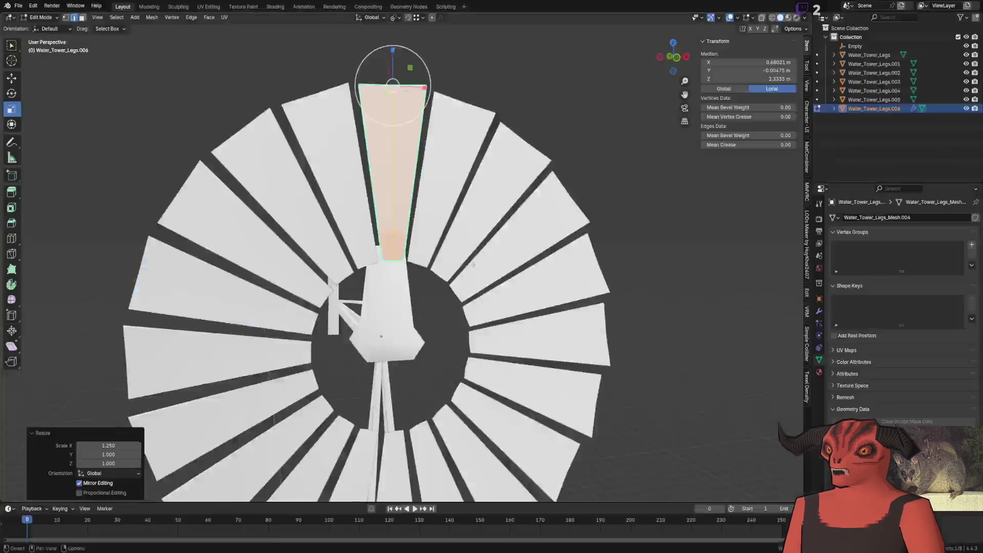
{"action": "scroll", "coordinate": [424, 193], "scroll_direction": "up", "scroll_amount": 3}
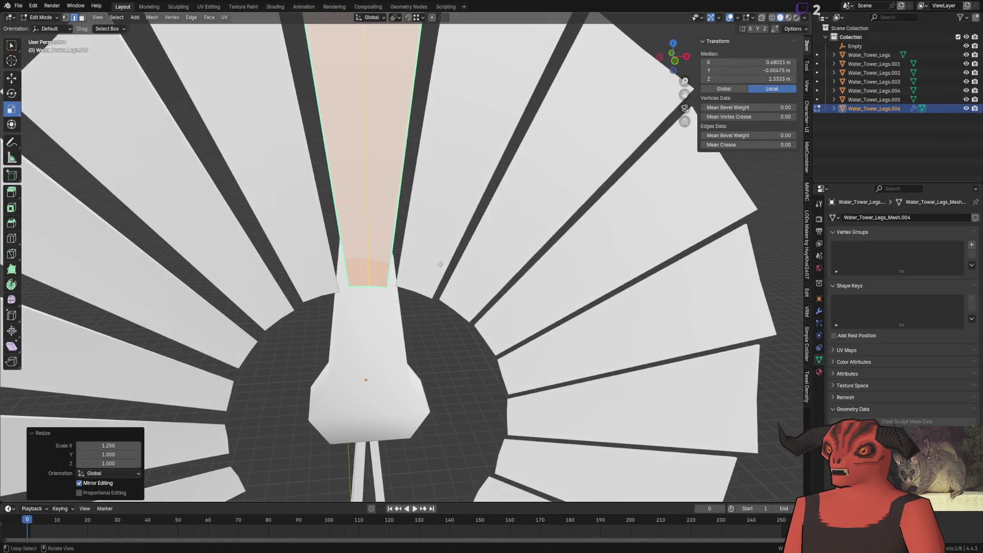
{"action": "scroll", "coordinate": [423, 193], "scroll_direction": "up", "scroll_amount": 2}
{"action": "scroll", "coordinate": [423, 193], "scroll_direction": "down", "scroll_amount": 3}
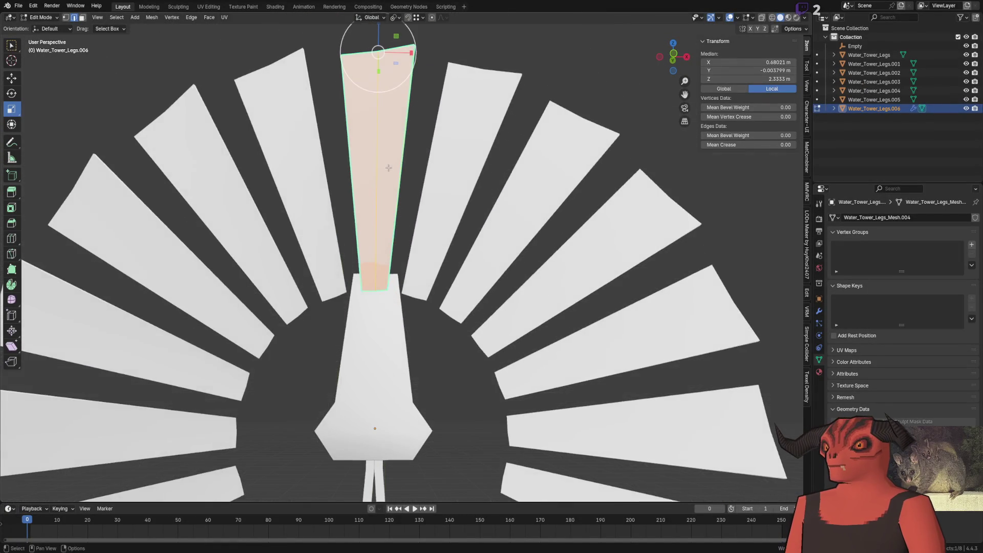
{"action": "scroll", "coordinate": [397, 165], "scroll_direction": "up", "scroll_amount": 1}
Step: Widen the blade face about 1.1 along X and twist it -5° about Z
{"action": "key", "text": "s"}
{"action": "key", "text": "x"}
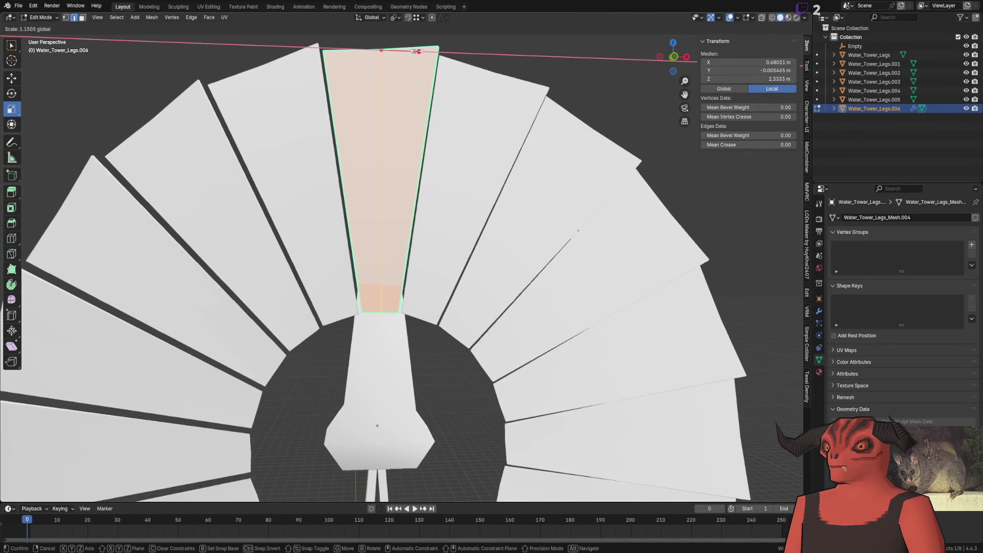
{"action": "left_click", "coordinate": [415, 51]}
{"action": "scroll", "coordinate": [415, 51], "scroll_direction": "down", "scroll_amount": 5}
{"action": "mouse_move", "coordinate": [415, 51]}
{"action": "middle_mouse_down"}
{"action": "mouse_move", "coordinate": [536, 143]}
{"action": "mouse_move", "coordinate": [418, 238]}
{"action": "middle_mouse_up"}
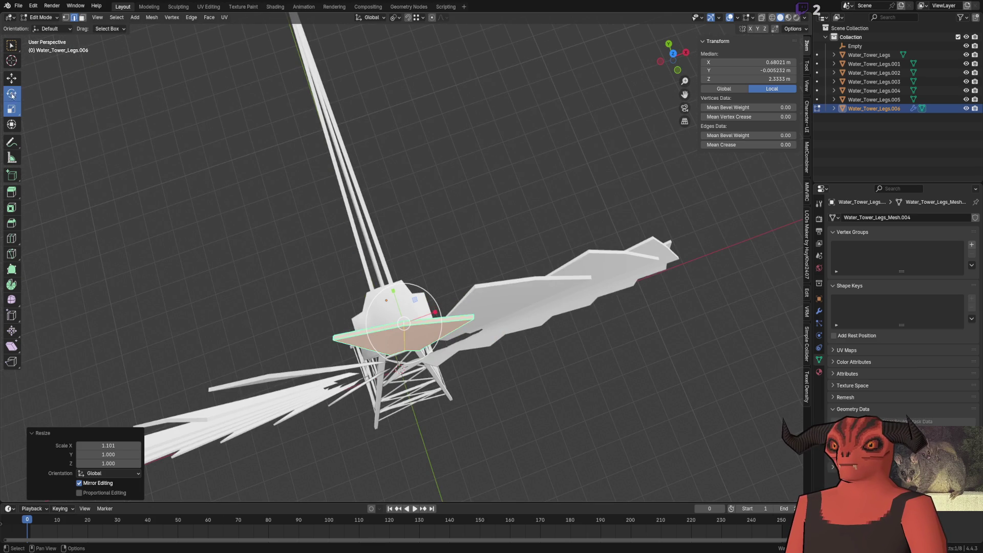
{"action": "type", "text": "rz"}
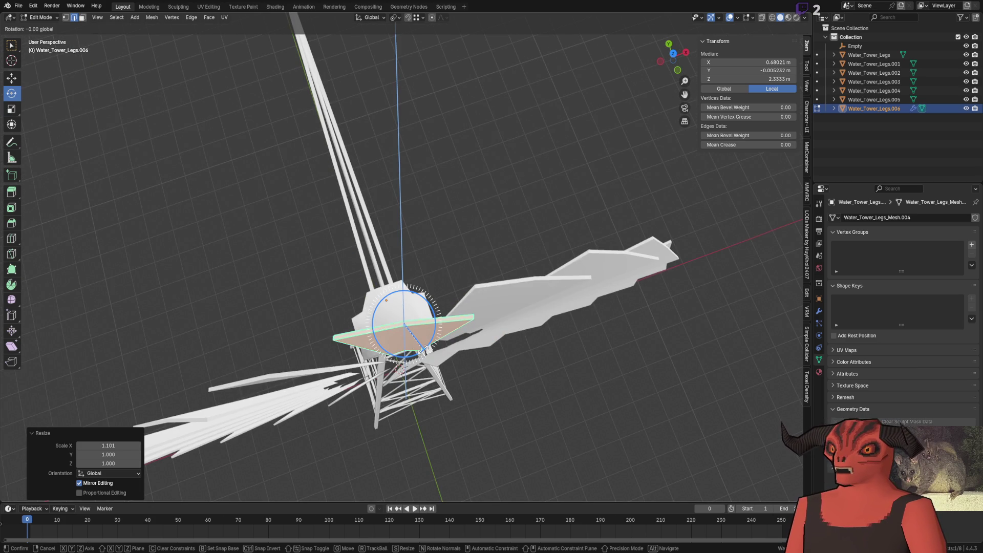
{"action": "type", "text": "-5"}
{"action": "key", "text": "Return"}
{"action": "mouse_move", "coordinate": [426, 348]}
{"action": "middle_mouse_down"}
{"action": "mouse_move", "coordinate": [427, 185]}
{"action": "mouse_move", "coordinate": [617, 193]}
{"action": "mouse_move", "coordinate": [512, 206]}
{"action": "middle_mouse_up"}
{"action": "key", "text": "Tab"}
{"action": "scroll", "coordinate": [461, 193], "scroll_direction": "down", "scroll_amount": 5}
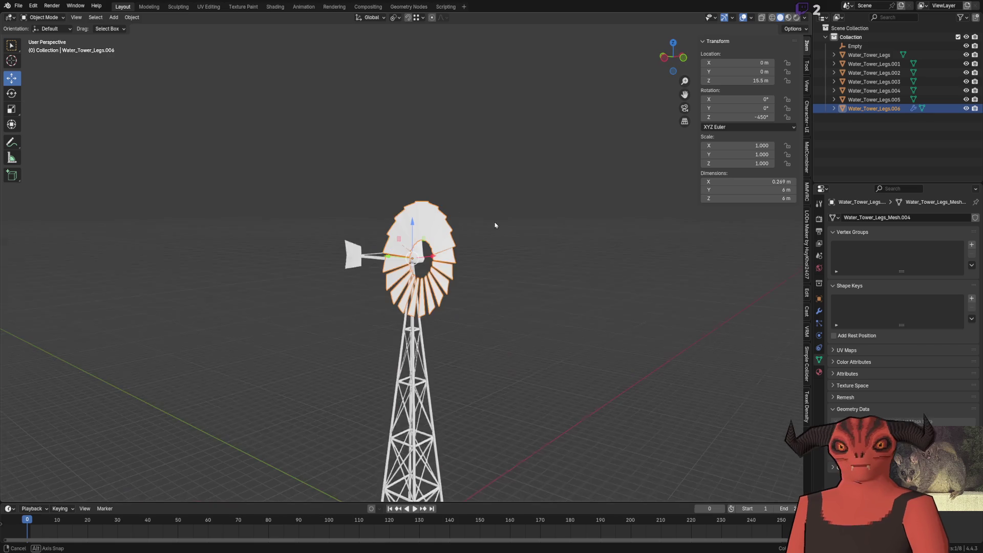
Step: Orbit around the wheel from front and top to check the blade angle
{"action": "key", "text": "Tab"}
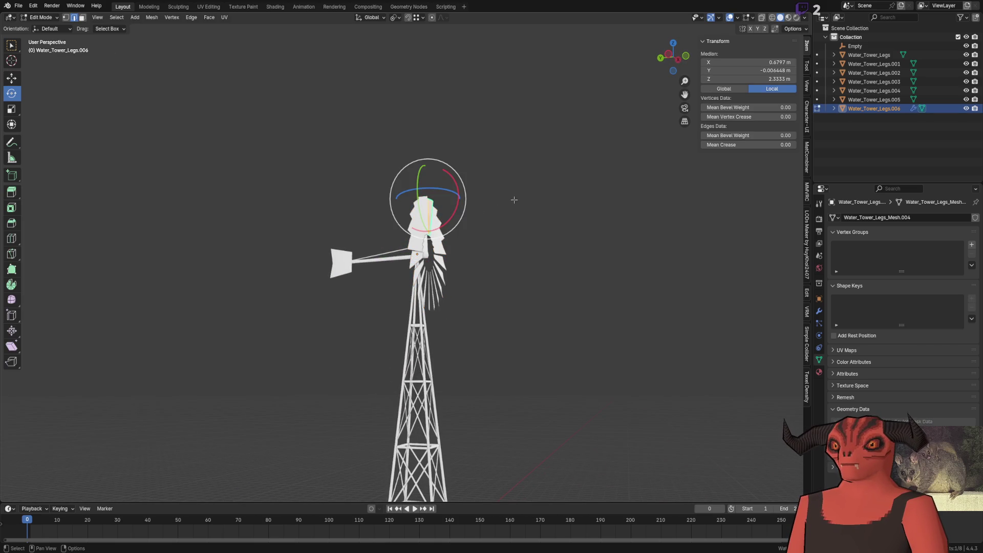
{"action": "mouse_move", "coordinate": [513, 205]}
{"action": "middle_mouse_down"}
{"action": "mouse_move", "coordinate": [408, 201]}
{"action": "mouse_move", "coordinate": [434, 209]}
{"action": "middle_mouse_up"}
{"action": "scroll", "coordinate": [408, 202], "scroll_direction": "up", "scroll_amount": 3}
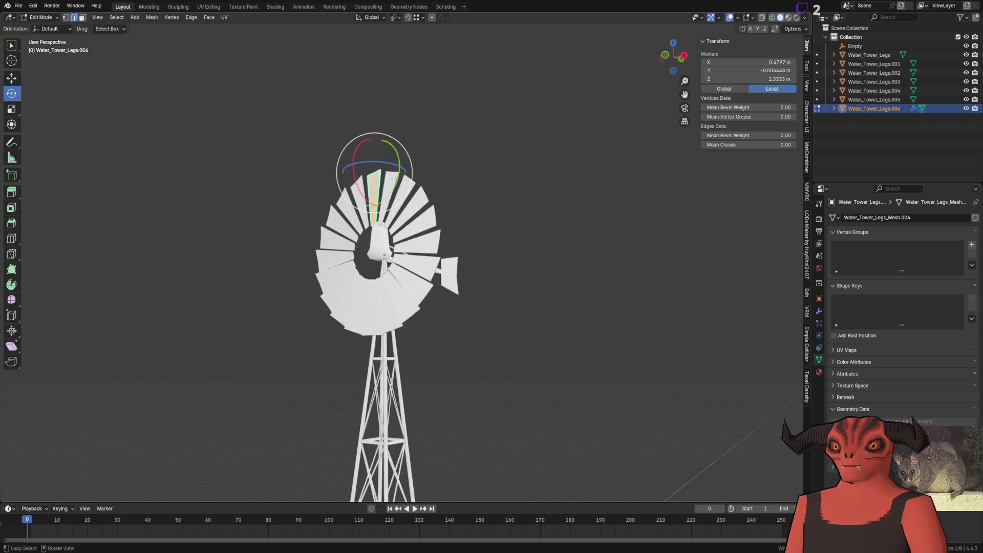
{"action": "scroll", "coordinate": [434, 209], "scroll_direction": "up", "scroll_amount": 2}
{"action": "mouse_move", "coordinate": [245, 281]}
{"action": "middle_mouse_down"}
{"action": "mouse_move", "coordinate": [410, 267]}
{"action": "mouse_move", "coordinate": [441, 179]}
{"action": "middle_mouse_up"}
{"action": "left_click_drag", "start_coordinate": [442, 190], "coordinate": [438, 192]}
{"action": "mouse_move", "coordinate": [438, 193]}
{"action": "middle_mouse_down"}
{"action": "mouse_move", "coordinate": [401, 181]}
{"action": "mouse_move", "coordinate": [503, 227]}
{"action": "mouse_move", "coordinate": [457, 257]}
{"action": "middle_mouse_up"}
{"action": "key", "text": "Tab"}
{"action": "scroll", "coordinate": [502, 227], "scroll_direction": "up", "scroll_amount": 3}
{"action": "scroll", "coordinate": [456, 257], "scroll_direction": "down", "scroll_amount": 4}
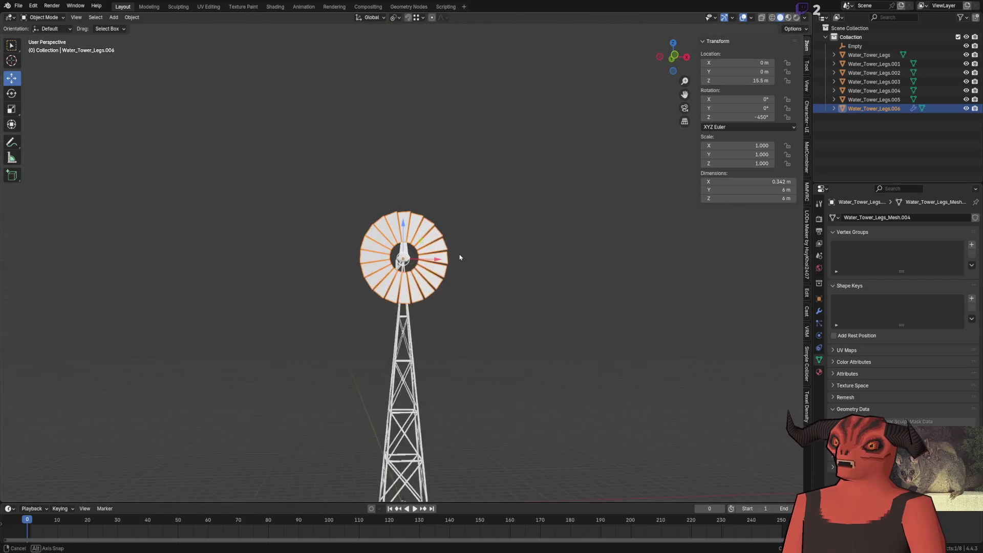
{"action": "scroll", "coordinate": [421, 241], "scroll_direction": "up", "scroll_amount": 8}
{"action": "middle_click_drag", "start_coordinate": [405, 239], "coordinate": [436, 207]}
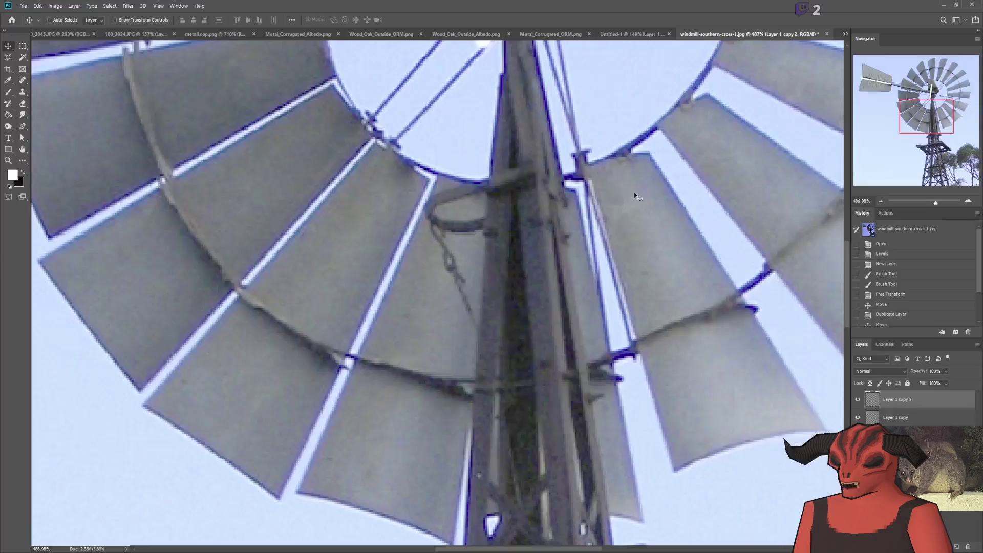
{"action": "scroll", "coordinate": [594, 201], "scroll_direction": "down", "scroll_amount": 3, "text": "alt"}
{"action": "scroll", "coordinate": [665, 170], "scroll_direction": "down", "scroll_amount": 2, "text": "alt"}
{"action": "scroll", "coordinate": [803, 172], "scroll_direction": "up", "scroll_amount": 1, "text": "alt"}
{"action": "scroll", "coordinate": [802, 172], "scroll_direction": "up", "scroll_amount": 3, "text": "alt"}
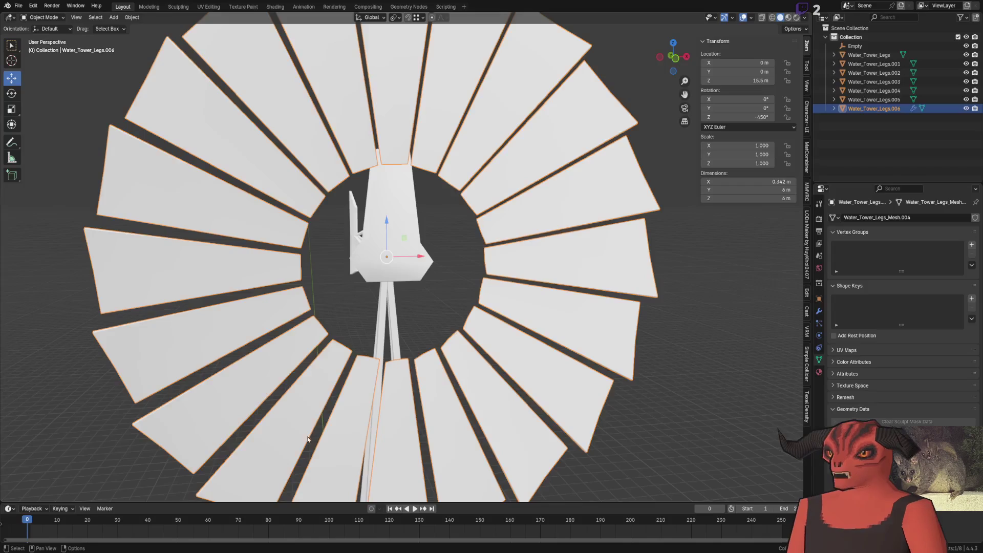
{"action": "scroll", "coordinate": [439, 184], "scroll_direction": "up", "scroll_amount": 3}
{"action": "mouse_move", "coordinate": [415, 200]}
{"action": "middle_mouse_down"}
{"action": "mouse_move", "coordinate": [438, 171]}
{"action": "mouse_move", "coordinate": [433, 247]}
{"action": "middle_mouse_up"}
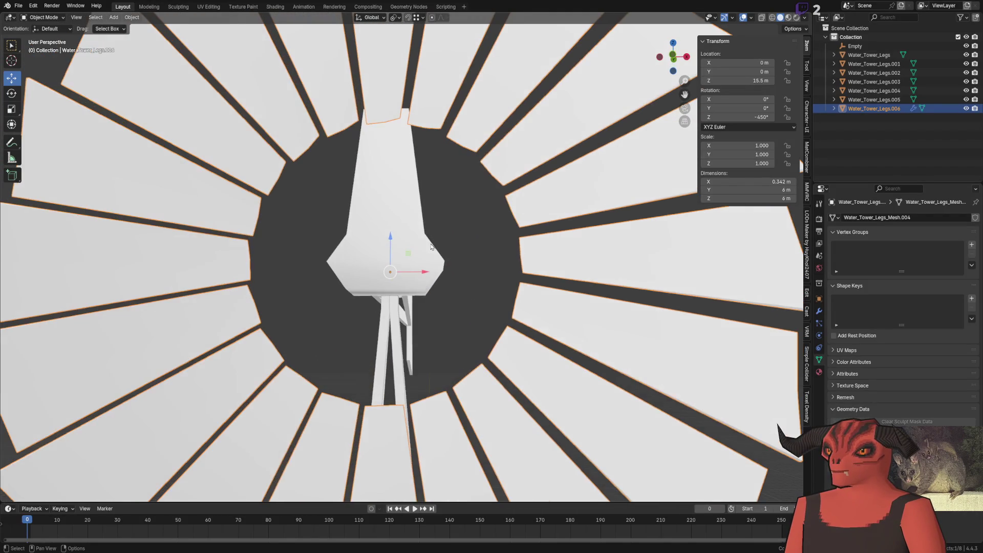
Step: Twist the blade face 50° about Z to give the fan pitch, checking it from several angles
{"action": "key", "text": "Tab"}
{"action": "middle_click_drag", "start_coordinate": [281, 170], "coordinate": [185, 160]}
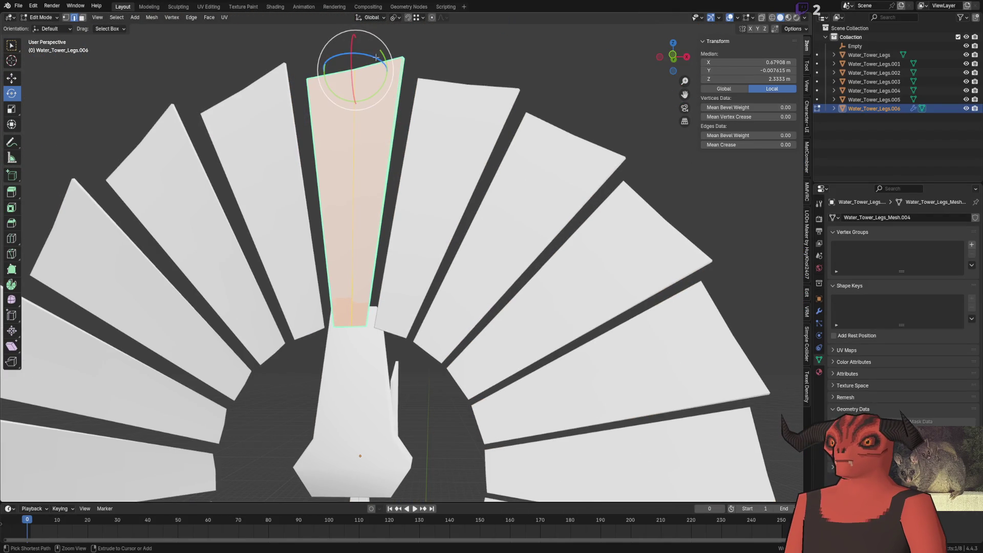
{"action": "middle_click_drag", "start_coordinate": [375, 55], "coordinate": [383, 62]}
{"action": "left_click_drag", "start_coordinate": [382, 61], "coordinate": [433, 91]}
{"action": "scroll", "coordinate": [343, 346], "scroll_direction": "down", "scroll_amount": 4}
{"action": "middle_click_drag", "start_coordinate": [343, 344], "coordinate": [482, 251]}
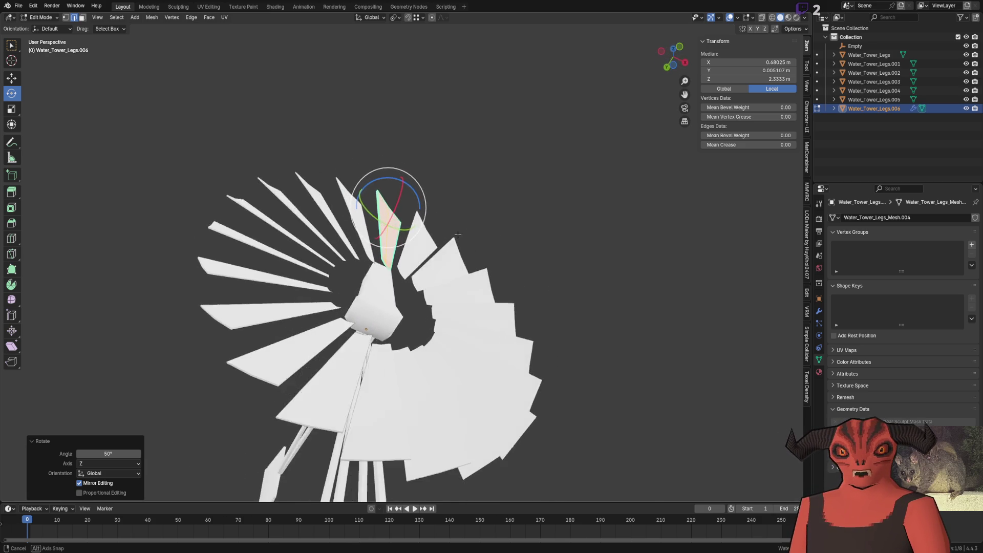
{"action": "mouse_move", "coordinate": [482, 251]}
{"action": "middle_mouse_down"}
{"action": "mouse_move", "coordinate": [471, 324]}
{"action": "mouse_move", "coordinate": [435, 289]}
{"action": "middle_mouse_up"}
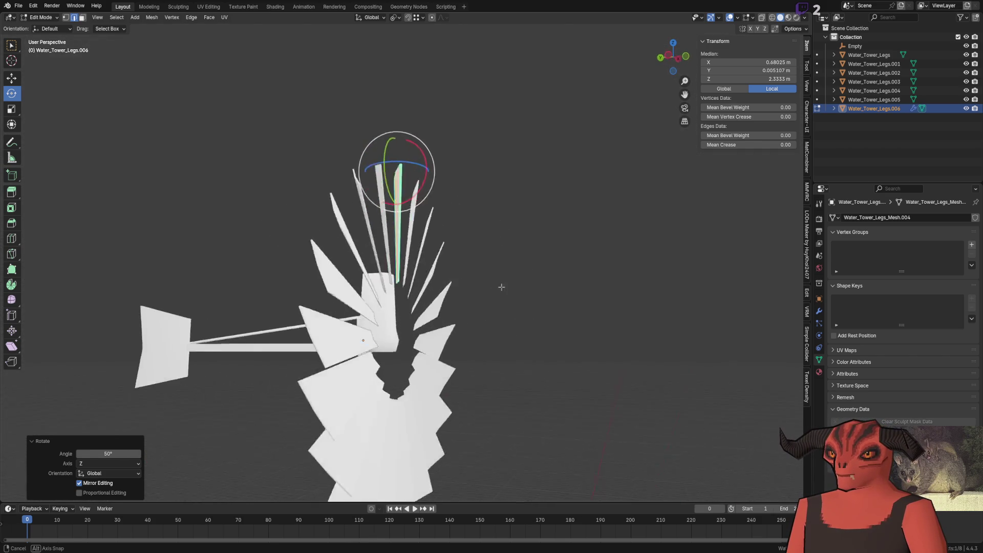
{"action": "middle_click_drag", "start_coordinate": [435, 289], "coordinate": [439, 291]}
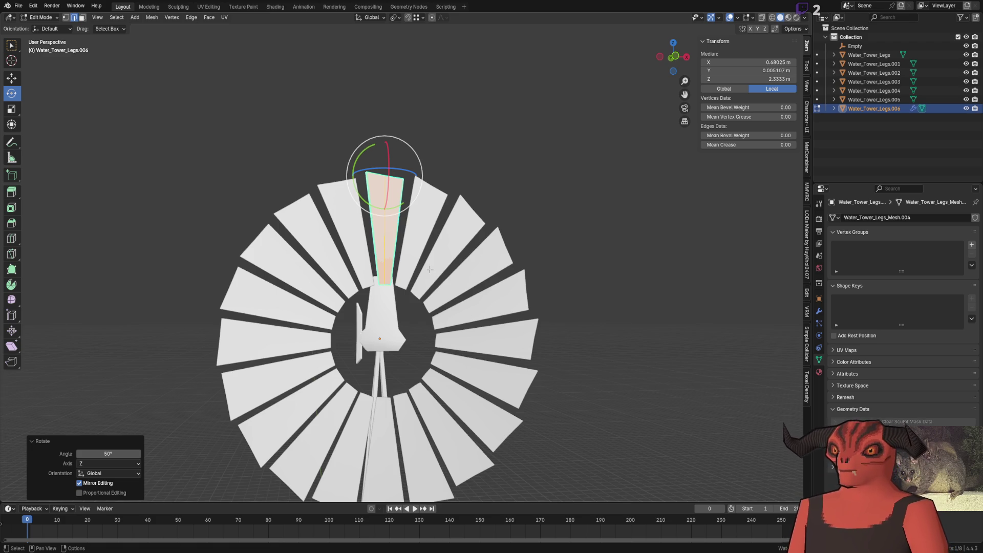
{"action": "scroll", "coordinate": [429, 269], "scroll_direction": "up", "scroll_amount": 2}
{"action": "scroll", "coordinate": [407, 231], "scroll_direction": "up", "scroll_amount": 1}
{"action": "scroll", "coordinate": [388, 196], "scroll_direction": "up", "scroll_amount": 2}
{"action": "mouse_move", "coordinate": [388, 196]}
{"action": "middle_mouse_down"}
{"action": "mouse_move", "coordinate": [419, 310]}
{"action": "mouse_move", "coordinate": [406, 312]}
{"action": "middle_mouse_up"}
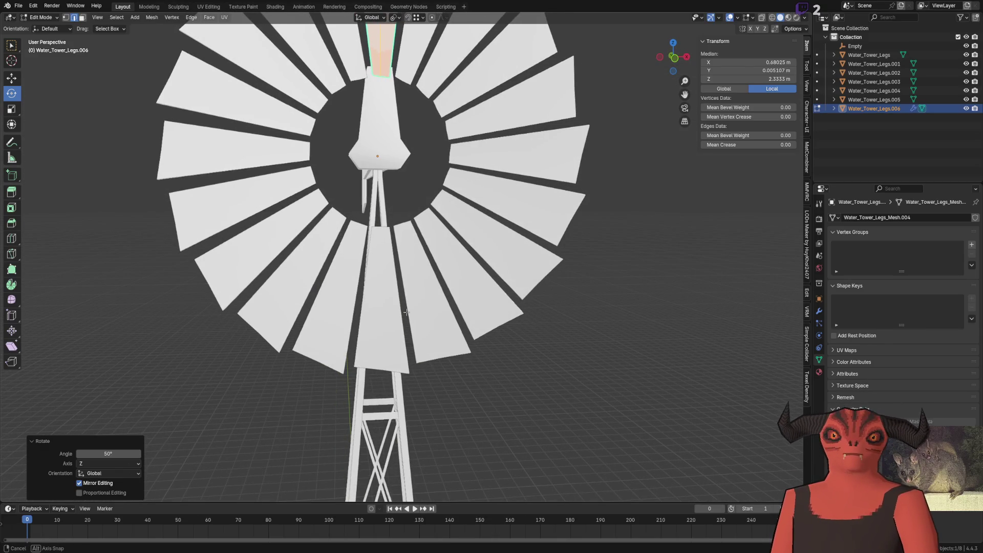
{"action": "scroll", "coordinate": [406, 298], "scroll_direction": "down", "scroll_amount": 4}
{"action": "scroll", "coordinate": [406, 298], "scroll_direction": "down", "scroll_amount": 1}
{"action": "scroll", "coordinate": [370, 269], "scroll_direction": "up", "scroll_amount": 4}
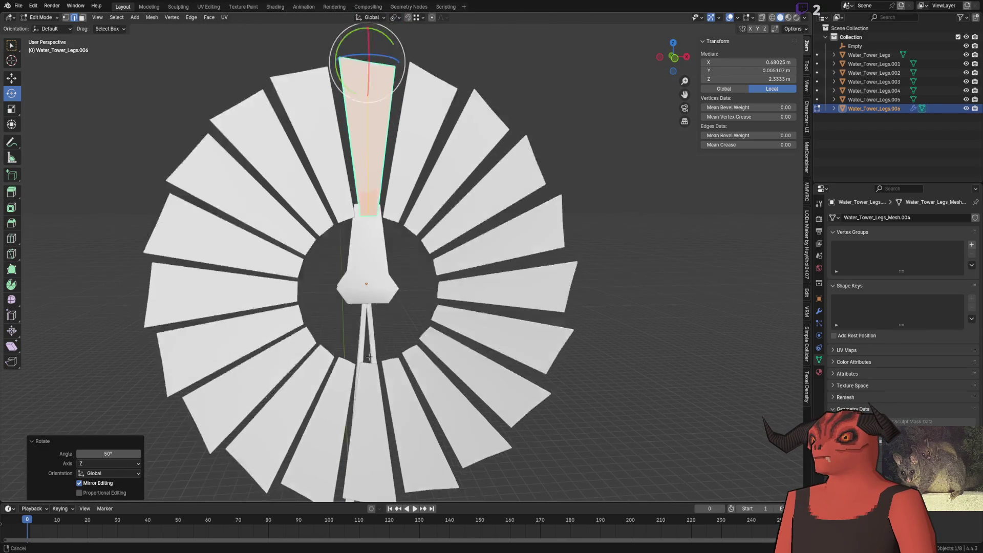
Step: Shift the blade face 0.2 m along Z in see-through view and review the whole windmill
{"action": "key", "text": "alt+z"}
{"action": "key", "text": "alt+z"}
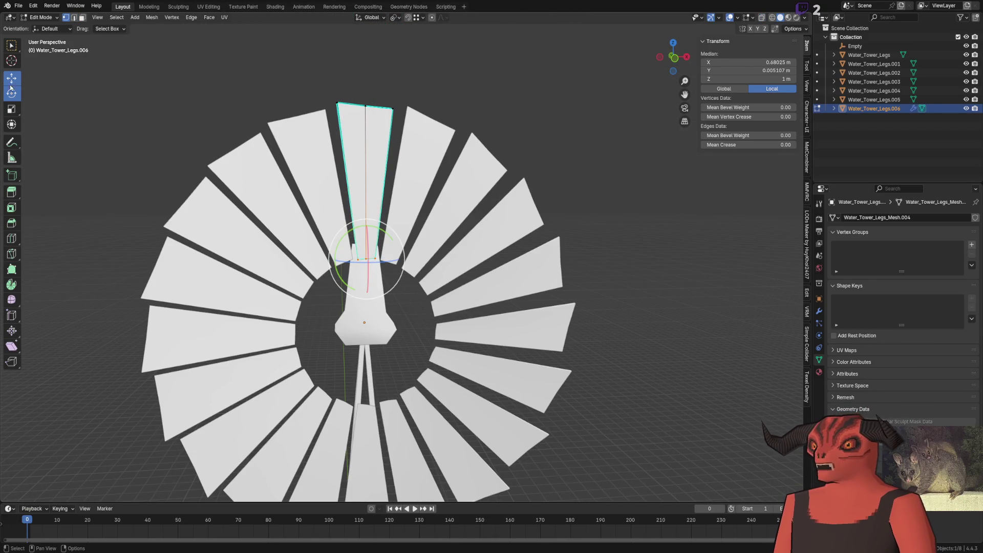
{"action": "key", "text": "g"}
{"action": "key", "text": "z"}
{"action": "left_click", "coordinate": [267, 317]}
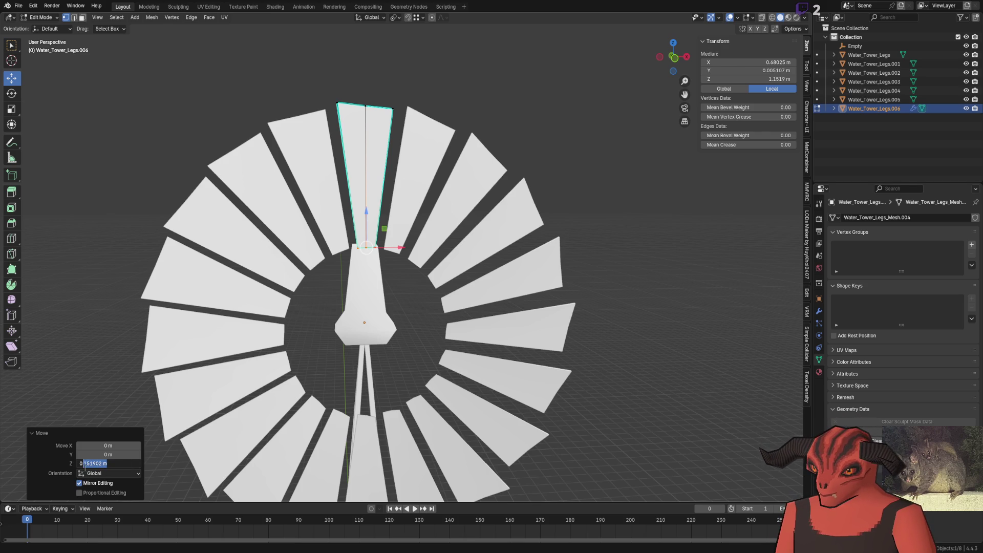
{"action": "type", "text": "0.2"}
{"action": "key", "text": "Return"}
{"action": "scroll", "coordinate": [222, 283], "scroll_direction": "down", "scroll_amount": 5}
{"action": "middle_click_drag", "start_coordinate": [223, 284], "coordinate": [266, 263]}
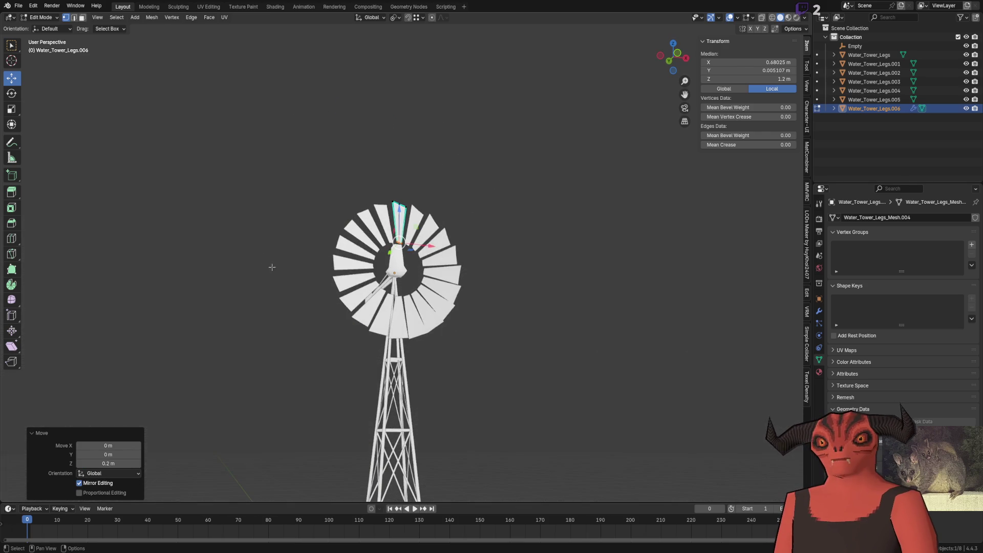
{"action": "key", "text": "Tab"}
{"action": "scroll", "coordinate": [569, 231], "scroll_direction": "up", "scroll_amount": 4}
{"action": "scroll", "coordinate": [569, 231], "scroll_direction": "down", "scroll_amount": 5}
{"action": "middle_click_drag", "start_coordinate": [481, 318], "coordinate": [452, 205]}
{"action": "scroll", "coordinate": [432, 239], "scroll_direction": "up", "scroll_amount": 4}
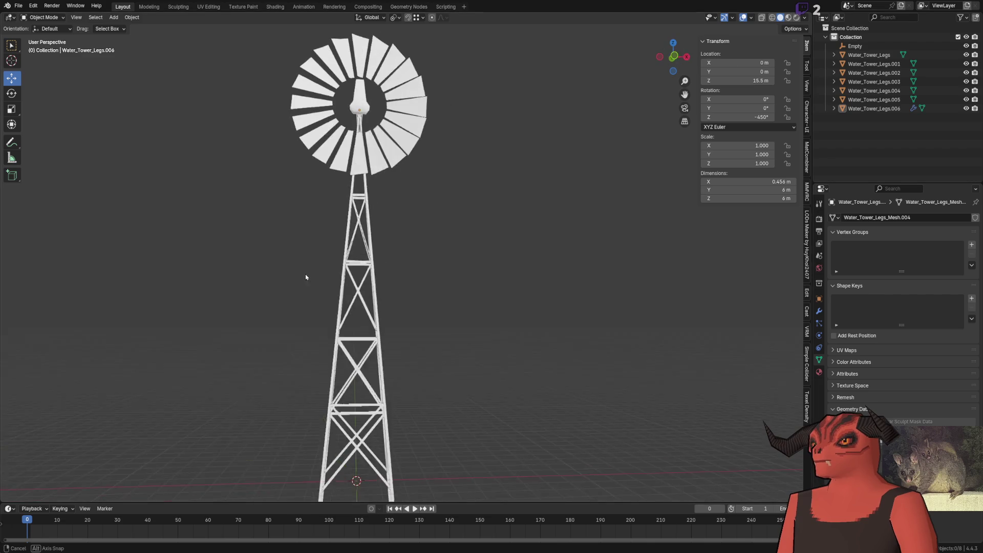
{"action": "middle_click_drag", "start_coordinate": [305, 275], "coordinate": [274, 326]}
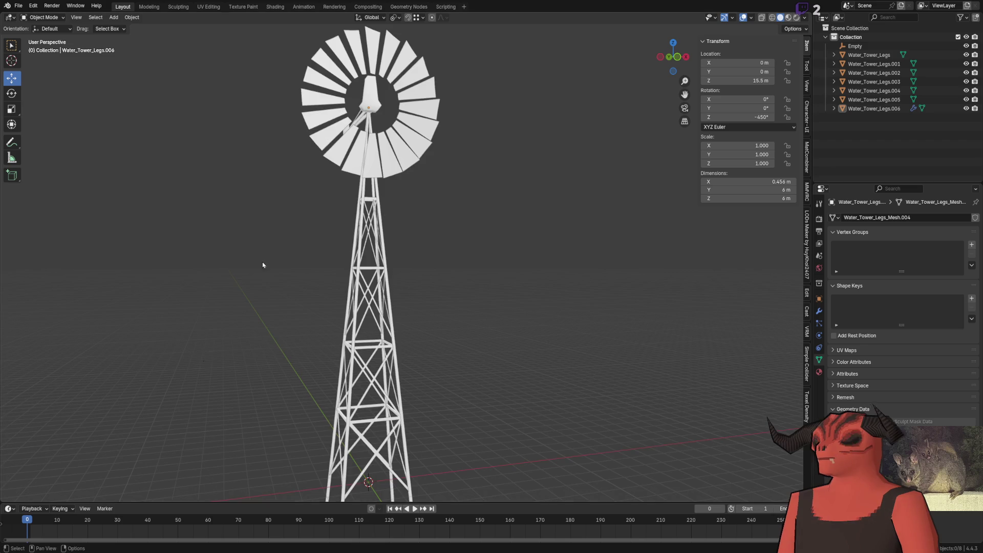
{"action": "scroll", "coordinate": [263, 262], "scroll_direction": "up", "scroll_amount": 3}
{"action": "mouse_move", "coordinate": [262, 263]}
{"action": "middle_mouse_down"}
{"action": "mouse_move", "coordinate": [356, 254]}
{"action": "mouse_move", "coordinate": [353, 262]}
{"action": "middle_mouse_up"}
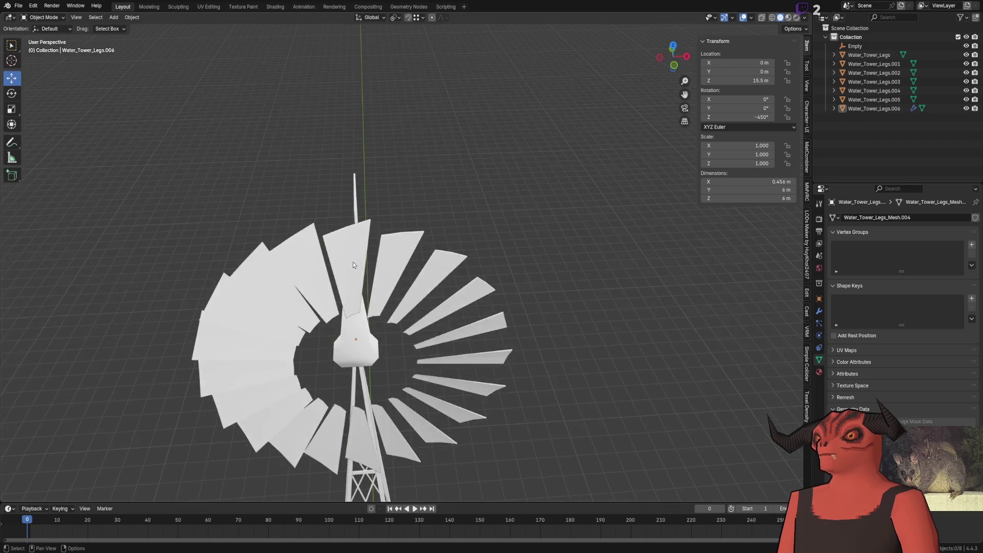
Step: Widen one blade face about 1.124 along X, then deselect everything in Object Mode
{"action": "key", "text": "Tab"}
{"action": "left_click", "coordinate": [355, 256]}
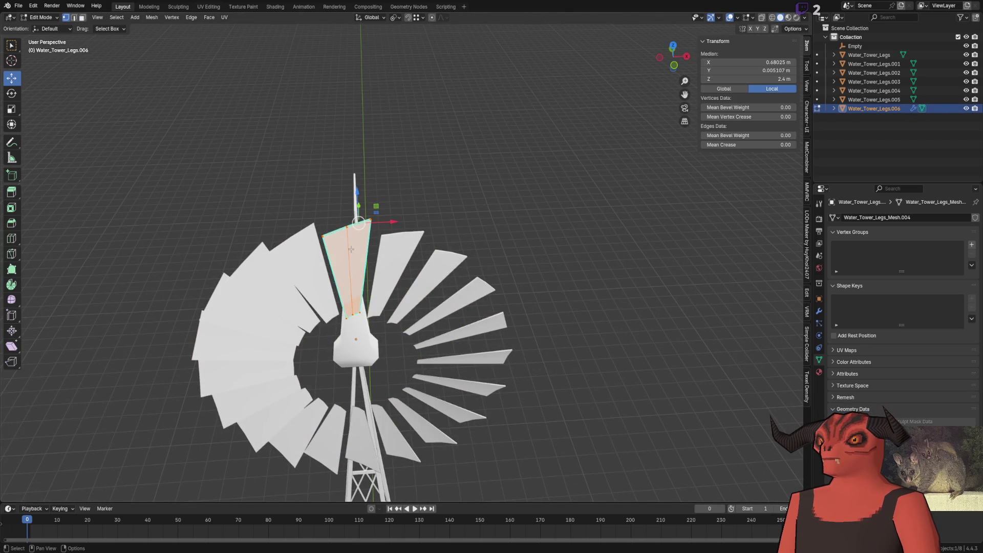
{"action": "scroll", "coordinate": [355, 254], "scroll_direction": "up", "scroll_amount": 3}
{"action": "middle_click_drag", "start_coordinate": [355, 254], "coordinate": [411, 248], "text": "shift"}
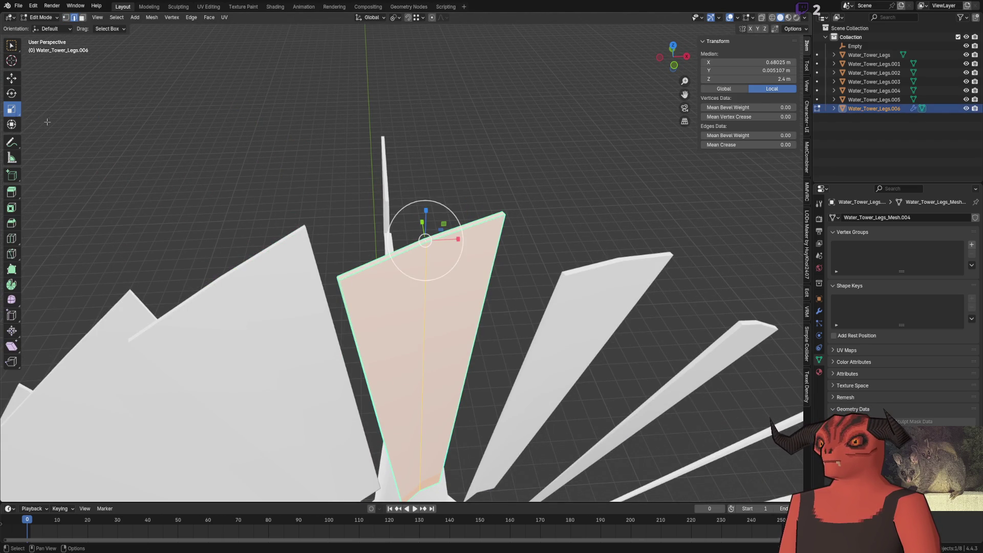
{"action": "left_click_drag", "start_coordinate": [459, 240], "coordinate": [462, 240]}
{"action": "scroll", "coordinate": [463, 240], "scroll_direction": "down", "scroll_amount": 5}
{"action": "middle_click_drag", "start_coordinate": [463, 241], "coordinate": [418, 264]}
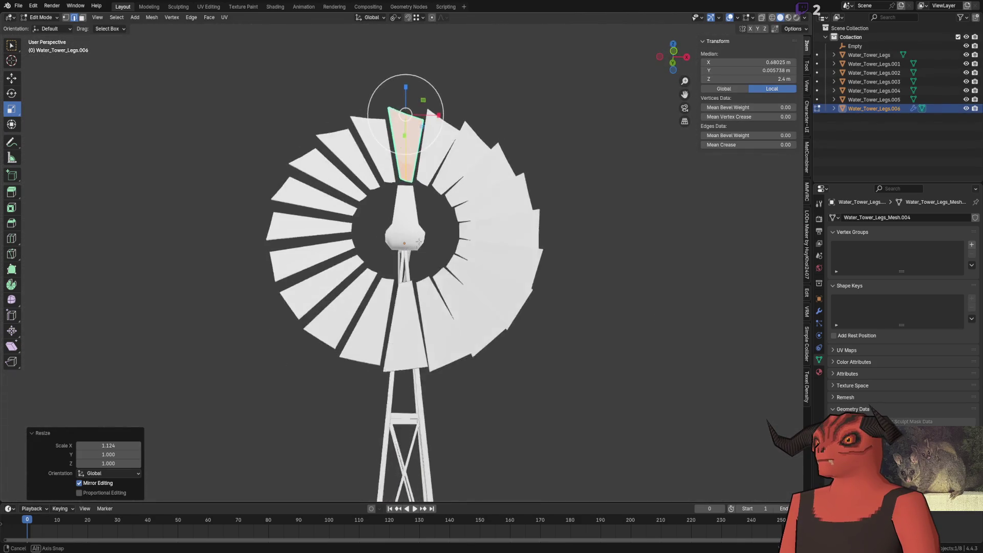
{"action": "mouse_move", "coordinate": [453, 211]}
{"action": "middle_mouse_down"}
{"action": "mouse_move", "coordinate": [495, 198]}
{"action": "mouse_move", "coordinate": [453, 211]}
{"action": "mouse_move", "coordinate": [343, 195]}
{"action": "middle_mouse_up"}
{"action": "key", "text": "Tab"}
{"action": "left_click", "coordinate": [343, 195]}
{"action": "left_click", "coordinate": [114, 16]}
{"action": "mouse_move", "coordinate": [125, 26]}
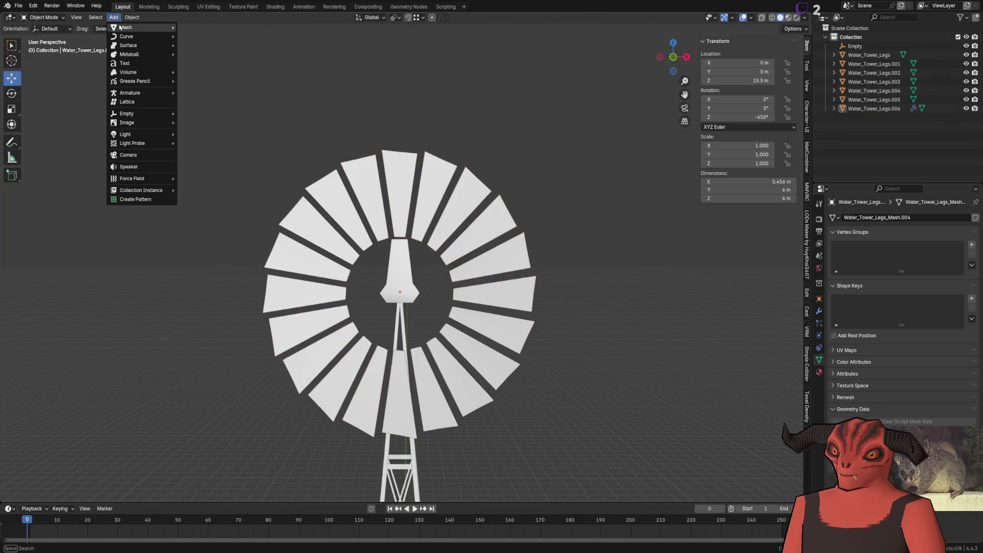
Step: Add a cylinder, raise it to 15.5 m at the hub and move it -0.54 m in Y to the blades
{"action": "left_click", "coordinate": [200, 71]}
{"action": "scroll", "coordinate": [289, 374], "scroll_direction": "down", "scroll_amount": 2}
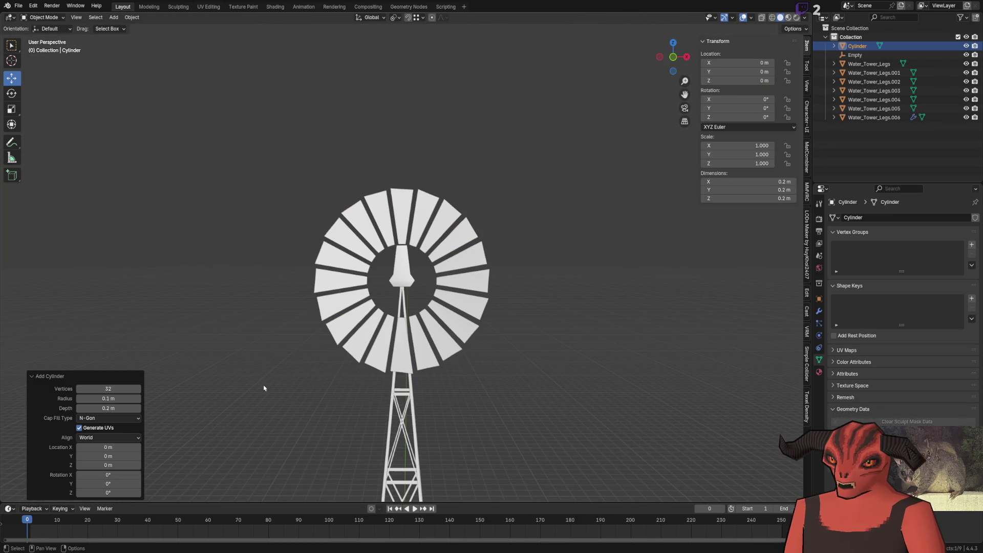
{"action": "middle_click_drag", "start_coordinate": [270, 392], "coordinate": [280, 242], "text": "shift"}
{"action": "scroll", "coordinate": [341, 204], "scroll_direction": "down", "scroll_amount": 1}
{"action": "scroll", "coordinate": [421, 376], "scroll_direction": "up", "scroll_amount": 1}
{"action": "left_click_drag", "start_coordinate": [421, 377], "coordinate": [426, 149]}
{"action": "scroll", "coordinate": [411, 272], "scroll_direction": "up", "scroll_amount": 5}
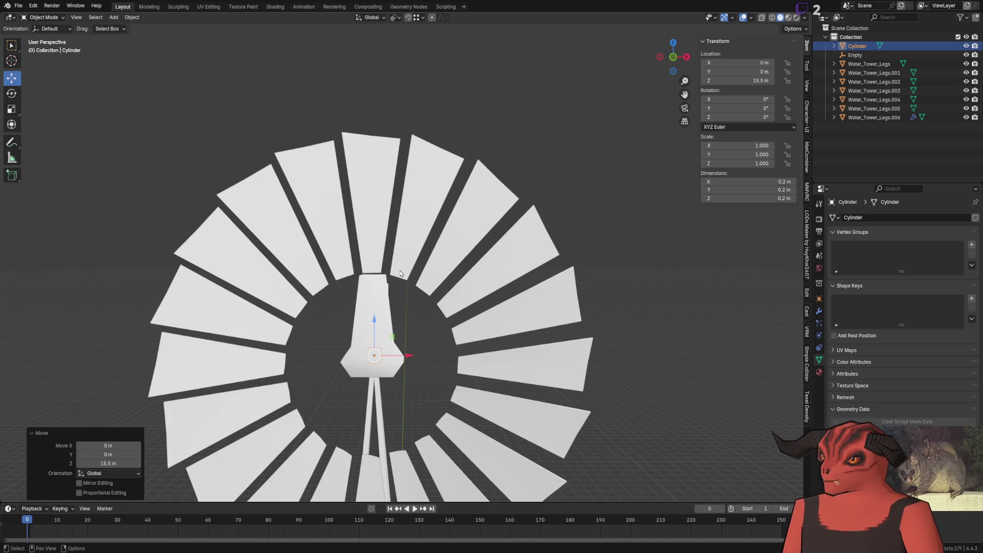
{"action": "scroll", "coordinate": [407, 284], "scroll_direction": "up", "scroll_amount": 5}
{"action": "scroll", "coordinate": [420, 302], "scroll_direction": "down", "scroll_amount": 3}
{"action": "mouse_move", "coordinate": [420, 302]}
{"action": "middle_mouse_down"}
{"action": "mouse_move", "coordinate": [400, 320]}
{"action": "mouse_move", "coordinate": [376, 266]}
{"action": "mouse_move", "coordinate": [292, 209]}
{"action": "middle_mouse_up"}
{"action": "left_click_drag", "start_coordinate": [293, 229], "coordinate": [341, 229]}
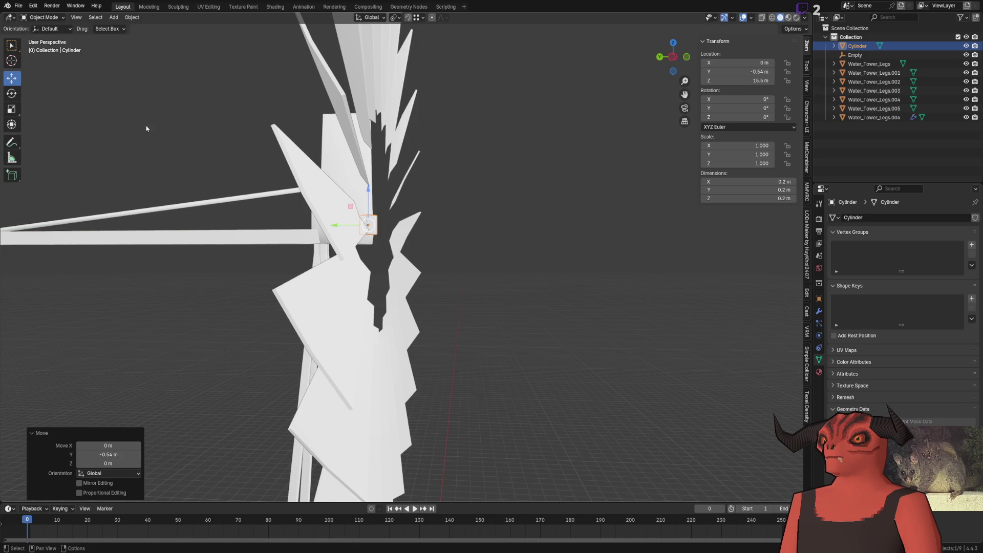
Step: Rotate the cylinder 90° about X and enlarge its disc to about 2.45 m across the fan centre
{"action": "left_click_drag", "start_coordinate": [392, 207], "coordinate": [399, 265]}
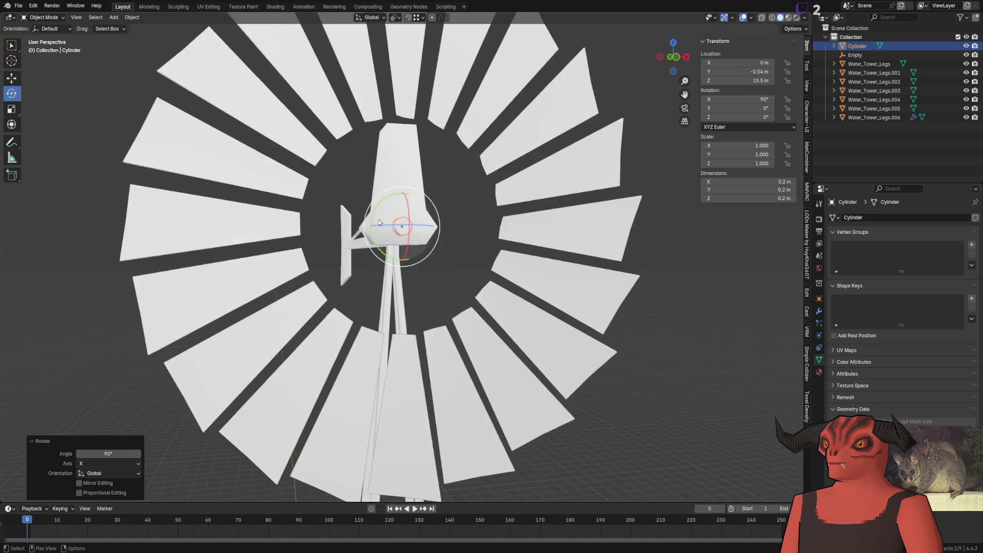
{"action": "middle_click_drag", "start_coordinate": [399, 265], "coordinate": [268, 213]}
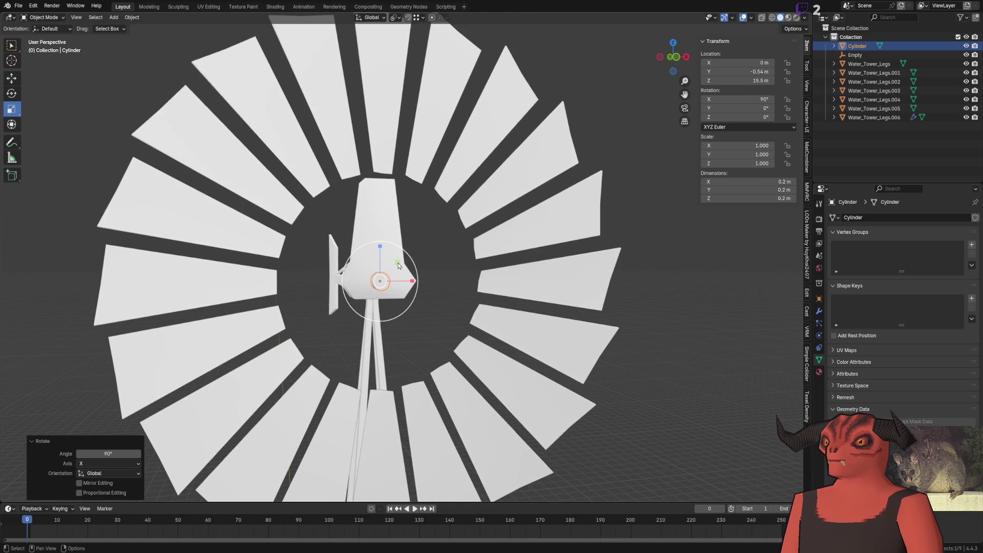
{"action": "key", "text": "s"}
{"action": "key", "text": "shift+y"}
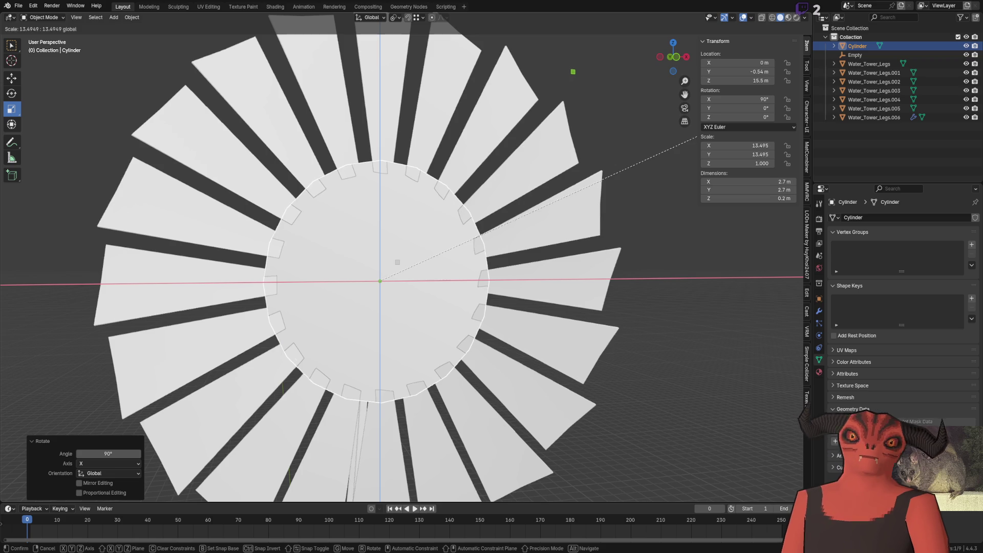
{"action": "left_click", "coordinate": [668, 149]}
{"action": "scroll", "coordinate": [467, 191], "scroll_direction": "up", "scroll_amount": 3}
{"action": "mouse_move", "coordinate": [467, 191]}
{"action": "middle_mouse_down"}
{"action": "mouse_move", "coordinate": [490, 224]}
{"action": "mouse_move", "coordinate": [438, 221]}
{"action": "middle_mouse_up"}
{"action": "key", "text": "Tab"}
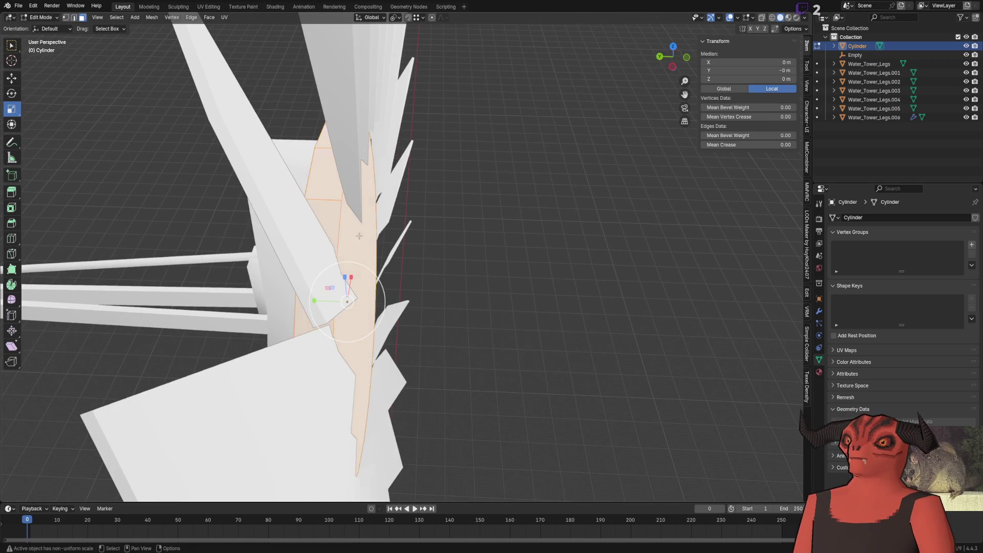
Step: Inset a thin border in the disc face, delete the inner face and separate the rim loop
{"action": "middle_click_drag", "start_coordinate": [359, 235], "coordinate": [146, 130]}
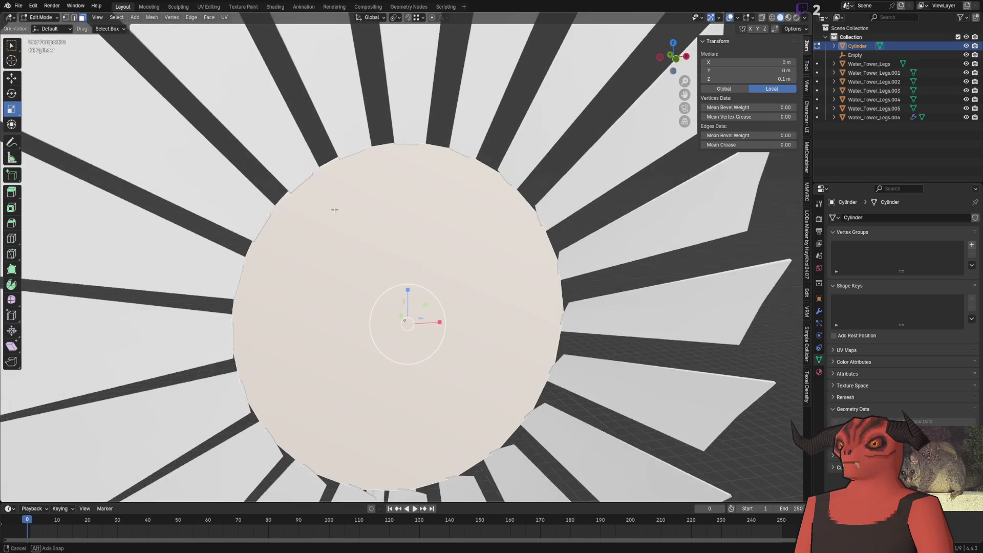
{"action": "left_click", "coordinate": [10, 206]}
{"action": "left_click_drag", "start_coordinate": [408, 294], "coordinate": [417, 304]}
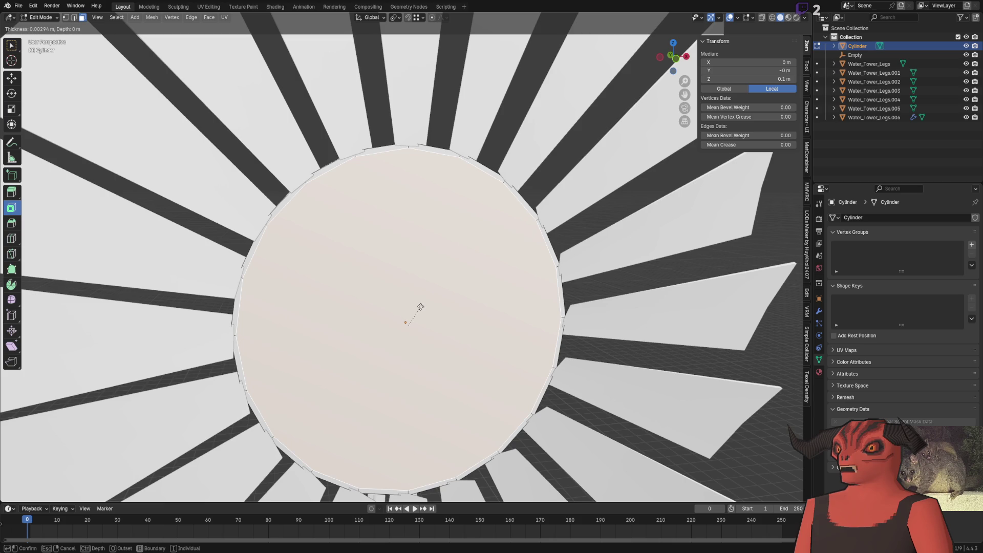
{"action": "left_click", "coordinate": [421, 306]}
{"action": "key", "text": "x"}
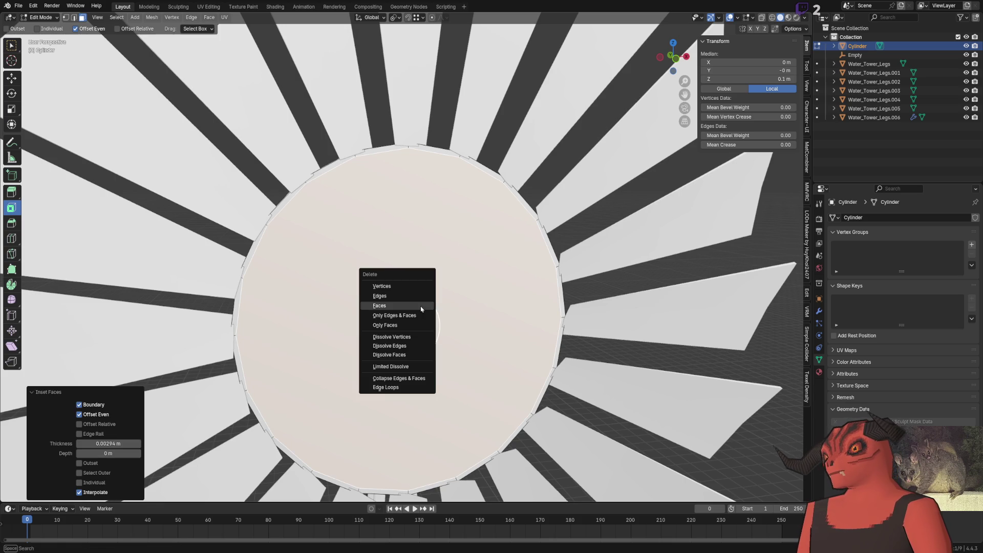
{"action": "left_click", "coordinate": [422, 309]}
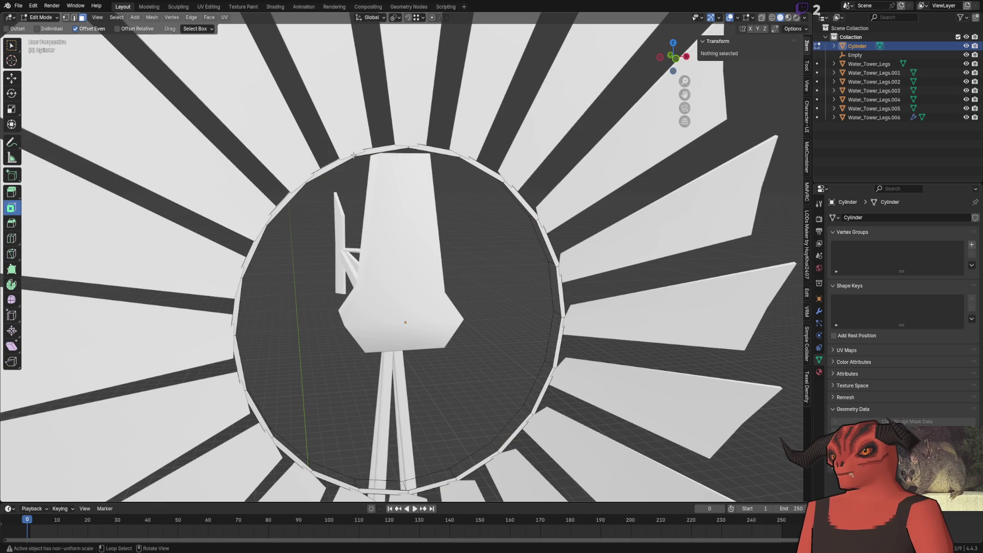
{"action": "left_click", "coordinate": [407, 323], "text": "alt"}
{"action": "key", "text": "p"}
{"action": "left_click", "coordinate": [351, 158]}
Step: Delete the leftover cylinder object and frame the separated ring in view
{"action": "key", "text": "Tab"}
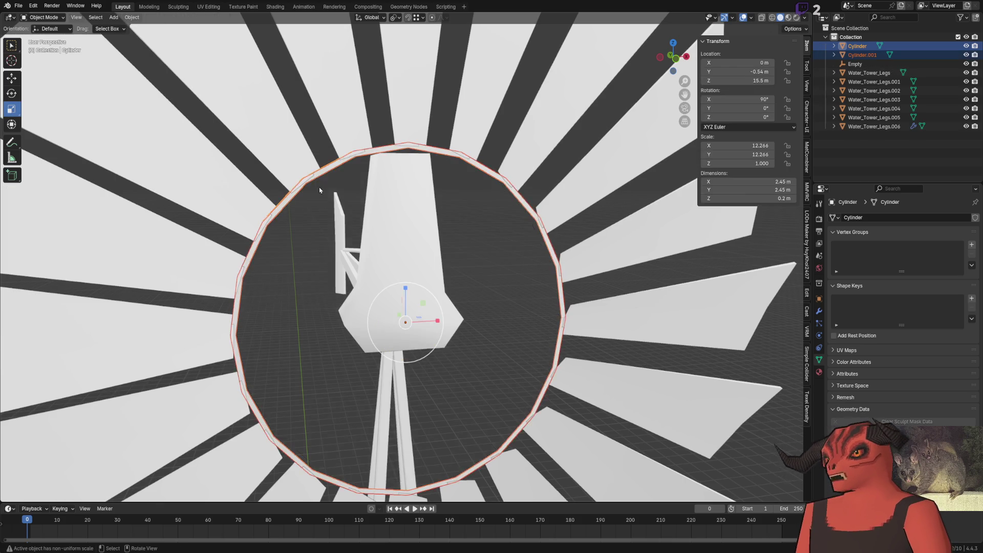
{"action": "key", "text": "KP_Decimal"}
{"action": "left_click", "coordinate": [348, 178]}
{"action": "key", "text": "x"}
{"action": "key", "text": "ctrl+z"}
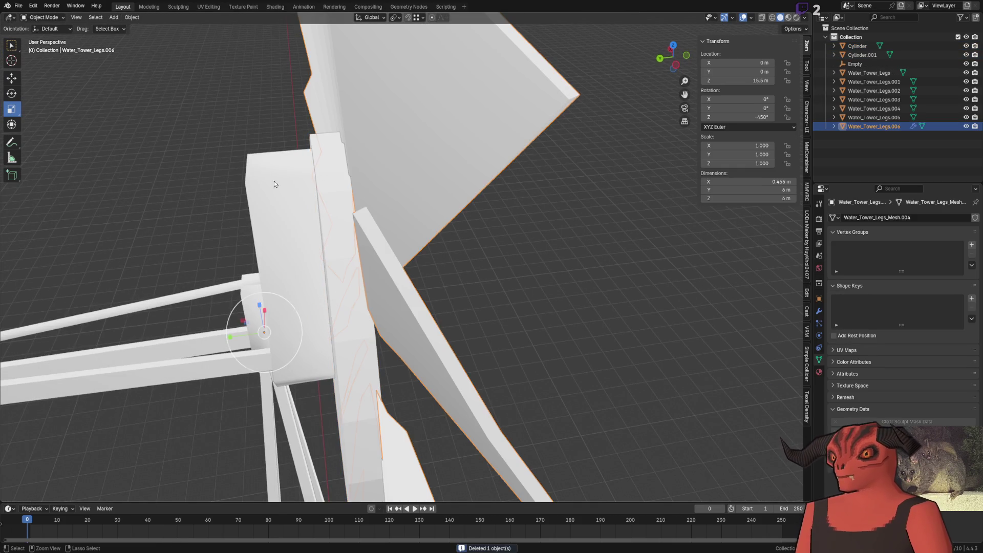
{"action": "key", "text": "ctrl+z"}
{"action": "key", "text": "ctrl+z"}
{"action": "key", "text": "KP_Decimal"}
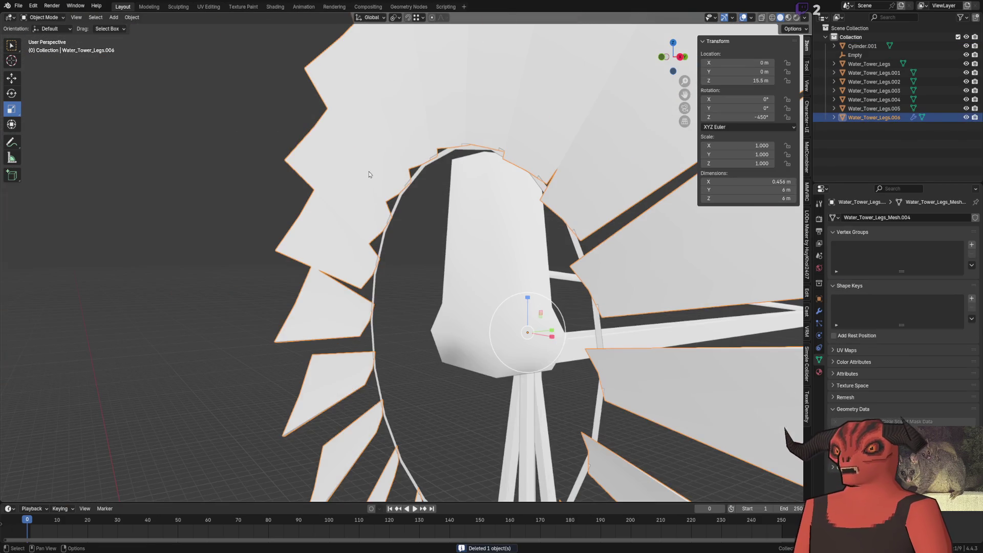
{"action": "left_click", "coordinate": [434, 160]}
{"action": "key", "text": "KP_Decimal"}
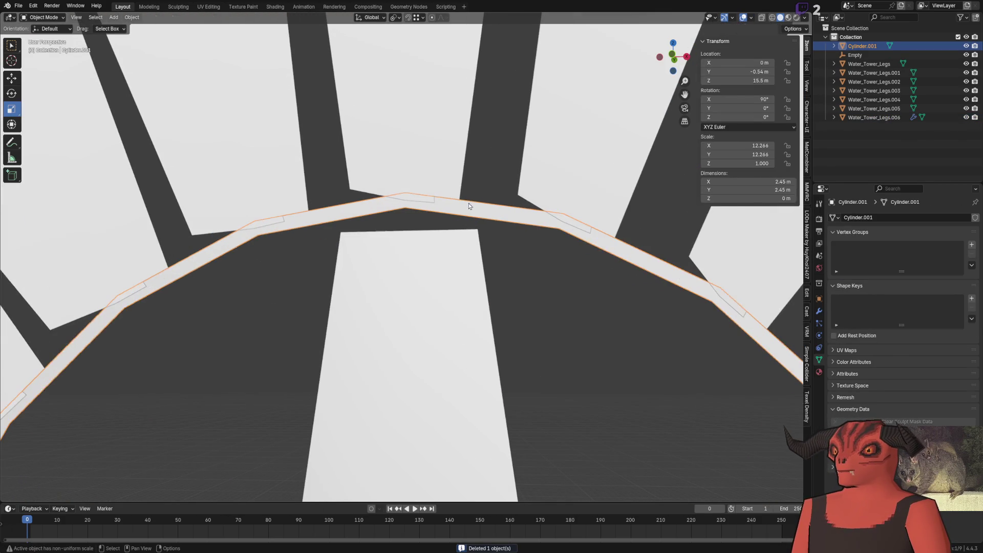
Step: Duplicate one ring edge segment in place, separate it, and select it with the blades
{"action": "key", "text": "Tab"}
{"action": "middle_click_drag", "start_coordinate": [446, 202], "coordinate": [332, 261]}
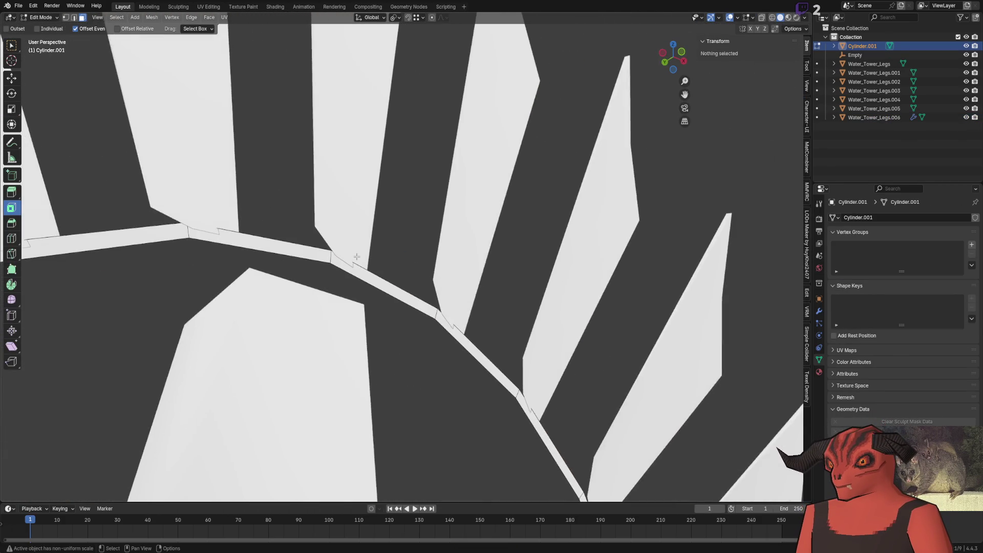
{"action": "scroll", "coordinate": [331, 262], "scroll_direction": "down", "scroll_amount": 3}
{"action": "scroll", "coordinate": [346, 264], "scroll_direction": "up", "scroll_amount": 1}
{"action": "scroll", "coordinate": [358, 267], "scroll_direction": "up", "scroll_amount": 1}
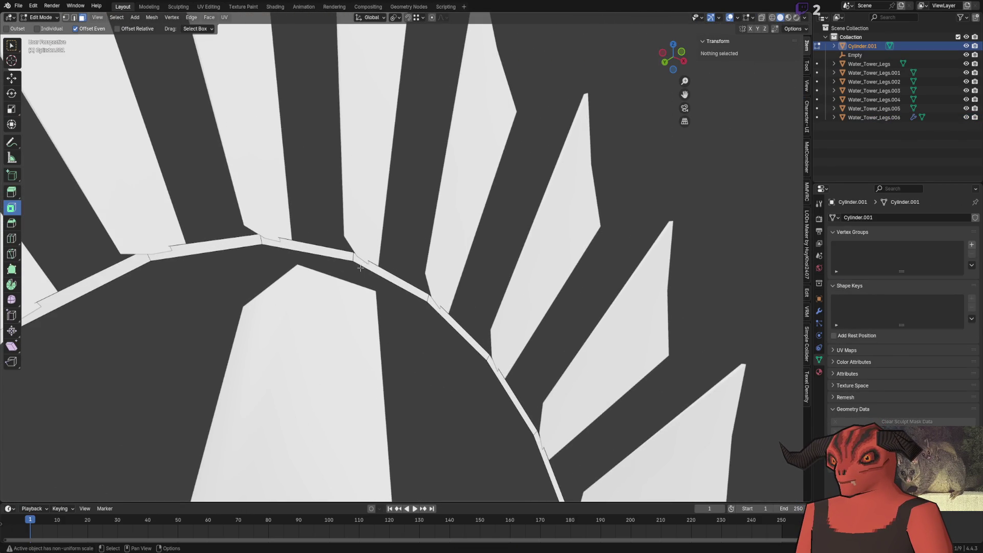
{"action": "left_click", "coordinate": [368, 265]}
{"action": "key", "text": "shift+d"}
{"action": "right_click", "coordinate": [368, 265]}
{"action": "key", "text": "p"}
{"action": "left_click", "coordinate": [361, 265]}
{"action": "key", "text": "Tab"}
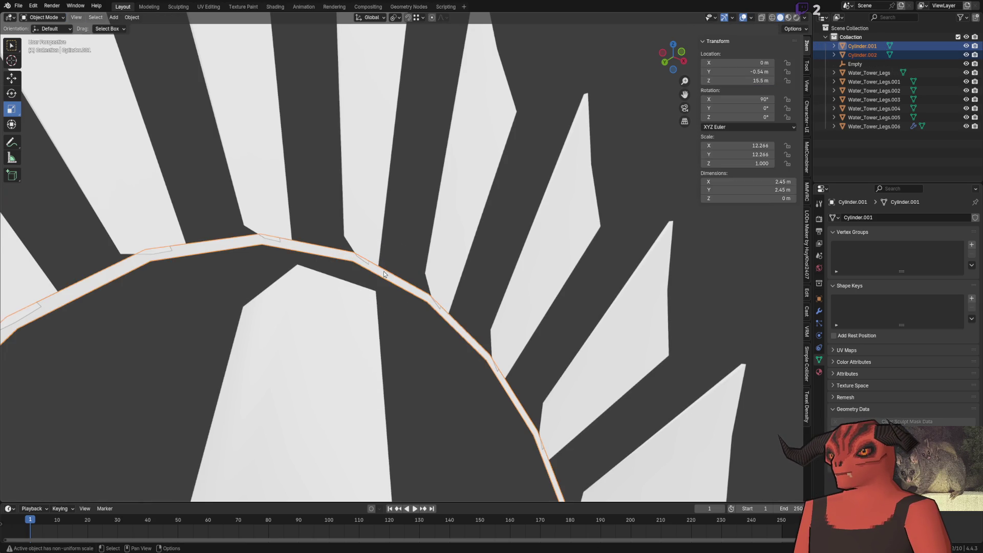
{"action": "left_click", "coordinate": [383, 271]}
{"action": "left_click", "coordinate": [370, 210], "text": "shift"}
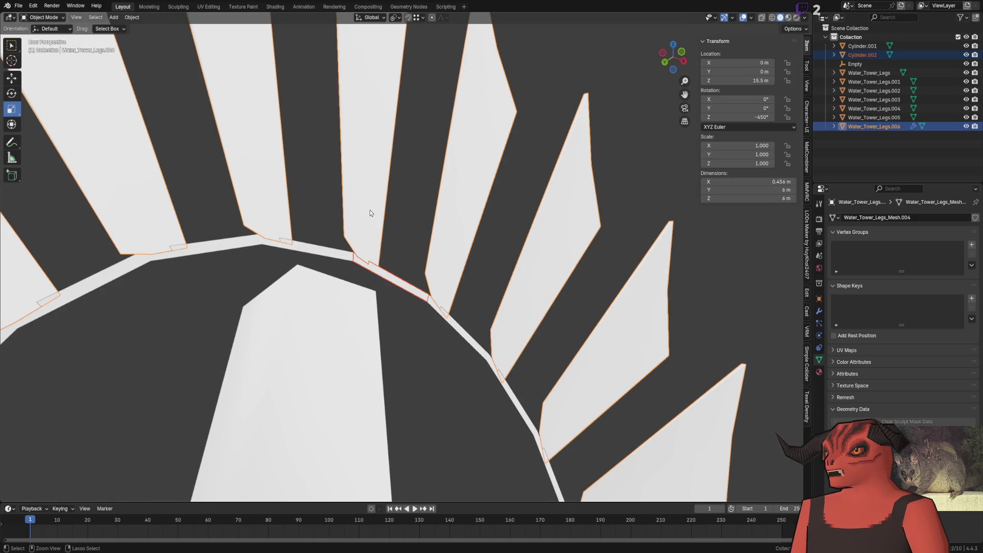
Step: Join the ring segment into the blades object and hide the full ring
{"action": "key", "text": "ctrl+j"}
{"action": "key", "text": "Tab"}
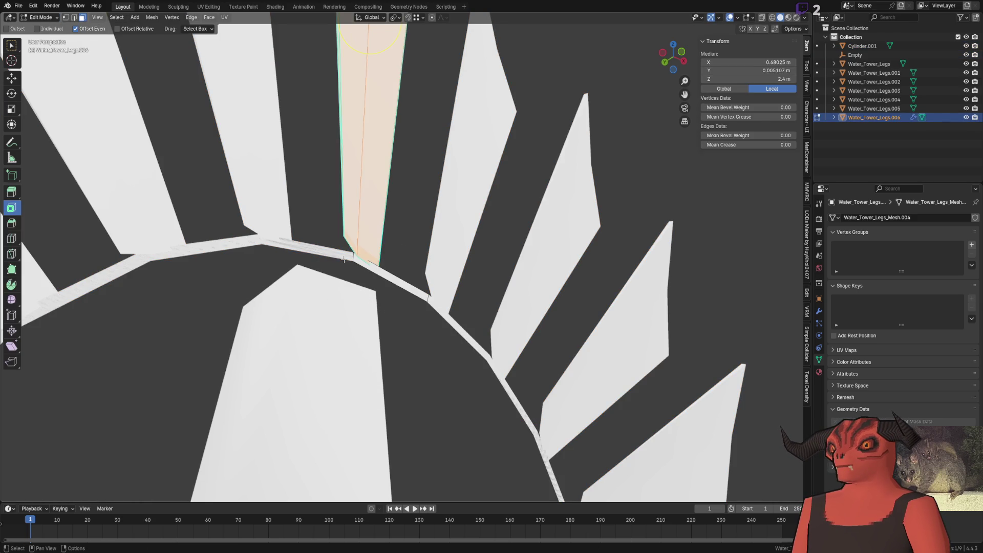
{"action": "key", "text": "Tab"}
{"action": "left_click", "coordinate": [320, 254]}
{"action": "left_click", "coordinate": [966, 47]}
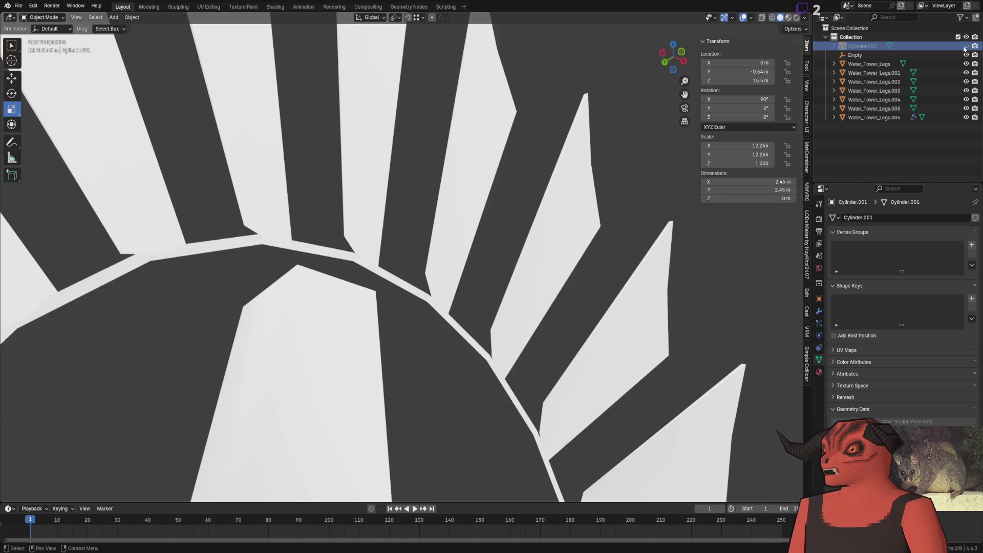
{"action": "left_click", "coordinate": [398, 275]}
{"action": "key", "text": "Tab"}
Step: Extrude the blade-corner edge loop outward along Y to form a strut
{"action": "middle_click_drag", "start_coordinate": [398, 276], "coordinate": [355, 300]}
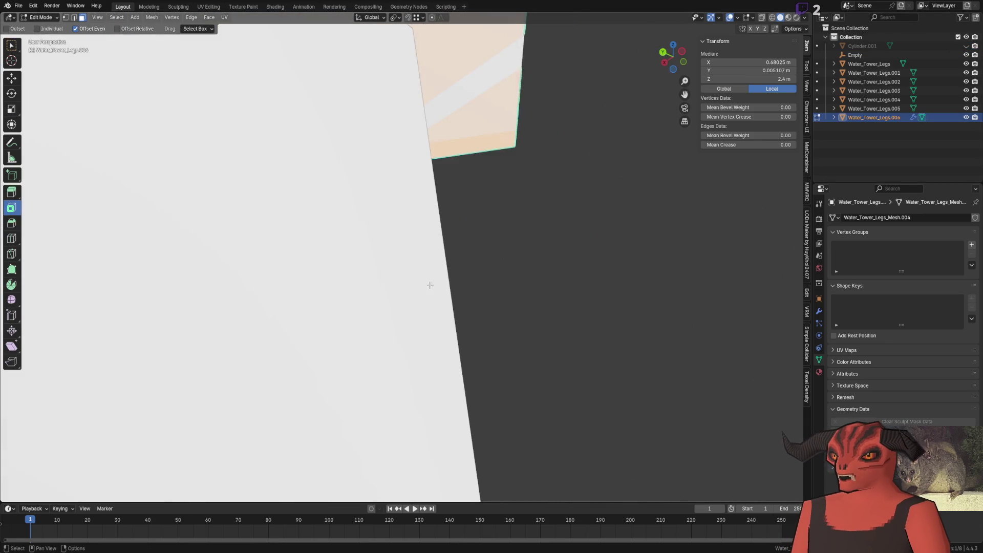
{"action": "scroll", "coordinate": [327, 276], "scroll_direction": "up", "scroll_amount": 5}
{"action": "left_click", "coordinate": [321, 275]}
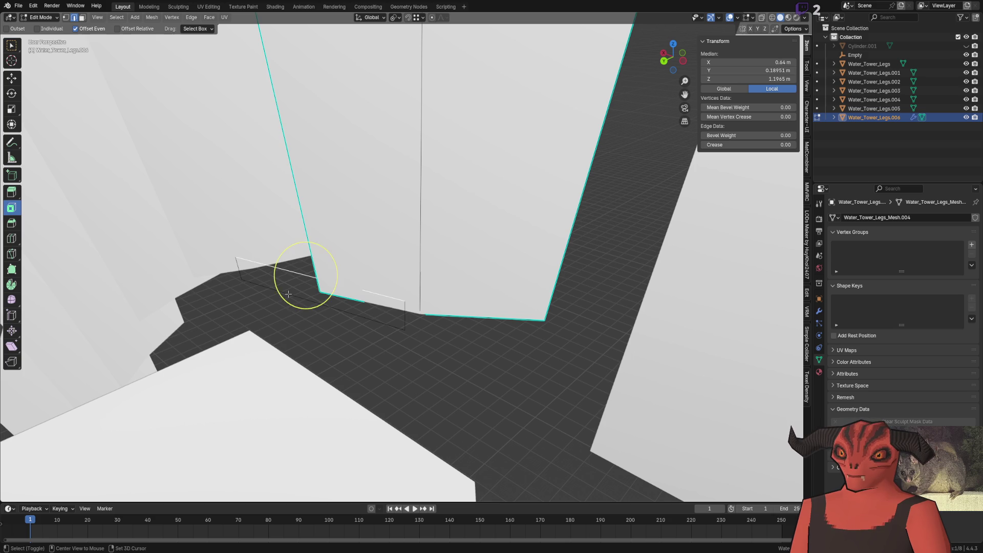
{"action": "key", "text": "g"}
{"action": "mouse_move", "coordinate": [307, 288]}
{"action": "middle_mouse_down"}
{"action": "mouse_move", "coordinate": [306, 279]}
{"action": "mouse_move", "coordinate": [373, 285]}
{"action": "mouse_move", "coordinate": [432, 336]}
{"action": "mouse_move", "coordinate": [463, 176]}
{"action": "middle_mouse_up"}
{"action": "key", "text": "y"}
{"action": "left_click", "coordinate": [377, 330]}
Step: Merge the strut's end and corner vertices at centre to taper it
{"action": "middle_click_drag", "start_coordinate": [415, 201], "coordinate": [290, 337]}
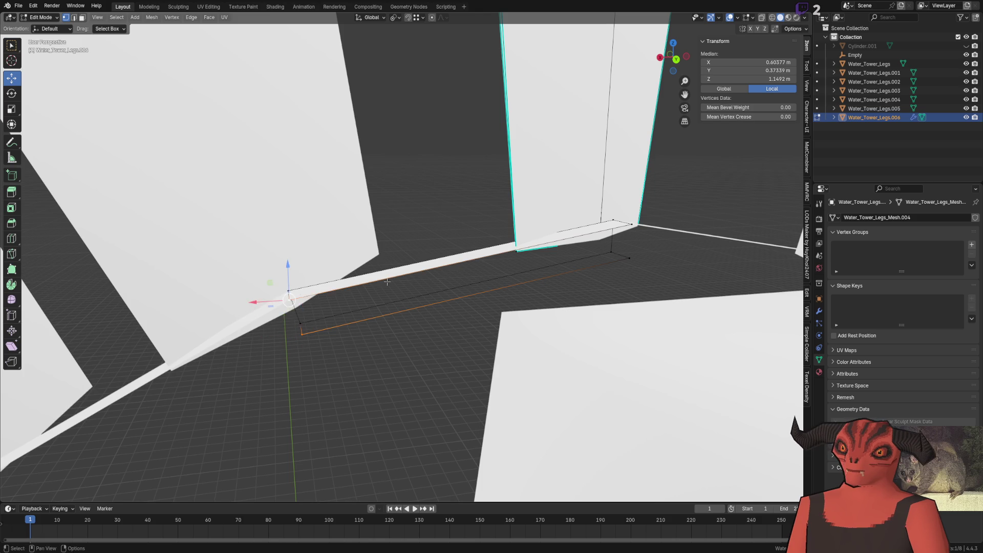
{"action": "key", "text": "m"}
{"action": "left_click", "coordinate": [307, 263]}
{"action": "left_click_drag", "start_coordinate": [599, 207], "coordinate": [646, 246]}
{"action": "key", "text": "m"}
{"action": "left_click", "coordinate": [614, 226]}
{"action": "mouse_move", "coordinate": [634, 242]}
{"action": "middle_mouse_down"}
{"action": "mouse_move", "coordinate": [636, 233]}
{"action": "mouse_move", "coordinate": [567, 205]}
{"action": "mouse_move", "coordinate": [645, 201]}
{"action": "middle_mouse_up"}
{"action": "key", "text": "m"}
{"action": "left_click", "coordinate": [635, 220]}
Step: Nudge the strut along Y in see-through view and check it in Object Mode
{"action": "key", "text": "alt+a"}
{"action": "left_click", "coordinate": [443, 289]}
{"action": "key", "text": "alt+z"}
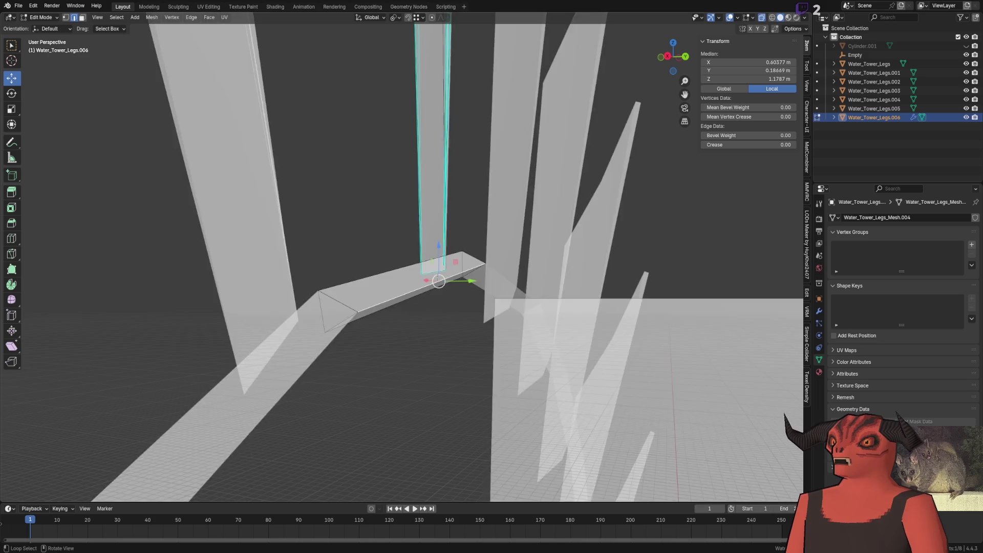
{"action": "middle_click_drag", "start_coordinate": [443, 289], "coordinate": [442, 293]}
{"action": "key", "text": "g"}
{"action": "key", "text": "y"}
{"action": "left_click", "coordinate": [443, 293]}
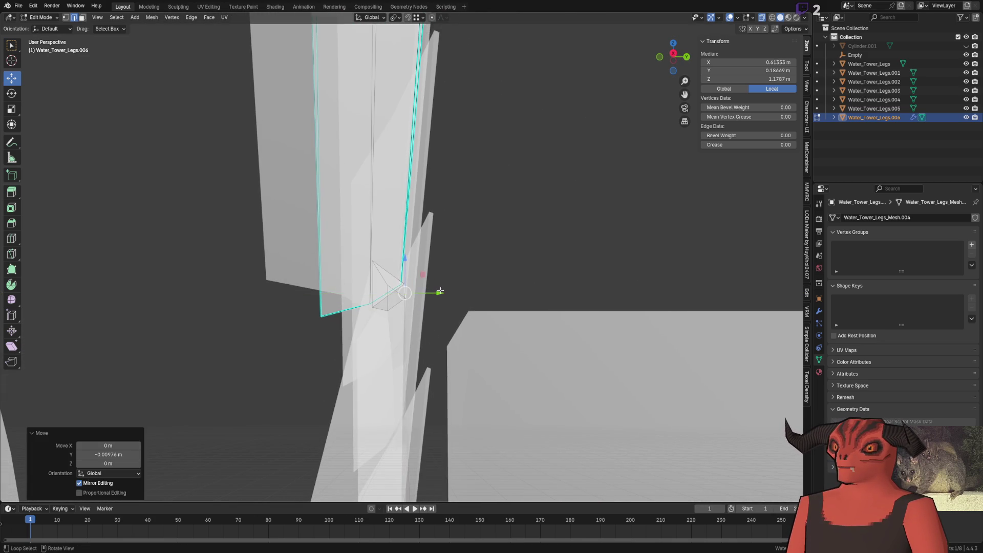
{"action": "key", "text": "Tab"}
{"action": "key", "text": "alt+z"}
{"action": "middle_click_drag", "start_coordinate": [517, 259], "coordinate": [495, 278]}
Step: Select the connected strut piece and change its normals via Mesh > Normals
{"action": "key", "text": "Tab"}
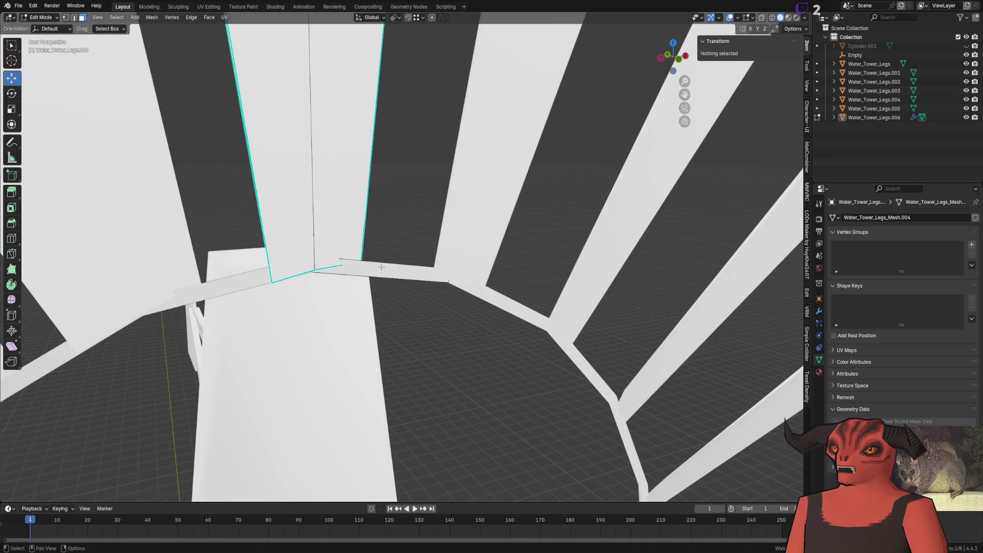
{"action": "middle_click_drag", "start_coordinate": [380, 270], "coordinate": [380, 271]}
{"action": "key", "text": "l"}
{"action": "left_click", "coordinate": [159, 16]}
{"action": "mouse_move", "coordinate": [165, 166]}
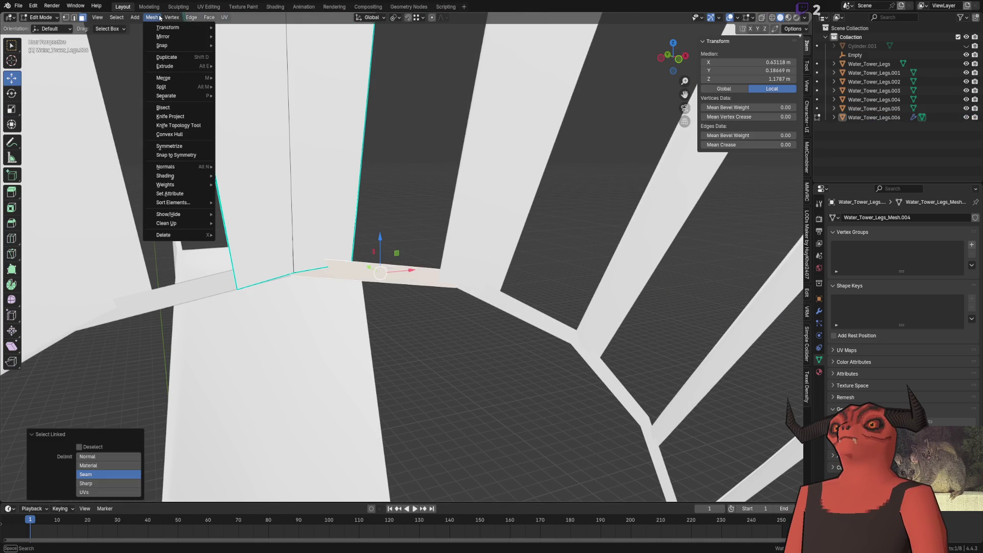
{"action": "left_click", "coordinate": [254, 275]}
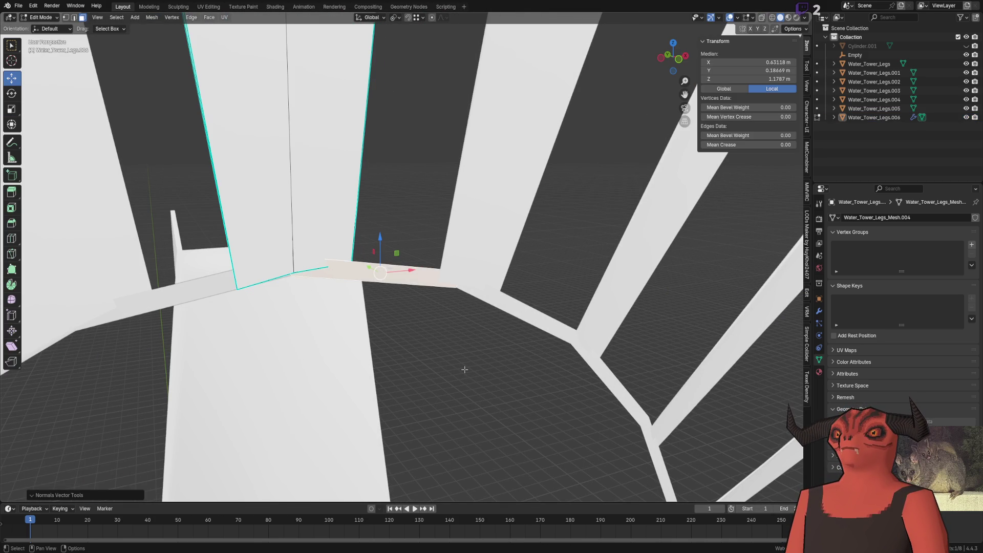
{"action": "key", "text": "alt+a"}
{"action": "key", "text": "Tab"}
{"action": "scroll", "coordinate": [446, 346], "scroll_direction": "down", "scroll_amount": 8}
{"action": "scroll", "coordinate": [431, 301], "scroll_direction": "up", "scroll_amount": 3}
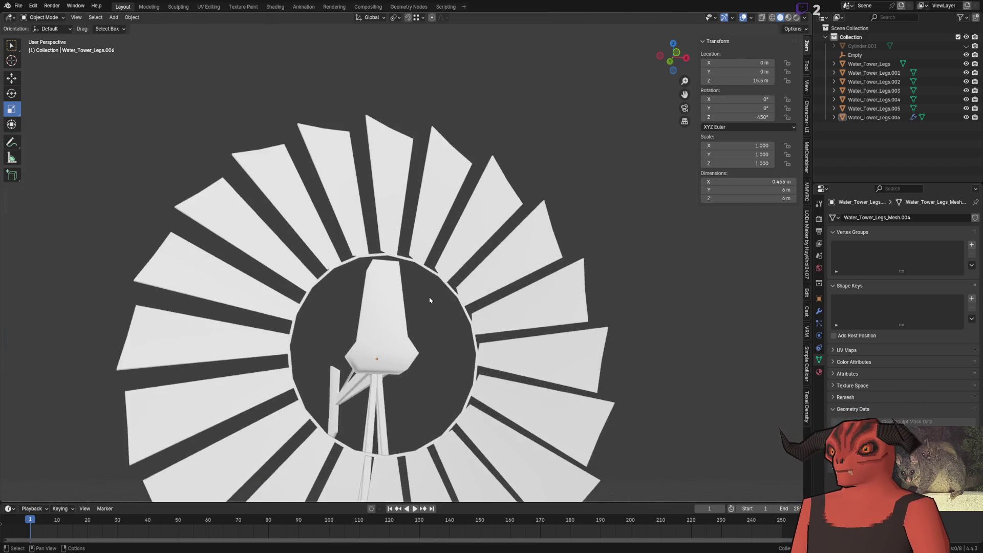
{"action": "scroll", "coordinate": [431, 300], "scroll_direction": "down", "scroll_amount": 5}
{"action": "scroll", "coordinate": [418, 305], "scroll_direction": "up", "scroll_amount": 5}
Step: Select the strut section under one blade and slide it a little along Y
{"action": "mouse_move", "coordinate": [416, 306]}
{"action": "middle_mouse_down"}
{"action": "mouse_move", "coordinate": [431, 250]}
{"action": "mouse_move", "coordinate": [390, 194]}
{"action": "middle_mouse_up"}
{"action": "key", "text": "Tab"}
{"action": "left_click", "coordinate": [396, 254]}
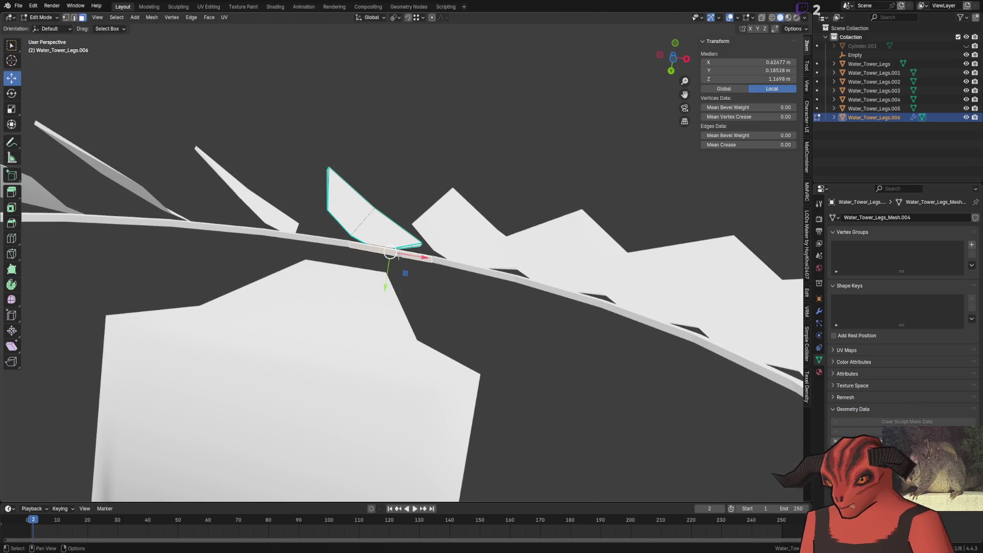
{"action": "key", "text": "l"}
{"action": "scroll", "coordinate": [372, 275], "scroll_direction": "up", "scroll_amount": 2}
{"action": "left_click_drag", "start_coordinate": [374, 284], "coordinate": [377, 265]}
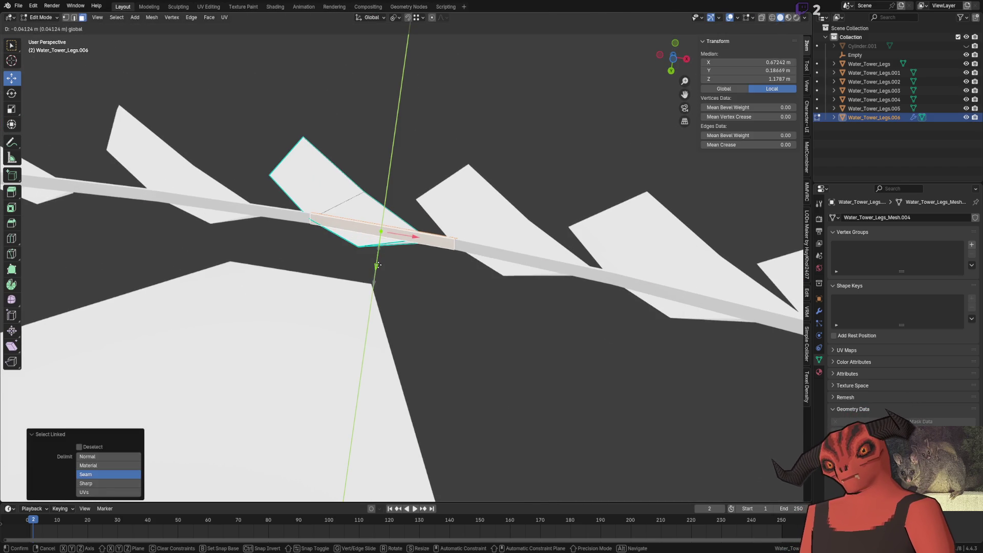
{"action": "left_click", "coordinate": [377, 265]}
{"action": "key", "text": "Tab"}
{"action": "scroll", "coordinate": [466, 320], "scroll_direction": "down", "scroll_amount": 3}
{"action": "mouse_move", "coordinate": [466, 320]}
{"action": "middle_mouse_down"}
{"action": "mouse_move", "coordinate": [466, 376]}
{"action": "mouse_move", "coordinate": [456, 373]}
{"action": "mouse_move", "coordinate": [494, 362]}
{"action": "mouse_move", "coordinate": [480, 369]}
{"action": "middle_mouse_up"}
Step: Move the top blade along Z, then undo so it stays in place
{"action": "key", "text": "Tab"}
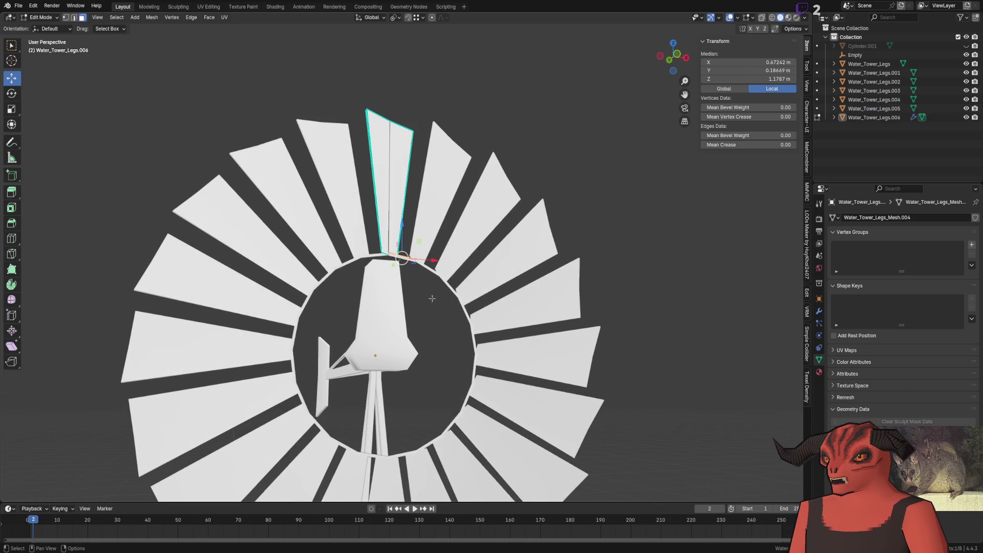
{"action": "scroll", "coordinate": [437, 299], "scroll_direction": "up", "scroll_amount": 3}
{"action": "key", "text": "g"}
{"action": "key", "text": "z"}
{"action": "left_click", "coordinate": [436, 208]}
{"action": "key", "text": "ctrl+z"}
{"action": "key", "text": "Tab"}
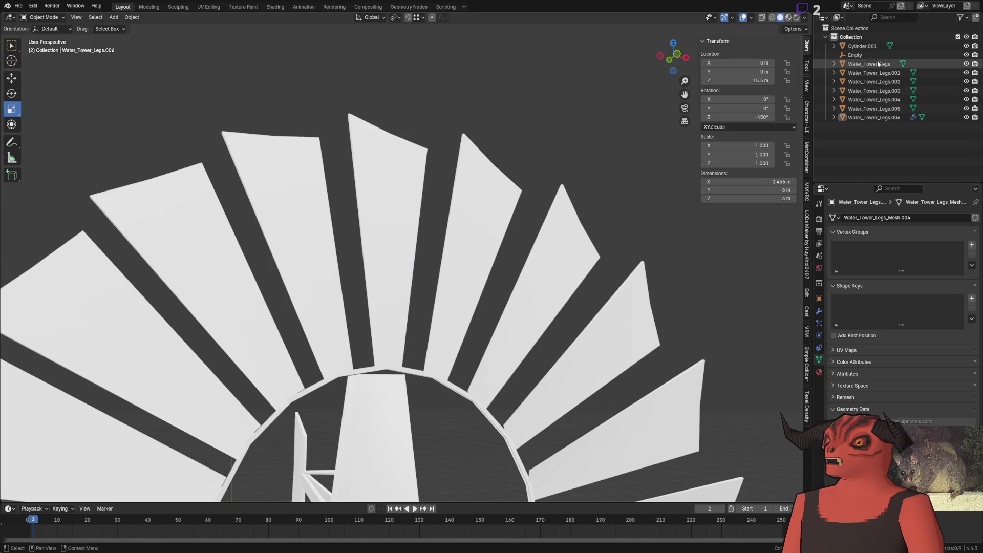
{"action": "scroll", "coordinate": [468, 241], "scroll_direction": "down", "scroll_amount": 5}
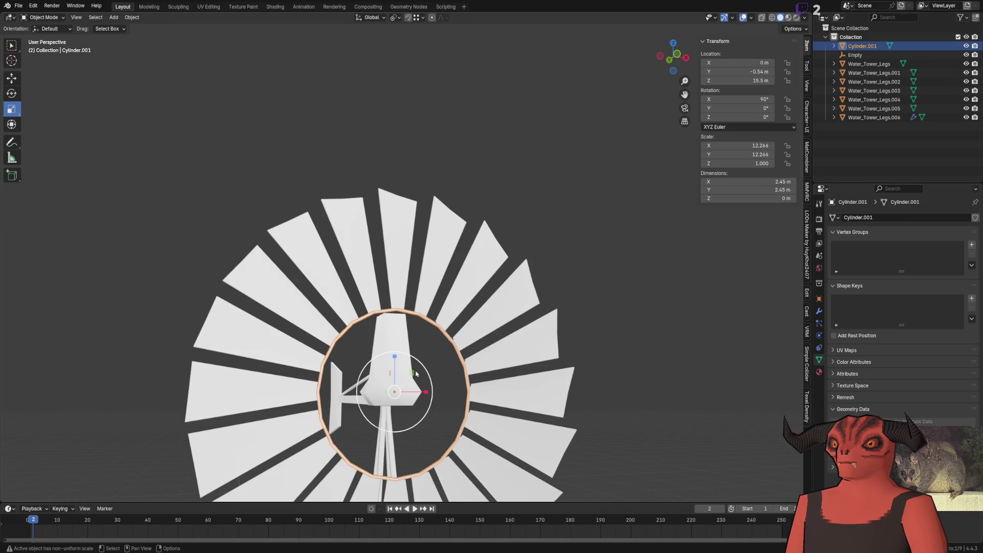
Step: Scale the Cylinder.001 ring by a factor of 2 so it sits mid-blade, then review it from the side
{"action": "left_click_drag", "start_coordinate": [413, 375], "coordinate": [415, 370]}
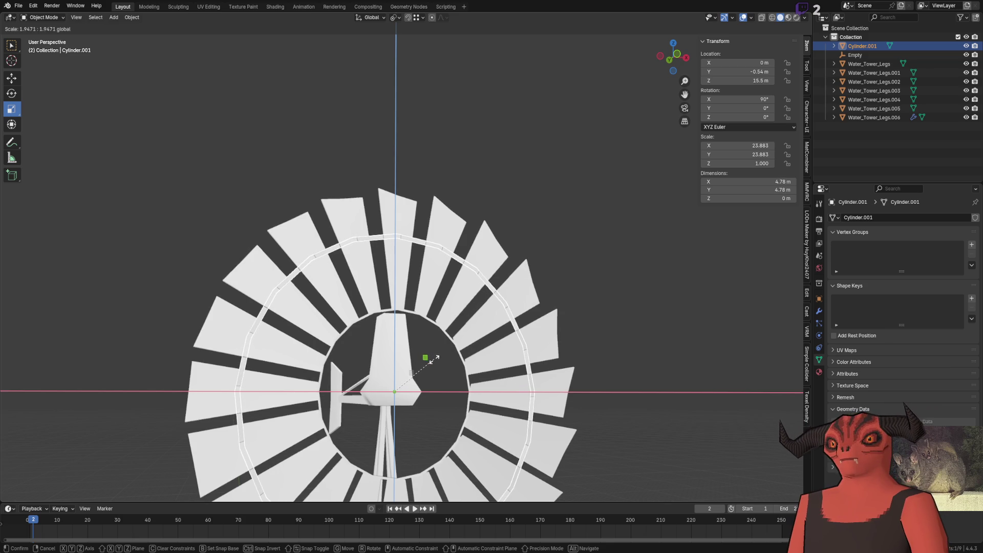
{"action": "left_click", "coordinate": [431, 358]}
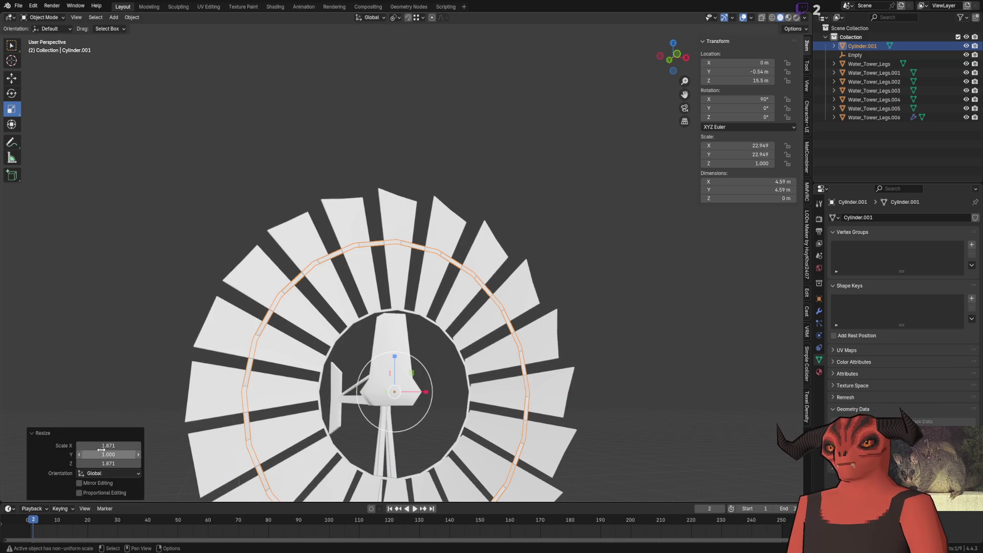
{"action": "key", "text": "Tab"}
{"action": "key", "text": "Tab"}
{"action": "type", "text": "2"}
{"action": "key", "text": "Return"}
{"action": "mouse_move", "coordinate": [120, 452]}
{"action": "middle_mouse_down"}
{"action": "mouse_move", "coordinate": [447, 297]}
{"action": "mouse_move", "coordinate": [301, 310]}
{"action": "mouse_move", "coordinate": [512, 193]}
{"action": "middle_mouse_up"}
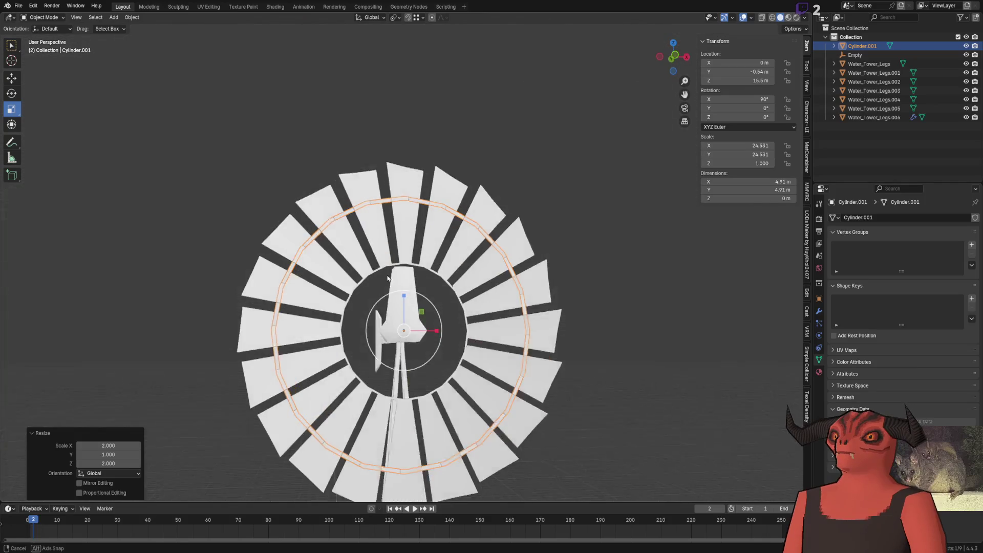
{"action": "scroll", "coordinate": [462, 246], "scroll_direction": "down", "scroll_amount": 4}
{"action": "left_click", "coordinate": [453, 252]}
{"action": "scroll", "coordinate": [470, 259], "scroll_direction": "up", "scroll_amount": 10}
{"action": "mouse_move", "coordinate": [469, 259]}
{"action": "middle_mouse_down"}
{"action": "mouse_move", "coordinate": [502, 326]}
{"action": "mouse_move", "coordinate": [424, 258]}
{"action": "mouse_move", "coordinate": [430, 231]}
{"action": "middle_mouse_up"}
{"action": "scroll", "coordinate": [424, 258], "scroll_direction": "down", "scroll_amount": 4}
{"action": "scroll", "coordinate": [424, 258], "scroll_direction": "down", "scroll_amount": 3}
{"action": "scroll", "coordinate": [424, 259], "scroll_direction": "up", "scroll_amount": 8}
{"action": "scroll", "coordinate": [425, 259], "scroll_direction": "down", "scroll_amount": 2}
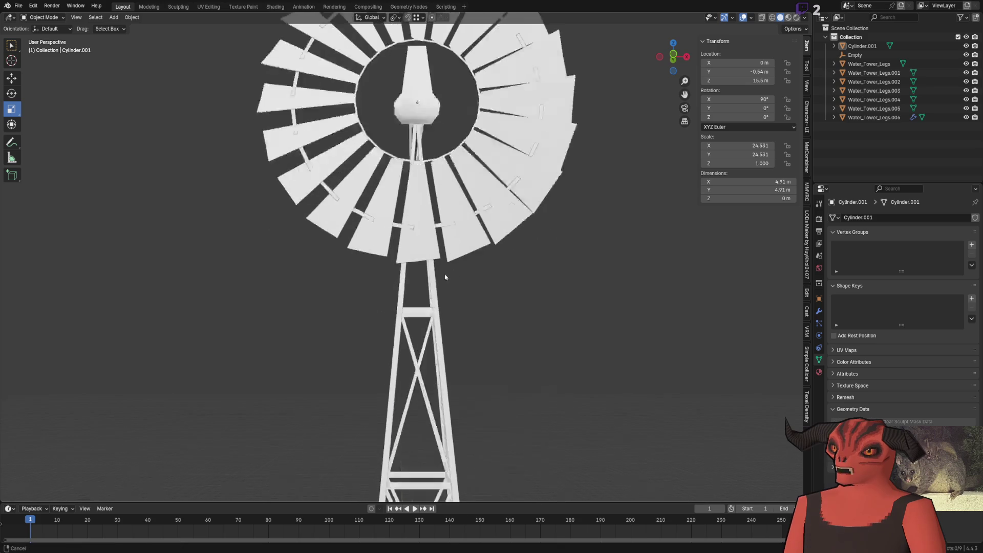
{"action": "scroll", "coordinate": [469, 285], "scroll_direction": "down", "scroll_amount": 4}
Step: Orbit around the windmill to inspect it from several sides, then switch over to the Photoshop references
{"action": "middle_click_drag", "start_coordinate": [470, 285], "coordinate": [477, 292]}
{"action": "scroll", "coordinate": [392, 296], "scroll_direction": "up", "scroll_amount": 6}
{"action": "scroll", "coordinate": [391, 296], "scroll_direction": "down", "scroll_amount": 4}
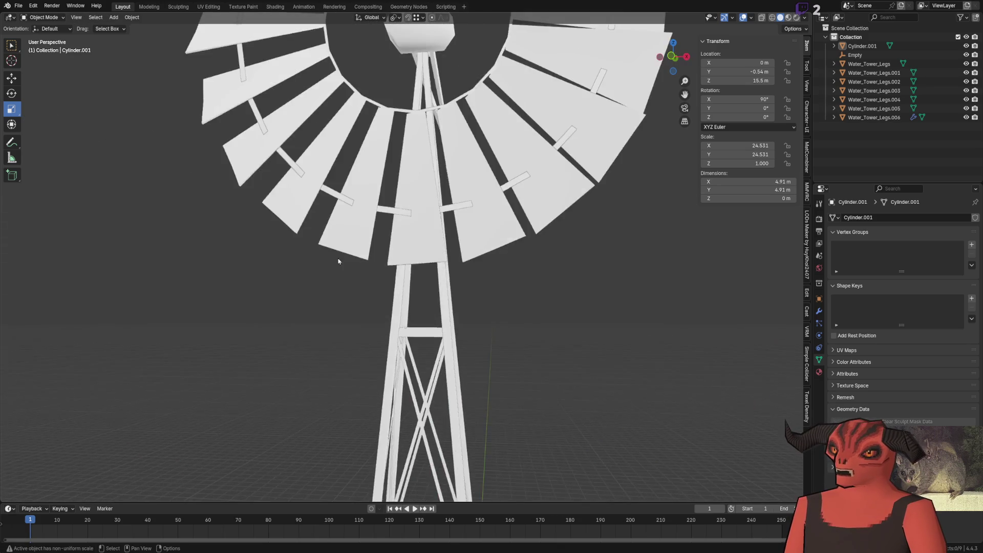
{"action": "scroll", "coordinate": [314, 275], "scroll_direction": "down", "scroll_amount": 4}
{"action": "middle_click_drag", "start_coordinate": [313, 274], "coordinate": [323, 269]}
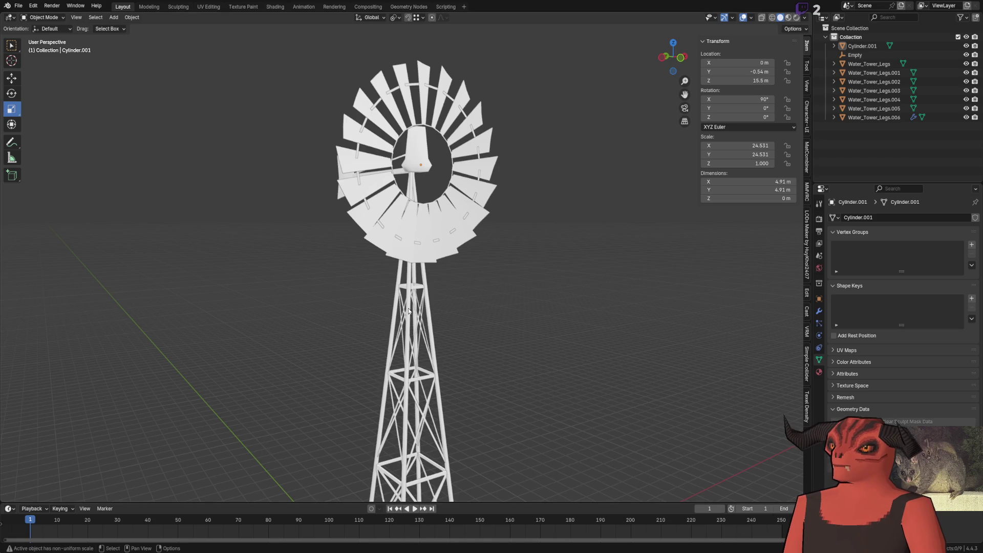
{"action": "middle_click_drag", "start_coordinate": [408, 312], "coordinate": [500, 301]}
{"action": "scroll", "coordinate": [500, 300], "scroll_direction": "down", "scroll_amount": 3}
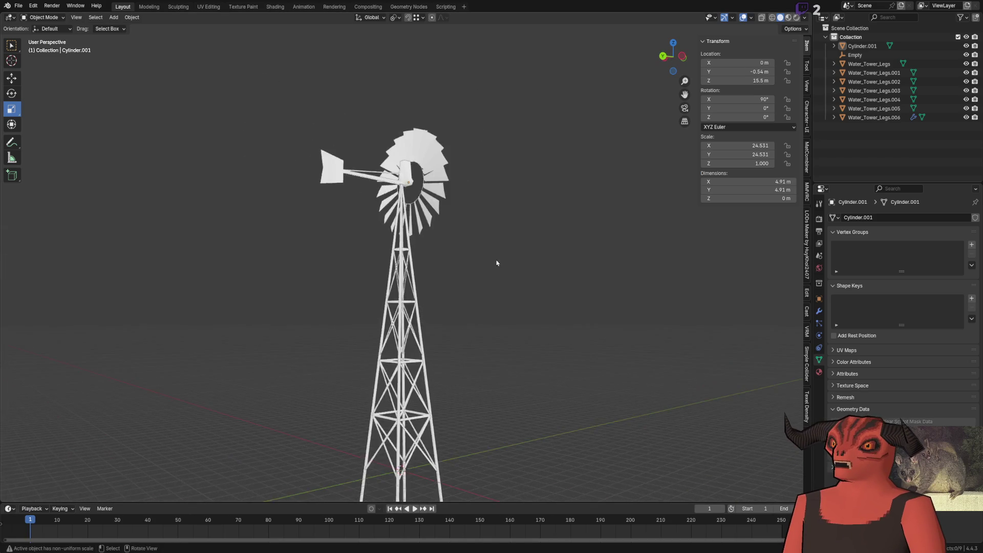
{"action": "mouse_move", "coordinate": [496, 263]}
{"action": "middle_mouse_down"}
{"action": "mouse_move", "coordinate": [375, 270]}
{"action": "mouse_move", "coordinate": [472, 285]}
{"action": "mouse_move", "coordinate": [351, 257]}
{"action": "middle_mouse_up"}
{"action": "scroll", "coordinate": [351, 257], "scroll_direction": "up", "scroll_amount": 3}
{"action": "scroll", "coordinate": [395, 220], "scroll_direction": "down", "scroll_amount": 3}
{"action": "middle_click_drag", "start_coordinate": [395, 221], "coordinate": [378, 310]}
{"action": "scroll", "coordinate": [379, 310], "scroll_direction": "up", "scroll_amount": 3}
{"action": "scroll", "coordinate": [474, 217], "scroll_direction": "down", "scroll_amount": 3}
{"action": "mouse_move", "coordinate": [415, 180]}
{"action": "middle_mouse_down"}
{"action": "mouse_move", "coordinate": [475, 218]}
{"action": "mouse_move", "coordinate": [373, 217]}
{"action": "mouse_move", "coordinate": [564, 212]}
{"action": "middle_mouse_up"}
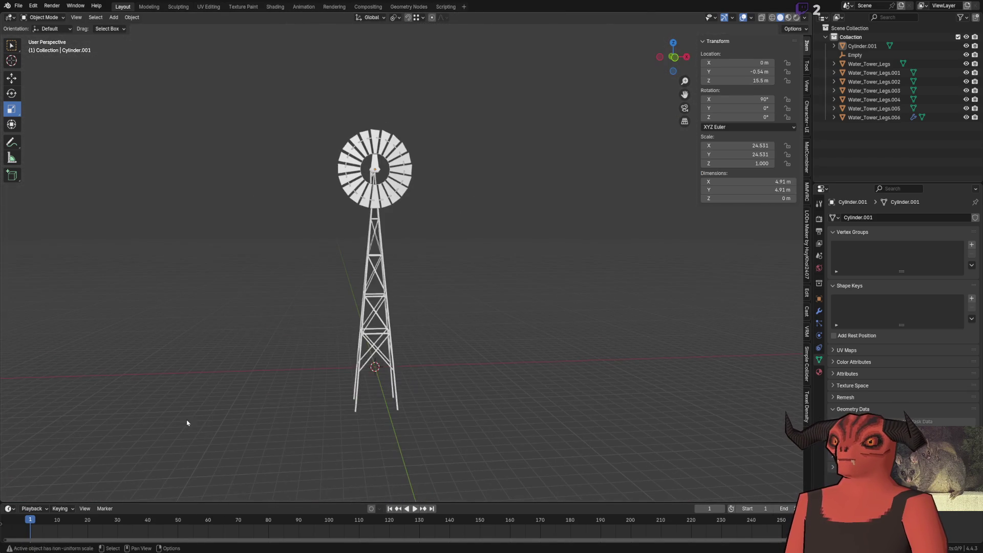
{"action": "key", "text": "alt+Tab"}
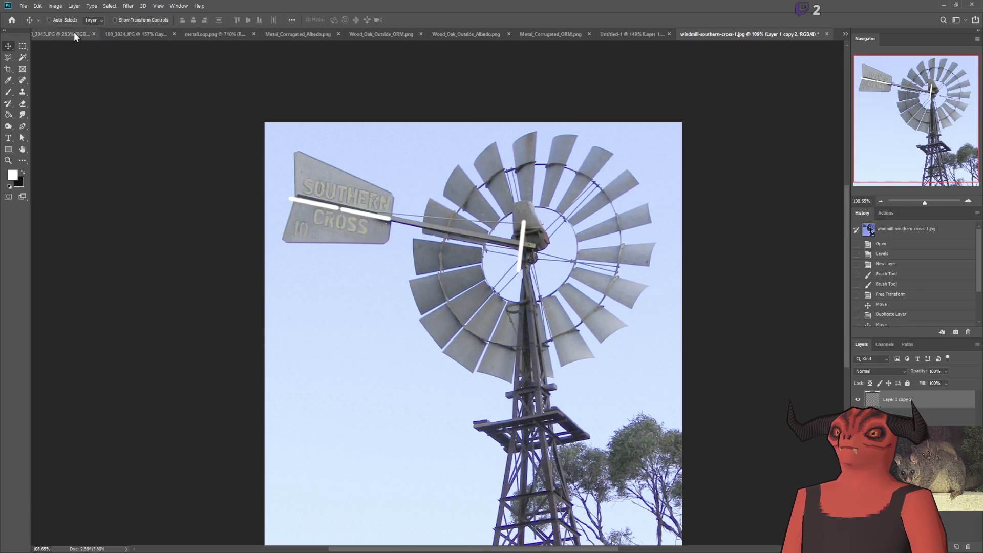
Step: View the water-tank photo, then the 100_3824.JPG windmill photo with green marks, and return to the wheel
{"action": "left_click", "coordinate": [76, 34]}
{"action": "left_click", "coordinate": [137, 33]}
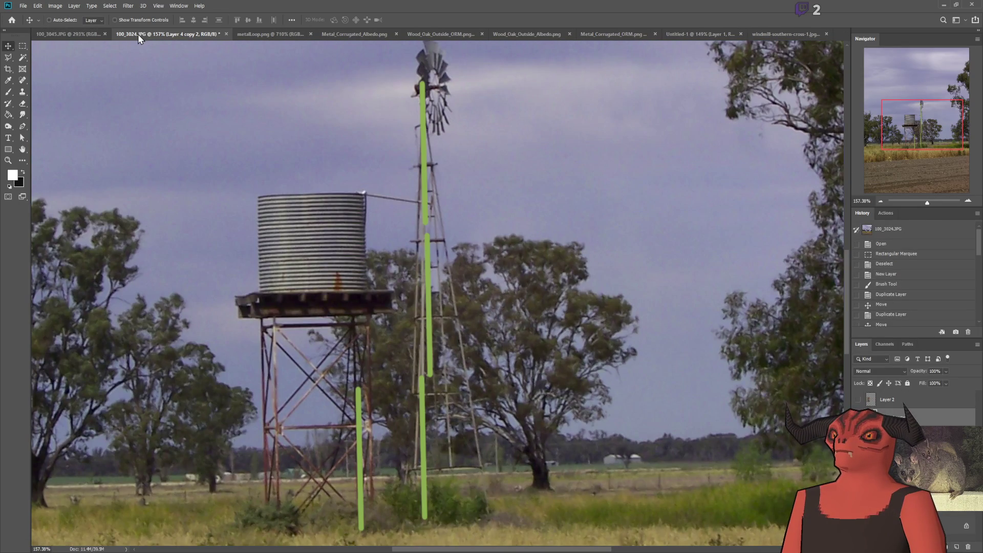
{"action": "scroll", "coordinate": [311, 252], "scroll_direction": "up", "scroll_amount": 2}
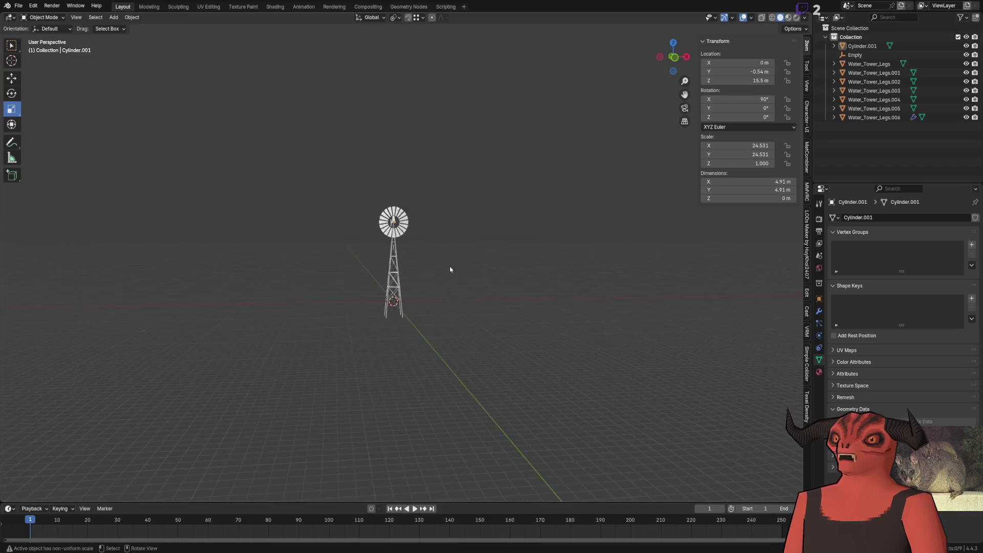
{"action": "scroll", "coordinate": [442, 256], "scroll_direction": "up", "scroll_amount": 6}
{"action": "mouse_move", "coordinate": [442, 256]}
{"action": "middle_mouse_down"}
{"action": "mouse_move", "coordinate": [443, 264]}
{"action": "mouse_move", "coordinate": [348, 277]}
{"action": "mouse_move", "coordinate": [285, 303]}
{"action": "mouse_move", "coordinate": [296, 263]}
{"action": "mouse_move", "coordinate": [428, 246]}
{"action": "middle_mouse_up"}
{"action": "scroll", "coordinate": [348, 277], "scroll_direction": "up", "scroll_amount": 3}
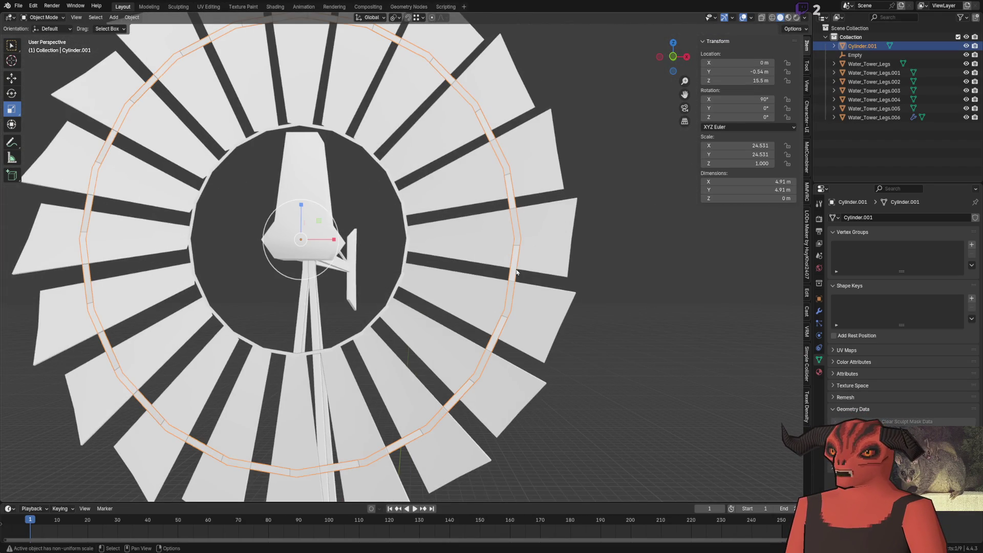
Step: Shrink the ring to 0.85 scale on all axes
{"action": "key", "text": "s"}
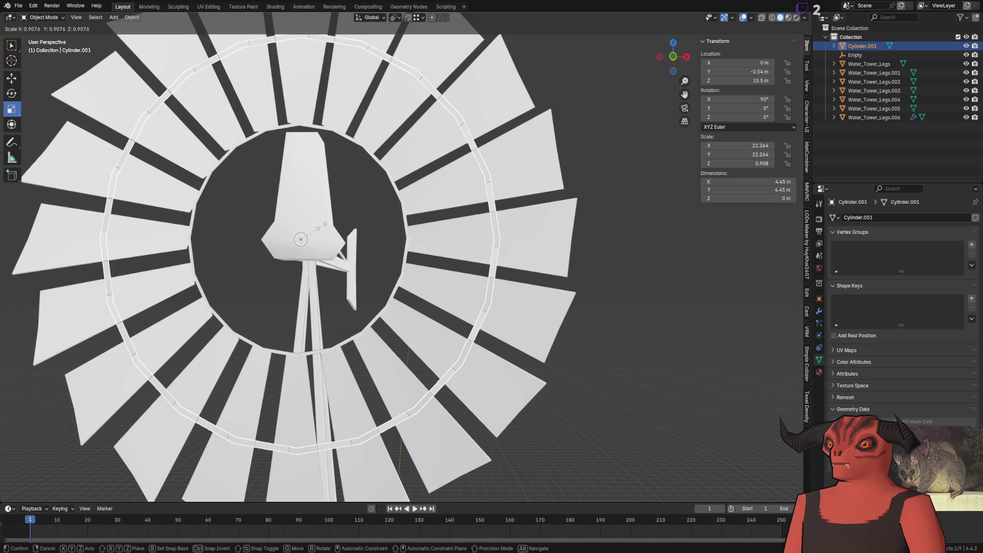
{"action": "left_click", "coordinate": [323, 228]}
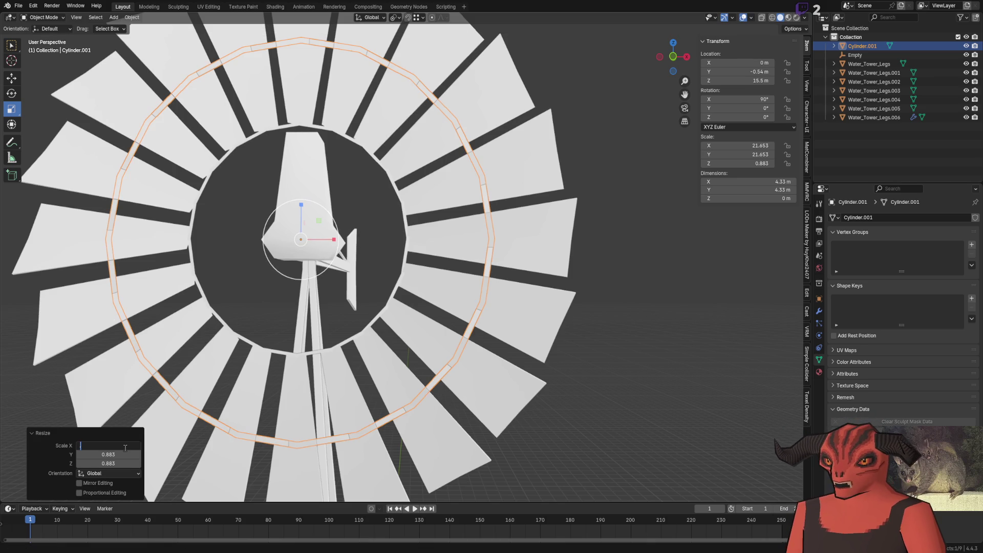
{"action": "type", "text": "25"}
{"action": "key", "text": "Tab"}
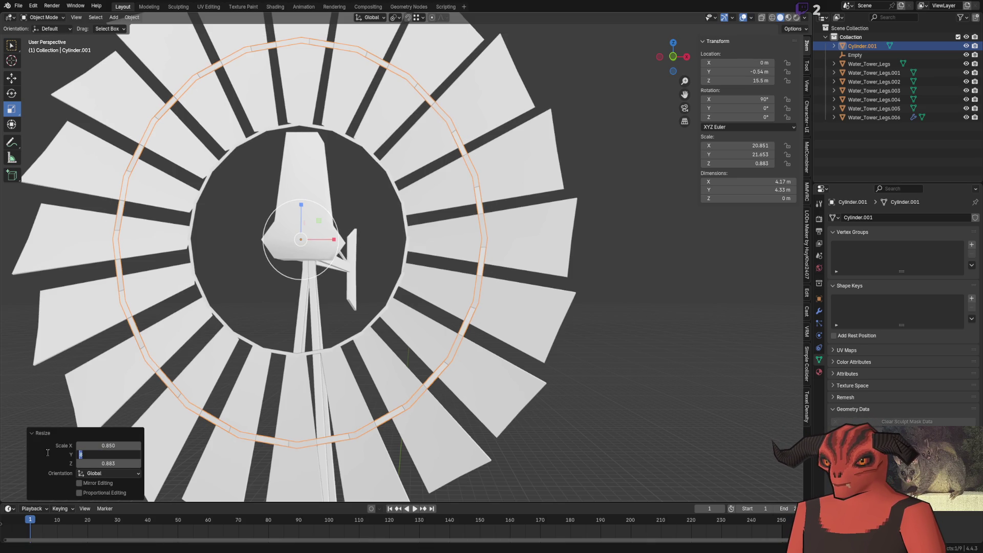
{"action": "type", "text": "0.850"}
{"action": "key", "text": "Return"}
{"action": "left_click", "coordinate": [637, 219]}
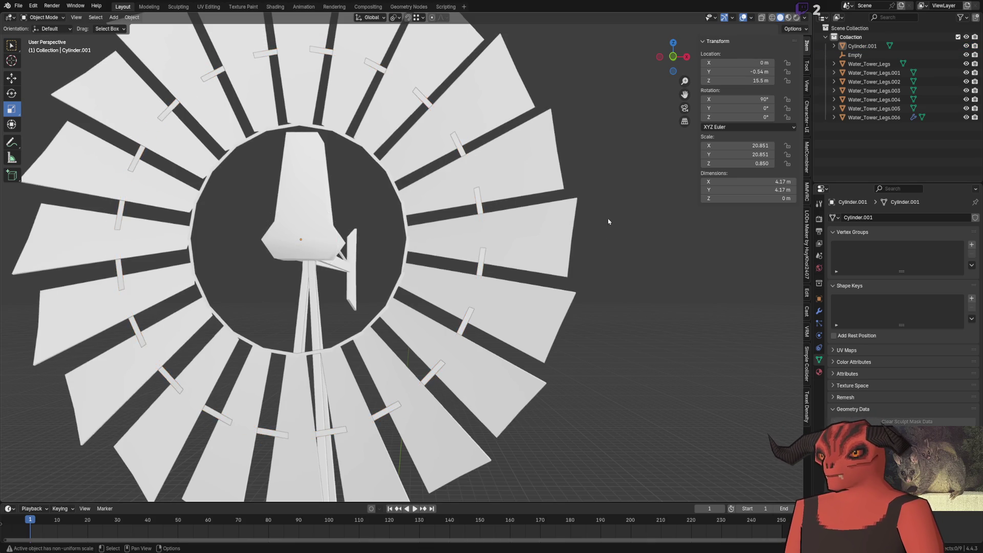
{"action": "middle_click_drag", "start_coordinate": [637, 220], "coordinate": [355, 214]}
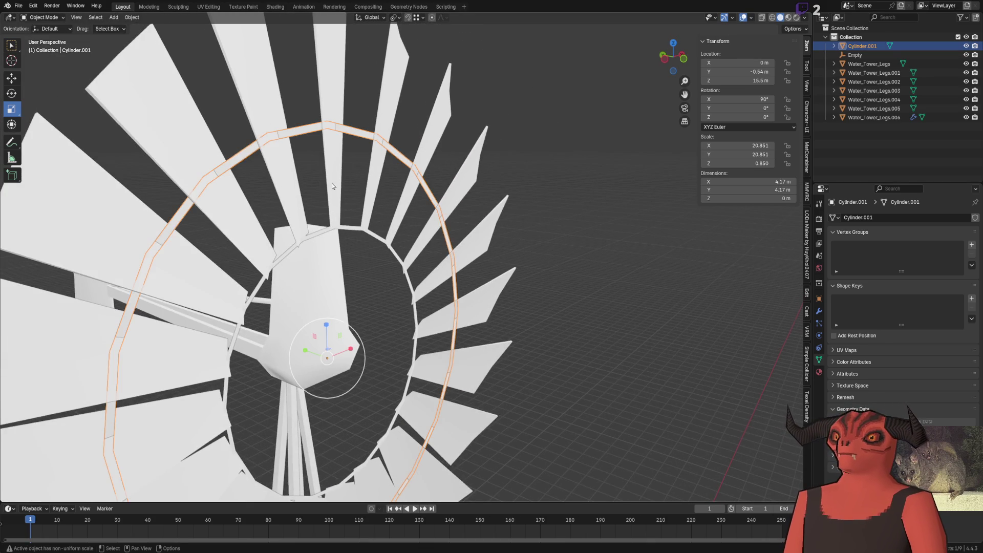
{"action": "scroll", "coordinate": [329, 180], "scroll_direction": "down", "scroll_amount": 5}
Step: Duplicate one short ring section into its own object and delete the full ring
{"action": "key", "text": "Tab"}
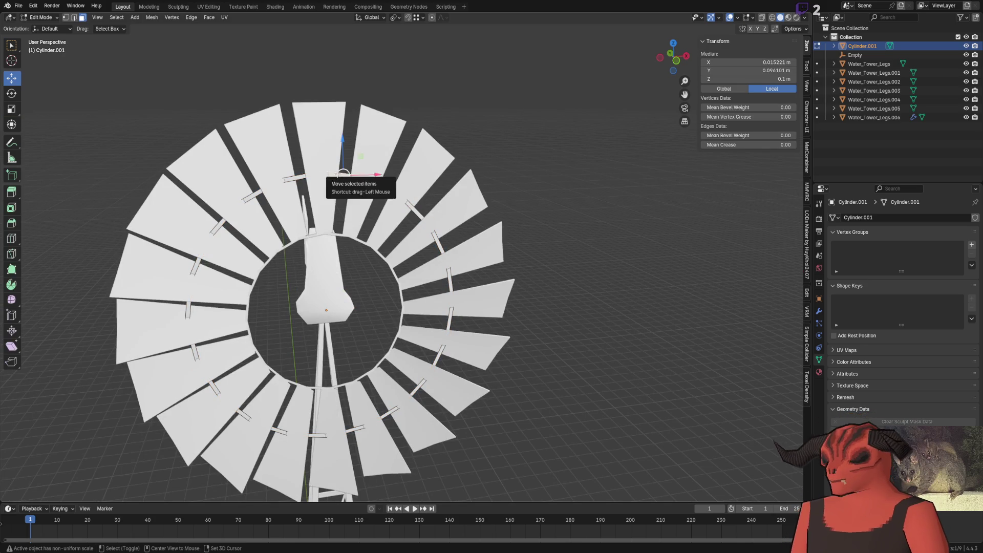
{"action": "key", "text": "shift+d"}
{"action": "key", "text": "Escape"}
{"action": "key", "text": "p"}
{"action": "key", "text": "Return"}
{"action": "key", "text": "Tab"}
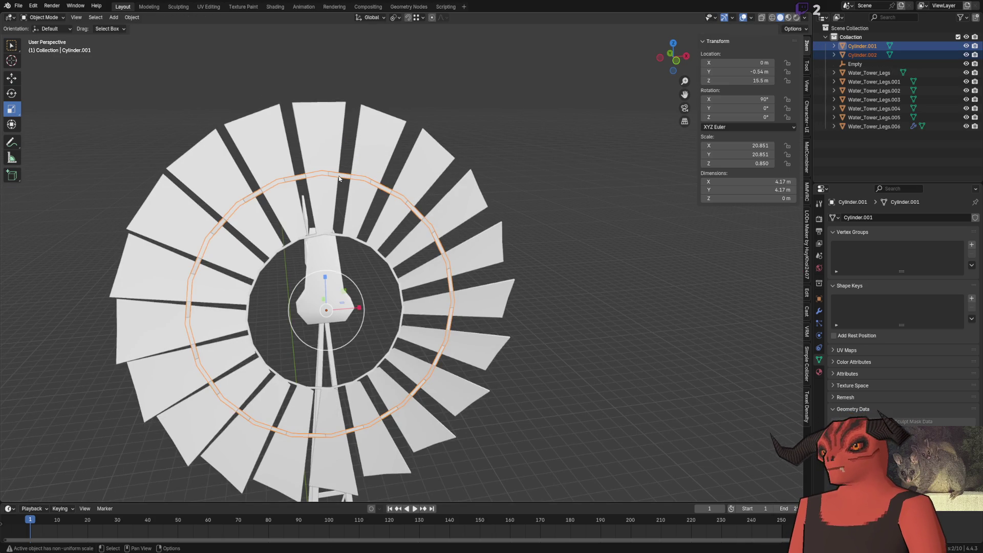
{"action": "left_click", "coordinate": [389, 180]}
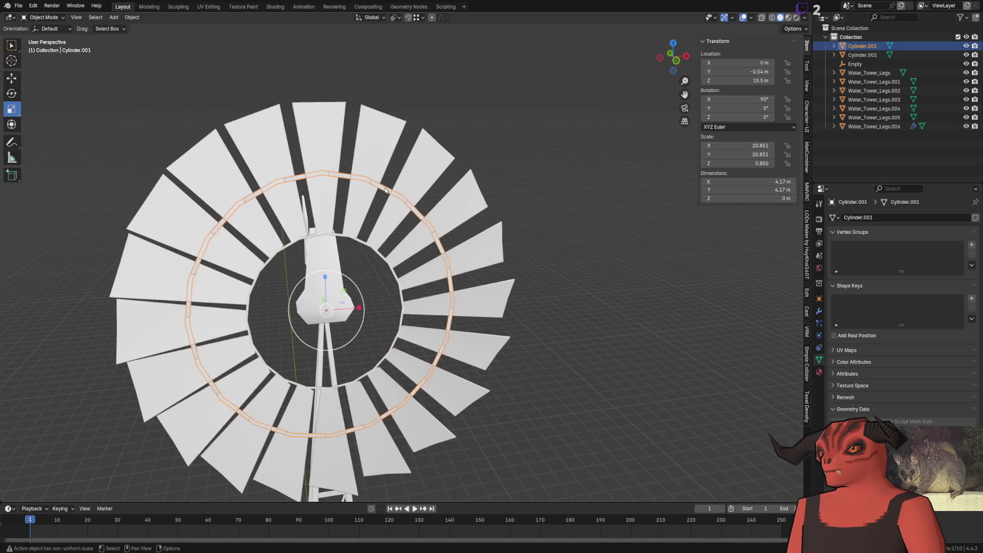
{"action": "key", "text": "Delete"}
{"action": "scroll", "coordinate": [414, 238], "scroll_direction": "up", "scroll_amount": 3}
{"action": "scroll", "coordinate": [368, 186], "scroll_direction": "up", "scroll_amount": 3}
{"action": "left_click", "coordinate": [369, 187]}
Step: Join the strut section into the blade fan object with Ctrl+J
{"action": "mouse_move", "coordinate": [368, 187]}
{"action": "middle_mouse_down"}
{"action": "mouse_move", "coordinate": [408, 226]}
{"action": "mouse_move", "coordinate": [351, 212]}
{"action": "middle_mouse_up"}
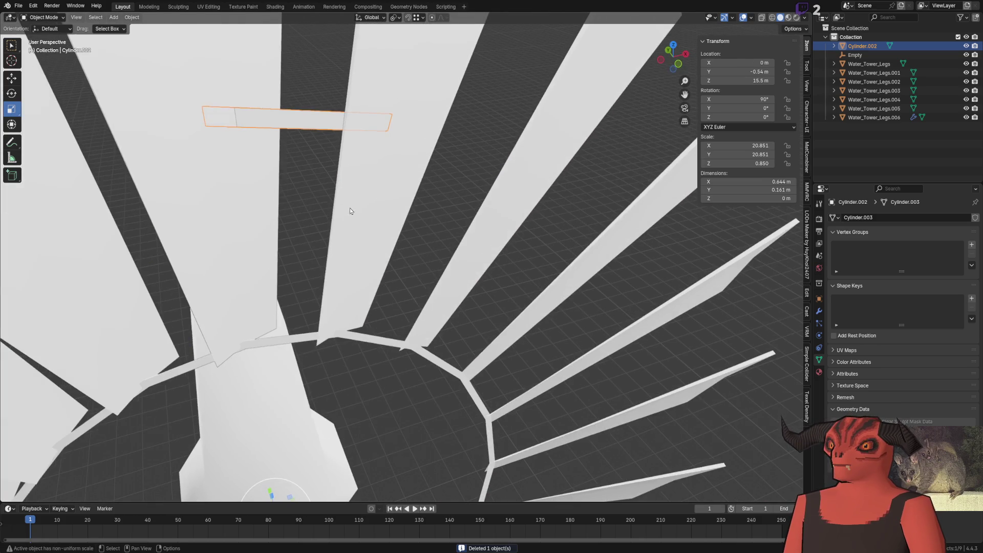
{"action": "left_click", "coordinate": [247, 176], "text": "shift"}
{"action": "key", "text": "ctrl+j"}
{"action": "key", "text": "Tab"}
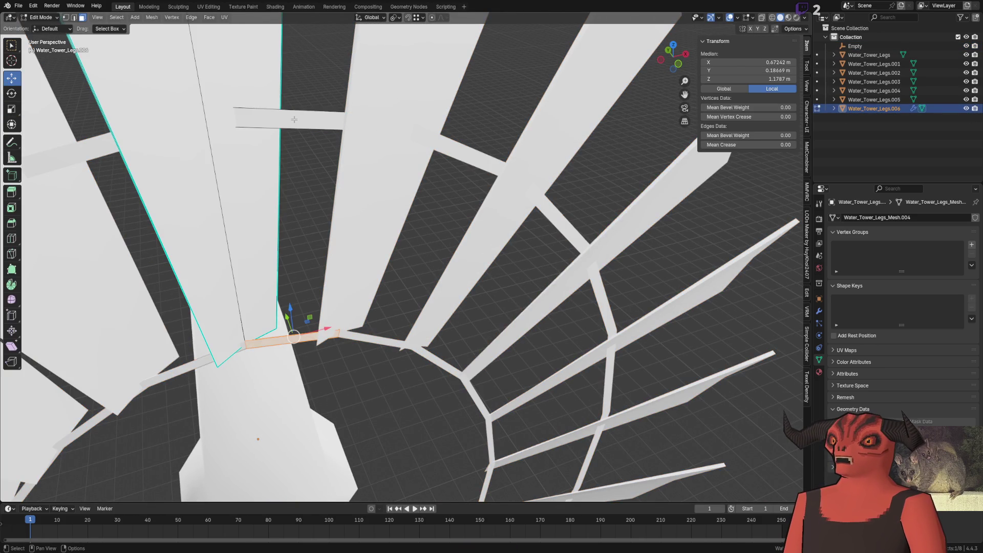
Step: Move the strut's end vertices onto the blade and weld each pair at center
{"action": "middle_click_drag", "start_coordinate": [293, 125], "coordinate": [361, 201]}
{"action": "key", "text": "g"}
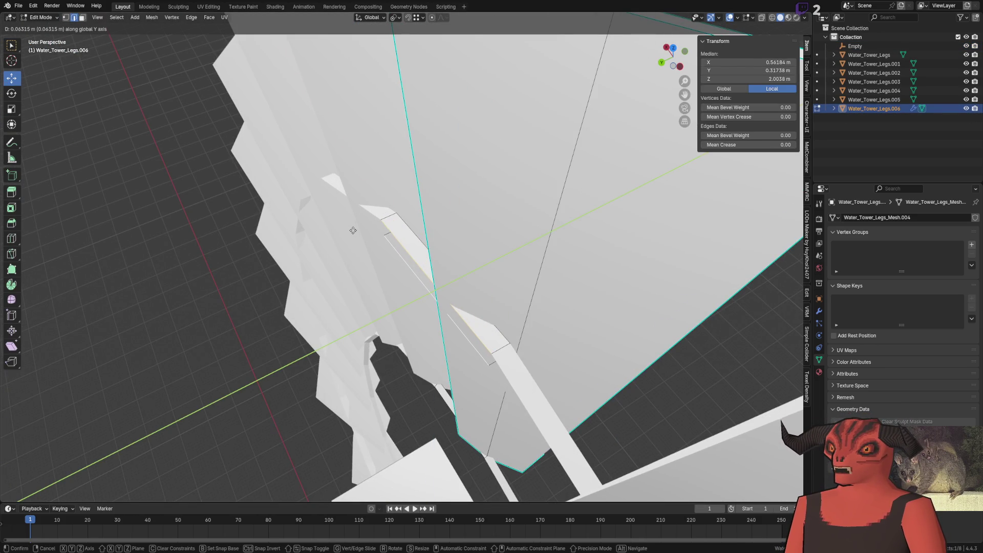
{"action": "left_click", "coordinate": [355, 229]}
{"action": "middle_click_drag", "start_coordinate": [418, 274], "coordinate": [412, 209]}
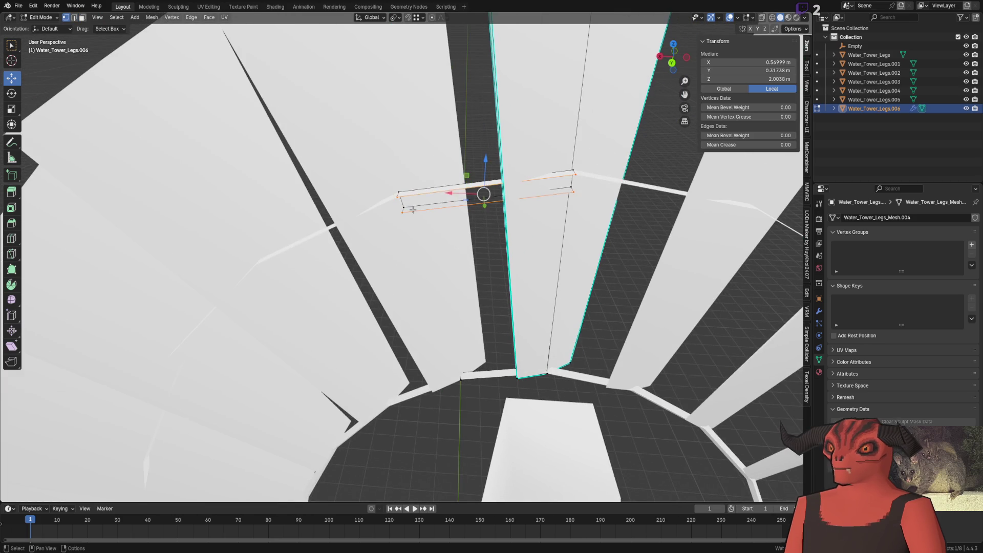
{"action": "left_click", "coordinate": [399, 198], "text": "shift"}
{"action": "key", "text": "m"}
{"action": "left_click", "coordinate": [397, 203]}
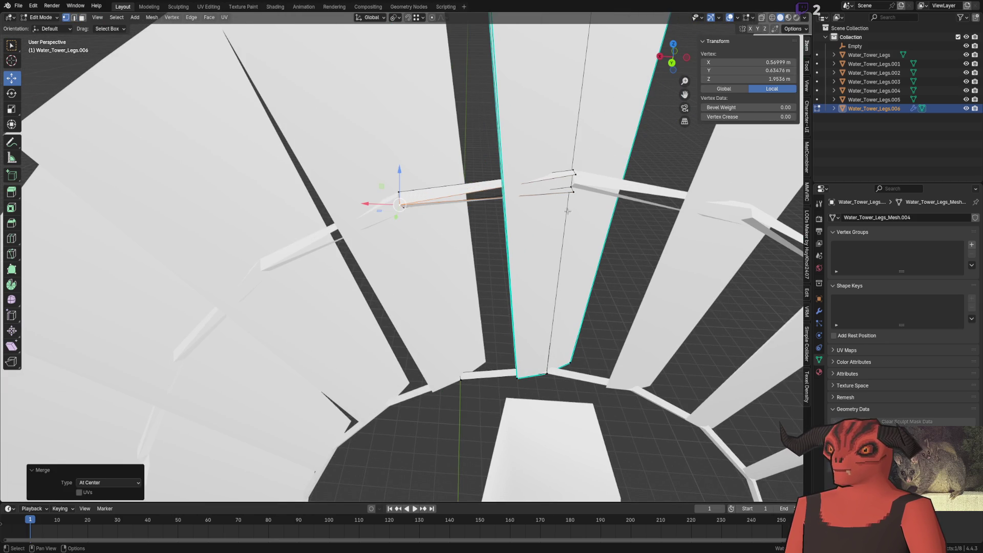
{"action": "left_click", "coordinate": [573, 177], "text": "shift"}
{"action": "key", "text": "m"}
{"action": "mouse_move", "coordinate": [554, 171]}
{"action": "middle_mouse_down"}
{"action": "mouse_move", "coordinate": [414, 254]}
{"action": "mouse_move", "coordinate": [317, 269]}
{"action": "middle_mouse_up"}
{"action": "key", "text": "Tab"}
{"action": "scroll", "coordinate": [409, 262], "scroll_direction": "up", "scroll_amount": 3}
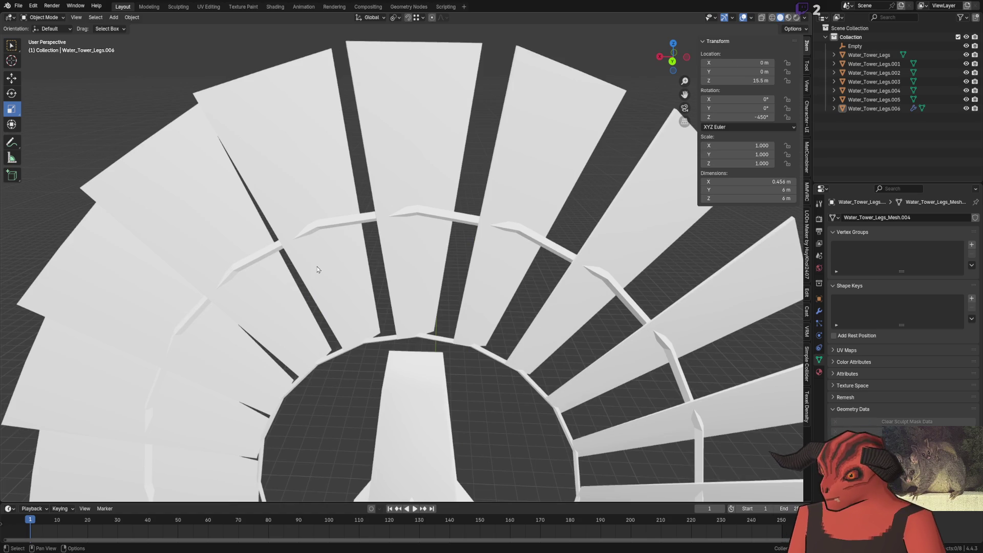
{"action": "scroll", "coordinate": [335, 271], "scroll_direction": "up", "scroll_amount": 2}
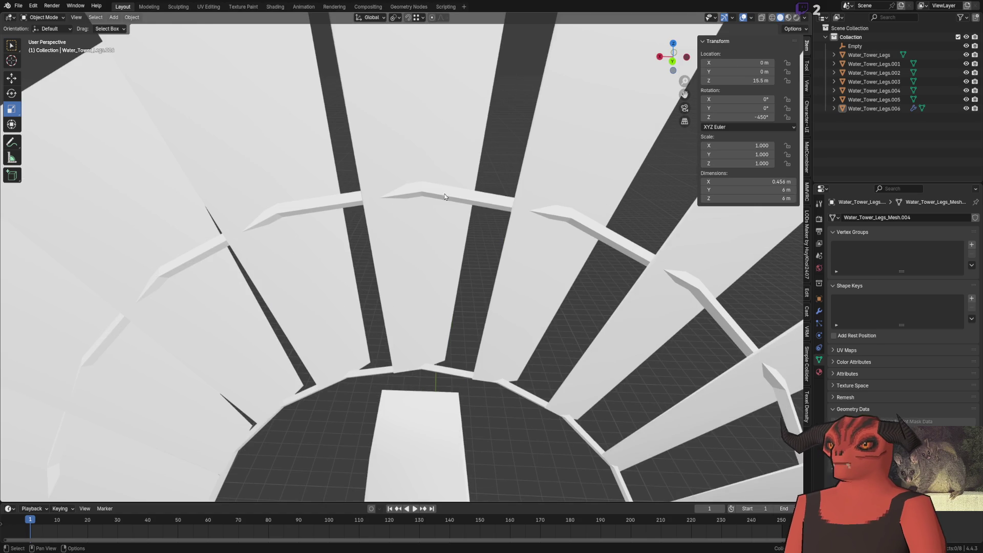
Step: Reset the strut faces' custom normals and apply a face operation to the whole linked strut
{"action": "key", "text": "Tab"}
{"action": "scroll", "coordinate": [445, 201], "scroll_direction": "up", "scroll_amount": 2}
{"action": "right_click", "coordinate": [454, 202]}
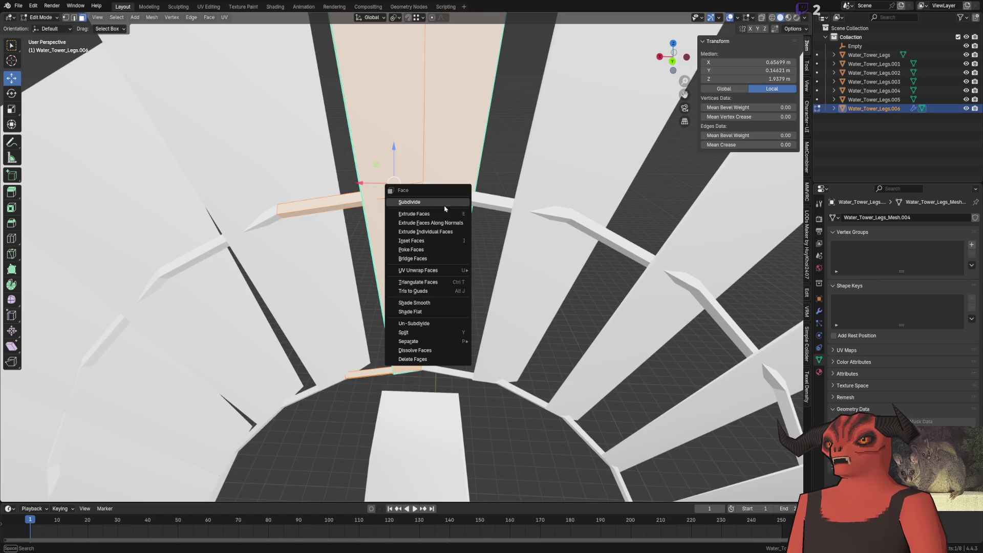
{"action": "left_click", "coordinate": [152, 18]}
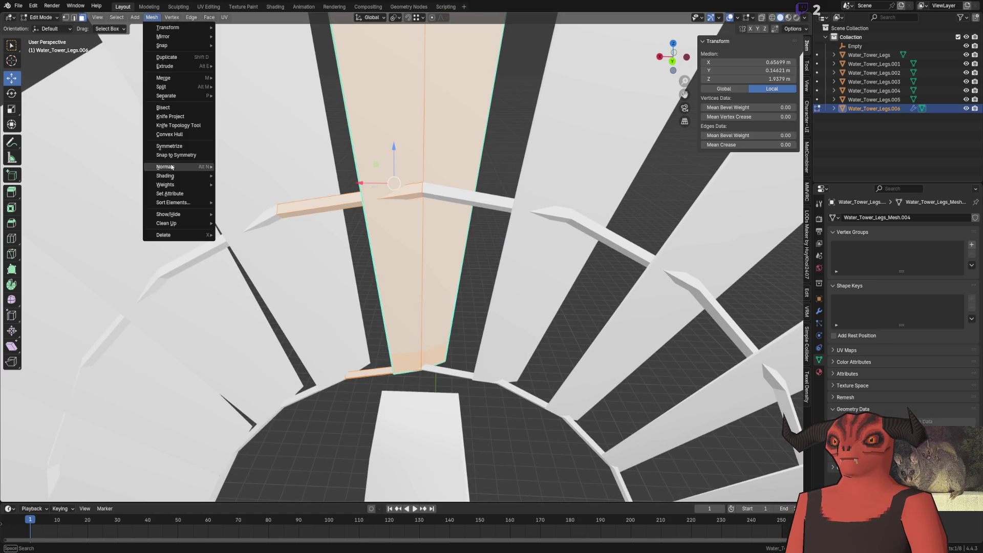
{"action": "left_click", "coordinate": [271, 282]}
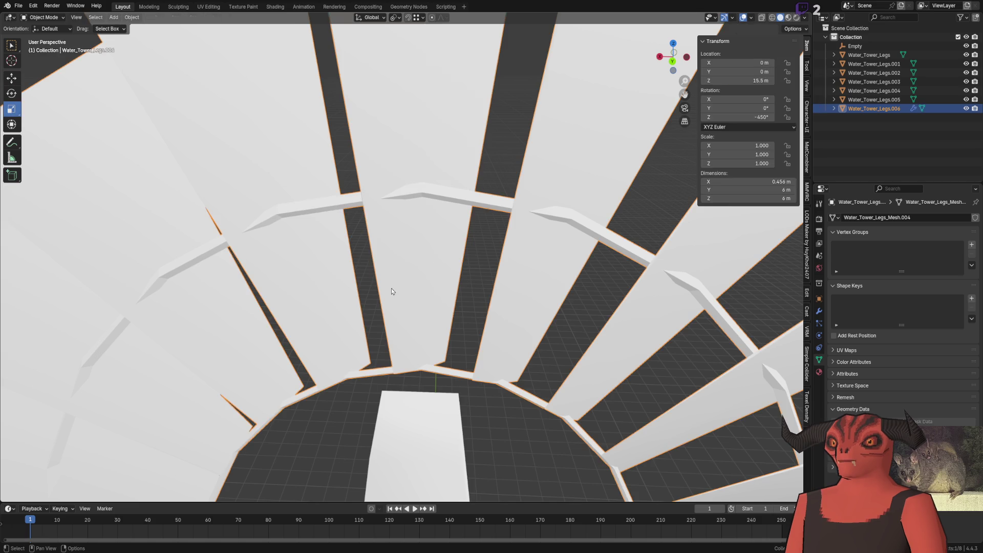
{"action": "key", "text": "l"}
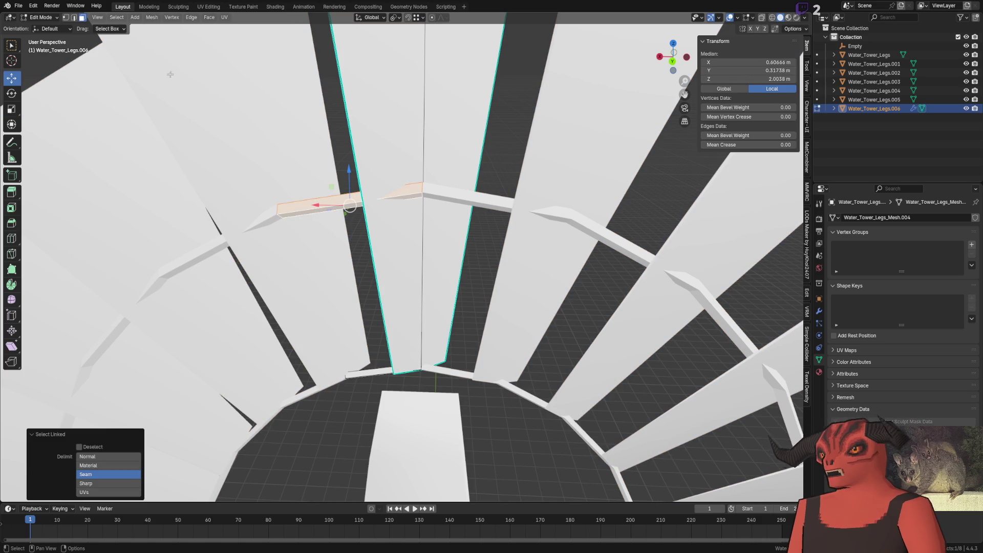
{"action": "left_click", "coordinate": [152, 18]}
{"action": "mouse_move", "coordinate": [165, 167]}
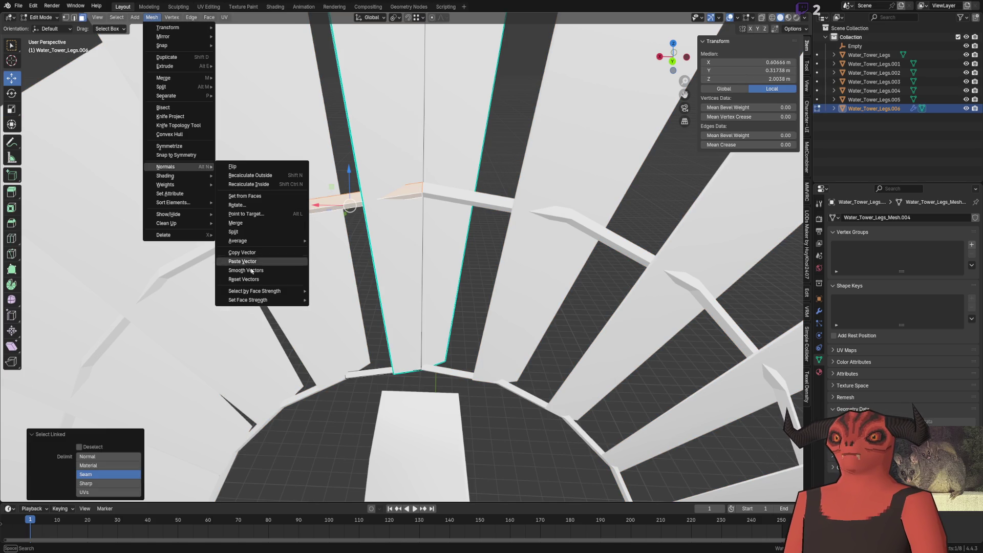
{"action": "key", "text": "ctrl+f"}
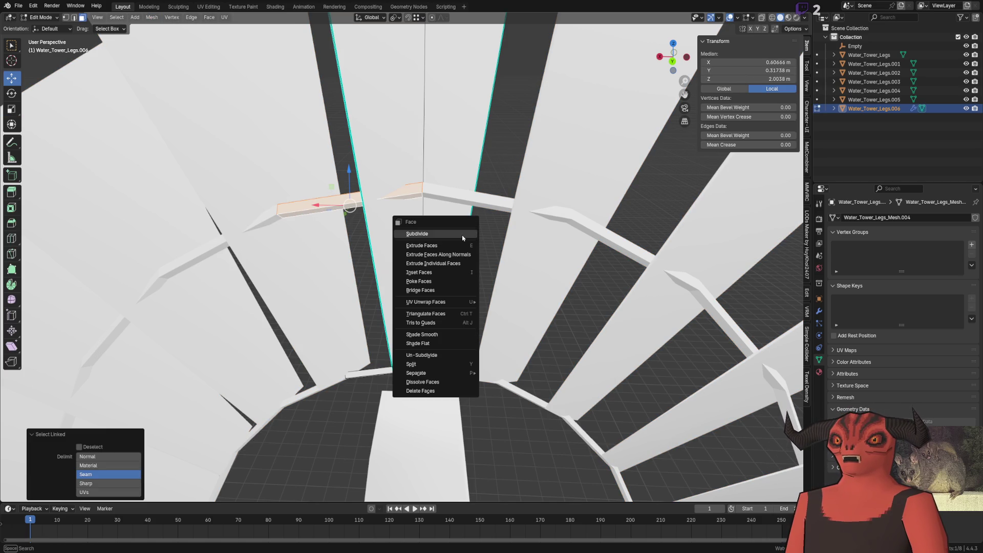
{"action": "left_click", "coordinate": [444, 321]}
{"action": "key", "text": "Tab"}
{"action": "scroll", "coordinate": [408, 323], "scroll_direction": "down", "scroll_amount": 8}
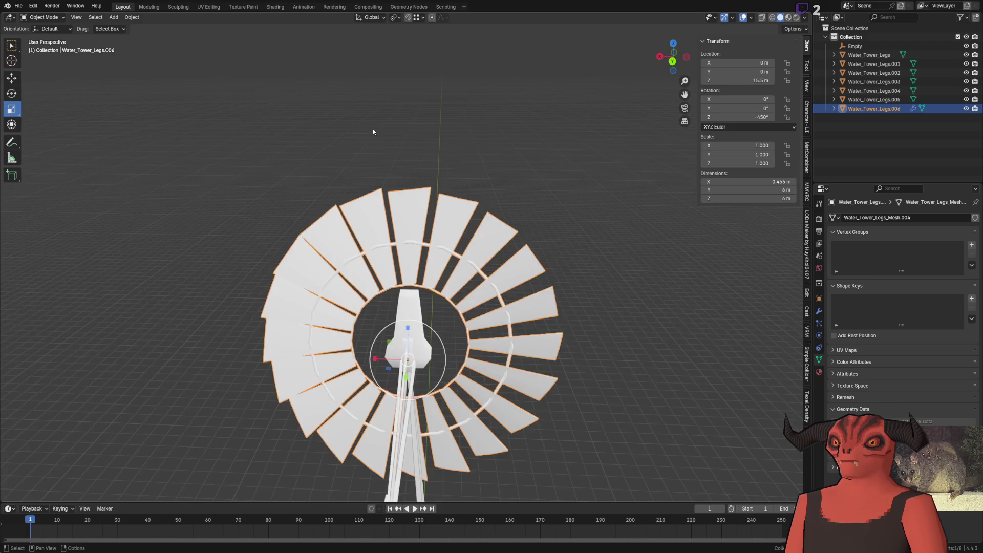
{"action": "scroll", "coordinate": [409, 324], "scroll_direction": "up", "scroll_amount": 8}
Step: Apply a further face operation to the selected strut edges and review the whole windmill
{"action": "key", "text": "Tab"}
{"action": "key", "text": "f"}
{"action": "key", "text": "ctrl+f"}
{"action": "left_click", "coordinate": [331, 351]}
{"action": "key", "text": "Tab"}
{"action": "left_click", "coordinate": [349, 398]}
{"action": "scroll", "coordinate": [350, 397], "scroll_direction": "down", "scroll_amount": 5}
{"action": "mouse_move", "coordinate": [349, 399]}
{"action": "middle_mouse_down"}
{"action": "mouse_move", "coordinate": [386, 323]}
{"action": "mouse_move", "coordinate": [540, 295]}
{"action": "middle_mouse_up"}
{"action": "scroll", "coordinate": [537, 330], "scroll_direction": "down", "scroll_amount": 5}
{"action": "mouse_move", "coordinate": [536, 366]}
{"action": "middle_mouse_down"}
{"action": "mouse_move", "coordinate": [495, 379]}
{"action": "mouse_move", "coordinate": [420, 323]}
{"action": "mouse_move", "coordinate": [365, 329]}
{"action": "mouse_move", "coordinate": [440, 308]}
{"action": "mouse_move", "coordinate": [451, 236]}
{"action": "middle_mouse_up"}
{"action": "scroll", "coordinate": [496, 379], "scroll_direction": "up", "scroll_amount": 3}
{"action": "scroll", "coordinate": [478, 348], "scroll_direction": "up", "scroll_amount": 4}
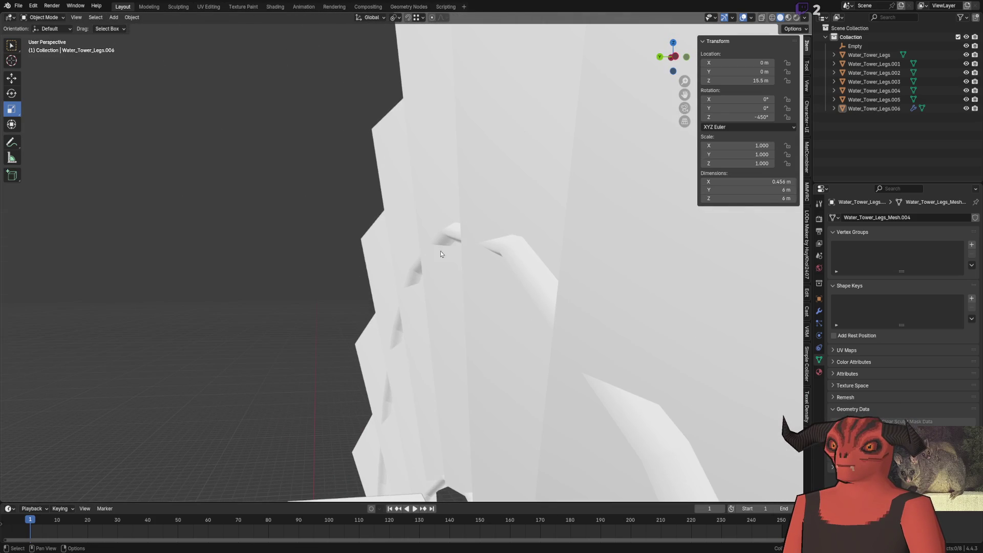
Step: Slide the strut's end edge along Y into place and check the wheel from the front
{"action": "key", "text": "Tab"}
{"action": "key", "text": "KP_Decimal"}
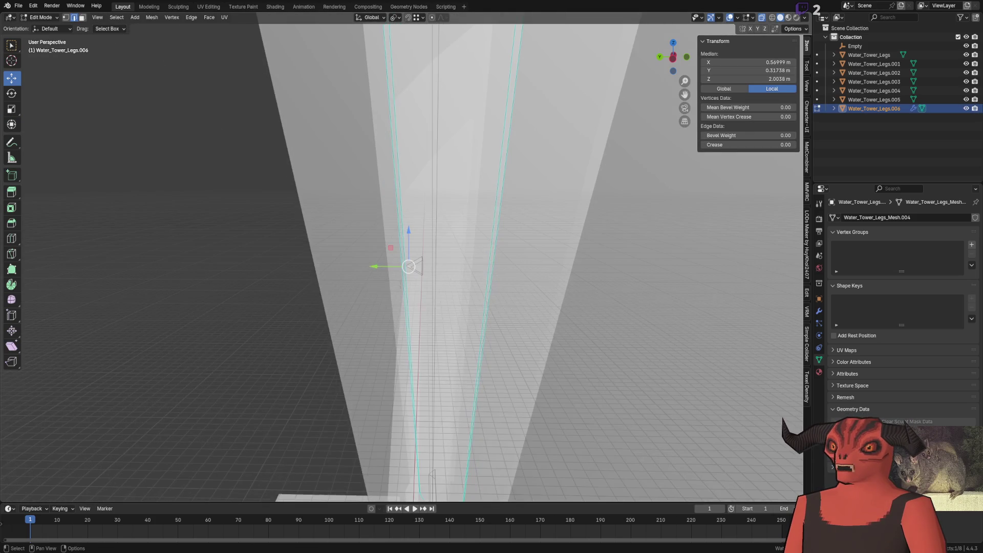
{"action": "key", "text": "y"}
{"action": "left_click", "coordinate": [372, 267]}
{"action": "key", "text": "Tab"}
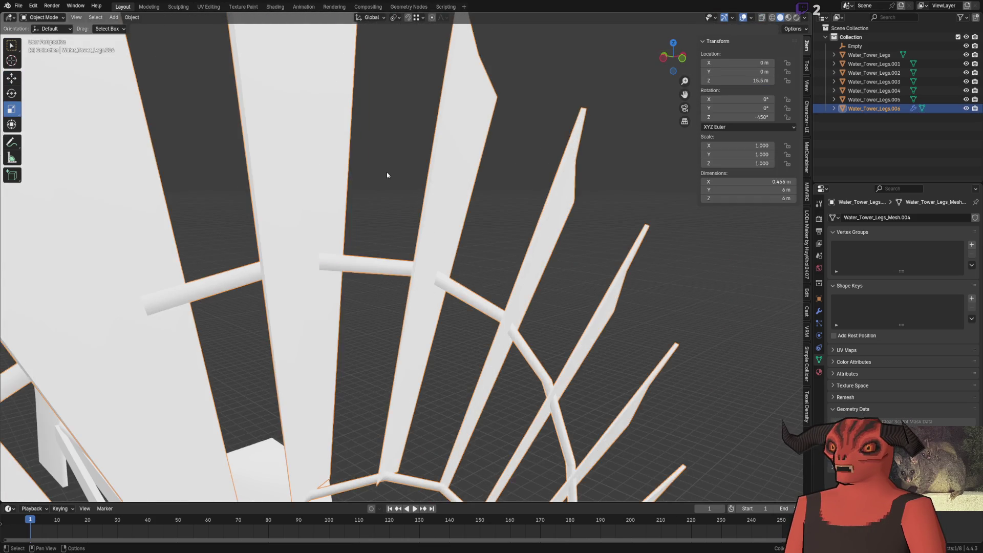
{"action": "scroll", "coordinate": [403, 268], "scroll_direction": "down", "scroll_amount": 5}
{"action": "mouse_move", "coordinate": [403, 268]}
{"action": "middle_mouse_down"}
{"action": "mouse_move", "coordinate": [376, 221]}
{"action": "mouse_move", "coordinate": [419, 266]}
{"action": "mouse_move", "coordinate": [457, 278]}
{"action": "mouse_move", "coordinate": [447, 266]}
{"action": "middle_mouse_up"}
{"action": "scroll", "coordinate": [376, 222], "scroll_direction": "down", "scroll_amount": 3}
{"action": "scroll", "coordinate": [376, 223], "scroll_direction": "down", "scroll_amount": 2}
{"action": "scroll", "coordinate": [390, 230], "scroll_direction": "up", "scroll_amount": 4}
{"action": "scroll", "coordinate": [390, 230], "scroll_direction": "up", "scroll_amount": 5}
{"action": "scroll", "coordinate": [448, 266], "scroll_direction": "down", "scroll_amount": 6}
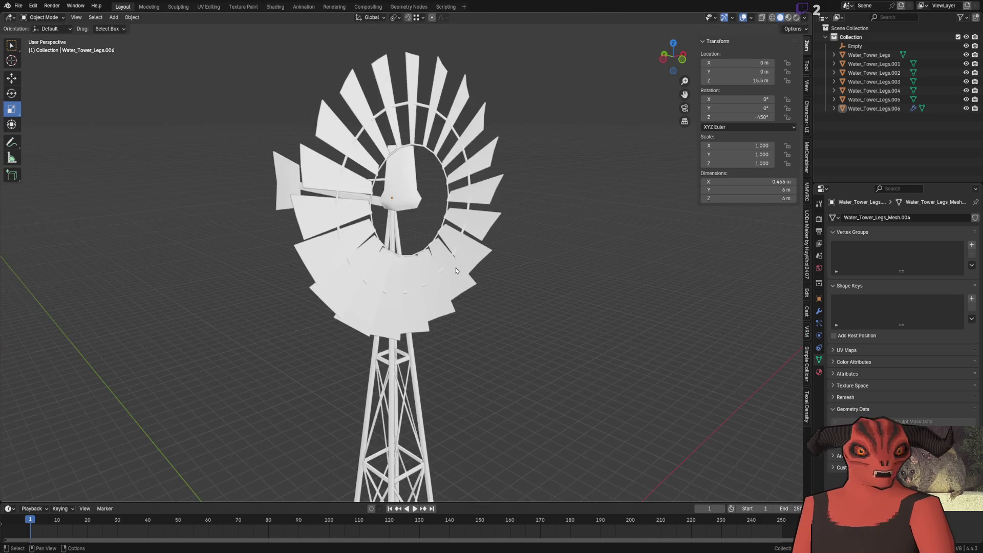
{"action": "scroll", "coordinate": [420, 202], "scroll_direction": "down", "scroll_amount": 2}
{"action": "scroll", "coordinate": [421, 202], "scroll_direction": "down", "scroll_amount": 4}
{"action": "mouse_move", "coordinate": [421, 202]}
{"action": "middle_mouse_down"}
{"action": "mouse_move", "coordinate": [515, 174]}
{"action": "mouse_move", "coordinate": [502, 241]}
{"action": "mouse_move", "coordinate": [423, 235]}
{"action": "mouse_move", "coordinate": [434, 236]}
{"action": "mouse_move", "coordinate": [383, 176]}
{"action": "mouse_move", "coordinate": [299, 386]}
{"action": "mouse_move", "coordinate": [324, 384]}
{"action": "mouse_move", "coordinate": [374, 201]}
{"action": "mouse_move", "coordinate": [386, 232]}
{"action": "mouse_move", "coordinate": [366, 362]}
{"action": "middle_mouse_up"}
{"action": "key", "text": "Tab"}
{"action": "scroll", "coordinate": [502, 242], "scroll_direction": "up", "scroll_amount": 5}
{"action": "scroll", "coordinate": [434, 236], "scroll_direction": "up", "scroll_amount": 5}
{"action": "key", "text": "Tab"}
{"action": "scroll", "coordinate": [407, 198], "scroll_direction": "down", "scroll_amount": 5}
{"action": "scroll", "coordinate": [372, 280], "scroll_direction": "down", "scroll_amount": 4}
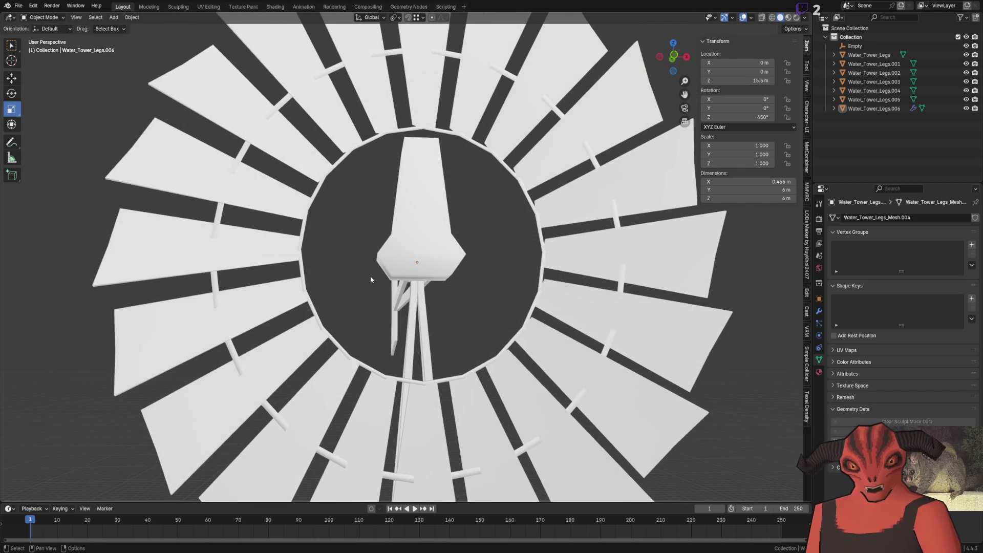
{"action": "left_click", "coordinate": [421, 239]}
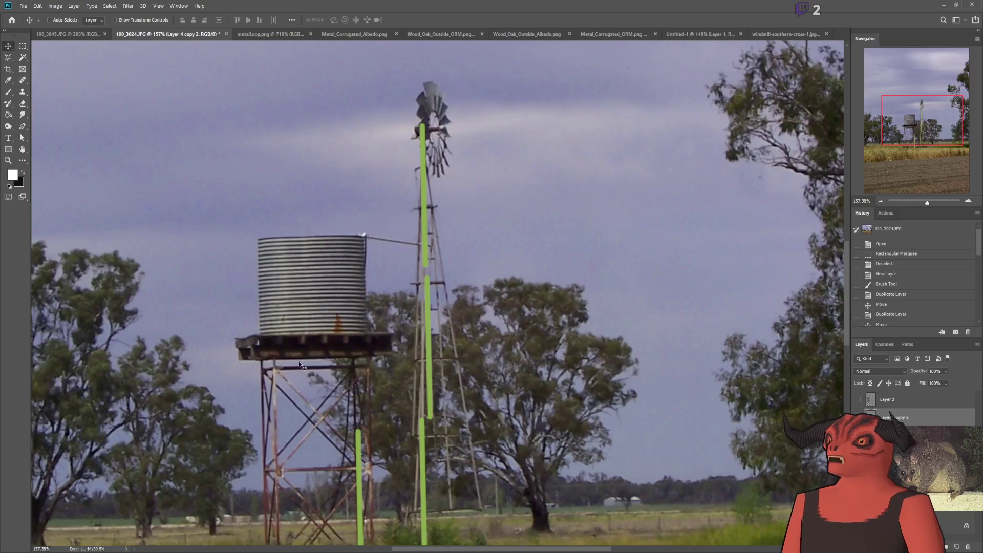
{"action": "scroll", "coordinate": [427, 159], "scroll_direction": "up", "scroll_amount": 3, "text": "alt"}
{"action": "scroll", "coordinate": [427, 160], "scroll_direction": "up", "scroll_amount": 3, "text": "alt"}
{"action": "scroll", "coordinate": [427, 159], "scroll_direction": "up", "scroll_amount": 3, "text": "alt"}
{"action": "scroll", "coordinate": [427, 158], "scroll_direction": "down", "scroll_amount": 3, "text": "alt"}
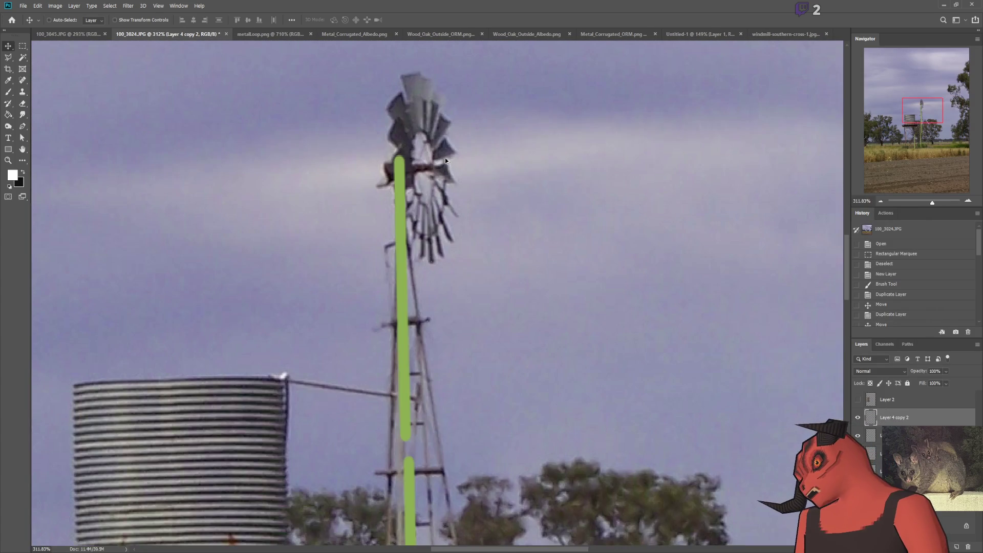
{"action": "scroll", "coordinate": [428, 159], "scroll_direction": "down", "scroll_amount": 3, "text": "alt"}
{"action": "scroll", "coordinate": [428, 159], "scroll_direction": "down", "scroll_amount": 2, "text": "alt"}
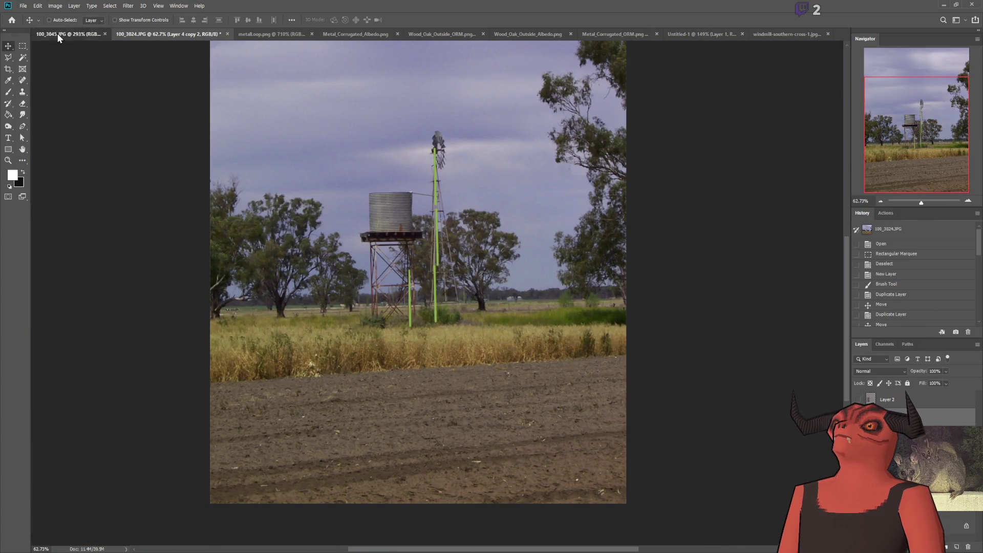
Step: Flip from the 100_3045.JPG farm photo to the Southern Cross photo, then return to Blender
{"action": "left_click", "coordinate": [69, 34]}
{"action": "scroll", "coordinate": [312, 201], "scroll_direction": "down", "scroll_amount": 3, "text": "alt"}
{"action": "scroll", "coordinate": [312, 200], "scroll_direction": "down", "scroll_amount": 2, "text": "alt"}
{"action": "scroll", "coordinate": [747, 222], "scroll_direction": "up", "scroll_amount": 2, "text": "alt"}
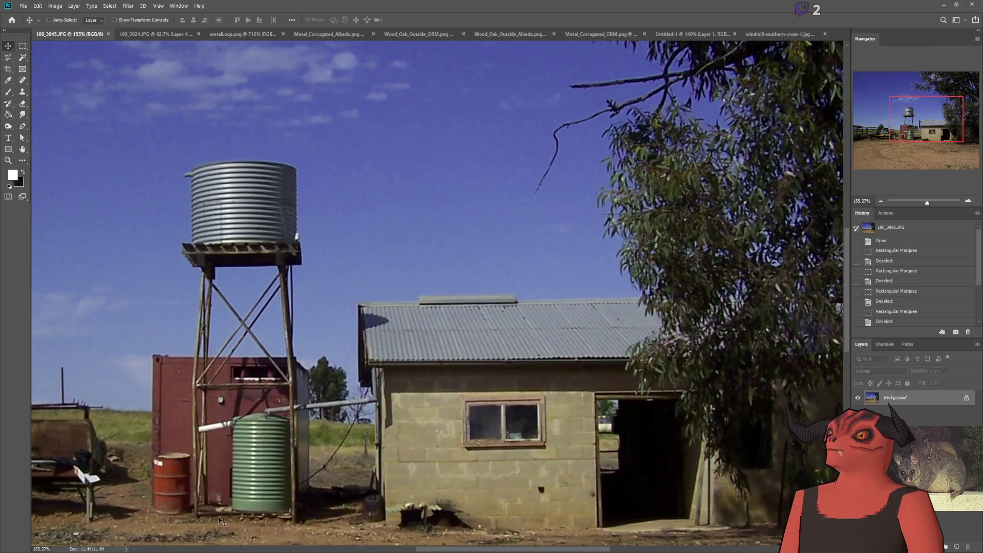
{"action": "scroll", "coordinate": [614, 115], "scroll_direction": "down", "scroll_amount": 1}
{"action": "left_click", "coordinate": [776, 34]}
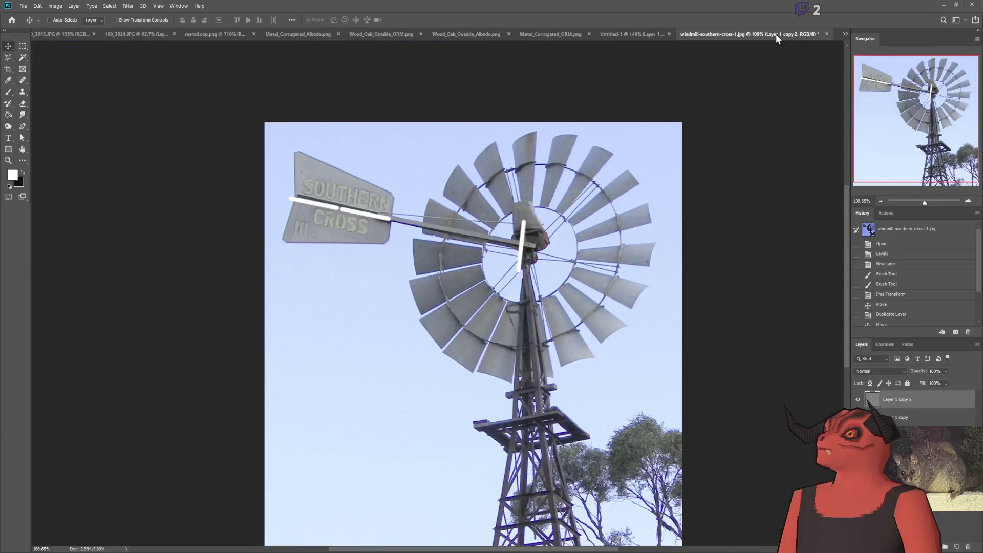
{"action": "scroll", "coordinate": [503, 237], "scroll_direction": "up", "scroll_amount": 3, "text": "alt"}
{"action": "scroll", "coordinate": [523, 208], "scroll_direction": "down", "scroll_amount": 1, "text": "alt"}
{"action": "scroll", "coordinate": [585, 214], "scroll_direction": "down", "scroll_amount": 3, "text": "alt"}
{"action": "scroll", "coordinate": [681, 282], "scroll_direction": "up", "scroll_amount": 1, "text": "alt"}
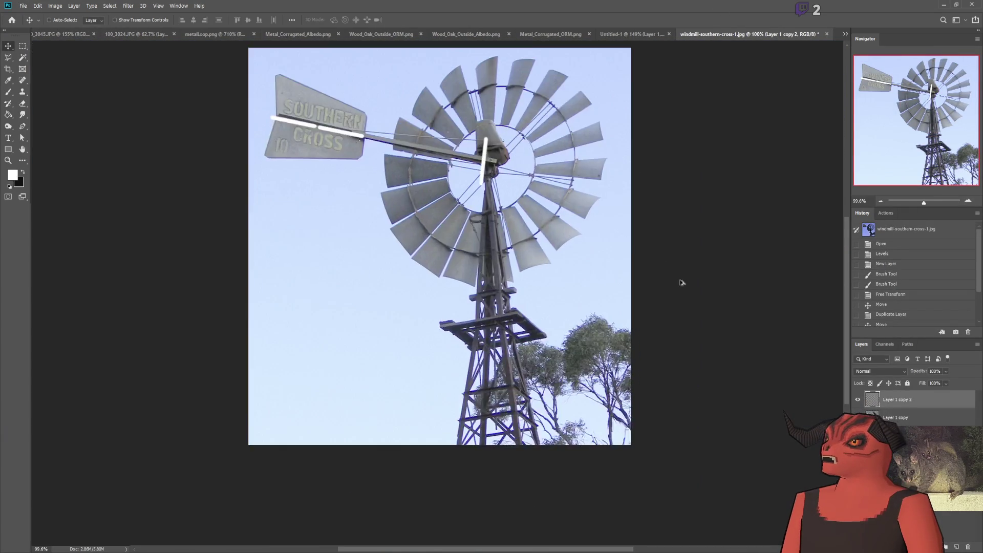
{"action": "scroll", "coordinate": [498, 166], "scroll_direction": "up", "scroll_amount": 2, "text": "alt"}
{"action": "scroll", "coordinate": [498, 166], "scroll_direction": "down", "scroll_amount": 2, "text": "alt"}
{"action": "scroll", "coordinate": [497, 166], "scroll_direction": "up", "scroll_amount": 3, "text": "alt"}
{"action": "key", "text": "alt+Tab"}
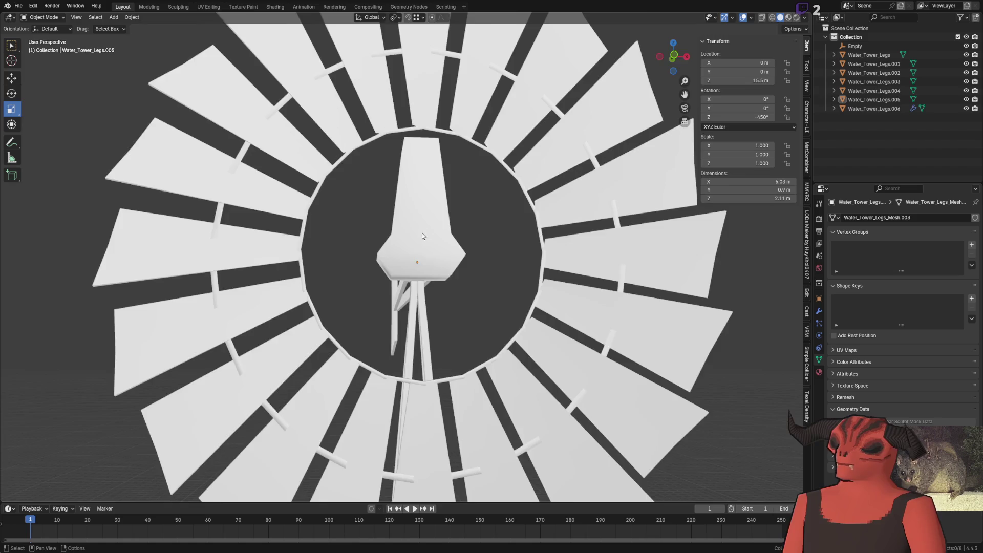
{"action": "scroll", "coordinate": [409, 244], "scroll_direction": "up", "scroll_amount": 3}
{"action": "scroll", "coordinate": [411, 213], "scroll_direction": "down", "scroll_amount": 3}
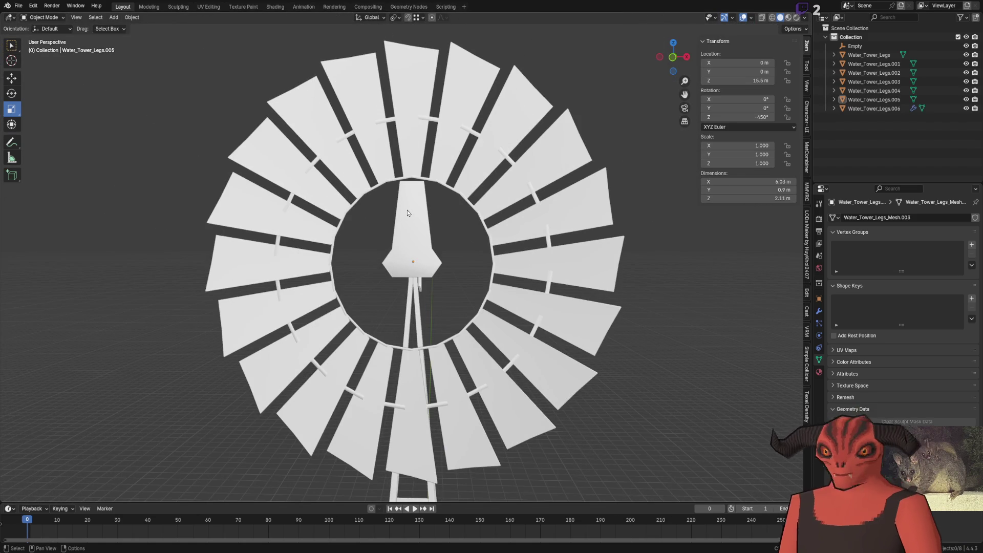
{"action": "scroll", "coordinate": [411, 212], "scroll_direction": "down", "scroll_amount": 1}
{"action": "scroll", "coordinate": [411, 212], "scroll_direction": "up", "scroll_amount": 3}
{"action": "scroll", "coordinate": [166, 45], "scroll_direction": "up", "scroll_amount": 1}
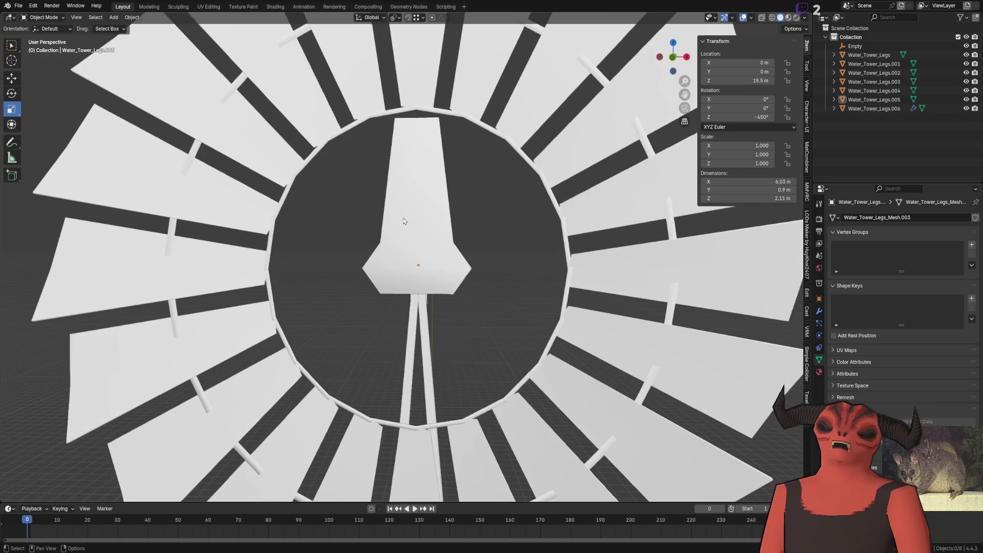
{"action": "left_click", "coordinate": [113, 17]}
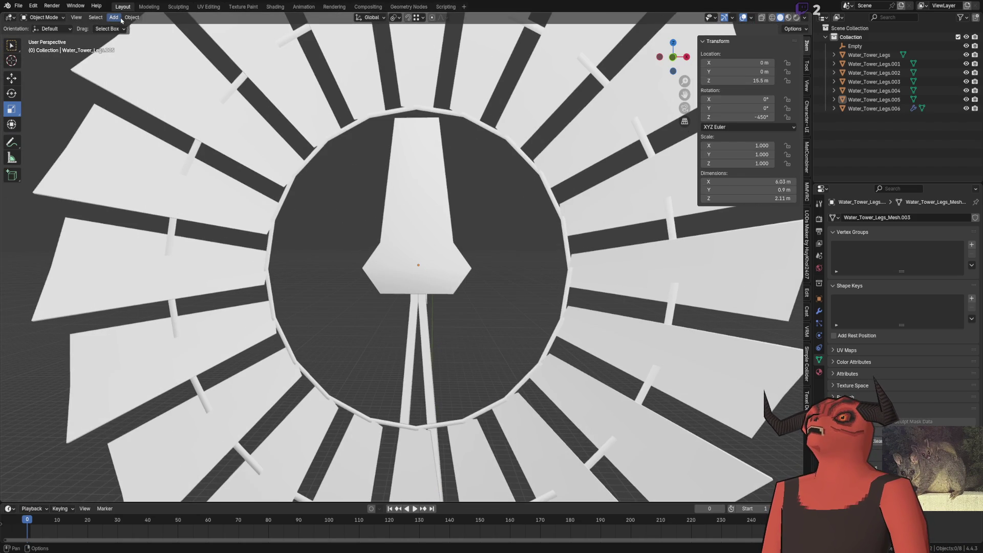
{"action": "left_click", "coordinate": [113, 17]}
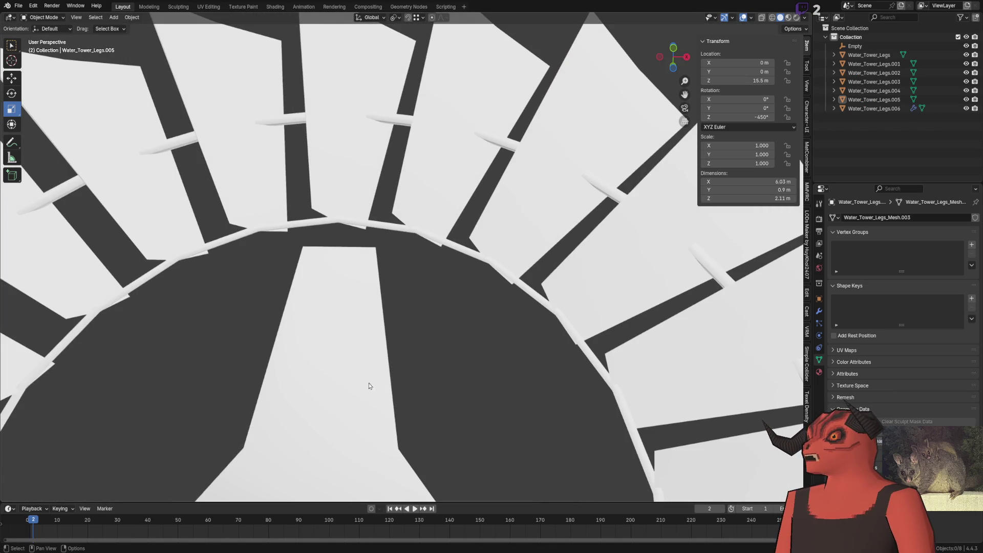
{"action": "scroll", "coordinate": [390, 154], "scroll_direction": "down", "scroll_amount": 8}
{"action": "left_click", "coordinate": [132, 17]}
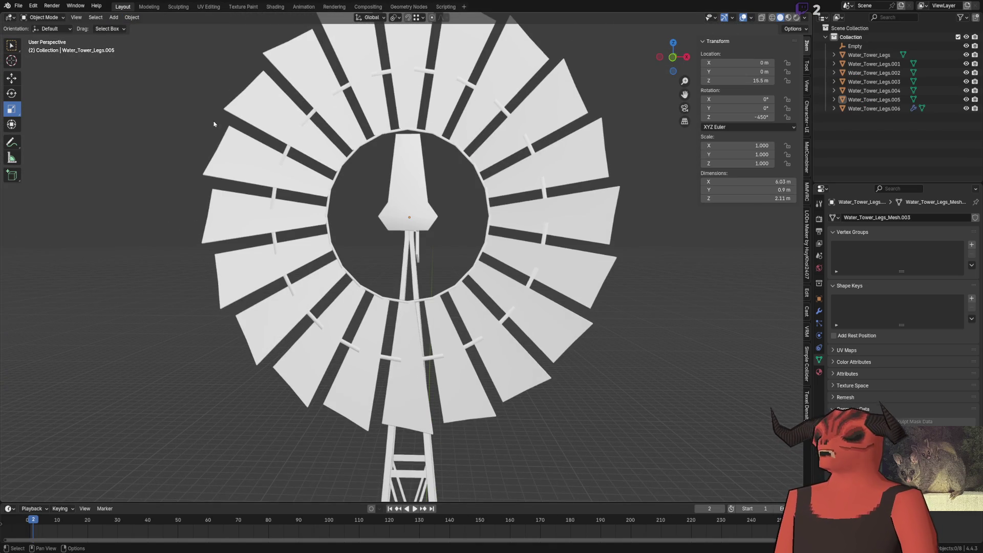
{"action": "middle_click_drag", "start_coordinate": [203, 126], "coordinate": [282, 149], "text": "shift"}
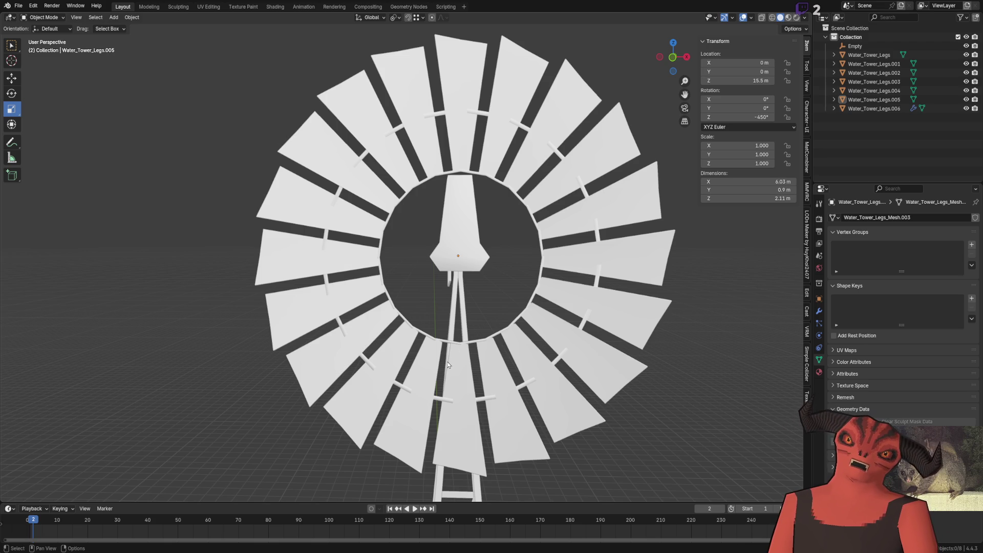
{"action": "key", "text": "alt+Tab"}
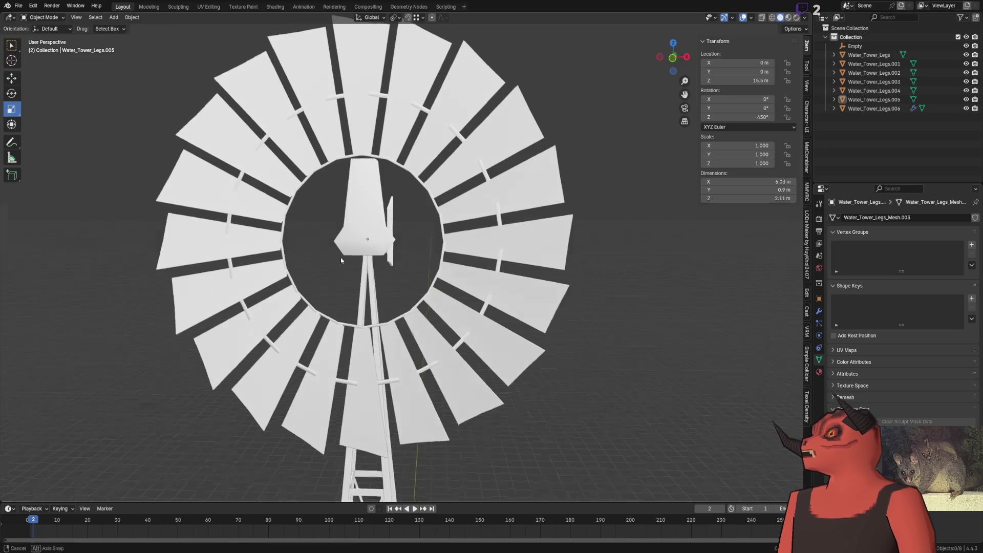
Step: Inspect the windmill from several angles and select the blade fan object
{"action": "middle_click_drag", "start_coordinate": [342, 257], "coordinate": [375, 179]}
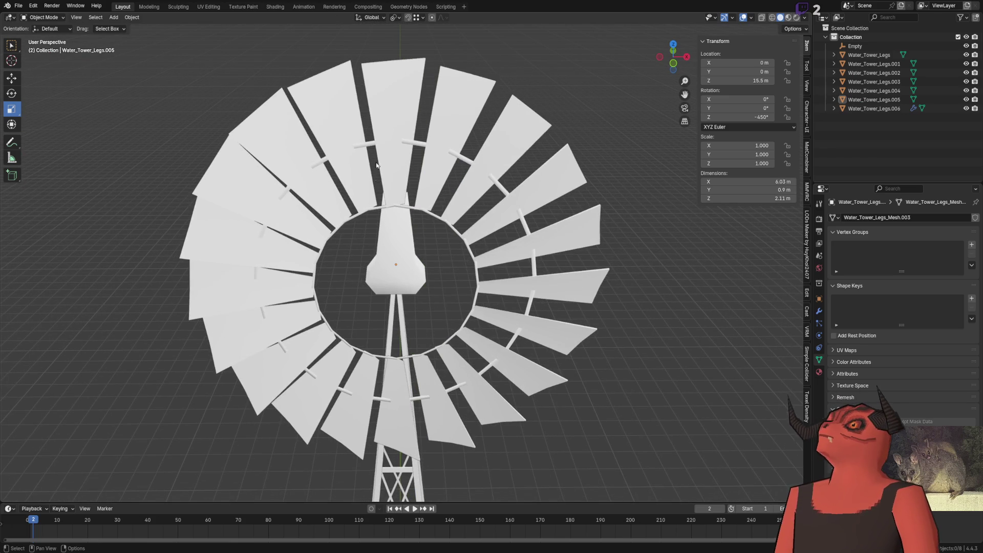
{"action": "left_click", "coordinate": [375, 178]}
{"action": "mouse_move", "coordinate": [648, 176]}
{"action": "middle_mouse_down"}
{"action": "mouse_move", "coordinate": [551, 149]}
{"action": "mouse_move", "coordinate": [528, 98]}
{"action": "mouse_move", "coordinate": [539, 135]}
{"action": "middle_mouse_up"}
{"action": "scroll", "coordinate": [539, 135], "scroll_direction": "down", "scroll_amount": 4}
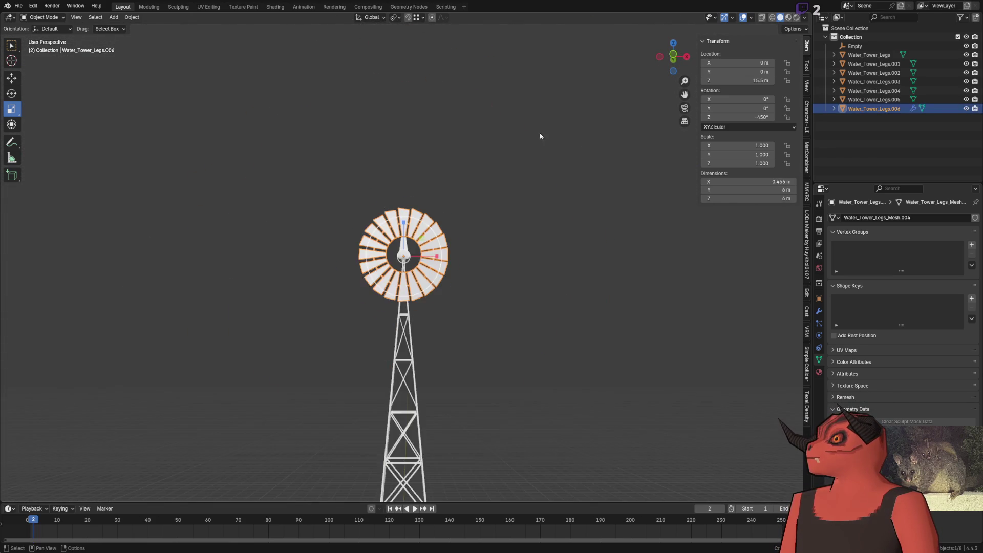
{"action": "scroll", "coordinate": [520, 213], "scroll_direction": "up", "scroll_amount": 3}
{"action": "scroll", "coordinate": [399, 144], "scroll_direction": "up", "scroll_amount": 4}
{"action": "scroll", "coordinate": [398, 151], "scroll_direction": "up", "scroll_amount": 7}
{"action": "scroll", "coordinate": [401, 174], "scroll_direction": "down", "scroll_amount": 4}
{"action": "scroll", "coordinate": [401, 175], "scroll_direction": "down", "scroll_amount": 5}
{"action": "mouse_move", "coordinate": [401, 174]}
{"action": "middle_mouse_down"}
{"action": "mouse_move", "coordinate": [472, 149]}
{"action": "mouse_move", "coordinate": [404, 167]}
{"action": "mouse_move", "coordinate": [395, 189]}
{"action": "mouse_move", "coordinate": [438, 193]}
{"action": "middle_mouse_up"}
{"action": "left_click", "coordinate": [404, 166]}
{"action": "scroll", "coordinate": [404, 166], "scroll_direction": "up", "scroll_amount": 2}
{"action": "scroll", "coordinate": [379, 285], "scroll_direction": "up", "scroll_amount": 6}
{"action": "scroll", "coordinate": [380, 285], "scroll_direction": "up", "scroll_amount": 1}
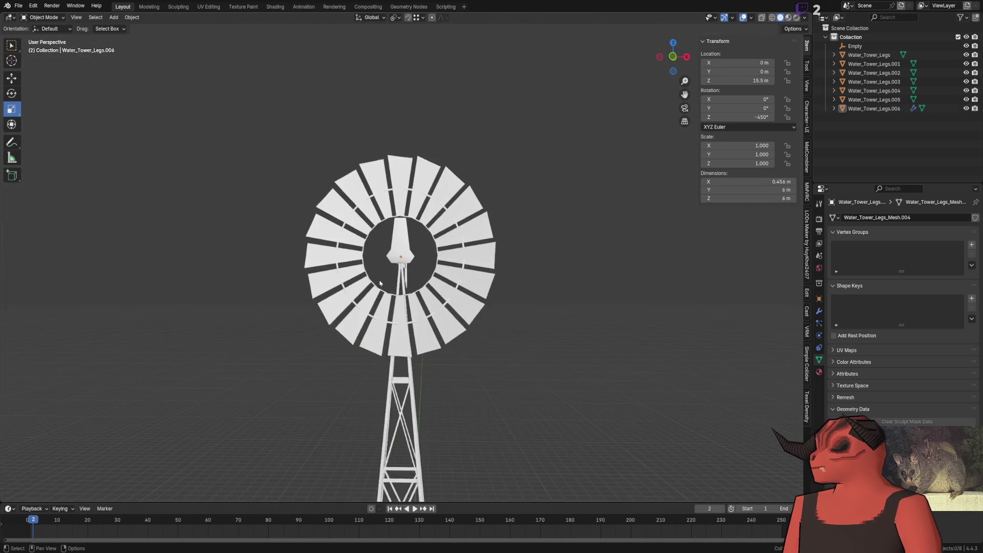
{"action": "scroll", "coordinate": [380, 285], "scroll_direction": "up", "scroll_amount": 4}
{"action": "left_click", "coordinate": [388, 114]}
{"action": "scroll", "coordinate": [387, 115], "scroll_direction": "down", "scroll_amount": 2}
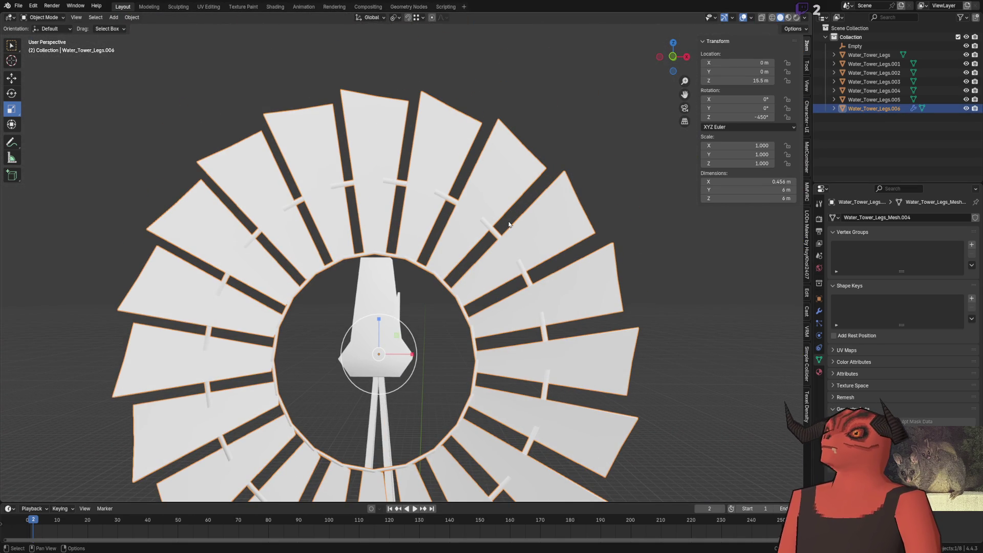
Step: Set the blade fan's Array modifier count to 18
{"action": "left_click", "coordinate": [819, 310]}
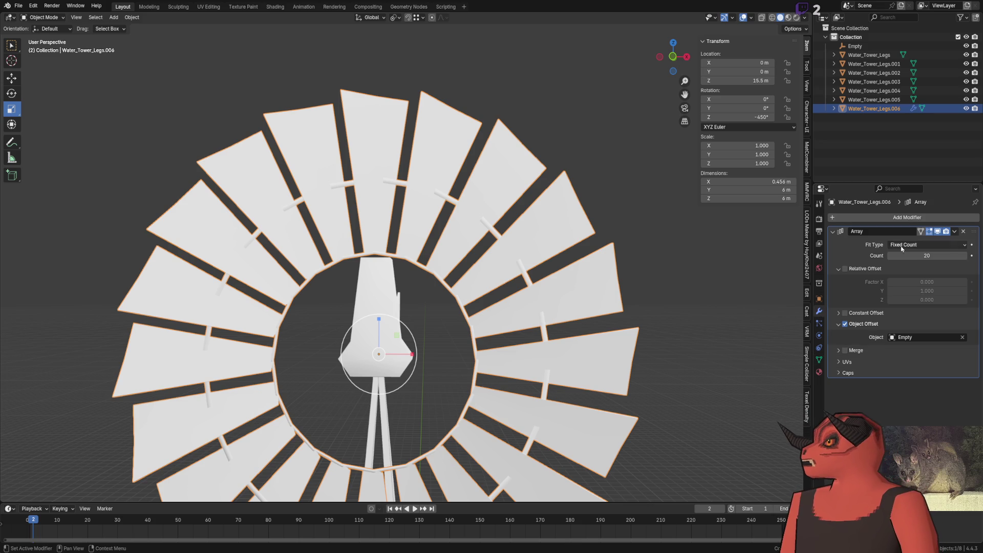
{"action": "left_click", "coordinate": [929, 256]}
{"action": "type", "text": "18"}
{"action": "key", "text": "Return"}
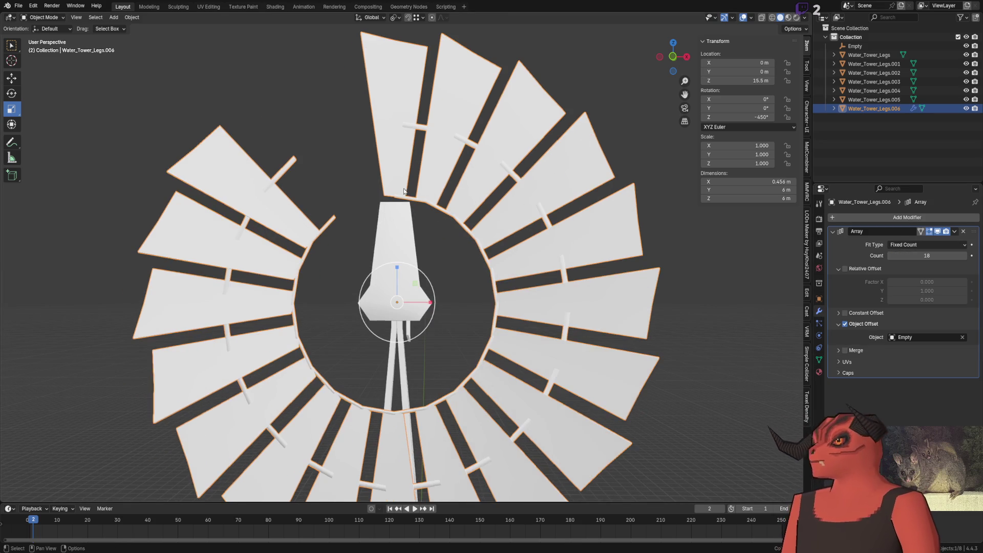
{"action": "middle_click_drag", "start_coordinate": [621, 249], "coordinate": [638, 223]}
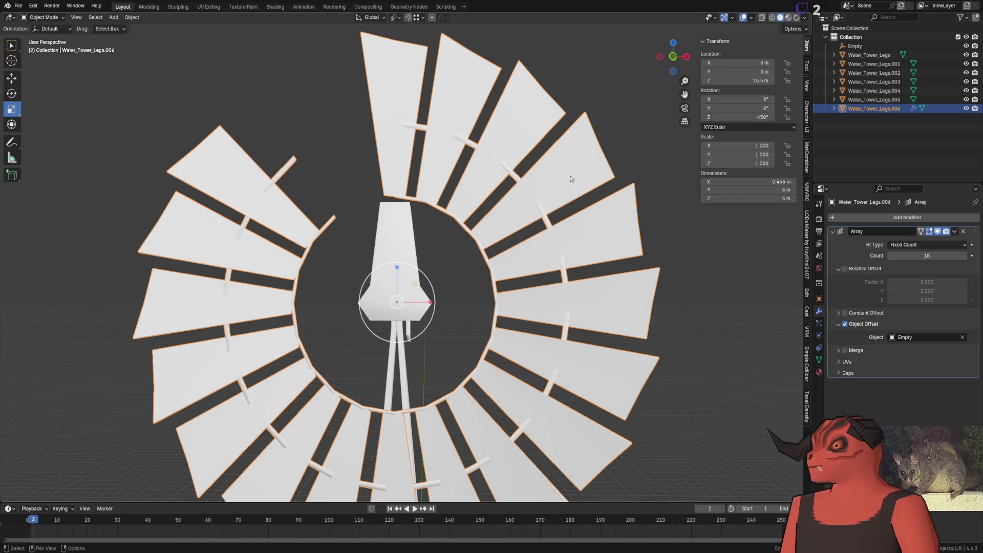
Step: Set the array-driving Empty's X rotation to -20°, then reselect the blade fan for editing
{"action": "left_click", "coordinate": [855, 46]}
{"action": "left_click", "coordinate": [762, 99]}
{"action": "type", "text": "-20"}
{"action": "key", "text": "Return"}
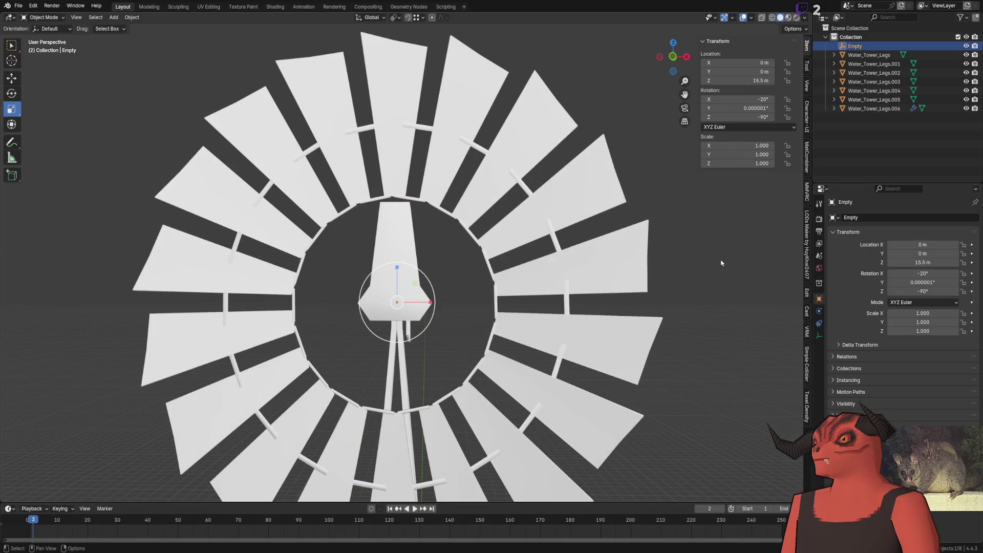
{"action": "left_click", "coordinate": [493, 193]}
{"action": "scroll", "coordinate": [461, 154], "scroll_direction": "up", "scroll_amount": 10}
{"action": "left_click", "coordinate": [447, 140]}
{"action": "key", "text": "Tab"}
{"action": "mouse_move", "coordinate": [450, 186]}
{"action": "middle_mouse_down"}
{"action": "mouse_move", "coordinate": [536, 195]}
{"action": "mouse_move", "coordinate": [450, 207]}
{"action": "middle_mouse_up"}
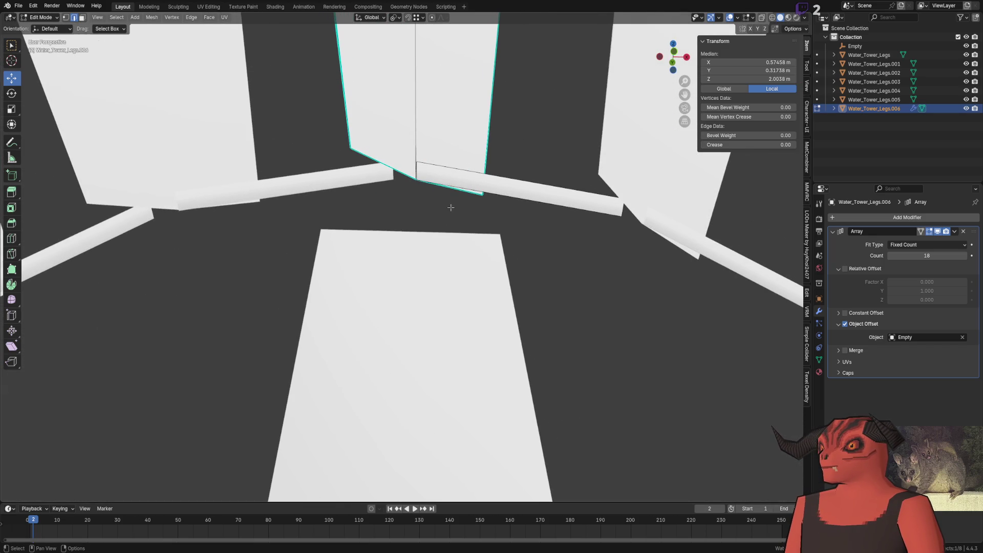
Step: Move the rail end vertex to close the gap to the next segment, checking the joint from several angles
{"action": "left_click", "coordinate": [624, 215]}
{"action": "scroll", "coordinate": [527, 219], "scroll_direction": "up", "scroll_amount": 3}
{"action": "mouse_move", "coordinate": [490, 220]}
{"action": "left_mouse_down"}
{"action": "mouse_move", "coordinate": [533, 233]}
{"action": "mouse_move", "coordinate": [480, 213]}
{"action": "left_mouse_up"}
{"action": "middle_click_drag", "start_coordinate": [594, 242], "coordinate": [430, 169]}
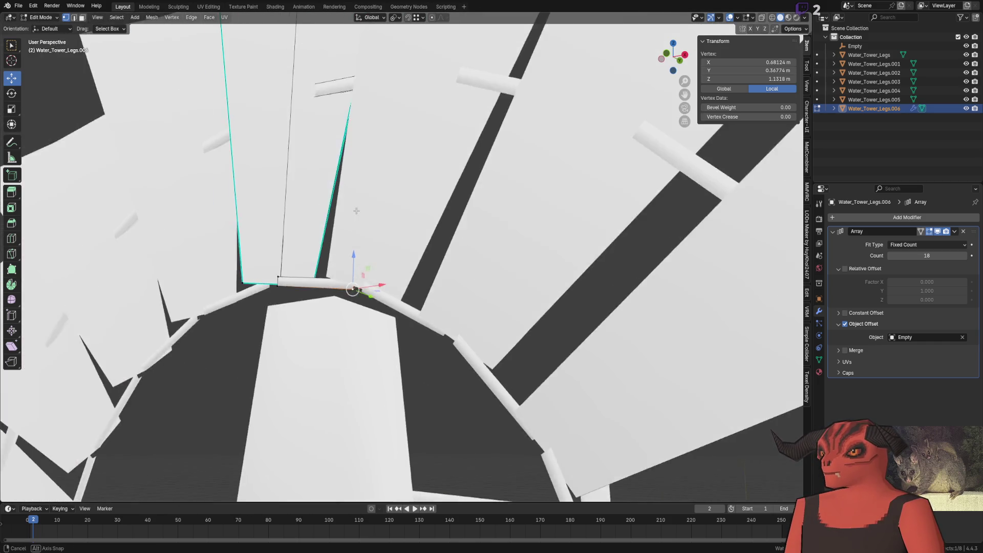
{"action": "middle_click_drag", "start_coordinate": [430, 168], "coordinate": [361, 166]}
{"action": "left_click_drag", "start_coordinate": [361, 166], "coordinate": [404, 169]}
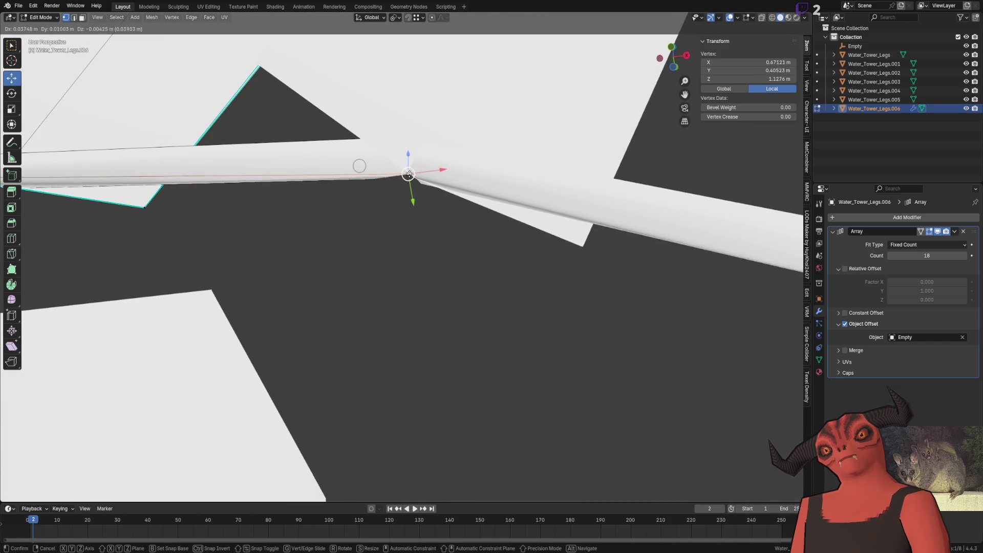
{"action": "right_click", "coordinate": [389, 186]}
{"action": "middle_click_drag", "start_coordinate": [389, 186], "coordinate": [470, 230]}
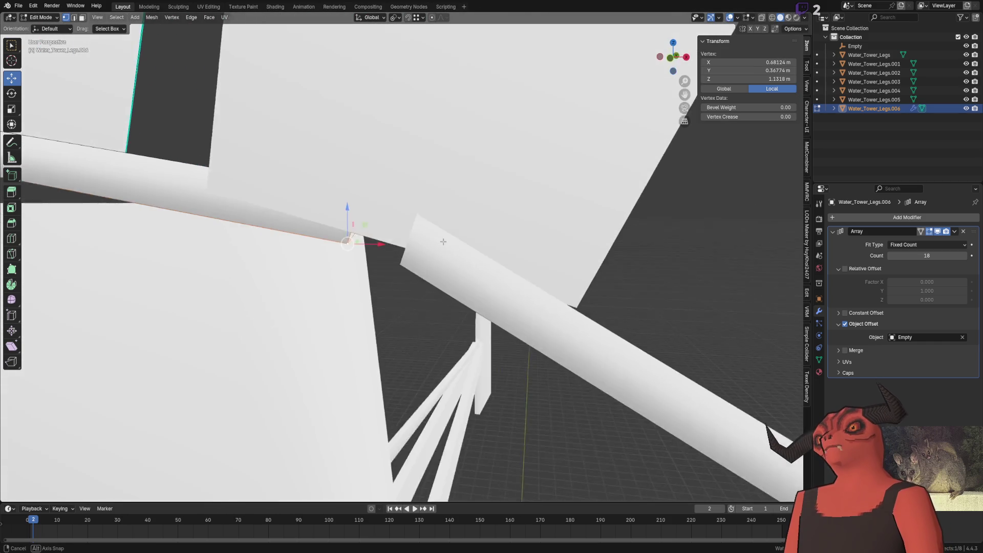
{"action": "key", "text": "Tab"}
{"action": "scroll", "coordinate": [470, 230], "scroll_direction": "down", "scroll_amount": 10}
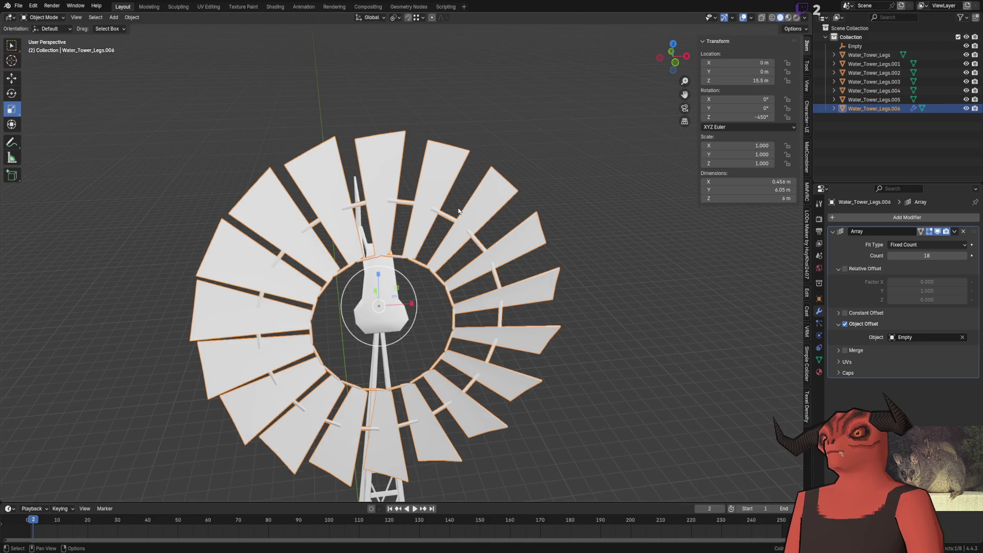
Step: Duplicate the blade fan in place and apply the Array modifier on the copy
{"action": "key", "text": "shift+d"}
{"action": "right_click", "coordinate": [445, 199]}
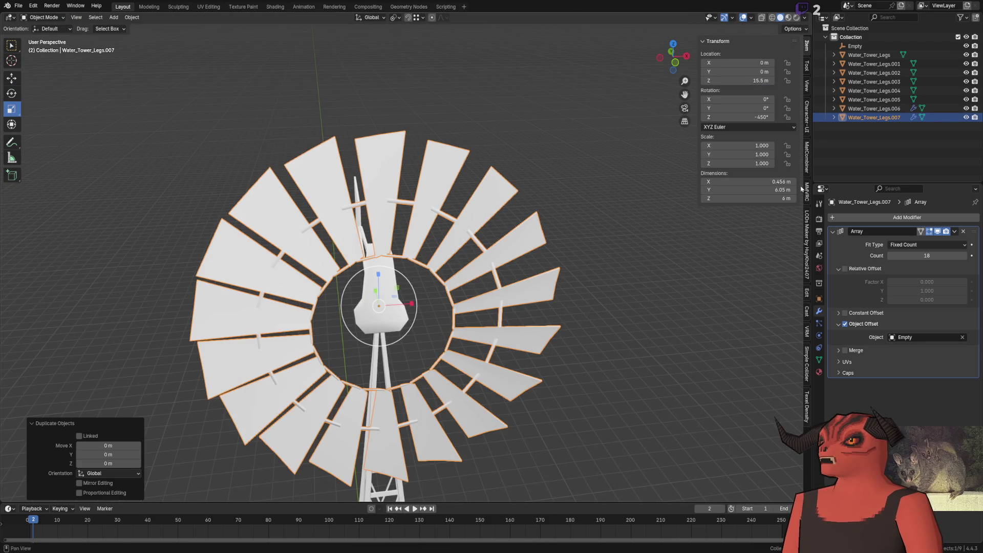
{"action": "left_click", "coordinate": [954, 231]}
{"action": "left_click", "coordinate": [922, 242]}
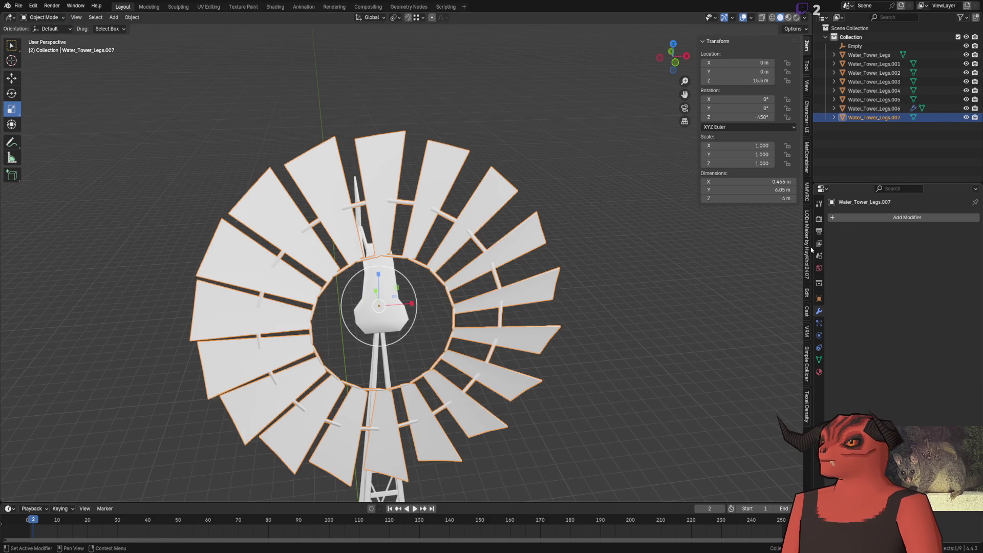
{"action": "scroll", "coordinate": [428, 229], "scroll_direction": "up", "scroll_amount": 4}
{"action": "scroll", "coordinate": [427, 229], "scroll_direction": "up", "scroll_amount": 3}
Step: Rename the duplicate blade fan OALDAS in the Outliner
{"action": "left_click", "coordinate": [308, 204]}
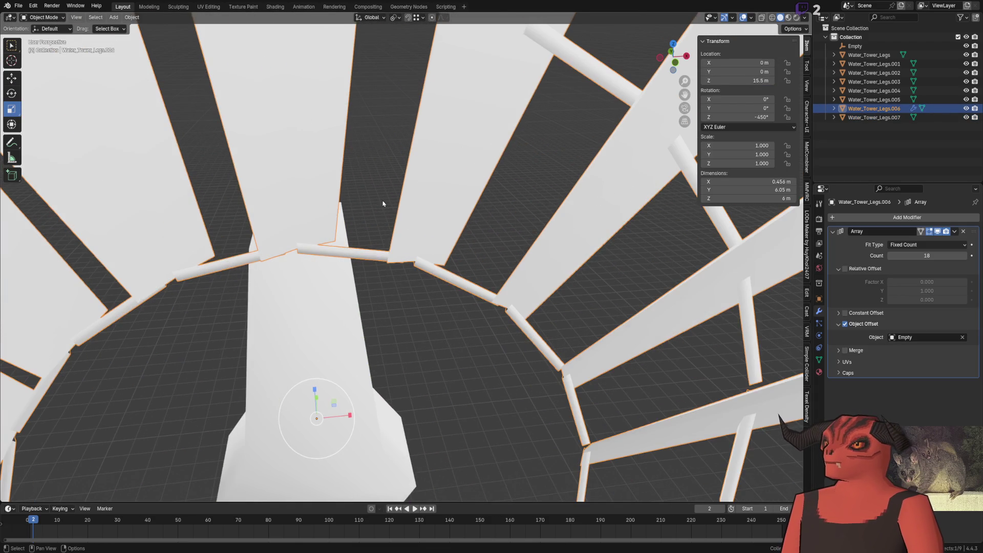
{"action": "scroll", "coordinate": [469, 206], "scroll_direction": "up", "scroll_amount": 3}
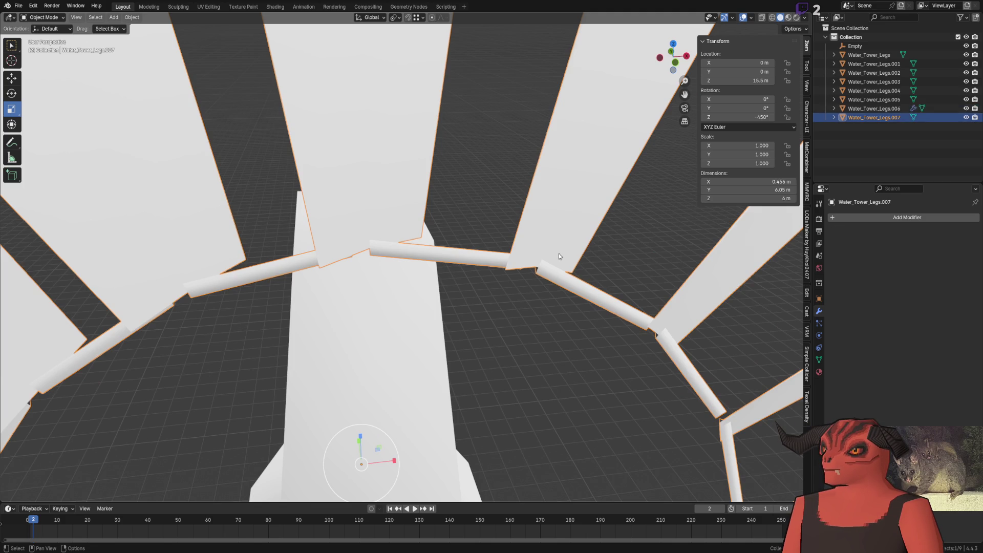
{"action": "left_click", "coordinate": [957, 119]}
{"action": "double_click", "coordinate": [903, 119]}
{"action": "type", "text": "OALDAS"}
{"action": "key", "text": "Return"}
Step: Reselect the original fan and begin moving its rail joint vertex
{"action": "left_click", "coordinate": [902, 118]}
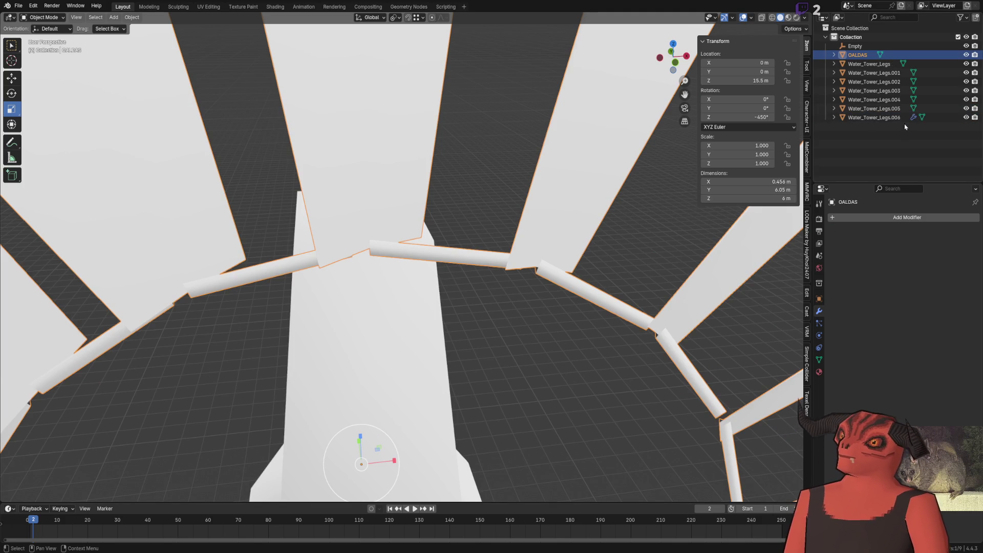
{"action": "scroll", "coordinate": [594, 185], "scroll_direction": "down", "scroll_amount": 3}
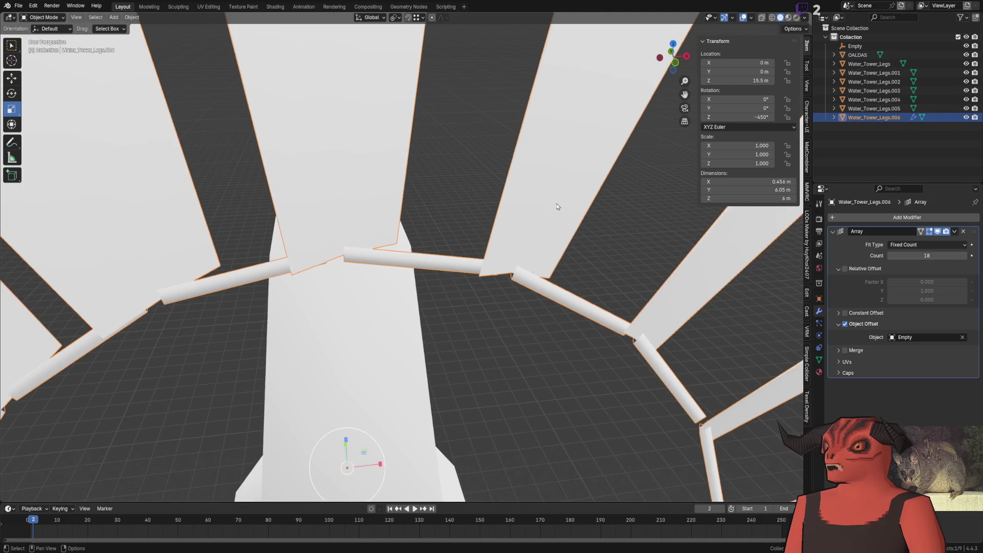
{"action": "key", "text": "Tab"}
{"action": "left_click", "coordinate": [501, 273]}
{"action": "scroll", "coordinate": [396, 179], "scroll_direction": "up", "scroll_amount": 5}
{"action": "key", "text": "g"}
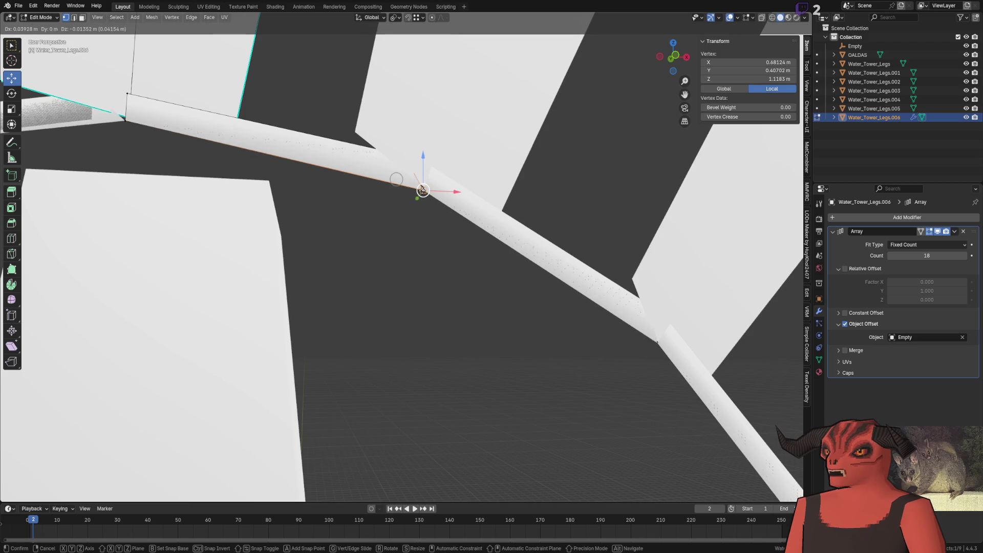
Step: With X-ray on, reposition the rail vertex onto the hidden joint
{"action": "left_click", "coordinate": [417, 188]}
{"action": "key", "text": "alt+z"}
{"action": "key", "text": "g"}
{"action": "left_click", "coordinate": [425, 165]}
{"action": "key", "text": "g"}
{"action": "left_click", "coordinate": [419, 184]}
{"action": "key", "text": "alt+z"}
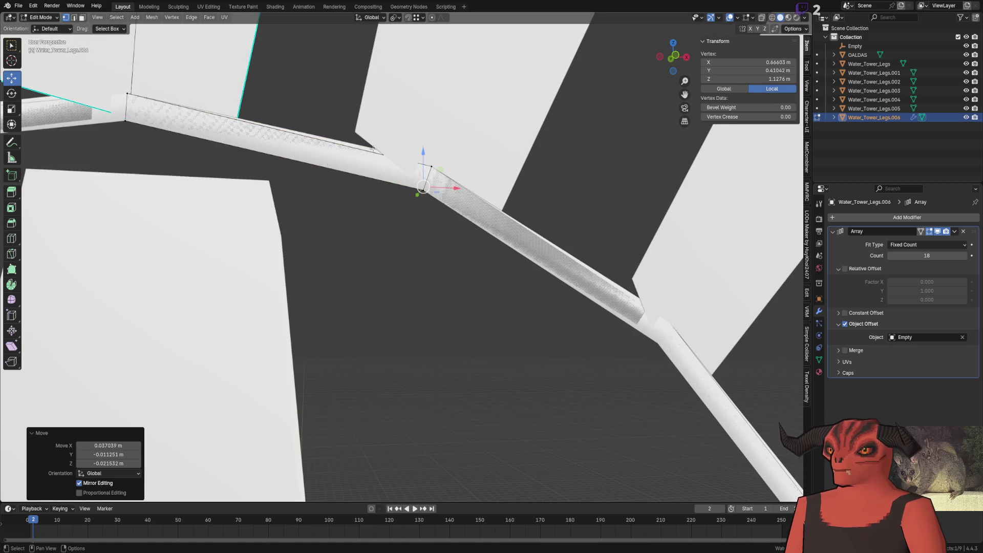
Step: Adjust the vertex again, undo a misplacement and set it at the beam's corner
{"action": "mouse_move", "coordinate": [375, 177]}
{"action": "middle_mouse_down"}
{"action": "mouse_move", "coordinate": [400, 216]}
{"action": "mouse_move", "coordinate": [426, 305]}
{"action": "middle_mouse_up"}
{"action": "key", "text": "g"}
{"action": "left_click", "coordinate": [428, 223]}
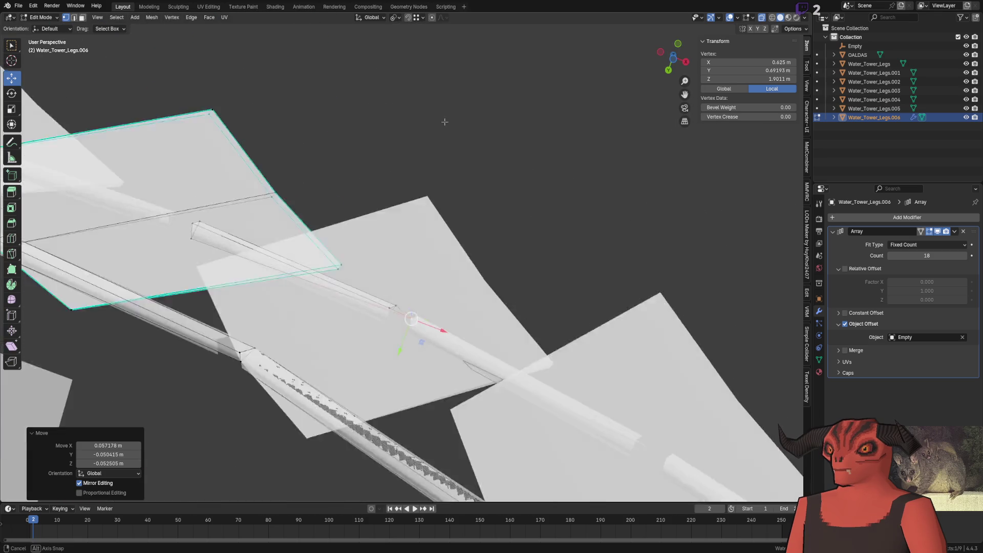
{"action": "middle_click_drag", "start_coordinate": [400, 360], "coordinate": [416, 260]}
{"action": "key", "text": "ctrl+z"}
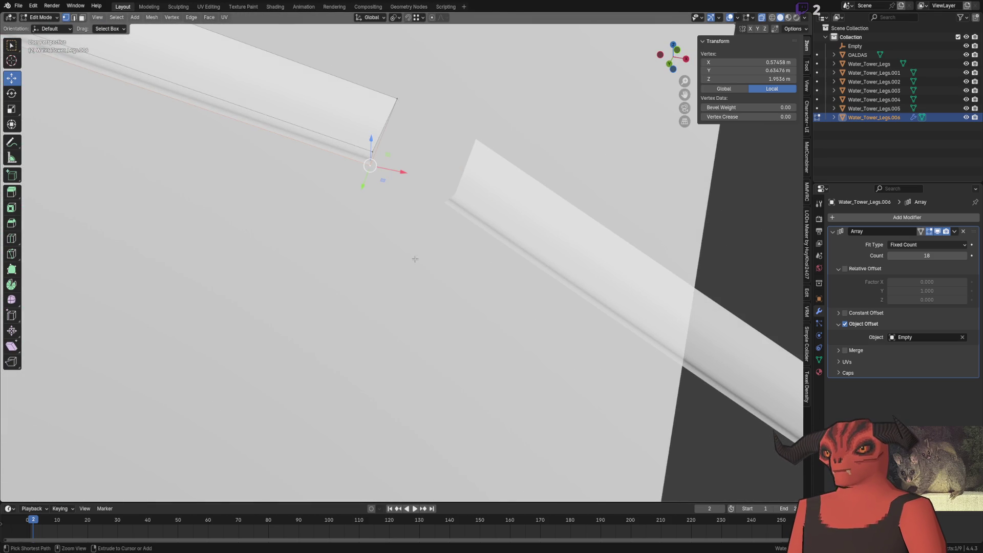
{"action": "key", "text": "g"}
{"action": "left_click", "coordinate": [472, 137]}
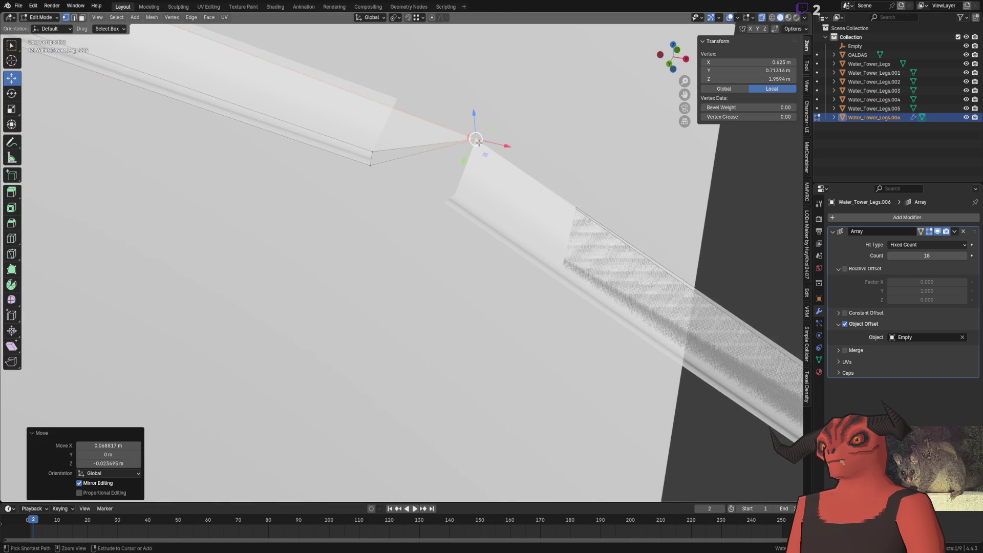
Step: Place the rail end vertex at its joint, return to Object Mode and select the OALDAS copy
{"action": "left_click", "coordinate": [372, 151]}
{"action": "key", "text": "g"}
{"action": "left_click", "coordinate": [451, 204]}
{"action": "key", "text": "g"}
{"action": "left_click", "coordinate": [439, 198]}
{"action": "mouse_move", "coordinate": [440, 199]}
{"action": "middle_mouse_down"}
{"action": "mouse_move", "coordinate": [430, 274]}
{"action": "mouse_move", "coordinate": [461, 230]}
{"action": "middle_mouse_up"}
{"action": "key", "text": "Tab"}
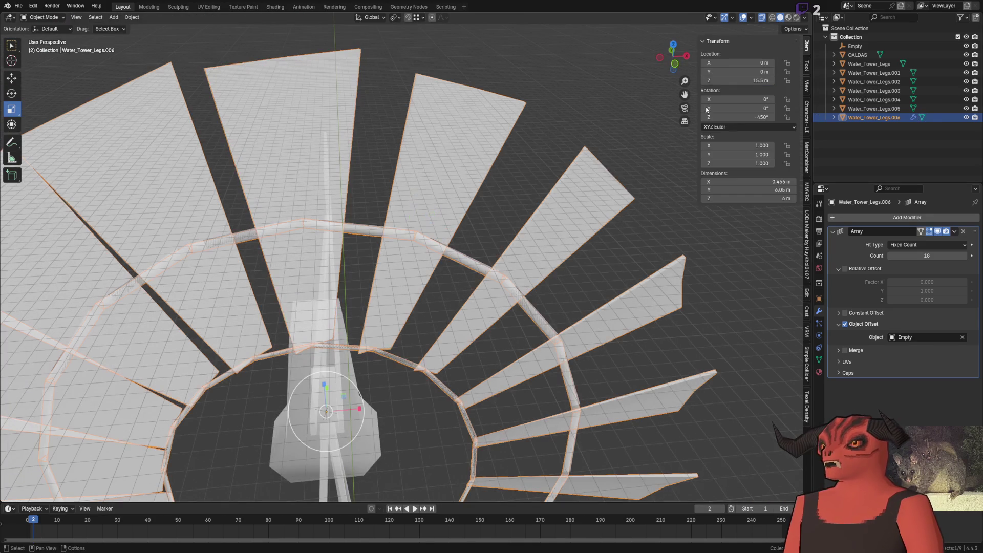
{"action": "left_click", "coordinate": [857, 55]}
Step: Delete the leftover copy, turn off see-through display and select one whole blade of the fan for editing
{"action": "key", "text": "Delete"}
{"action": "scroll", "coordinate": [555, 149], "scroll_direction": "down", "scroll_amount": 5}
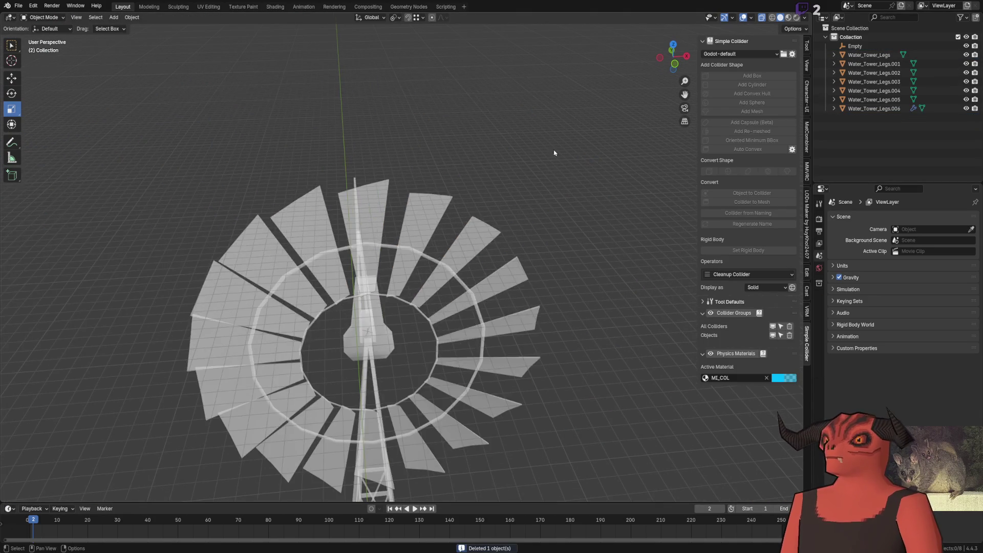
{"action": "key", "text": "alt+z"}
{"action": "scroll", "coordinate": [422, 141], "scroll_direction": "up", "scroll_amount": 4}
{"action": "mouse_move", "coordinate": [423, 142]}
{"action": "middle_mouse_down"}
{"action": "mouse_move", "coordinate": [384, 154]}
{"action": "mouse_move", "coordinate": [359, 177]}
{"action": "mouse_move", "coordinate": [391, 152]}
{"action": "middle_mouse_up"}
{"action": "scroll", "coordinate": [385, 154], "scroll_direction": "down", "scroll_amount": 3}
{"action": "left_click", "coordinate": [392, 151]}
{"action": "key", "text": "Tab"}
{"action": "scroll", "coordinate": [391, 152], "scroll_direction": "up", "scroll_amount": 4}
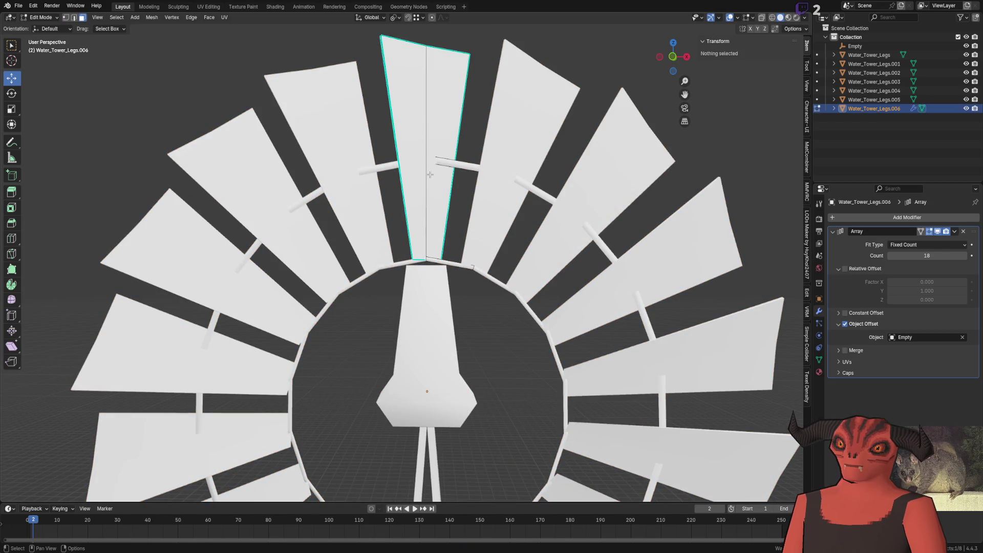
{"action": "scroll", "coordinate": [390, 168], "scroll_direction": "up", "scroll_amount": 1}
{"action": "key", "text": "l"}
{"action": "scroll", "coordinate": [389, 169], "scroll_direction": "up", "scroll_amount": 2}
{"action": "scroll", "coordinate": [390, 169], "scroll_direction": "down", "scroll_amount": 4}
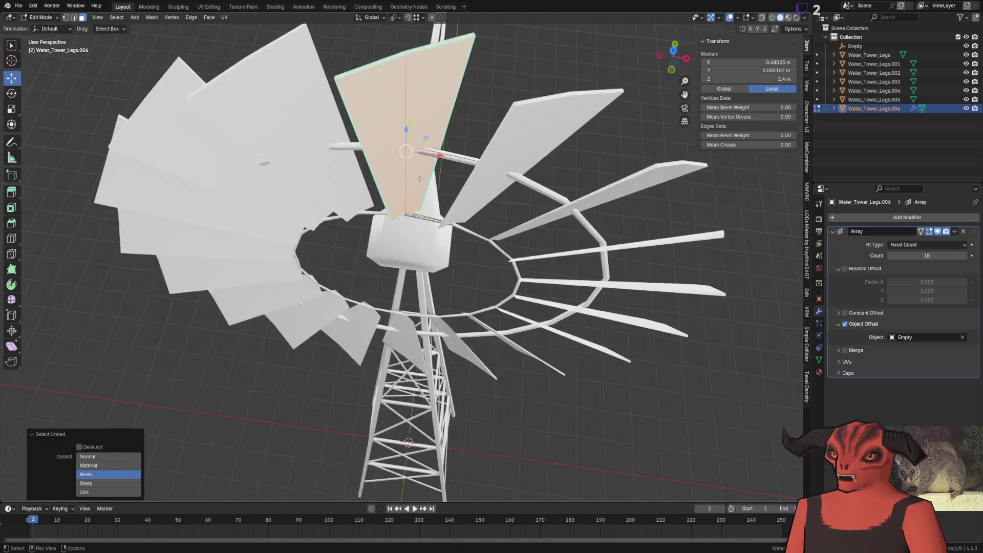
Step: Scale the blade wider along X in a few passes so the arrayed blades leave narrower gaps
{"action": "middle_click_drag", "start_coordinate": [389, 168], "coordinate": [415, 308]}
{"action": "scroll", "coordinate": [415, 307], "scroll_direction": "up", "scroll_amount": 3}
{"action": "scroll", "coordinate": [442, 384], "scroll_direction": "down", "scroll_amount": 5}
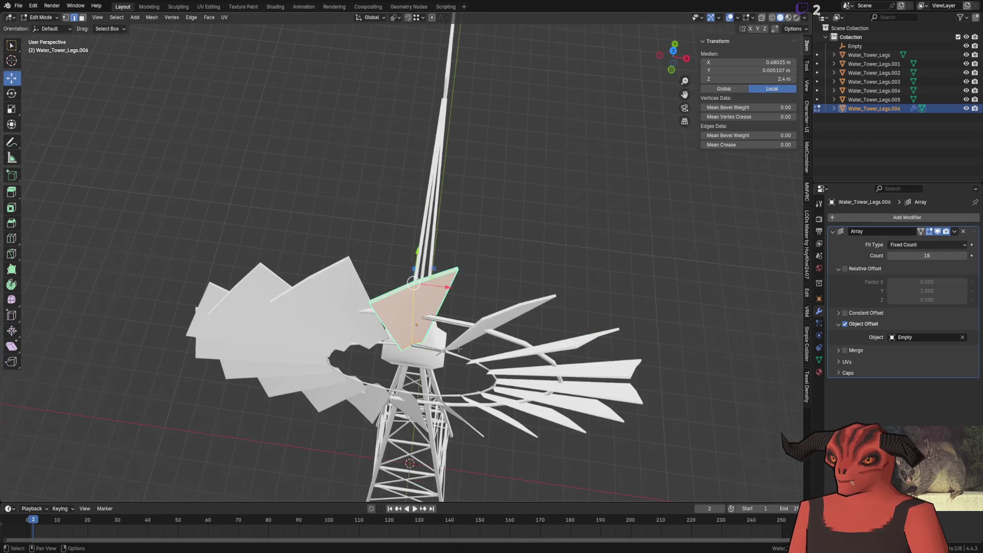
{"action": "middle_click_drag", "start_coordinate": [442, 368], "coordinate": [478, 225]}
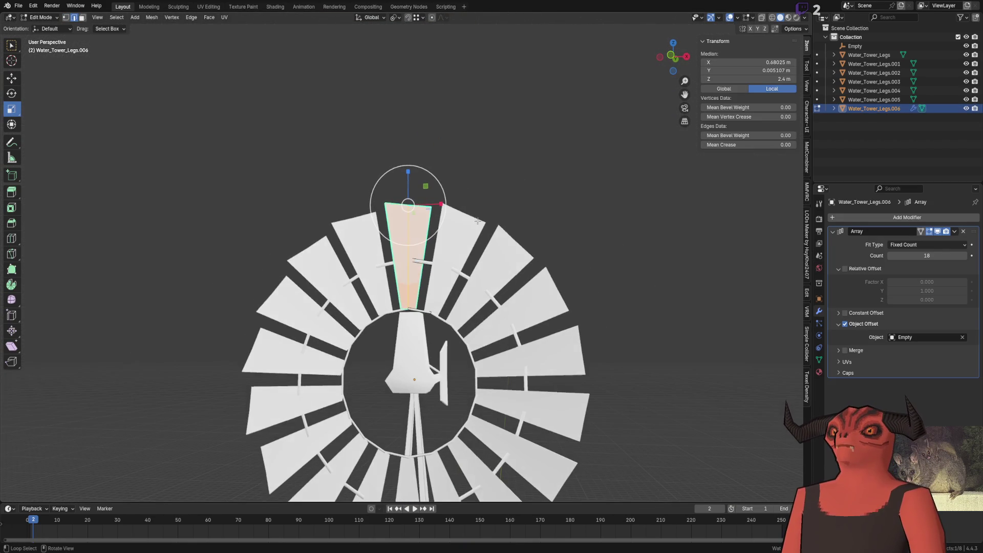
{"action": "scroll", "coordinate": [441, 203], "scroll_direction": "down", "scroll_amount": 2}
{"action": "scroll", "coordinate": [440, 196], "scroll_direction": "down", "scroll_amount": 2}
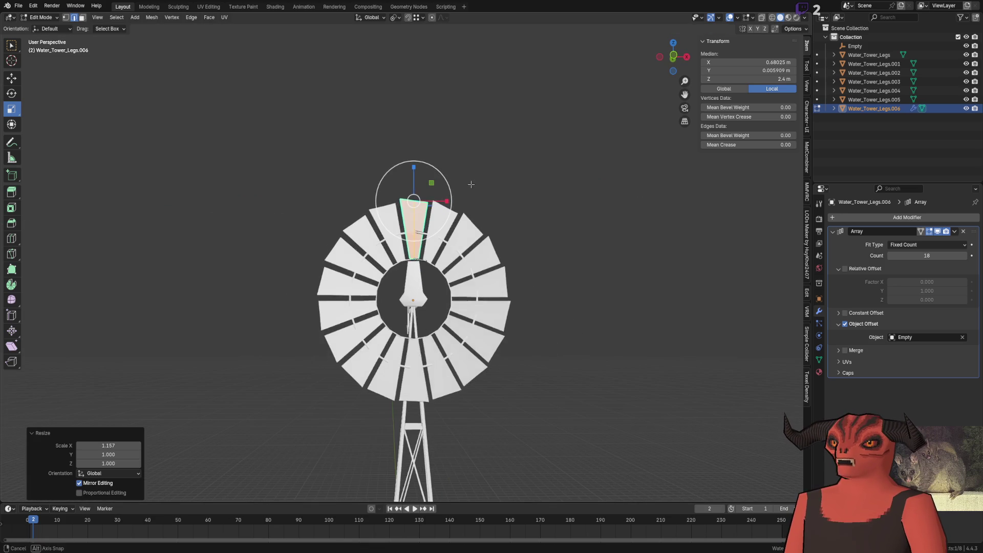
{"action": "left_click_drag", "start_coordinate": [446, 201], "coordinate": [446, 201]}
{"action": "middle_click_drag", "start_coordinate": [442, 231], "coordinate": [444, 208]}
{"action": "left_click_drag", "start_coordinate": [443, 202], "coordinate": [443, 202]}
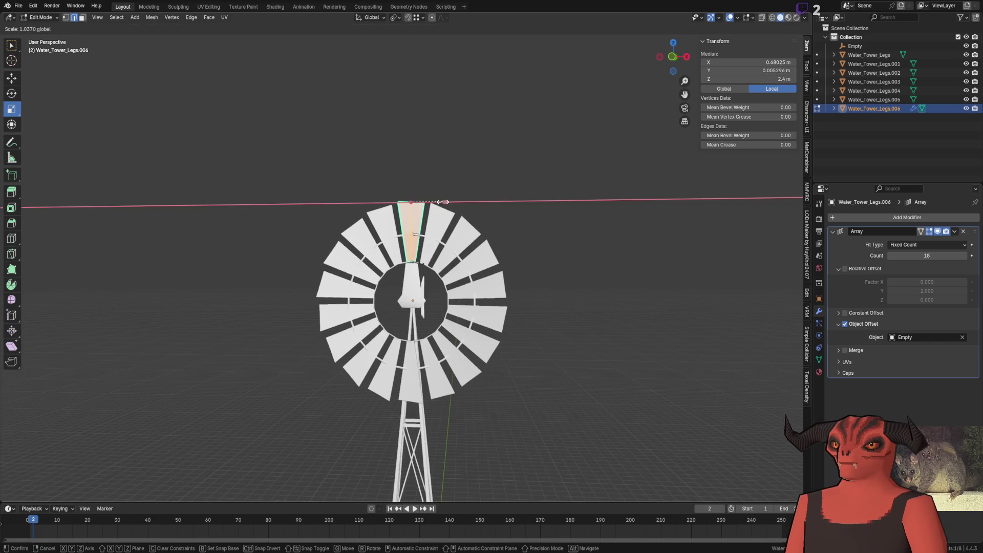
{"action": "left_click", "coordinate": [445, 203]}
{"action": "middle_click_drag", "start_coordinate": [445, 202], "coordinate": [521, 215]}
{"action": "key", "text": "Tab"}
{"action": "scroll", "coordinate": [521, 231], "scroll_direction": "down", "scroll_amount": 4}
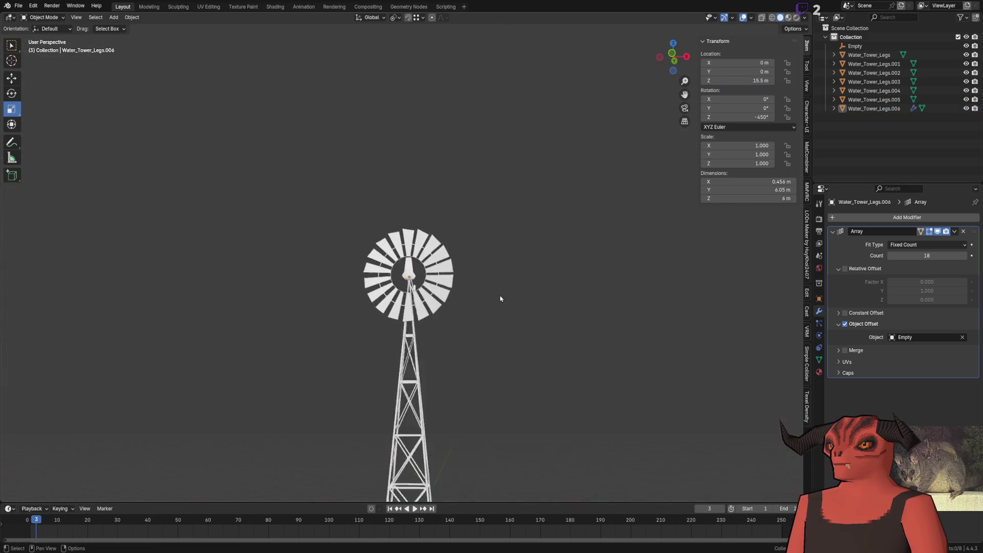
{"action": "scroll", "coordinate": [506, 300], "scroll_direction": "up", "scroll_amount": 8}
Step: Frame the whole windmill and bring up the Add menu for the next object
{"action": "mouse_move", "coordinate": [484, 300]}
{"action": "middle_mouse_down"}
{"action": "mouse_move", "coordinate": [462, 301]}
{"action": "mouse_move", "coordinate": [463, 279]}
{"action": "middle_mouse_up"}
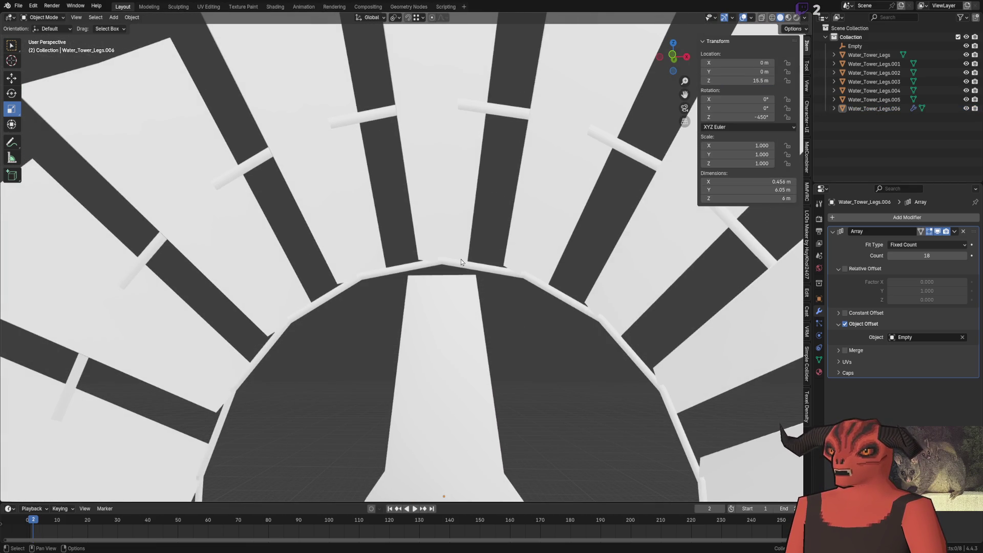
{"action": "scroll", "coordinate": [460, 259], "scroll_direction": "down", "scroll_amount": 4}
{"action": "scroll", "coordinate": [482, 247], "scroll_direction": "down", "scroll_amount": 2}
{"action": "scroll", "coordinate": [482, 248], "scroll_direction": "up", "scroll_amount": 3}
{"action": "middle_click_drag", "start_coordinate": [482, 247], "coordinate": [538, 116], "text": "shift"}
{"action": "scroll", "coordinate": [538, 116], "scroll_direction": "down", "scroll_amount": 4}
{"action": "scroll", "coordinate": [607, 75], "scroll_direction": "down", "scroll_amount": 2}
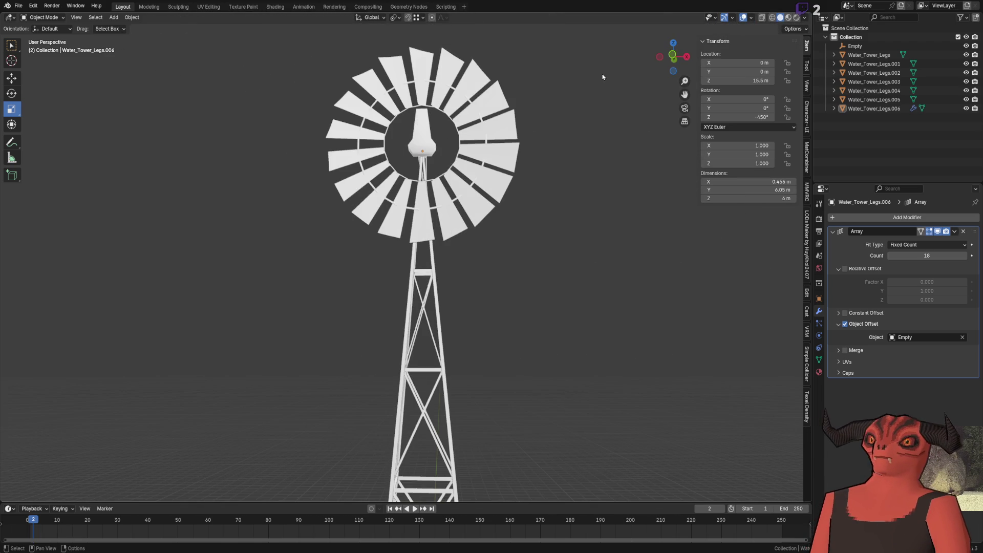
{"action": "left_click", "coordinate": [113, 17]}
{"action": "mouse_move", "coordinate": [125, 27]}
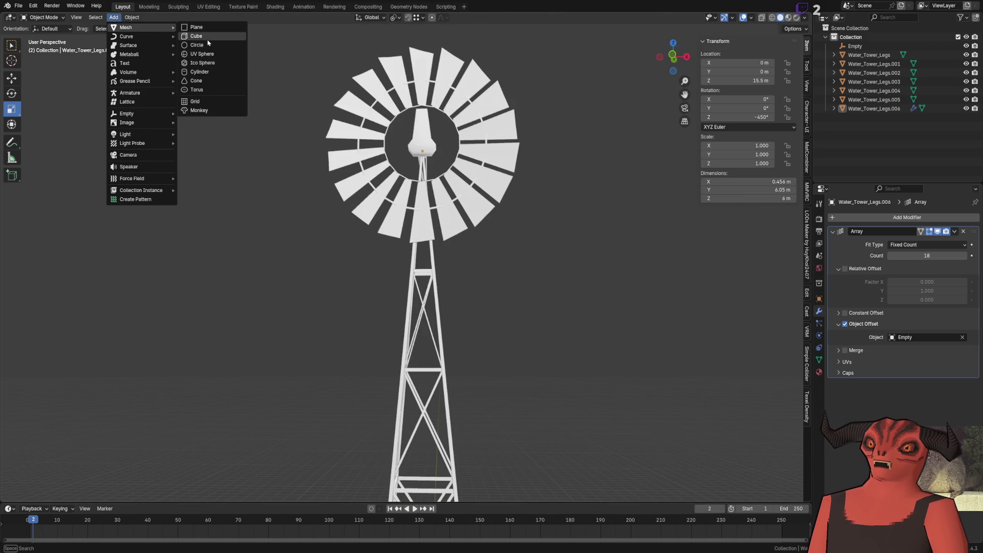
Step: Add a six-vertex cylinder and raise it to the hub height around Z 15.5 m
{"action": "left_click", "coordinate": [206, 72]}
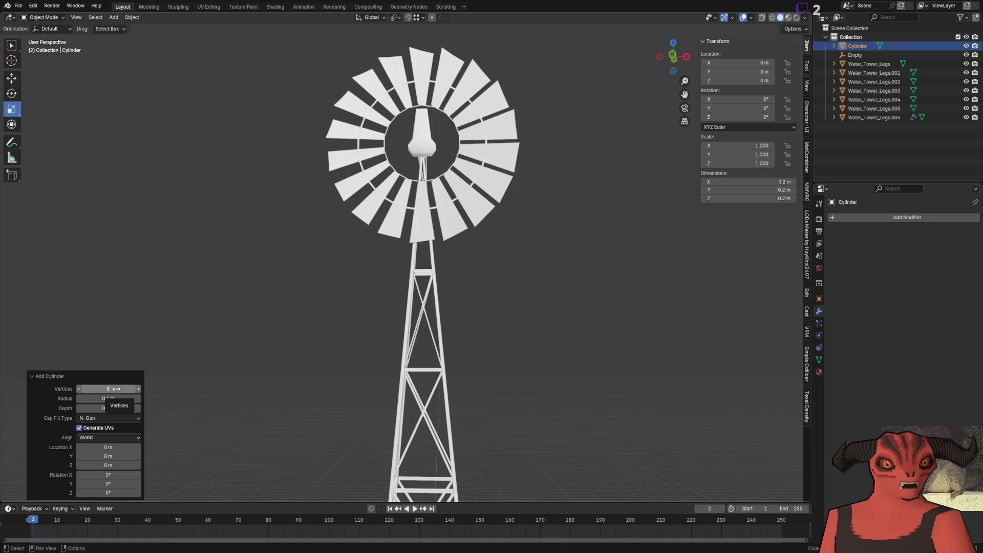
{"action": "left_click", "coordinate": [118, 390]}
{"action": "mouse_move", "coordinate": [253, 287]}
{"action": "middle_mouse_down", "text": "shift"}
{"action": "mouse_move", "coordinate": [360, 198]}
{"action": "mouse_move", "coordinate": [400, 312]}
{"action": "middle_mouse_up", "text": "shift"}
{"action": "left_click", "coordinate": [10, 78]}
{"action": "left_click_drag", "start_coordinate": [428, 450], "coordinate": [435, 109]}
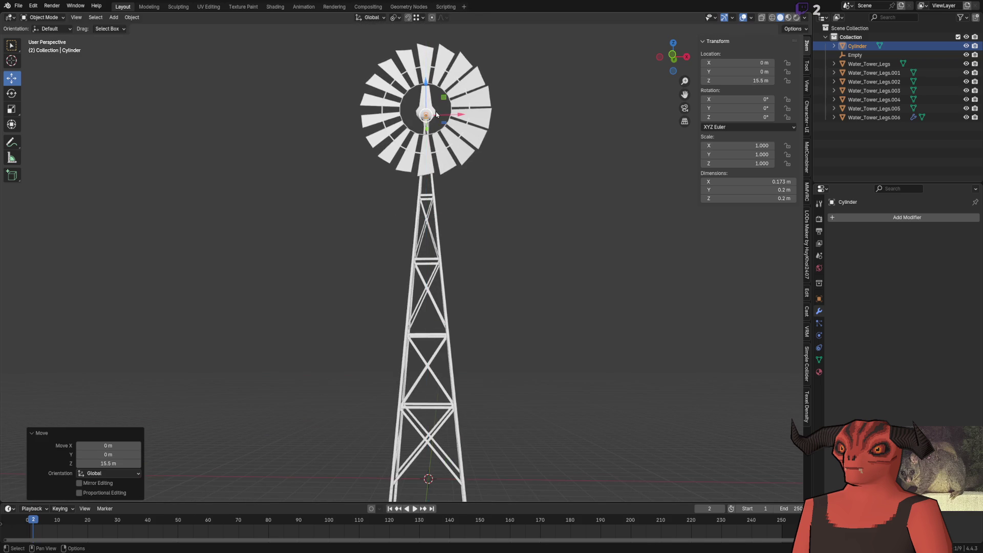
{"action": "key", "text": "KP_Decimal"}
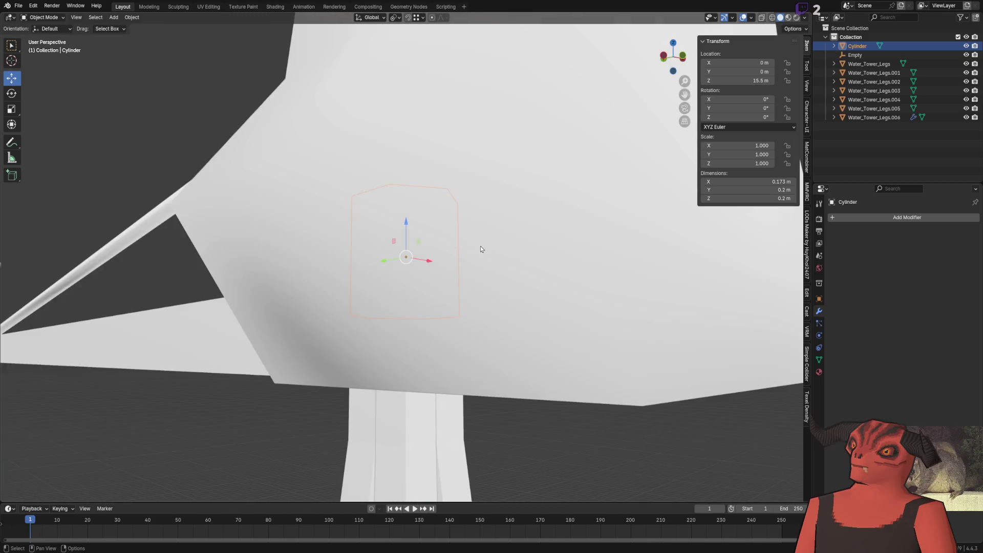
Step: Rotate the cylinder 90° about X and slide it forward along Y to the wheel's centre
{"action": "middle_click_drag", "start_coordinate": [481, 248], "coordinate": [376, 265]}
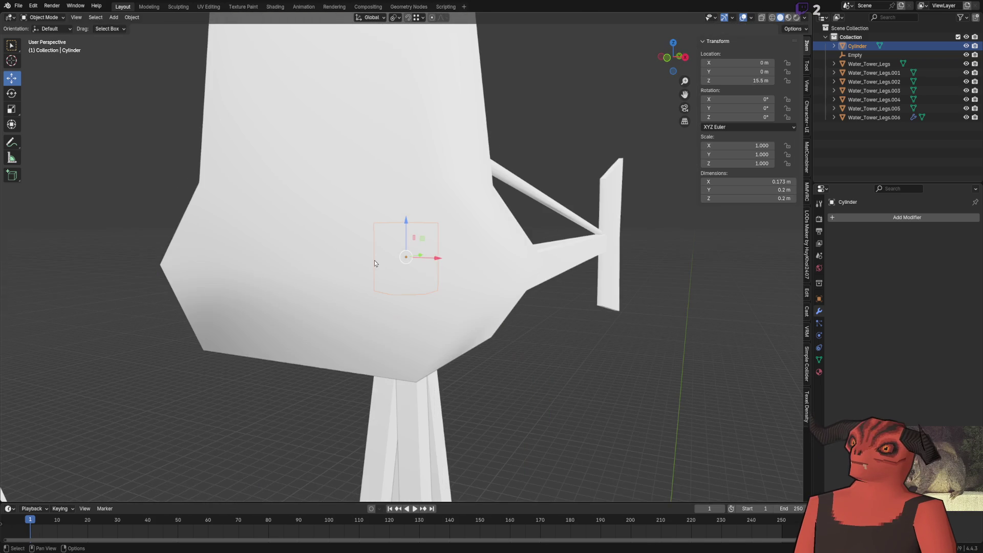
{"action": "middle_click_drag", "start_coordinate": [229, 126], "coordinate": [403, 257]}
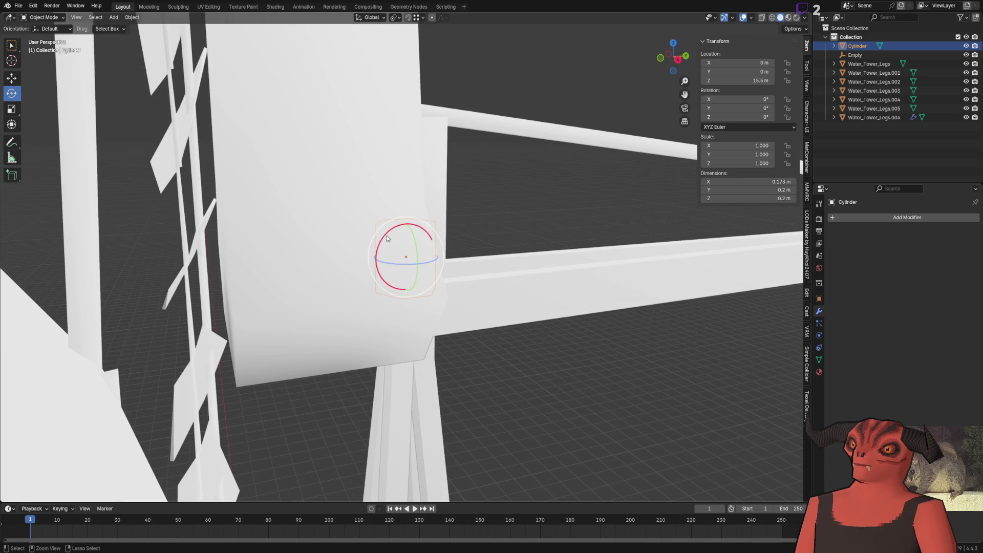
{"action": "left_click_drag", "start_coordinate": [387, 239], "coordinate": [375, 287]}
{"action": "type", "text": "0"}
{"action": "key", "text": "Return"}
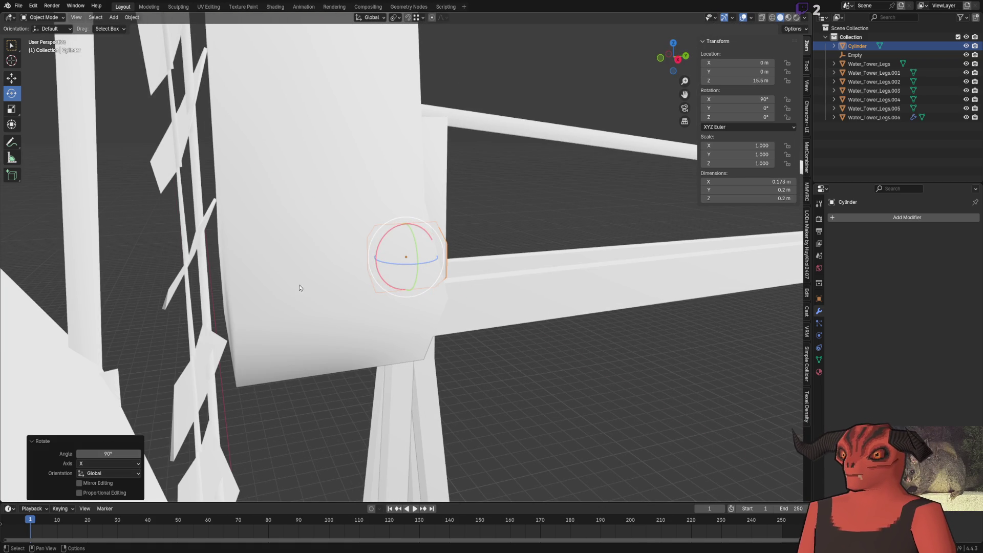
{"action": "left_click_drag", "start_coordinate": [431, 255], "coordinate": [227, 273]}
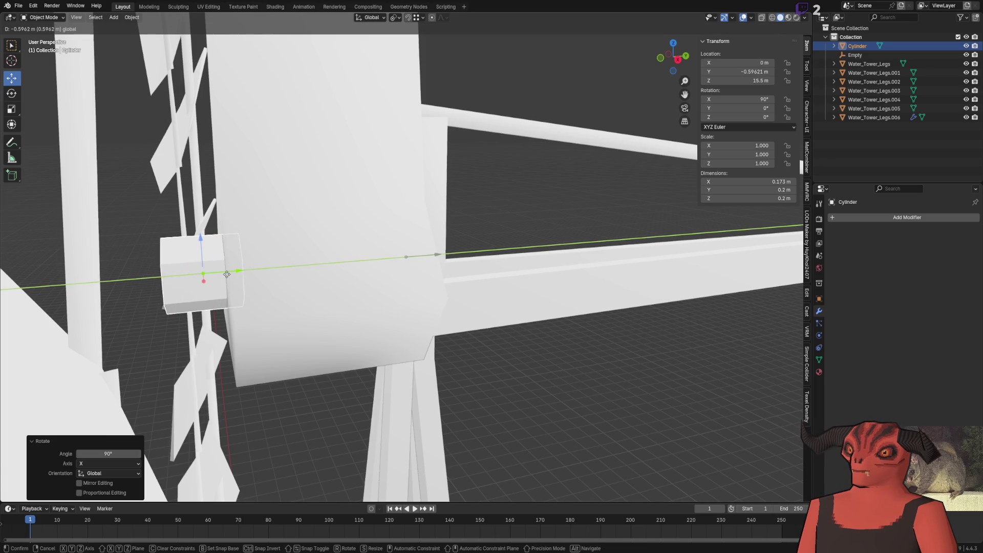
{"action": "mouse_move", "coordinate": [228, 273]}
{"action": "middle_mouse_down"}
{"action": "mouse_move", "coordinate": [353, 336]}
{"action": "mouse_move", "coordinate": [150, 321]}
{"action": "middle_mouse_up"}
Step: In Edit Mode with face select, shift the cylinder mesh along Y so it sticks out the front
{"action": "key", "text": "Tab"}
{"action": "key", "text": "KP_Decimal"}
{"action": "key", "text": "3"}
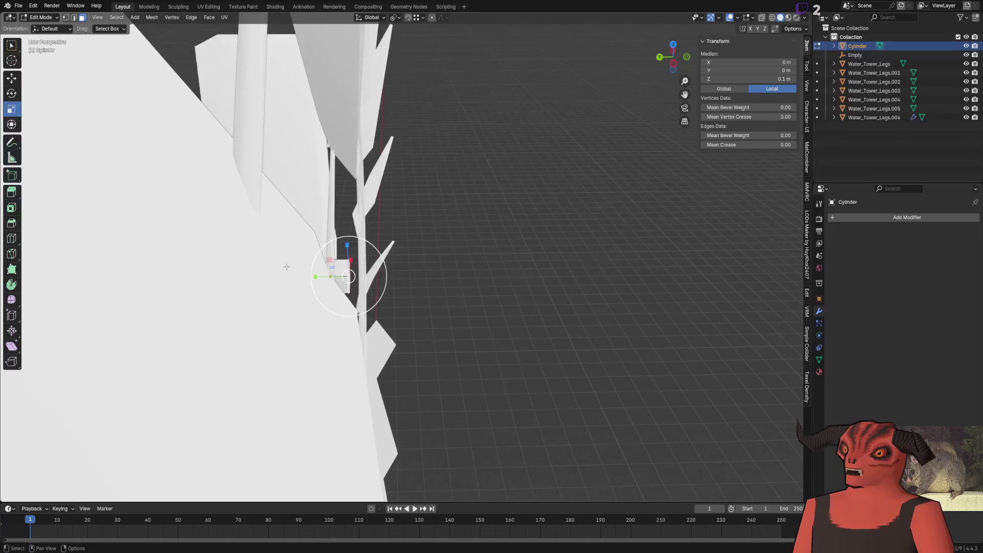
{"action": "middle_click_drag", "start_coordinate": [348, 277], "coordinate": [369, 244]}
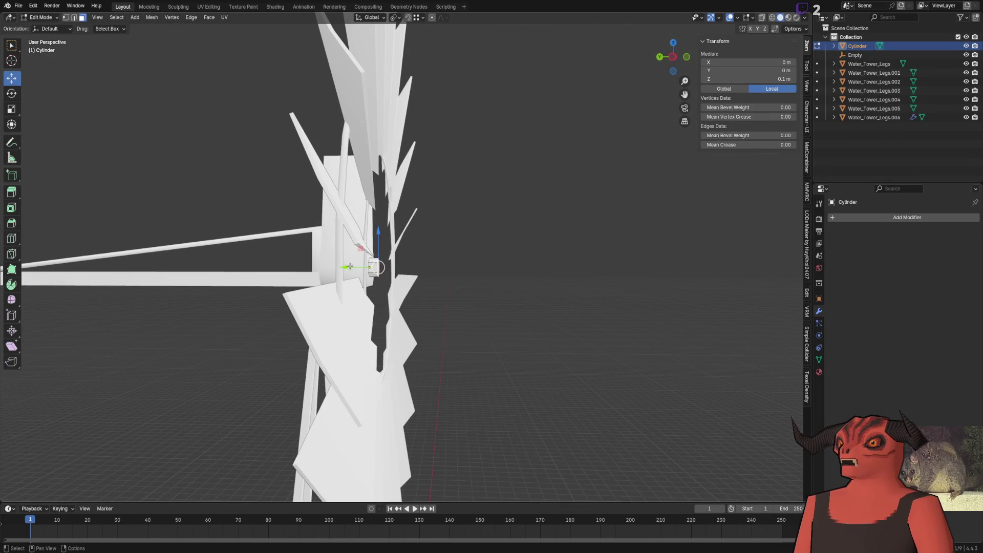
{"action": "key", "text": "g"}
{"action": "key", "text": "y"}
{"action": "left_click", "coordinate": [461, 235]}
{"action": "key", "text": "KP_Decimal"}
{"action": "mouse_move", "coordinate": [461, 235]}
{"action": "middle_mouse_down"}
{"action": "mouse_move", "coordinate": [358, 237]}
{"action": "mouse_move", "coordinate": [369, 278]}
{"action": "mouse_move", "coordinate": [341, 296]}
{"action": "middle_mouse_up"}
Step: Extrude the hexagonal end face in place and merge it to its centre, closing the axle tip to a point
{"action": "left_click", "coordinate": [369, 278]}
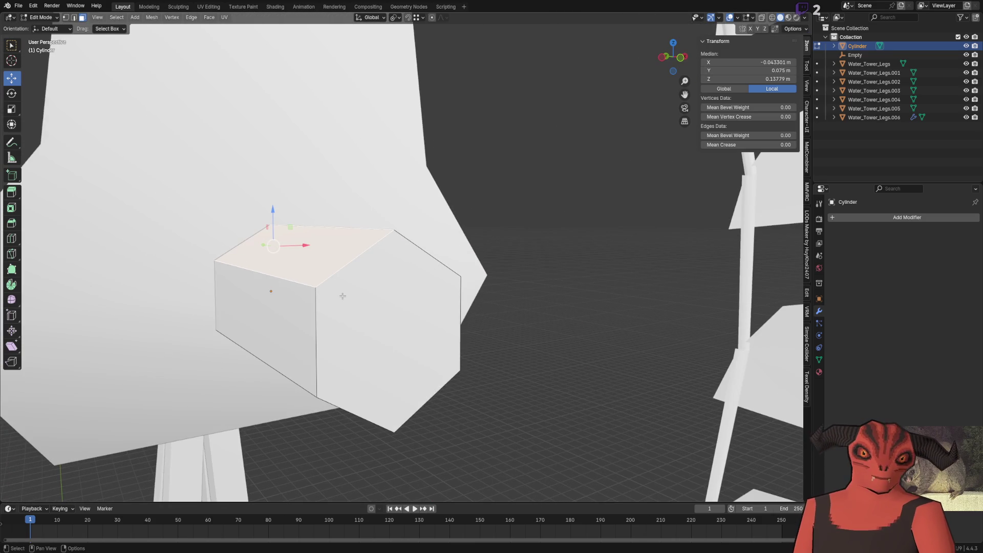
{"action": "left_click", "coordinate": [392, 335]}
{"action": "key", "text": "e"}
{"action": "right_click", "coordinate": [444, 340]}
{"action": "key", "text": "m"}
{"action": "left_click", "coordinate": [407, 340]}
{"action": "mouse_move", "coordinate": [443, 340]}
{"action": "middle_mouse_down"}
{"action": "mouse_move", "coordinate": [369, 308]}
{"action": "mouse_move", "coordinate": [356, 273]}
{"action": "middle_mouse_up"}
Step: Pull the end vertices along Y to an exact offset, leaving an axle stub about 0.48 m long
{"action": "left_click", "coordinate": [368, 308], "text": "shift"}
{"action": "key", "text": "g"}
{"action": "key", "text": "y"}
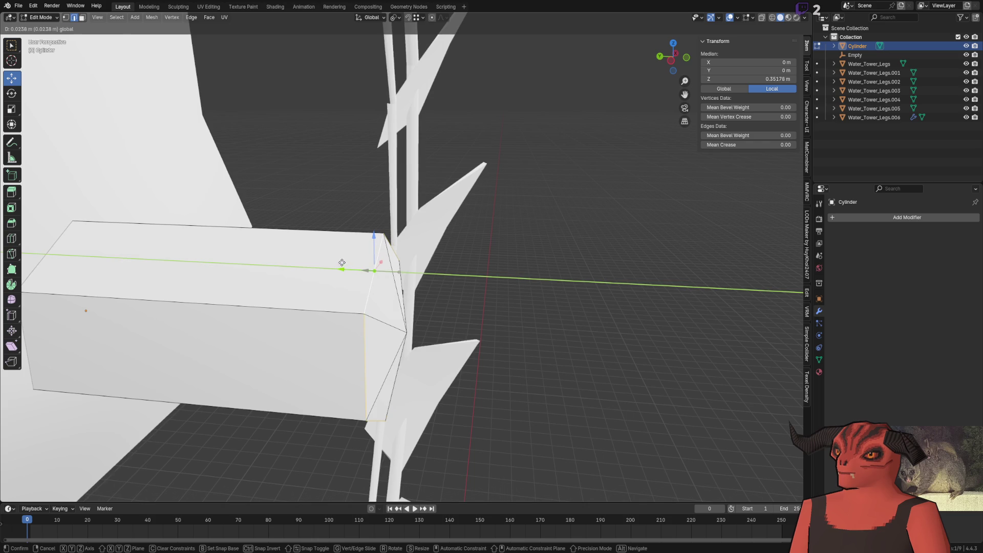
{"action": "left_click", "coordinate": [340, 270]}
{"action": "left_click", "coordinate": [111, 455]}
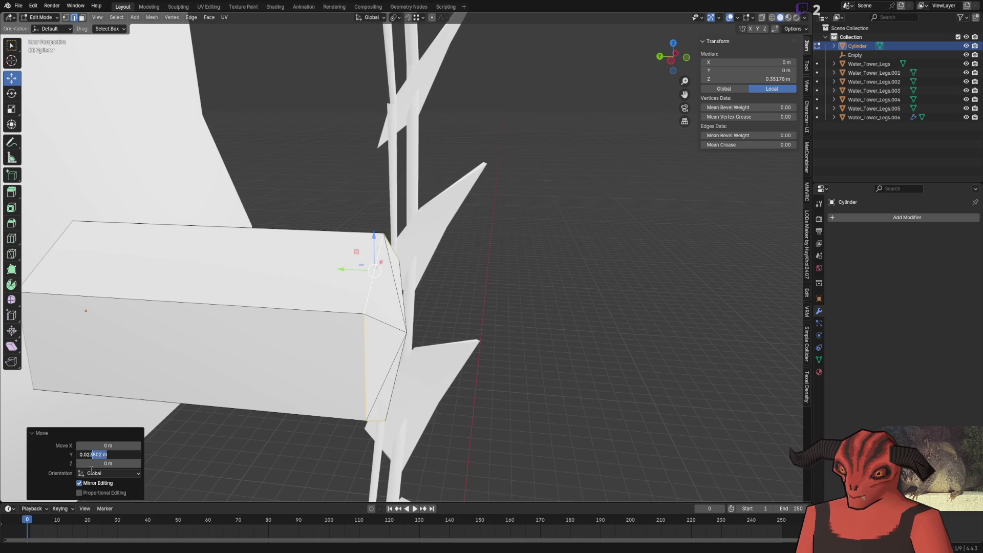
{"action": "key", "text": "Return"}
{"action": "key", "text": "Tab"}
{"action": "scroll", "coordinate": [555, 359], "scroll_direction": "down", "scroll_amount": 10}
{"action": "mouse_move", "coordinate": [533, 333]}
{"action": "middle_mouse_down"}
{"action": "mouse_move", "coordinate": [416, 239]}
{"action": "mouse_move", "coordinate": [422, 290]}
{"action": "middle_mouse_up"}
{"action": "scroll", "coordinate": [415, 239], "scroll_direction": "up", "scroll_amount": 5}
Step: Briefly check the mesh context options without changing anything and return to Object Mode
{"action": "key", "text": "Tab"}
{"action": "right_click", "coordinate": [507, 284]}
{"action": "key", "text": "Escape"}
{"action": "right_click", "coordinate": [508, 311]}
{"action": "key", "text": "Escape"}
{"action": "key", "text": "Tab"}
{"action": "scroll", "coordinate": [559, 302], "scroll_direction": "down", "scroll_amount": 5}
{"action": "mouse_move", "coordinate": [560, 302]}
{"action": "middle_mouse_down"}
{"action": "mouse_move", "coordinate": [531, 285]}
{"action": "mouse_move", "coordinate": [556, 330]}
{"action": "middle_mouse_up"}
{"action": "scroll", "coordinate": [555, 330], "scroll_direction": "up", "scroll_amount": 4}
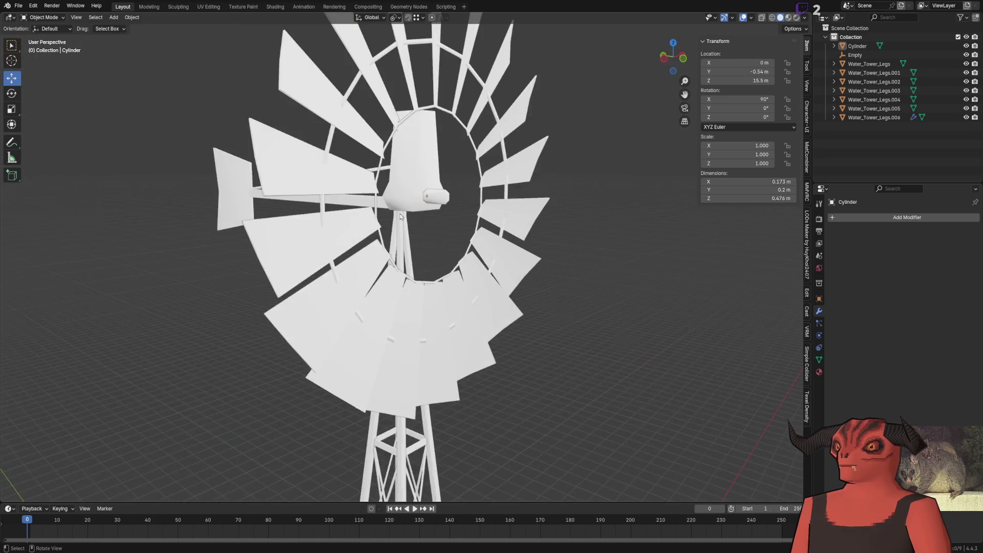
{"action": "scroll", "coordinate": [364, 211], "scroll_direction": "up", "scroll_amount": 3}
{"action": "scroll", "coordinate": [364, 212], "scroll_direction": "up", "scroll_amount": 1}
{"action": "scroll", "coordinate": [363, 222], "scroll_direction": "up", "scroll_amount": 3}
{"action": "scroll", "coordinate": [369, 261], "scroll_direction": "up", "scroll_amount": 2}
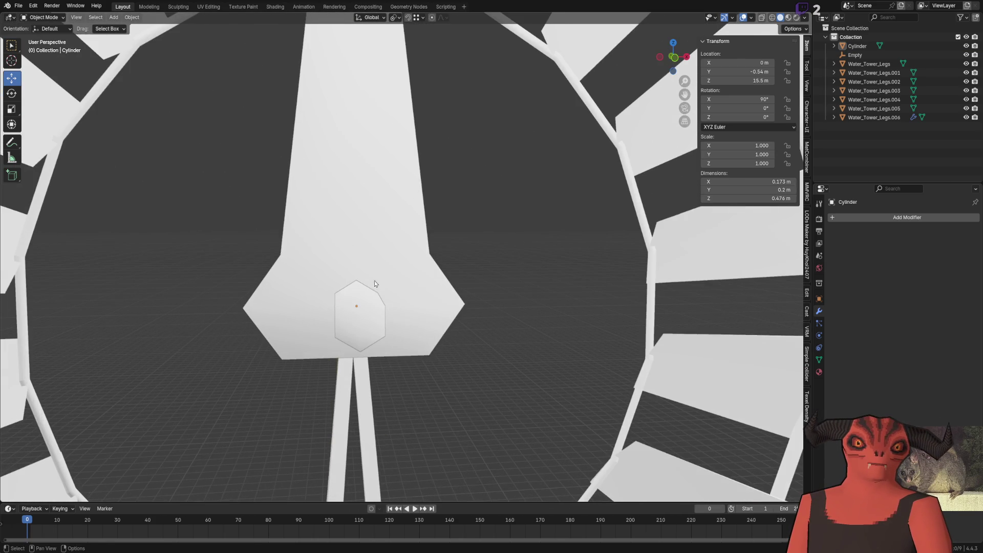
Step: Try scaling the hub cylinder's X and Z width, then undo to restore its original scale
{"action": "left_click", "coordinate": [366, 307]}
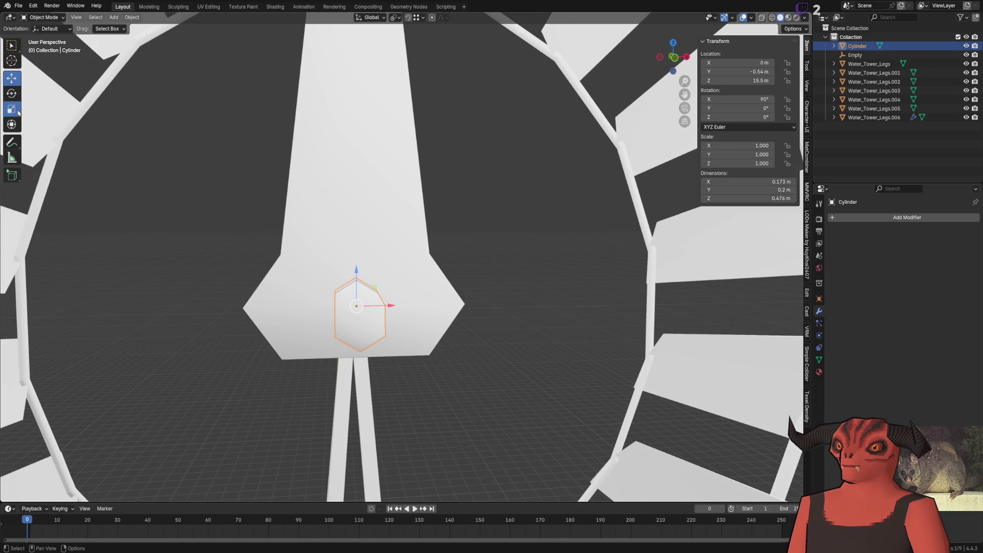
{"action": "left_click", "coordinate": [17, 112]}
{"action": "scroll", "coordinate": [361, 254], "scroll_direction": "down", "scroll_amount": 4}
{"action": "scroll", "coordinate": [397, 245], "scroll_direction": "up", "scroll_amount": 1}
{"action": "mouse_move", "coordinate": [396, 248]}
{"action": "left_mouse_down"}
{"action": "mouse_move", "coordinate": [411, 223]}
{"action": "mouse_move", "coordinate": [407, 235]}
{"action": "left_mouse_up"}
{"action": "left_click", "coordinate": [112, 446]}
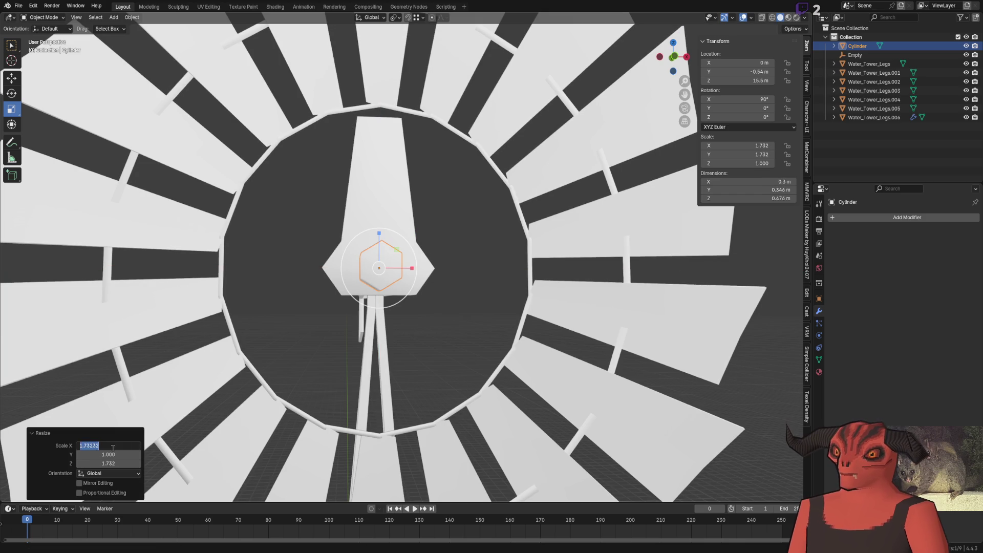
{"action": "type", "text": "1.750"}
{"action": "left_click", "coordinate": [117, 462]}
{"action": "type", "text": "1"}
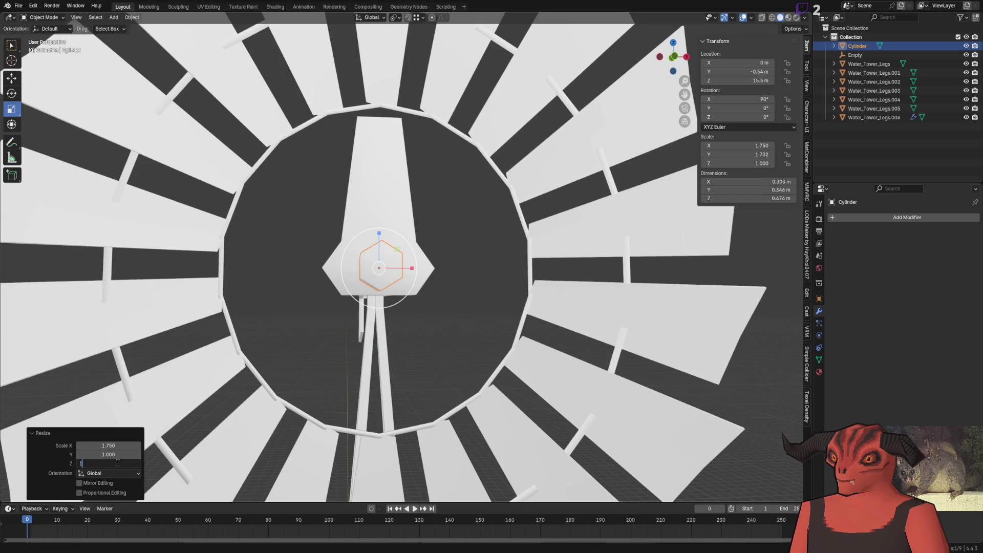
{"action": "key", "text": "Return"}
{"action": "mouse_move", "coordinate": [415, 254]}
{"action": "middle_mouse_down"}
{"action": "mouse_move", "coordinate": [441, 237]}
{"action": "mouse_move", "coordinate": [381, 285]}
{"action": "middle_mouse_up"}
{"action": "key", "text": "ctrl+z"}
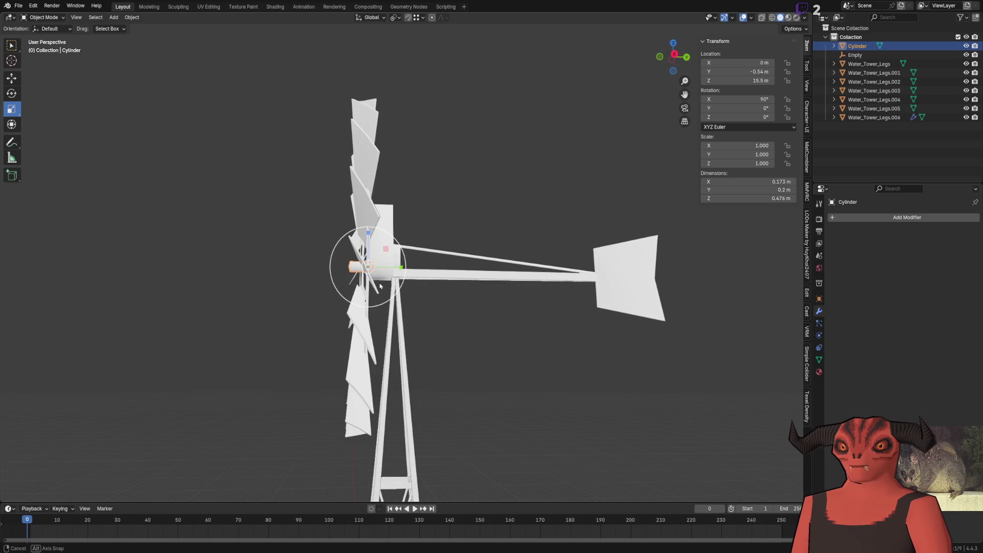
Step: Reselect the hub cylinder from below and inspect its top vertex in Edit Mode
{"action": "middle_click_drag", "start_coordinate": [380, 285], "coordinate": [461, 285]}
{"action": "scroll", "coordinate": [474, 294], "scroll_direction": "up", "scroll_amount": 3}
{"action": "scroll", "coordinate": [475, 293], "scroll_direction": "up", "scroll_amount": 3}
{"action": "left_click", "coordinate": [529, 259]}
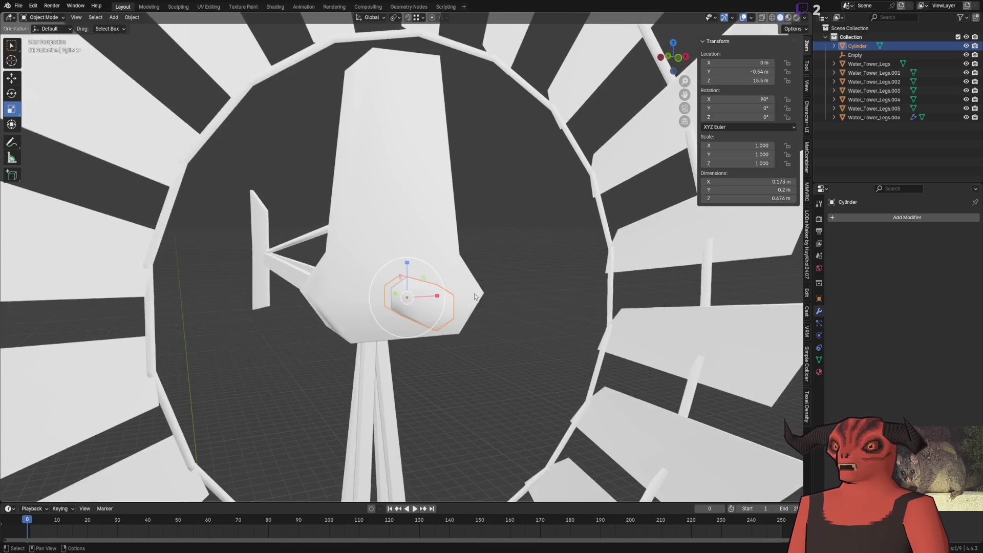
{"action": "scroll", "coordinate": [409, 232], "scroll_direction": "down", "scroll_amount": 3}
{"action": "mouse_move", "coordinate": [409, 232]}
{"action": "middle_mouse_down"}
{"action": "mouse_move", "coordinate": [377, 316]}
{"action": "mouse_move", "coordinate": [373, 274]}
{"action": "middle_mouse_up"}
{"action": "middle_click_drag", "start_coordinate": [311, 321], "coordinate": [340, 292]}
{"action": "left_click", "coordinate": [341, 292]}
{"action": "key", "text": "Tab"}
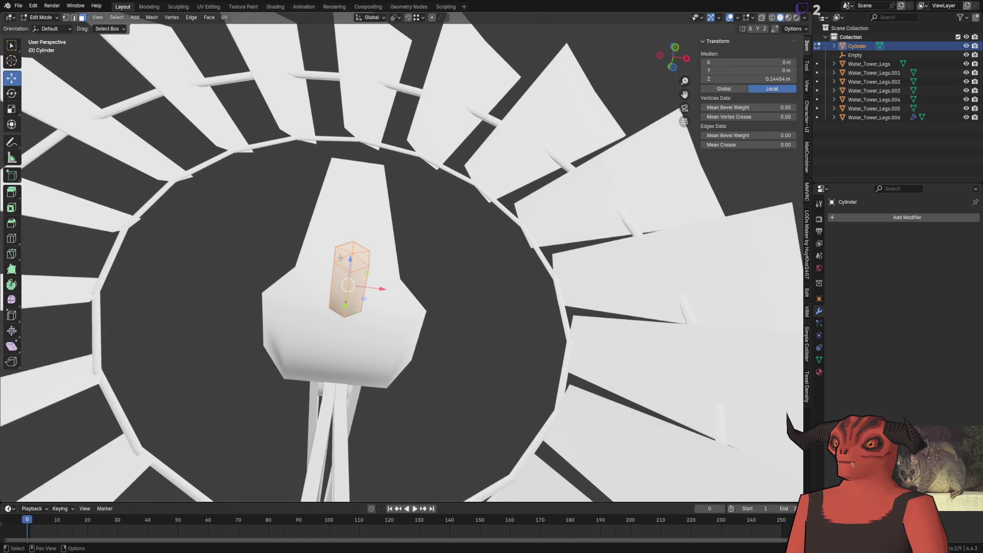
{"action": "left_click", "coordinate": [351, 244]}
{"action": "left_click", "coordinate": [390, 109]}
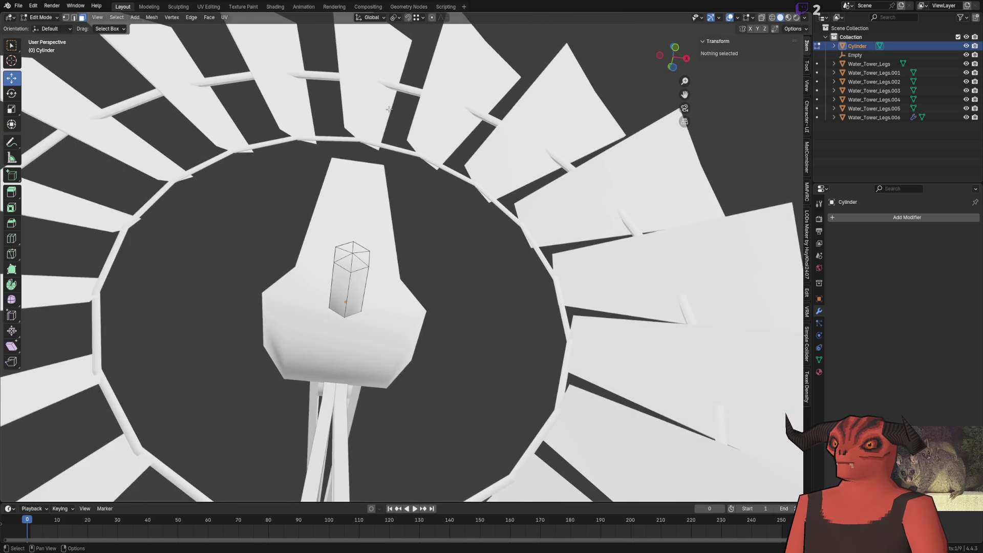
Step: Check two neighbouring vertices on the small cylinder, clear the selection and return to Object Mode
{"action": "middle_click_drag", "start_coordinate": [369, 222], "coordinate": [332, 332]}
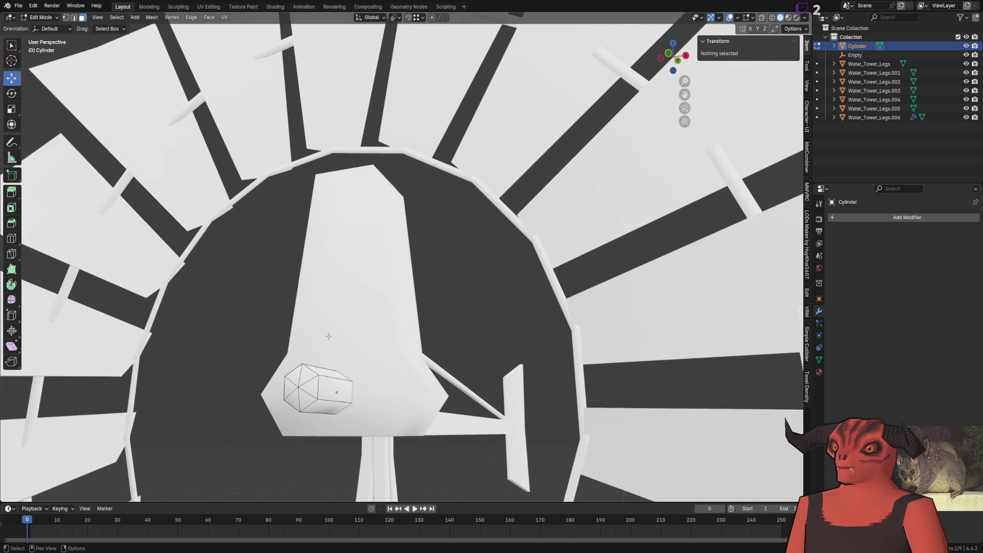
{"action": "left_click", "coordinate": [309, 373]}
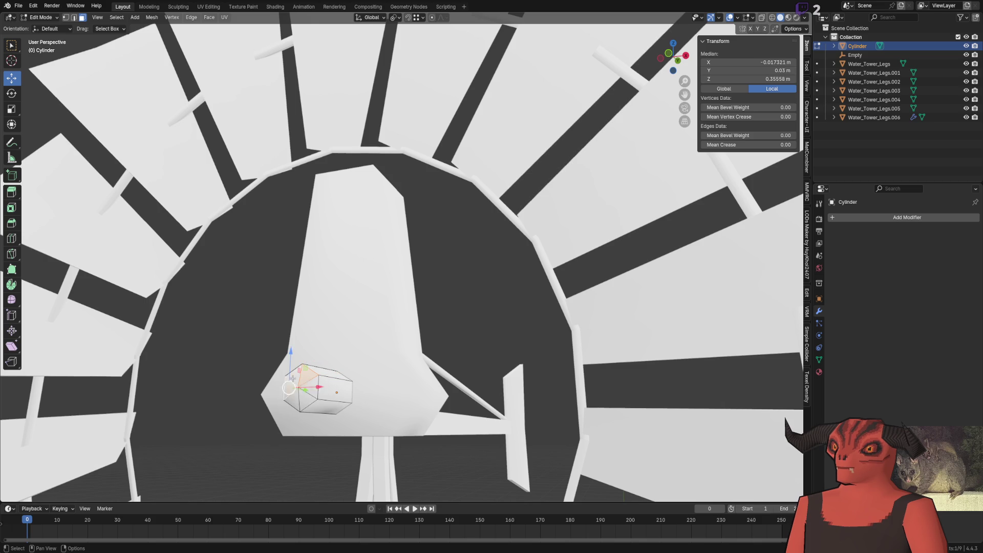
{"action": "left_click", "coordinate": [295, 376]}
{"action": "mouse_move", "coordinate": [382, 379]}
{"action": "middle_mouse_down"}
{"action": "mouse_move", "coordinate": [434, 365]}
{"action": "mouse_move", "coordinate": [393, 342]}
{"action": "middle_mouse_up"}
{"action": "left_click", "coordinate": [493, 241]}
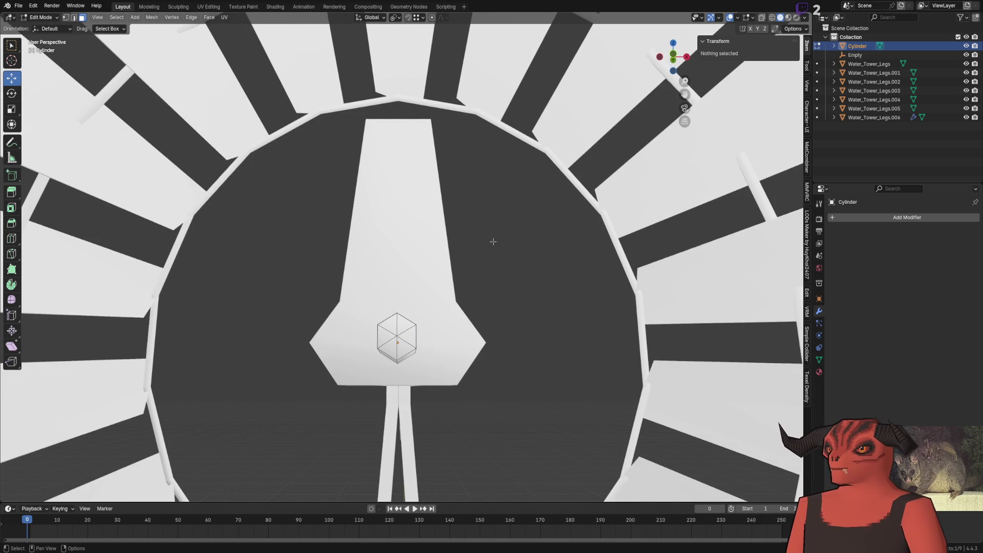
{"action": "key", "text": "Tab"}
{"action": "left_click", "coordinate": [494, 245]}
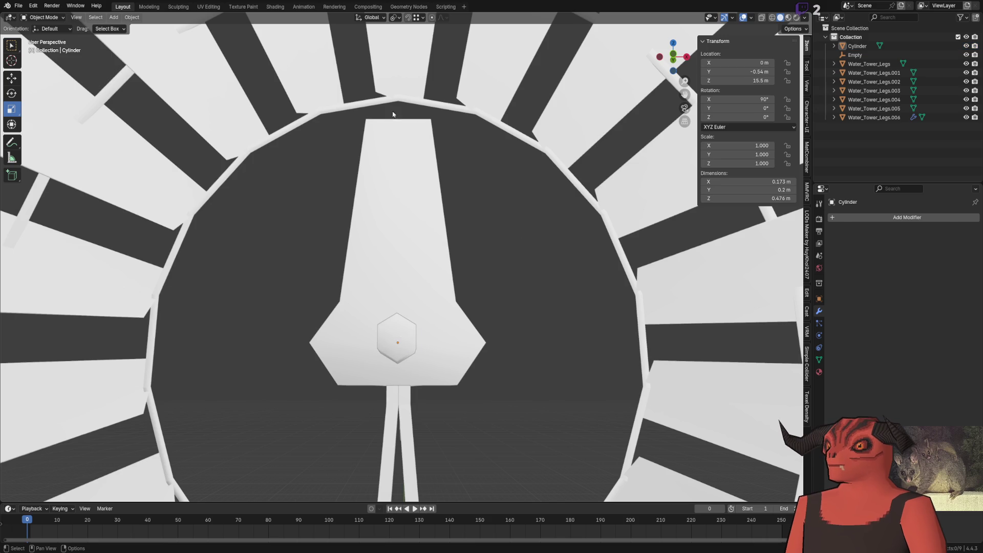
{"action": "left_click", "coordinate": [385, 63]}
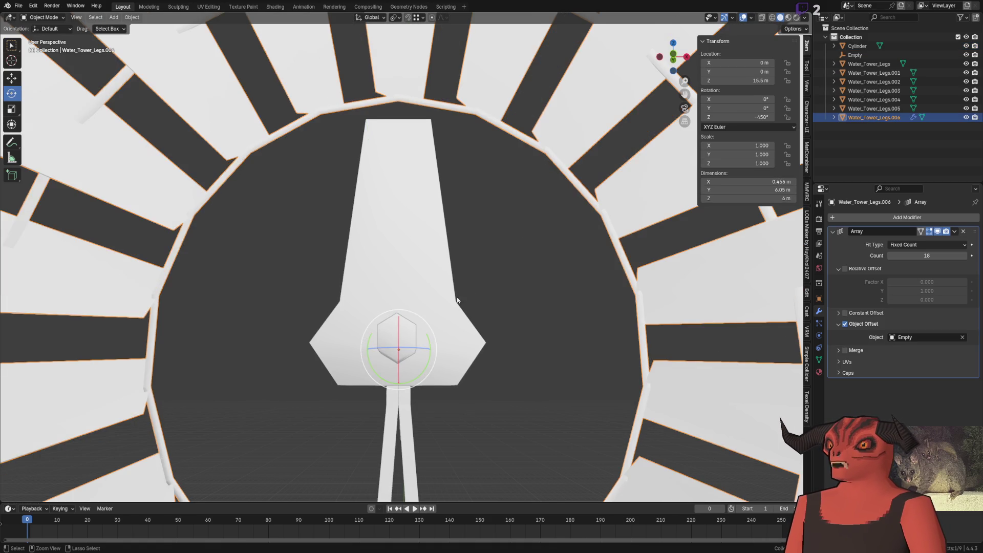
Step: Select the hub cylinder, view it from the front and pick its top face in Edit Mode without moving it
{"action": "left_click", "coordinate": [495, 282]}
{"action": "left_click", "coordinate": [397, 338]}
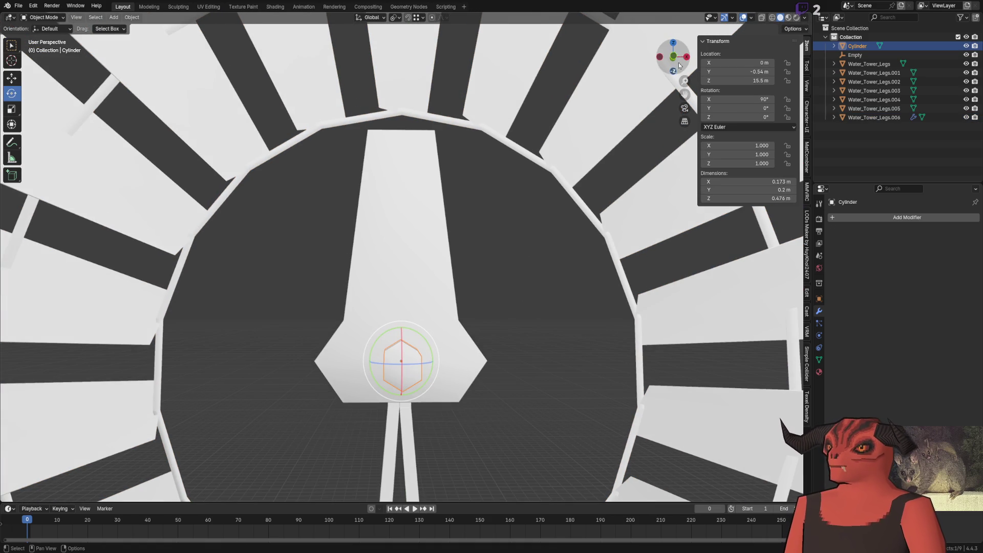
{"action": "left_click", "coordinate": [673, 56]}
{"action": "scroll", "coordinate": [423, 281], "scroll_direction": "up", "scroll_amount": 3}
{"action": "scroll", "coordinate": [423, 279], "scroll_direction": "down", "scroll_amount": 2}
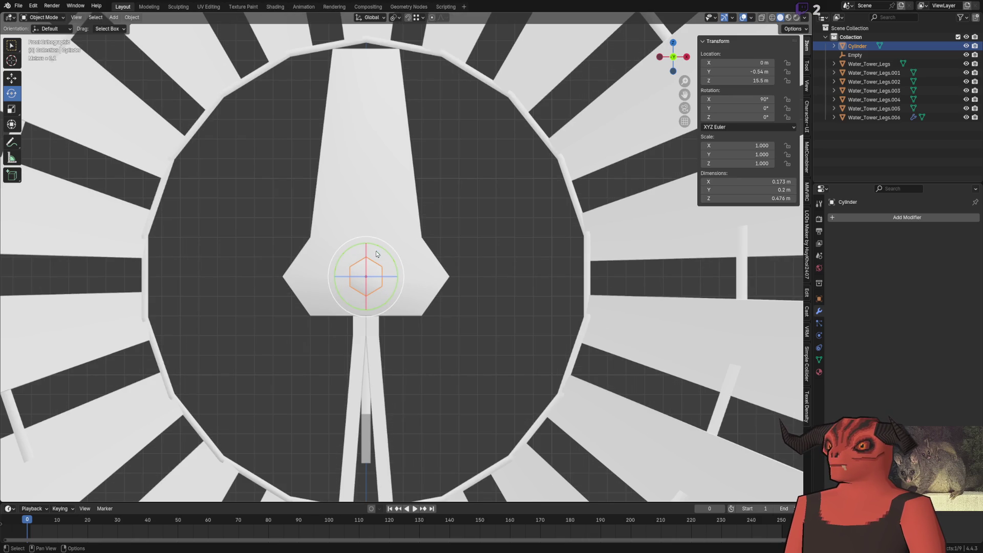
{"action": "mouse_move", "coordinate": [477, 73]}
{"action": "middle_mouse_down"}
{"action": "mouse_move", "coordinate": [379, 262]}
{"action": "mouse_move", "coordinate": [471, 239]}
{"action": "middle_mouse_up"}
{"action": "key", "text": "Tab"}
{"action": "left_click", "coordinate": [329, 262]}
{"action": "mouse_move", "coordinate": [328, 261]}
{"action": "middle_mouse_down"}
{"action": "mouse_move", "coordinate": [452, 234]}
{"action": "mouse_move", "coordinate": [399, 299]}
{"action": "middle_mouse_up"}
{"action": "key", "text": "g"}
{"action": "left_click", "coordinate": [451, 232]}
Step: Extrude the top face into a long bar as a test, then undo it
{"action": "key", "text": "e"}
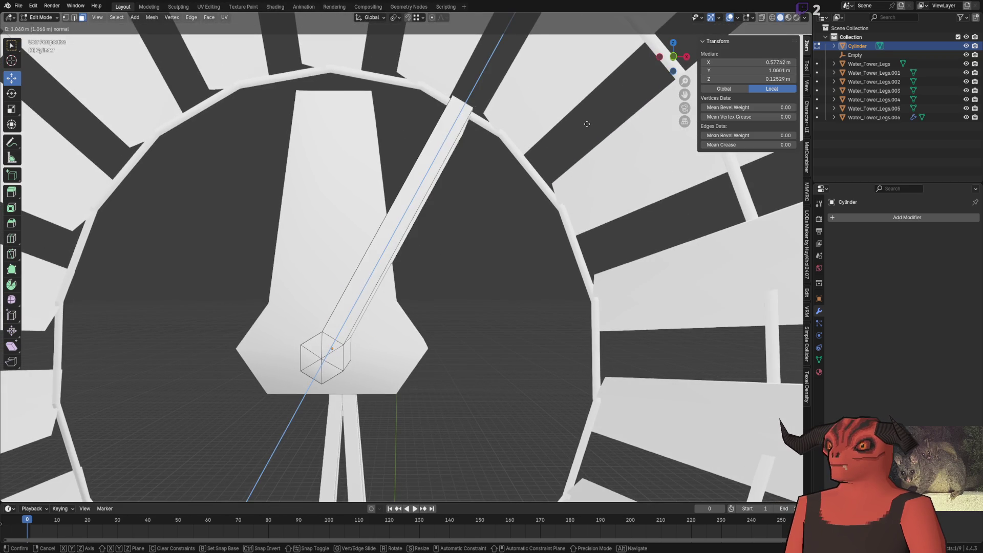
{"action": "left_click", "coordinate": [500, 65]}
{"action": "middle_click_drag", "start_coordinate": [500, 66], "coordinate": [440, 210]}
{"action": "scroll", "coordinate": [440, 209], "scroll_direction": "up", "scroll_amount": 5}
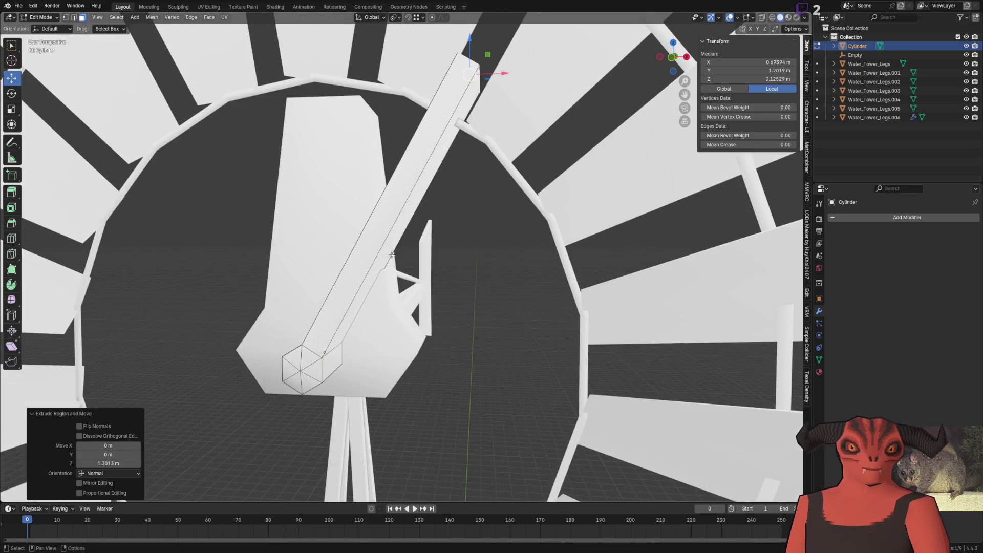
{"action": "key", "text": "ctrl+z"}
{"action": "scroll", "coordinate": [400, 269], "scroll_direction": "up", "scroll_amount": 2}
{"action": "scroll", "coordinate": [400, 268], "scroll_direction": "up", "scroll_amount": 3}
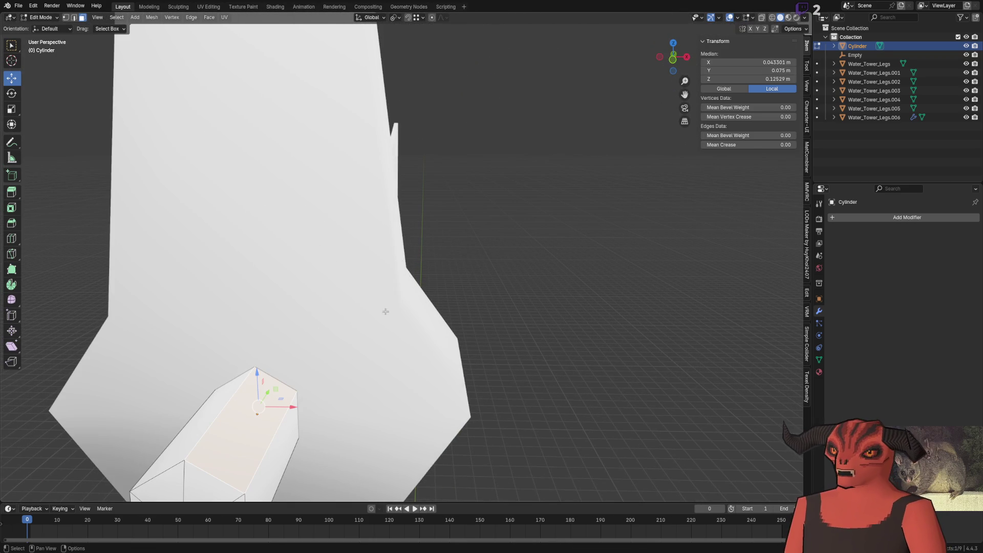
Step: Duplicate the selected face in place and separate it into a new object, Cylinder.001
{"action": "key", "text": "shift+d"}
{"action": "key", "text": "z"}
{"action": "key", "text": "Escape"}
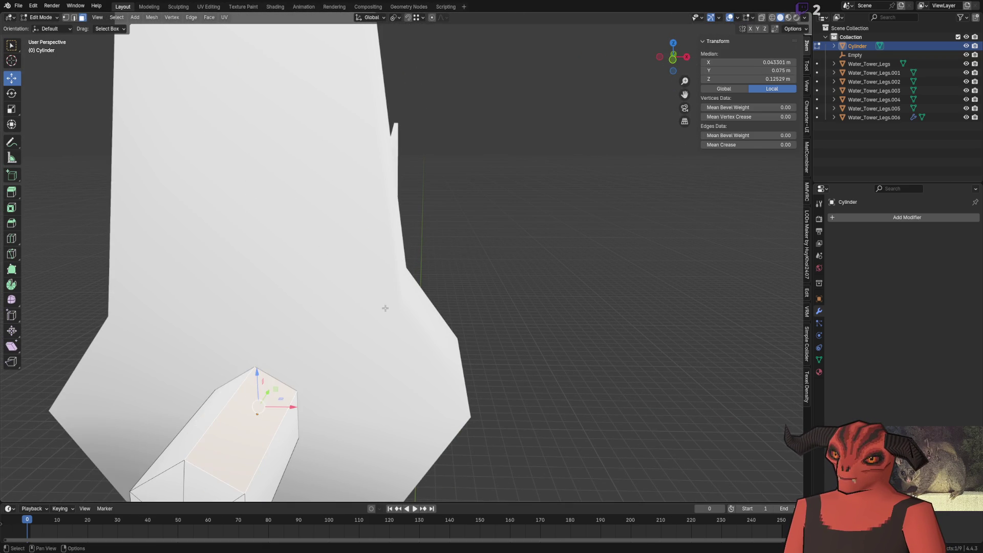
{"action": "key", "text": "p"}
{"action": "left_click", "coordinate": [385, 309]}
{"action": "key", "text": "Tab"}
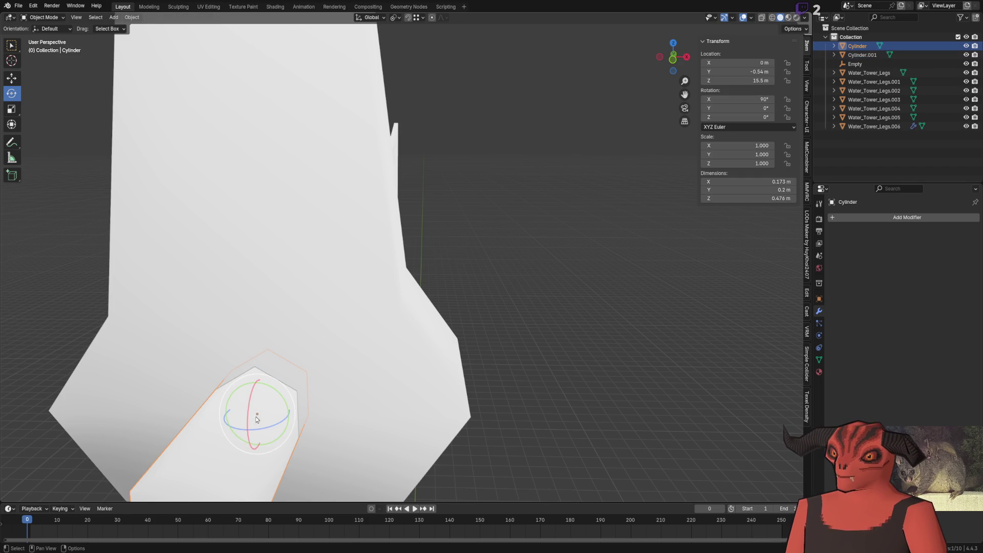
{"action": "left_click", "coordinate": [256, 425]}
Step: In X-ray edit mode on Cylinder.001, slide one end-cap corner vertex along Y
{"action": "key", "text": "Tab"}
{"action": "middle_click_drag", "start_coordinate": [230, 455], "coordinate": [297, 350]}
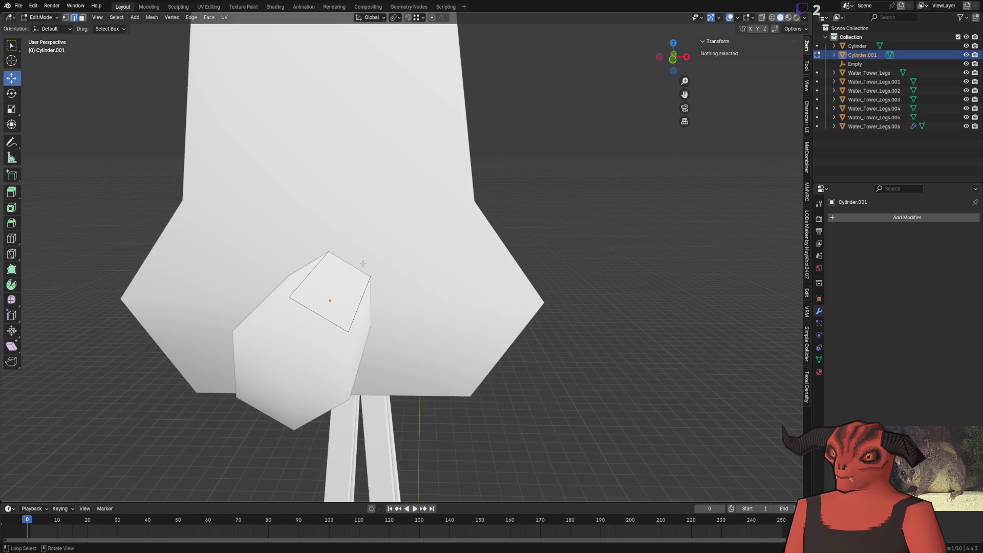
{"action": "key", "text": "alt+z"}
{"action": "key", "text": "a"}
{"action": "mouse_move", "coordinate": [362, 265]}
{"action": "middle_mouse_down"}
{"action": "mouse_move", "coordinate": [301, 280]}
{"action": "mouse_move", "coordinate": [331, 230]}
{"action": "mouse_move", "coordinate": [360, 242]}
{"action": "middle_mouse_up"}
{"action": "key", "text": "alt+a"}
{"action": "left_click", "coordinate": [336, 226]}
{"action": "key", "text": "g"}
{"action": "key", "text": "y"}
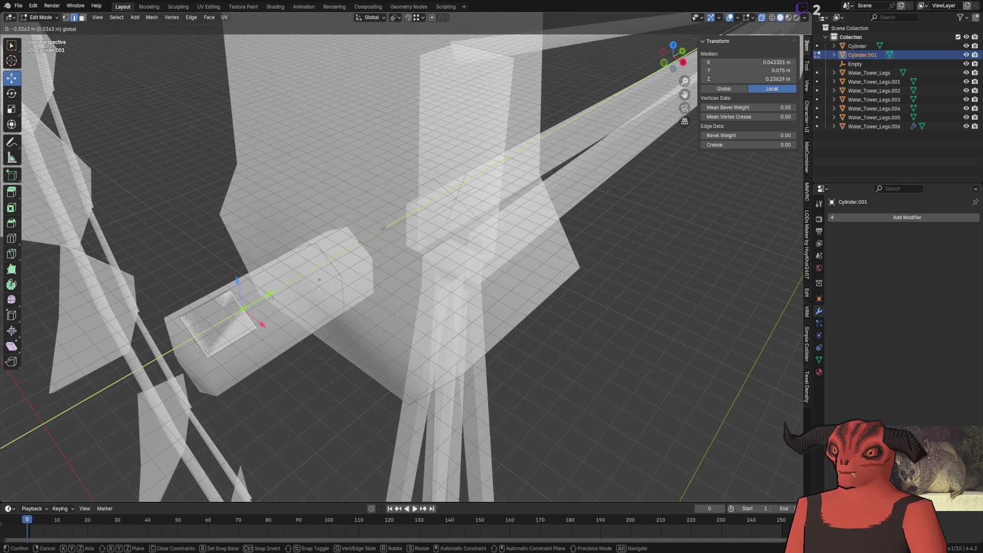
{"action": "left_click", "coordinate": [271, 298]}
{"action": "key", "text": "comma"}
{"action": "key", "text": "Escape"}
Step: Merge the two selected end-cap vertices and shift the merged vertex along Y
{"action": "key", "text": "m"}
{"action": "key", "text": "Escape"}
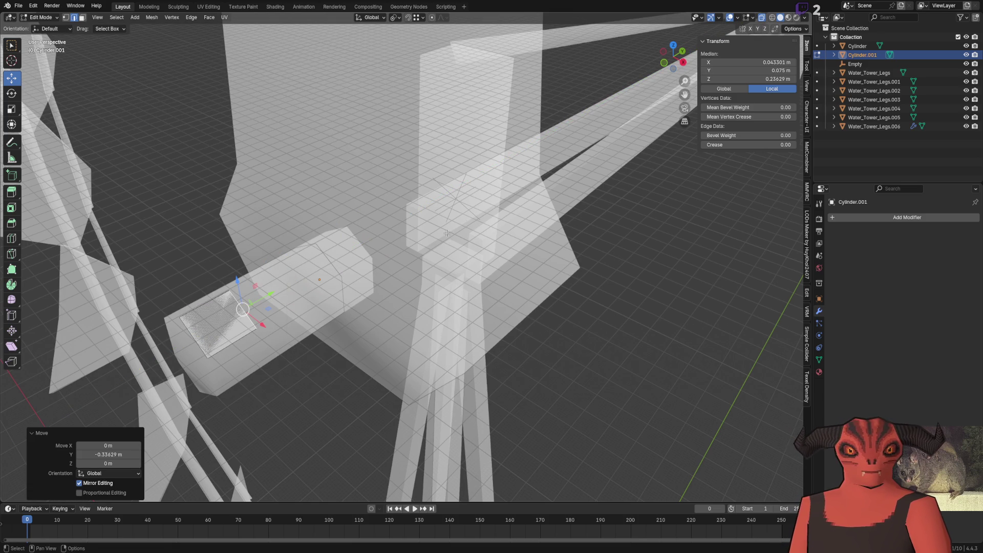
{"action": "left_click", "coordinate": [204, 315]}
{"action": "key", "text": "m"}
{"action": "left_click", "coordinate": [204, 340]}
{"action": "key", "text": "alt+z"}
{"action": "middle_click_drag", "start_coordinate": [204, 340], "coordinate": [343, 285]}
{"action": "scroll", "coordinate": [343, 285], "scroll_direction": "up", "scroll_amount": 3}
{"action": "key", "text": "g"}
{"action": "key", "text": "y"}
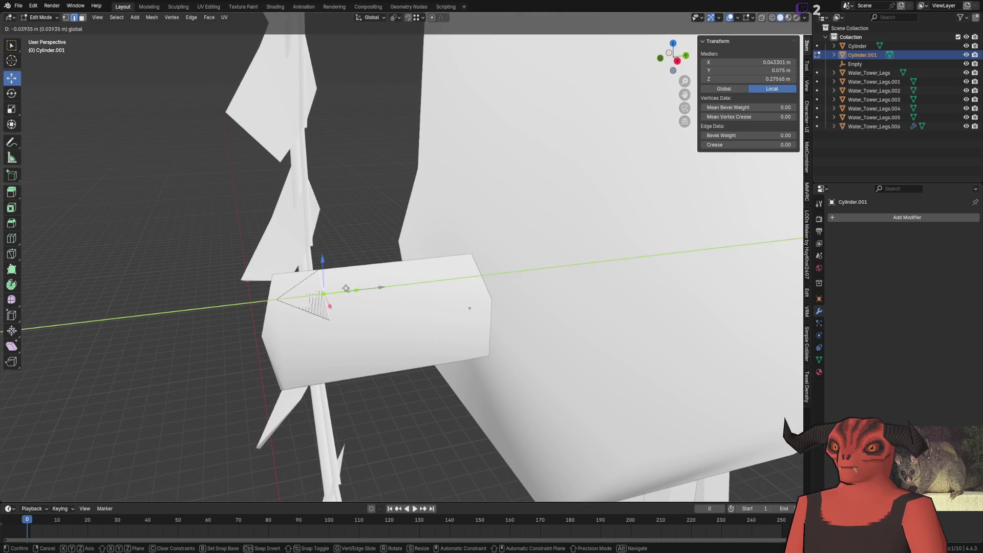
{"action": "left_click", "coordinate": [326, 295]}
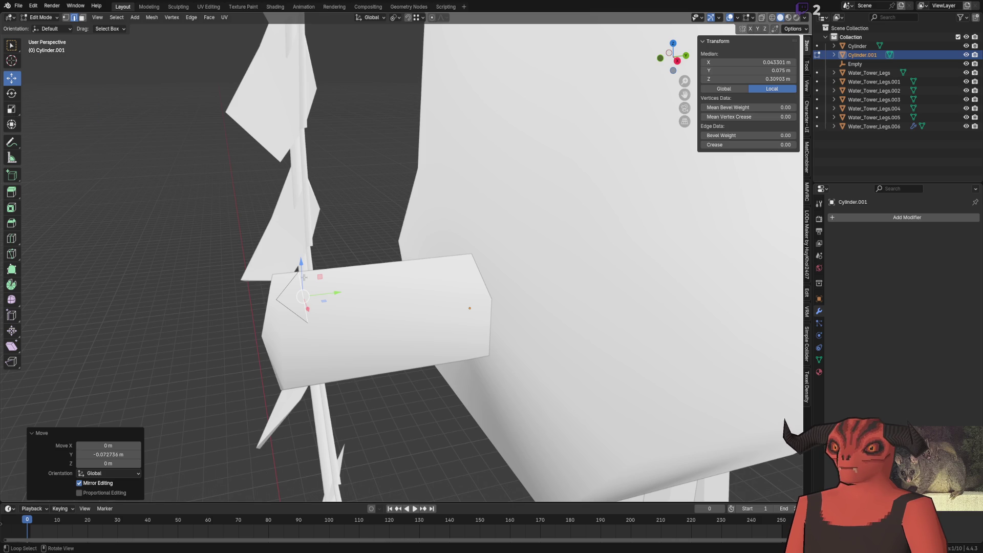
Step: Shrink the end geometry to about a third size (scale 0.333)
{"action": "middle_click_drag", "start_coordinate": [25, 117], "coordinate": [13, 124]}
{"action": "middle_click_drag", "start_coordinate": [172, 170], "coordinate": [443, 294]}
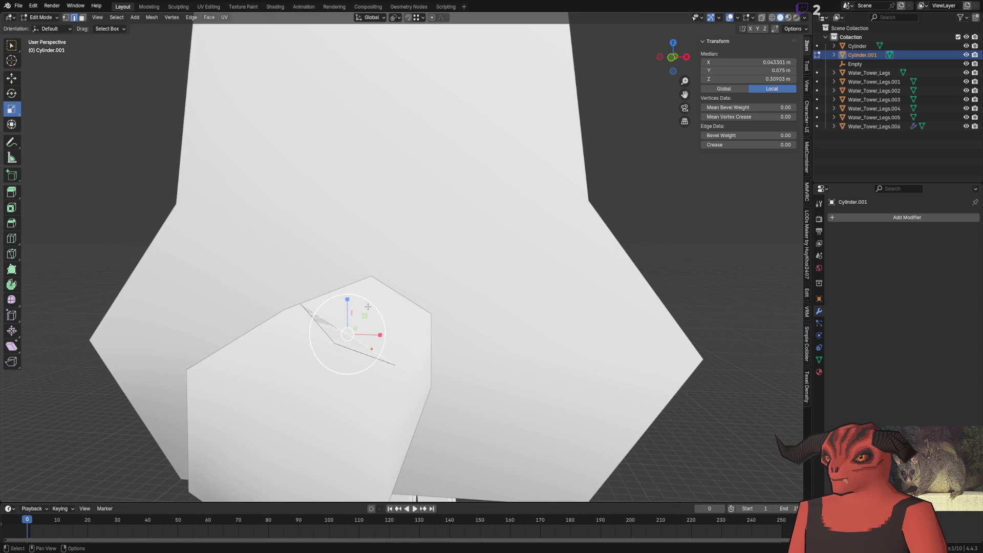
{"action": "key", "text": "s"}
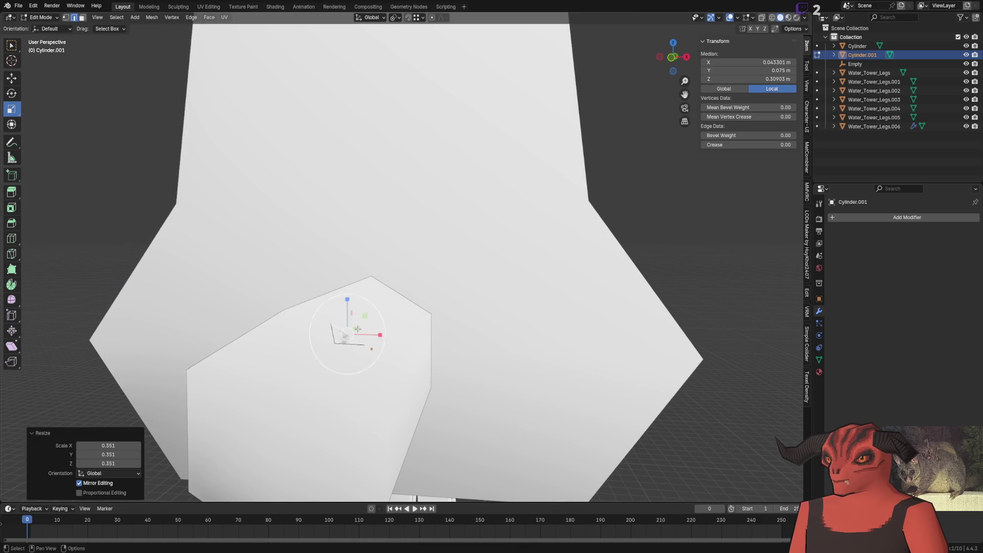
{"action": "left_click", "coordinate": [360, 329]}
{"action": "middle_click_drag", "start_coordinate": [360, 329], "coordinate": [113, 373]}
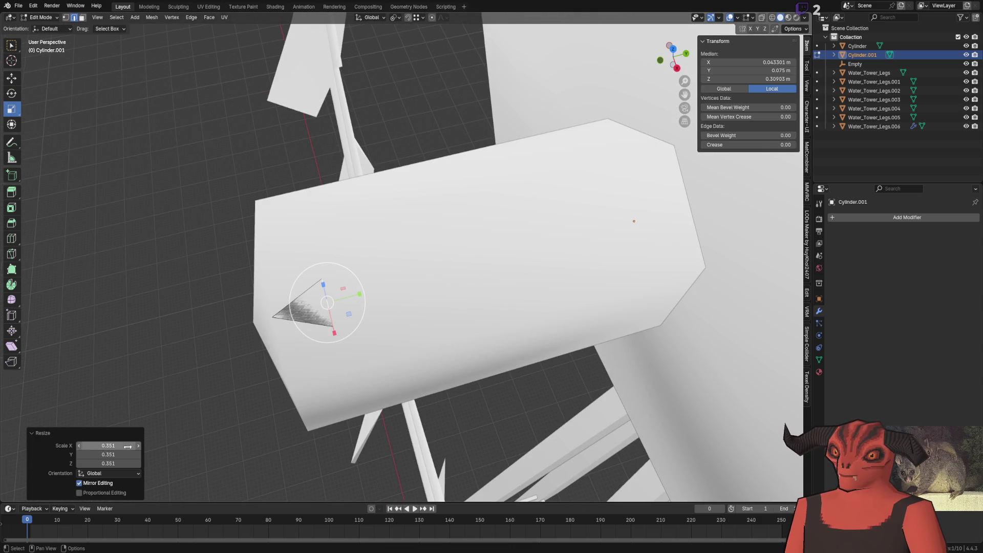
{"action": "type", "text": ".333"}
{"action": "key", "text": "Tab"}
{"action": "type", "text": "3.33"}
{"action": "key", "text": "Return"}
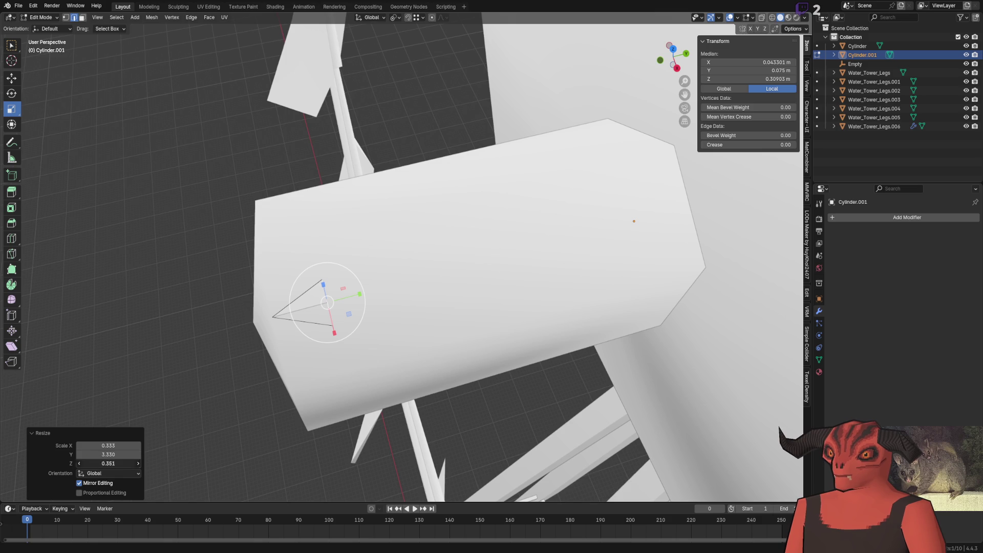
{"action": "key", "text": "Return"}
Step: Nudge a triangle vertex along Y, then move the whole small triangular face along Y
{"action": "middle_click_drag", "start_coordinate": [122, 464], "coordinate": [231, 308]}
{"action": "left_click", "coordinate": [350, 297]}
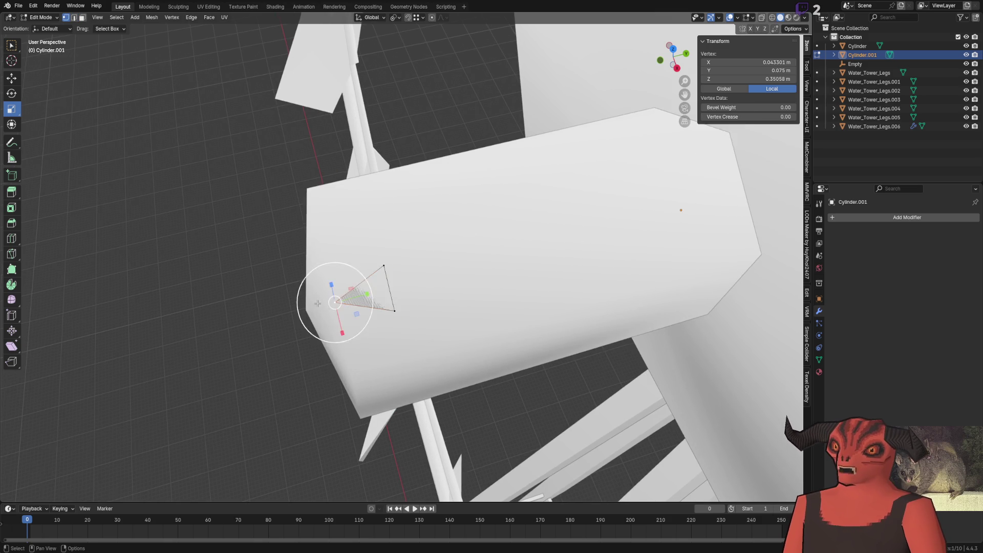
{"action": "middle_click_drag", "start_coordinate": [351, 297], "coordinate": [149, 175]}
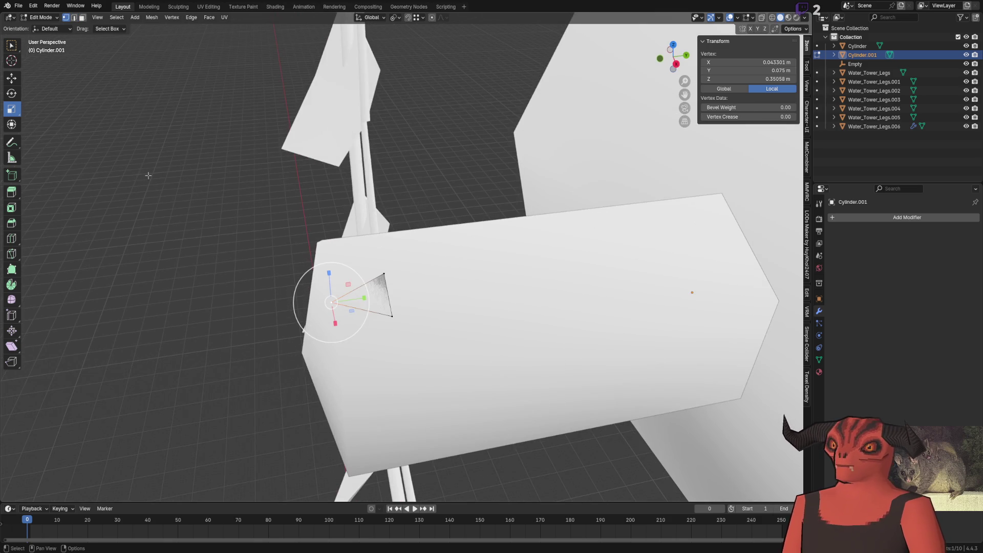
{"action": "key", "text": "g"}
{"action": "key", "text": "y"}
{"action": "left_click", "coordinate": [380, 309]}
{"action": "key", "text": "3"}
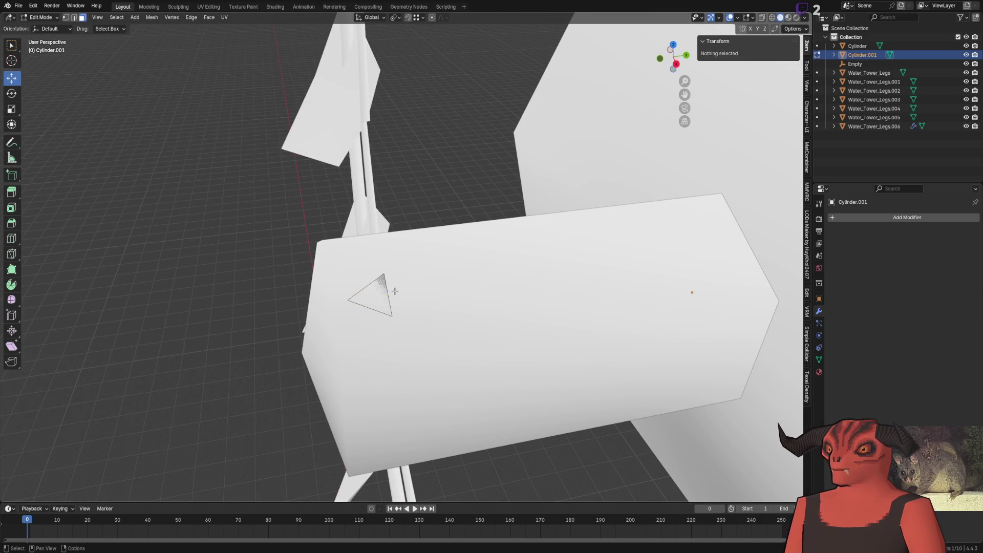
{"action": "left_click", "coordinate": [359, 300]}
{"action": "key", "text": "g"}
{"action": "key", "text": "y"}
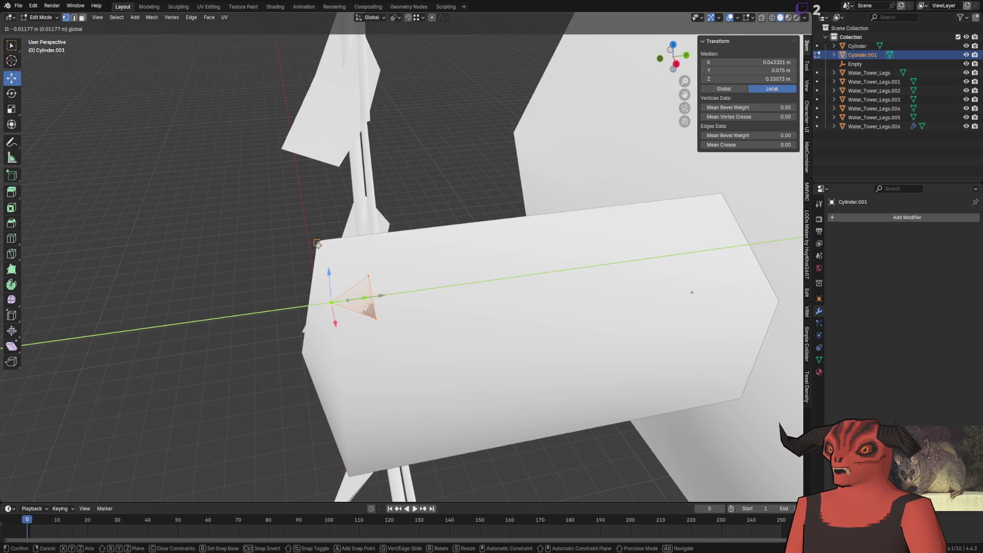
{"action": "left_click", "coordinate": [350, 298]}
{"action": "middle_click_drag", "start_coordinate": [350, 298], "coordinate": [348, 240]}
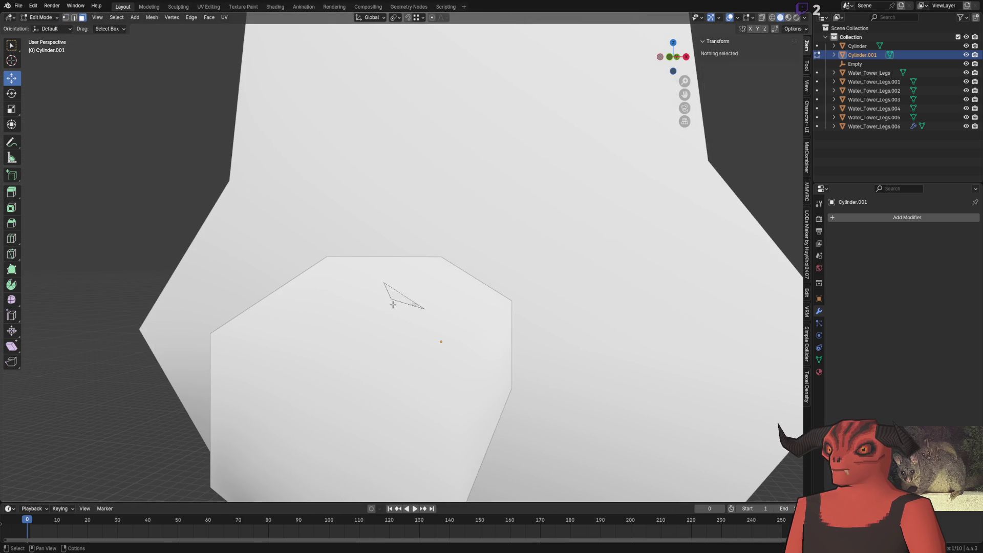
{"action": "scroll", "coordinate": [430, 307], "scroll_direction": "down", "scroll_amount": 2}
{"action": "scroll", "coordinate": [458, 322], "scroll_direction": "down", "scroll_amount": 4}
{"action": "scroll", "coordinate": [458, 322], "scroll_direction": "up", "scroll_amount": 4}
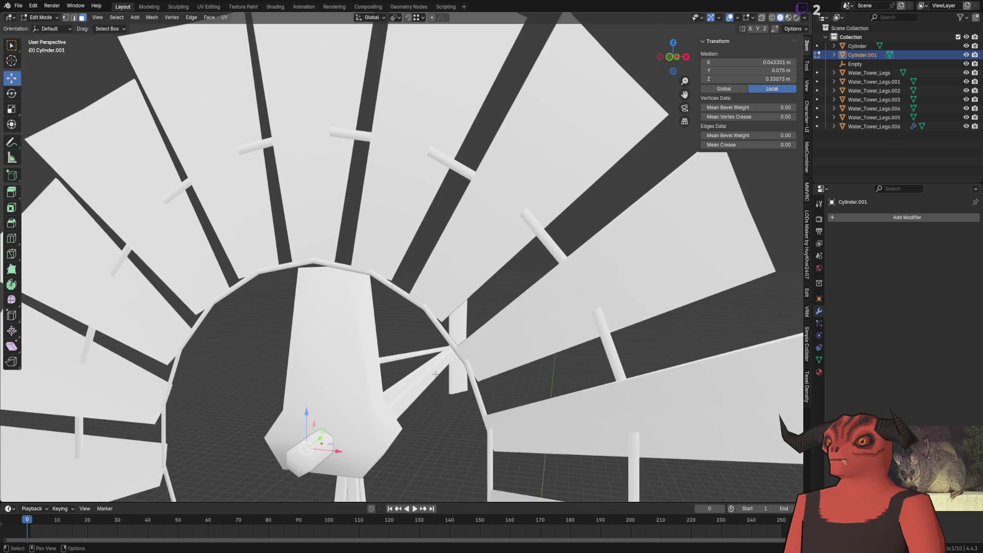
Step: Extrude the triangular end outward and shift its vertices along Y toward the hub
{"action": "key", "text": "g"}
{"action": "key", "text": "z"}
{"action": "key", "text": "z"}
{"action": "left_click", "coordinate": [676, 144]}
{"action": "middle_click_drag", "start_coordinate": [676, 144], "coordinate": [340, 255]}
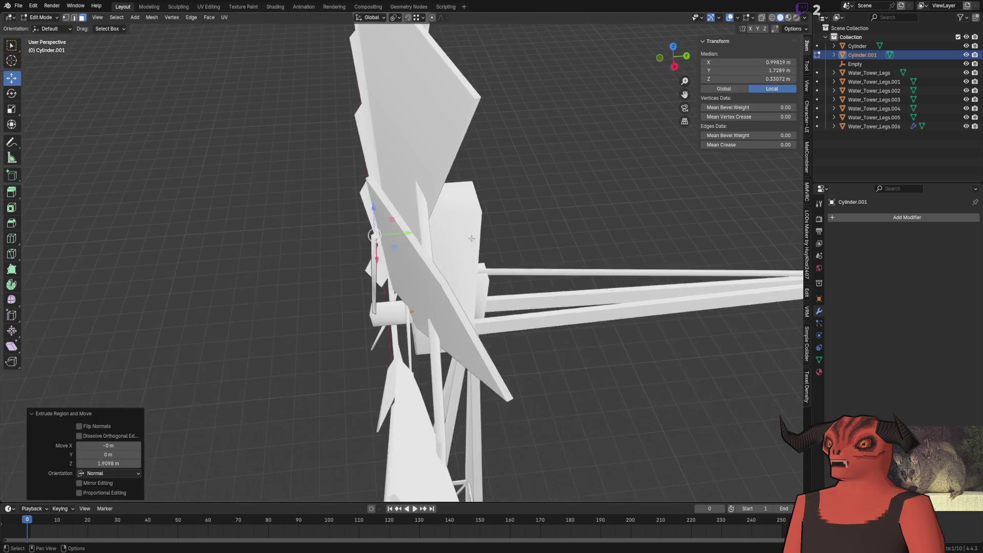
{"action": "key", "text": "g"}
{"action": "key", "text": "y"}
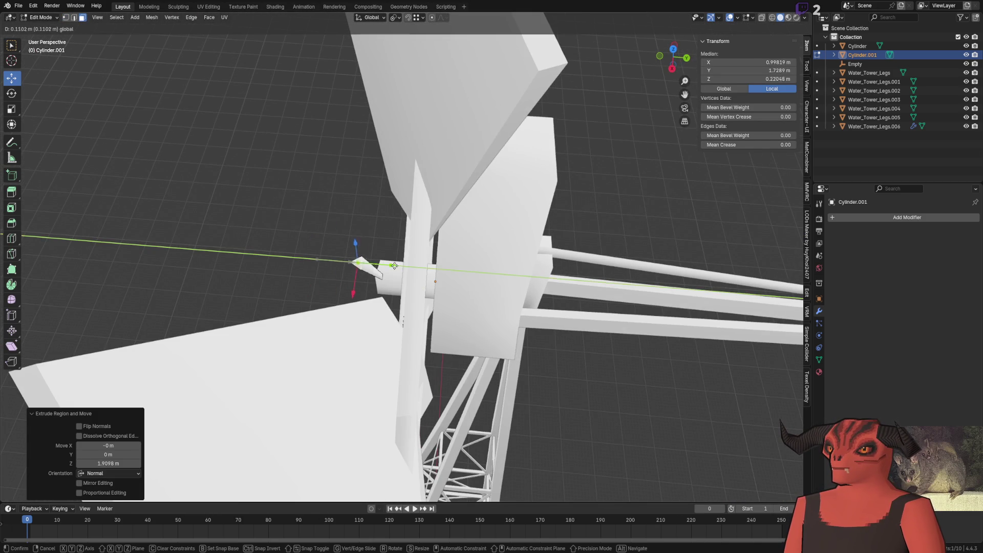
{"action": "left_click", "coordinate": [451, 271]}
{"action": "mouse_move", "coordinate": [451, 272]}
{"action": "middle_mouse_down"}
{"action": "mouse_move", "coordinate": [479, 320]}
{"action": "mouse_move", "coordinate": [442, 328]}
{"action": "mouse_move", "coordinate": [454, 356]}
{"action": "mouse_move", "coordinate": [465, 332]}
{"action": "mouse_move", "coordinate": [500, 340]}
{"action": "mouse_move", "coordinate": [497, 323]}
{"action": "mouse_move", "coordinate": [468, 310]}
{"action": "middle_mouse_up"}
{"action": "scroll", "coordinate": [479, 320], "scroll_direction": "up", "scroll_amount": 3}
{"action": "scroll", "coordinate": [480, 320], "scroll_direction": "down", "scroll_amount": 3}
{"action": "scroll", "coordinate": [480, 319], "scroll_direction": "up", "scroll_amount": 3}
{"action": "key", "text": "g"}
{"action": "key", "text": "y"}
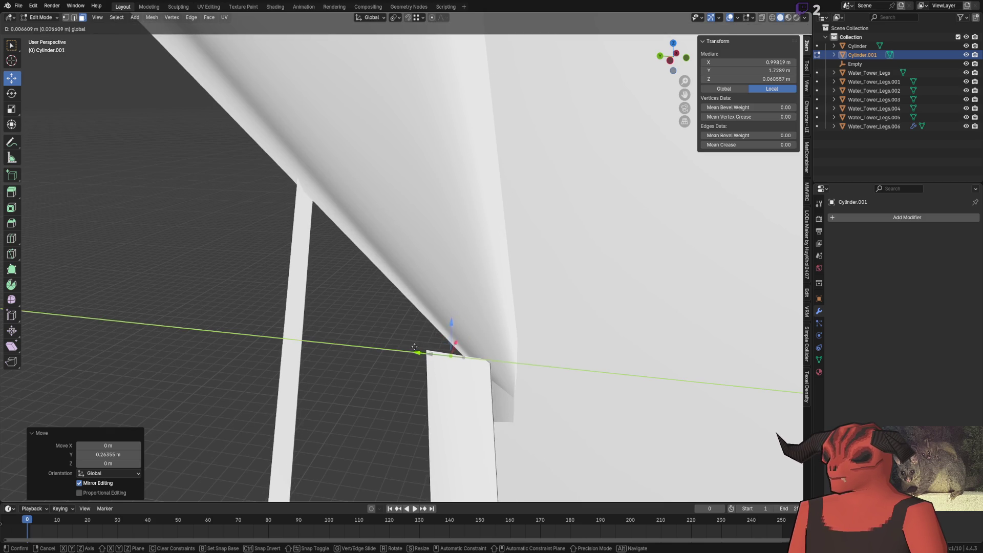
{"action": "left_click", "coordinate": [431, 348]}
Step: Extrude a short extra piece, mark its edge sharp and dissolve the leftover edges
{"action": "mouse_move", "coordinate": [430, 348]}
{"action": "middle_mouse_down"}
{"action": "mouse_move", "coordinate": [452, 367]}
{"action": "mouse_move", "coordinate": [391, 330]}
{"action": "mouse_move", "coordinate": [520, 334]}
{"action": "mouse_move", "coordinate": [509, 297]}
{"action": "mouse_move", "coordinate": [578, 253]}
{"action": "mouse_move", "coordinate": [536, 266]}
{"action": "mouse_move", "coordinate": [528, 374]}
{"action": "middle_mouse_up"}
{"action": "key", "text": "g"}
{"action": "left_click", "coordinate": [550, 341]}
{"action": "mouse_move", "coordinate": [549, 342]}
{"action": "middle_mouse_down"}
{"action": "mouse_move", "coordinate": [534, 390]}
{"action": "mouse_move", "coordinate": [551, 390]}
{"action": "mouse_move", "coordinate": [484, 395]}
{"action": "mouse_move", "coordinate": [538, 369]}
{"action": "middle_mouse_up"}
{"action": "key", "text": "2"}
{"action": "right_click", "coordinate": [657, 359]}
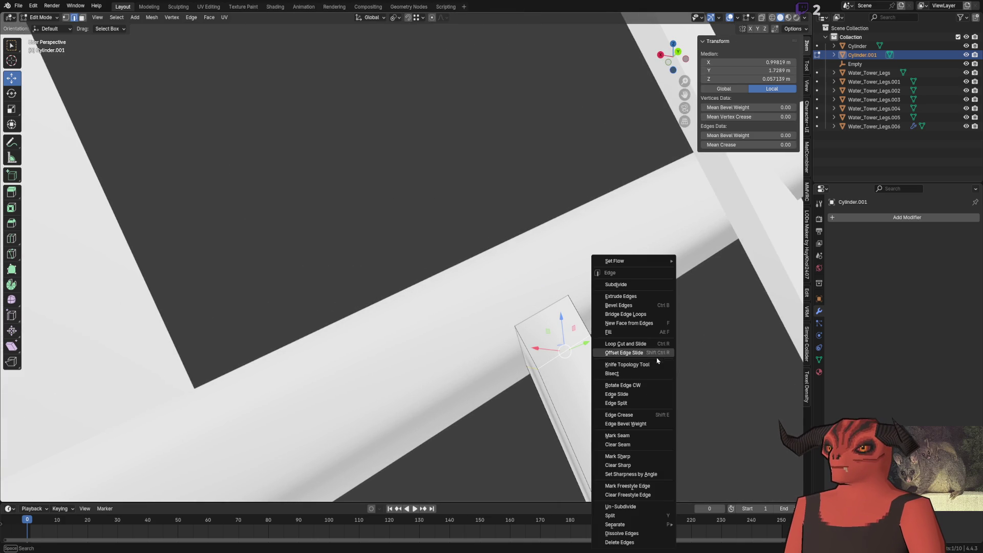
{"action": "left_click", "coordinate": [638, 455]}
{"action": "right_click", "coordinate": [682, 292]}
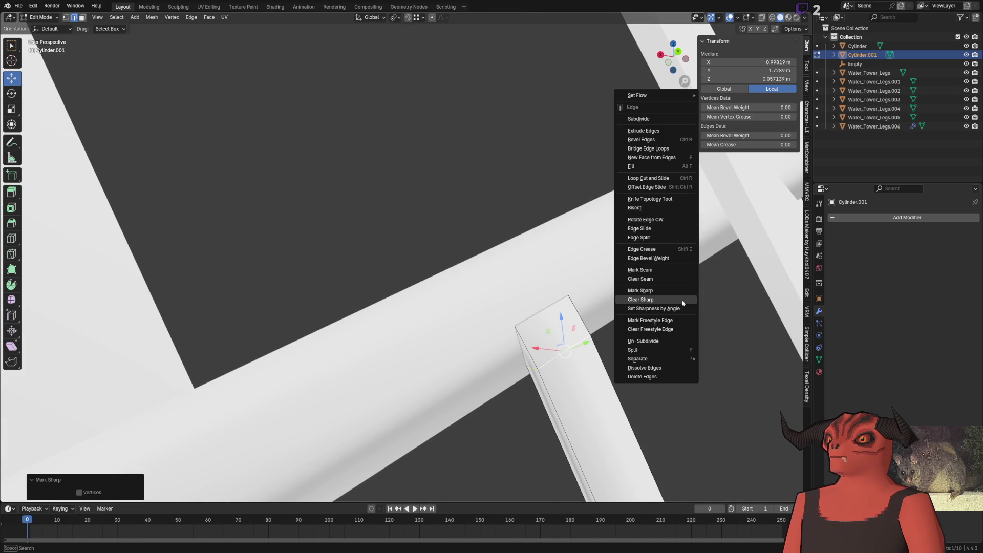
{"action": "left_click", "coordinate": [644, 368]}
{"action": "mouse_move", "coordinate": [648, 367]}
{"action": "middle_mouse_down"}
{"action": "mouse_move", "coordinate": [560, 285]}
{"action": "mouse_move", "coordinate": [241, 290]}
{"action": "mouse_move", "coordinate": [248, 279]}
{"action": "mouse_move", "coordinate": [491, 307]}
{"action": "mouse_move", "coordinate": [428, 389]}
{"action": "middle_mouse_up"}
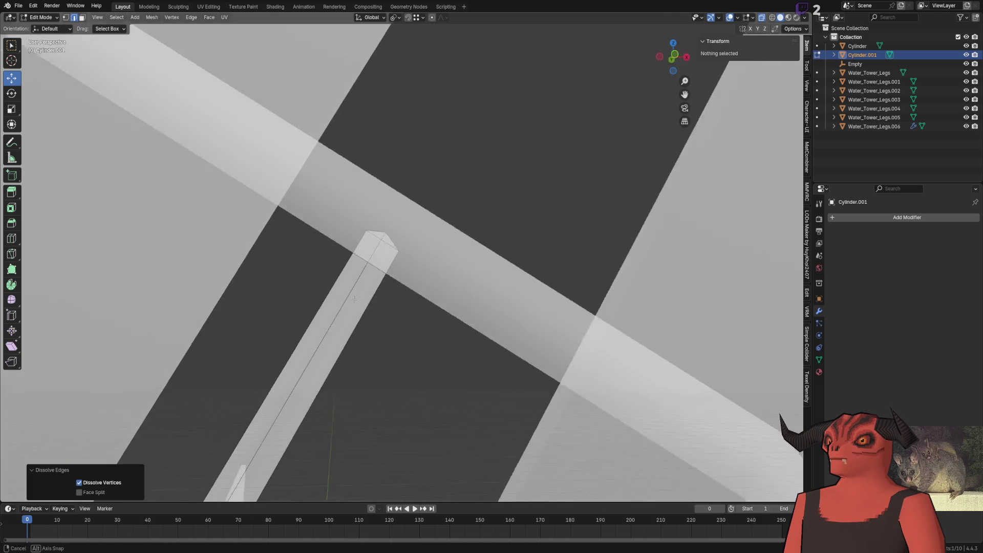
Step: Leave edit mode to inspect the slim bar, then re-enter edit mode on Cylinder.001
{"action": "key", "text": "alt+z"}
{"action": "key", "text": "alt+z"}
{"action": "key", "text": "Tab"}
{"action": "scroll", "coordinate": [428, 389], "scroll_direction": "down", "scroll_amount": 10}
{"action": "scroll", "coordinate": [447, 348], "scroll_direction": "up", "scroll_amount": 5}
{"action": "scroll", "coordinate": [421, 351], "scroll_direction": "up", "scroll_amount": 3}
{"action": "mouse_move", "coordinate": [422, 352]}
{"action": "middle_mouse_down"}
{"action": "mouse_move", "coordinate": [534, 194]}
{"action": "mouse_move", "coordinate": [478, 279]}
{"action": "mouse_move", "coordinate": [443, 256]}
{"action": "mouse_move", "coordinate": [445, 191]}
{"action": "middle_mouse_up"}
{"action": "mouse_move", "coordinate": [468, 147]}
{"action": "middle_mouse_down"}
{"action": "mouse_move", "coordinate": [378, 223]}
{"action": "mouse_move", "coordinate": [458, 299]}
{"action": "mouse_move", "coordinate": [456, 290]}
{"action": "mouse_move", "coordinate": [432, 351]}
{"action": "mouse_move", "coordinate": [364, 272]}
{"action": "mouse_move", "coordinate": [418, 280]}
{"action": "mouse_move", "coordinate": [464, 269]}
{"action": "middle_mouse_up"}
{"action": "left_click", "coordinate": [364, 273]}
{"action": "key", "text": "Tab"}
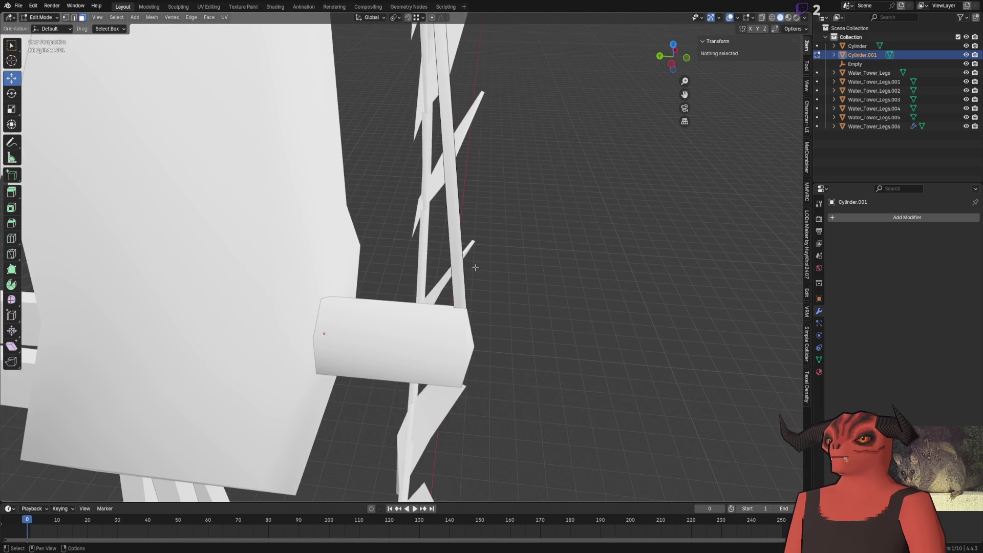
Step: Duplicate the whole beam and offset the copy 0.1 m along Y as a second parallel rod
{"action": "key", "text": "l"}
{"action": "key", "text": "shift+d"}
{"action": "right_click", "coordinate": [475, 275]}
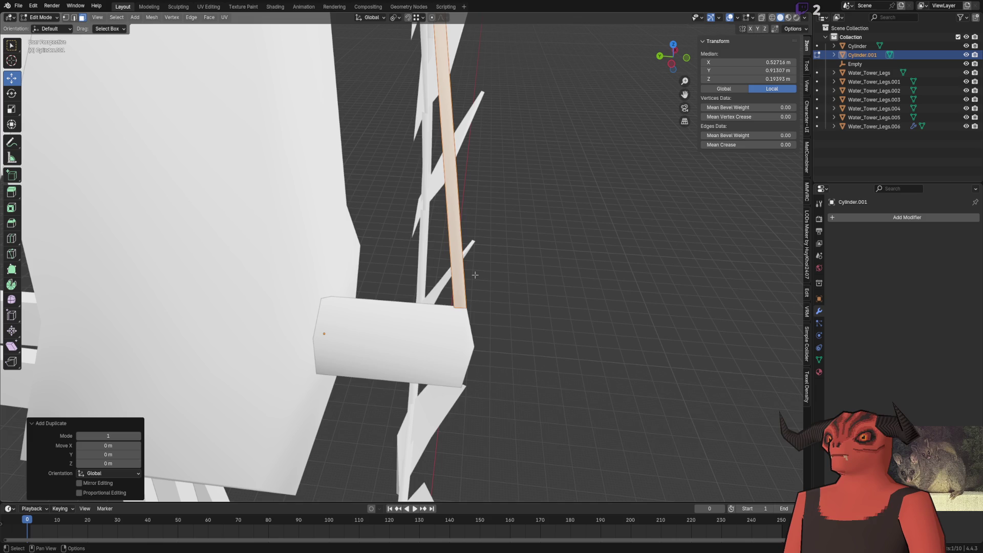
{"action": "mouse_move", "coordinate": [345, 340]}
{"action": "middle_mouse_down"}
{"action": "mouse_move", "coordinate": [335, 253]}
{"action": "mouse_move", "coordinate": [375, 339]}
{"action": "middle_mouse_up"}
{"action": "key", "text": "g"}
{"action": "key", "text": "y"}
{"action": "left_click", "coordinate": [270, 295]}
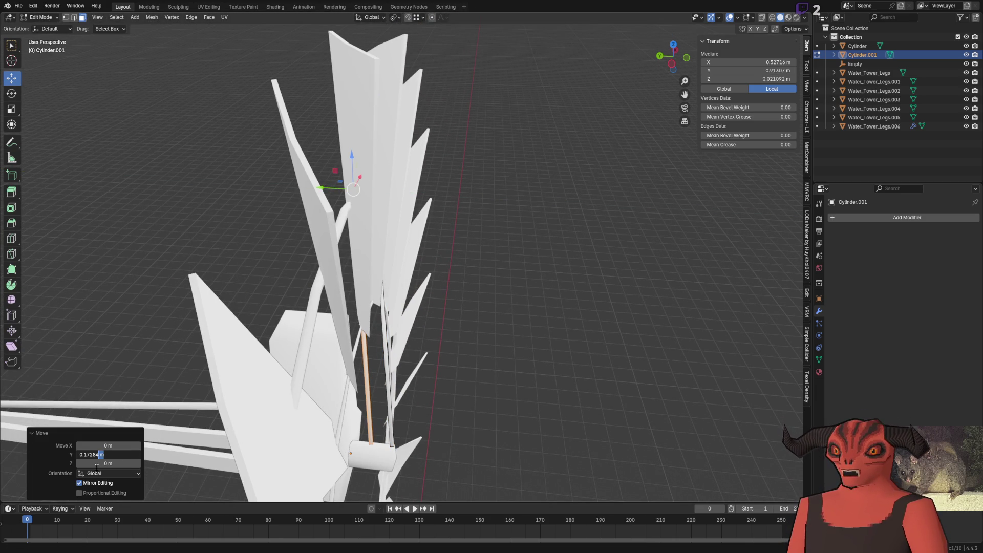
{"action": "type", "text": "0.1"}
{"action": "key", "text": "Return"}
{"action": "middle_click_drag", "start_coordinate": [342, 415], "coordinate": [416, 336]}
{"action": "scroll", "coordinate": [412, 258], "scroll_direction": "up", "scroll_amount": 5}
{"action": "scroll", "coordinate": [400, 192], "scroll_direction": "up", "scroll_amount": 3}
Step: Shift the rod's end edge 0.2 m along Y and realign the rod-end vertices in X-ray
{"action": "key", "text": "alt+z"}
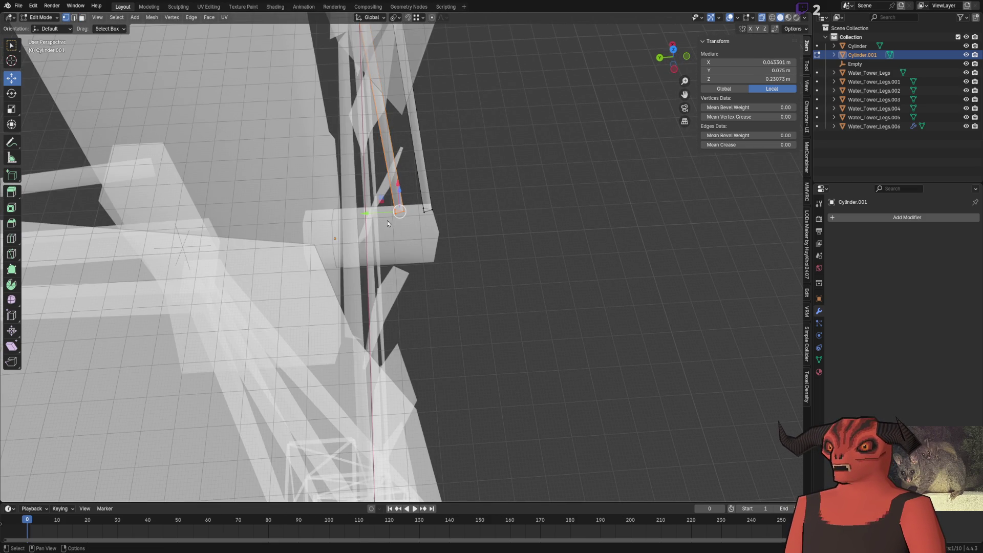
{"action": "left_click", "coordinate": [300, 215]}
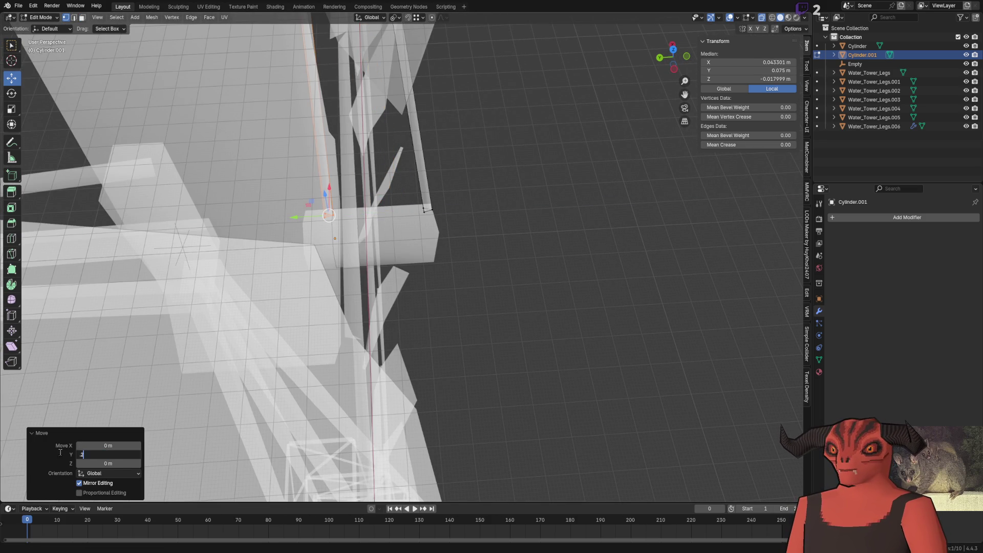
{"action": "type", "text": "0.2"}
{"action": "key", "text": "Return"}
{"action": "middle_click_drag", "start_coordinate": [291, 231], "coordinate": [328, 189]}
{"action": "scroll", "coordinate": [328, 189], "scroll_direction": "down", "scroll_amount": 3}
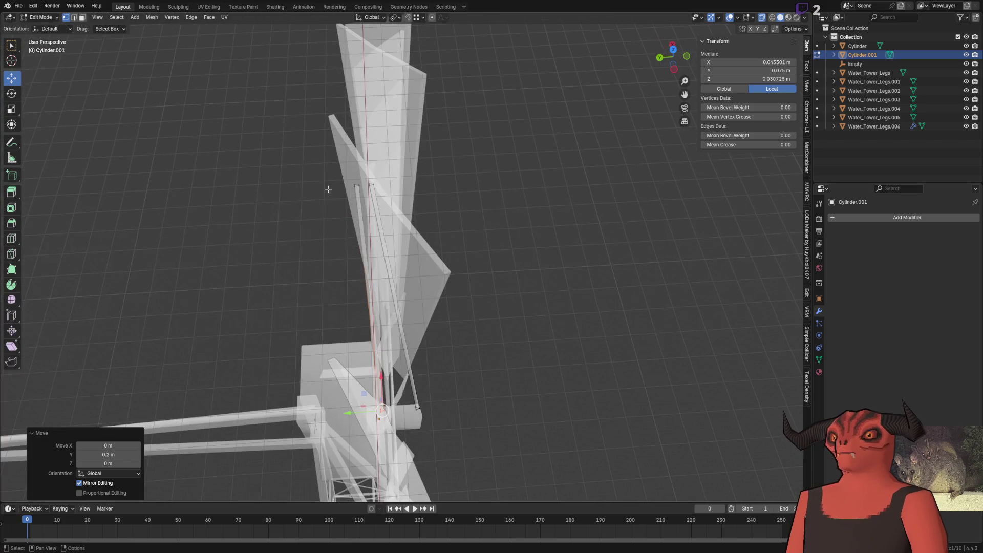
{"action": "left_click_drag", "start_coordinate": [359, 194], "coordinate": [359, 194]}
{"action": "middle_click_drag", "start_coordinate": [359, 194], "coordinate": [415, 277]}
{"action": "scroll", "coordinate": [415, 277], "scroll_direction": "up", "scroll_amount": 3}
{"action": "key", "text": "g"}
{"action": "key", "text": "y"}
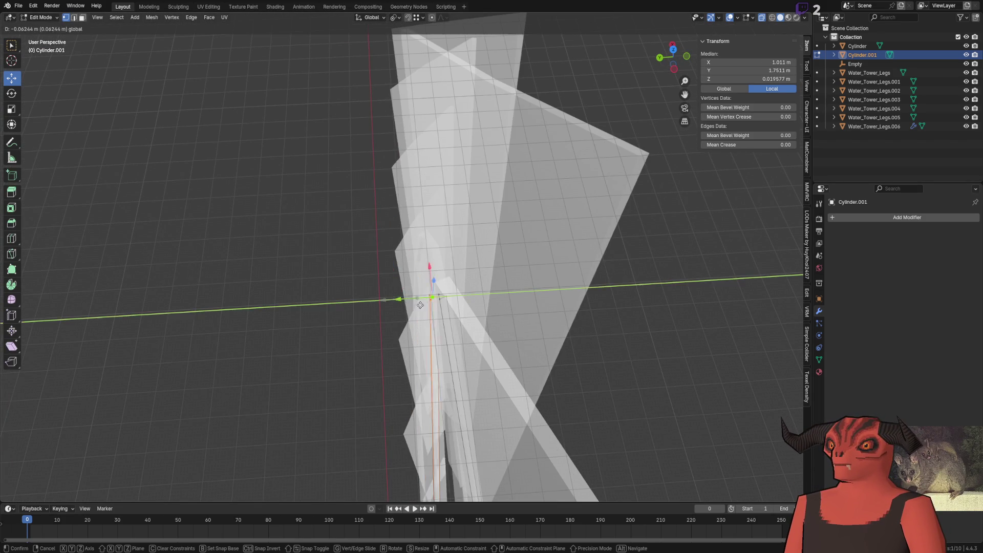
{"action": "left_click", "coordinate": [428, 313]}
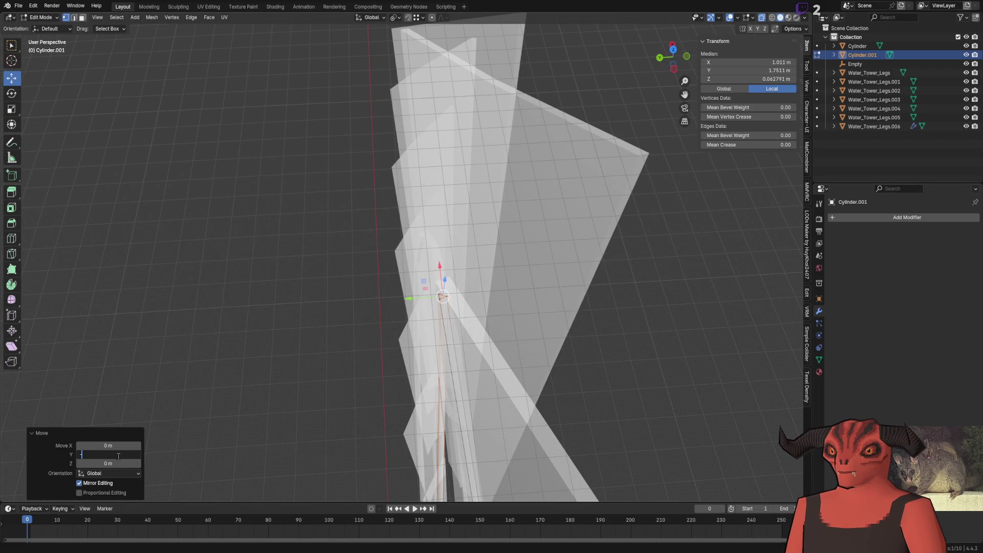
{"action": "middle_click_drag", "start_coordinate": [308, 312], "coordinate": [315, 303]}
{"action": "scroll", "coordinate": [321, 296], "scroll_direction": "down", "scroll_amount": 4}
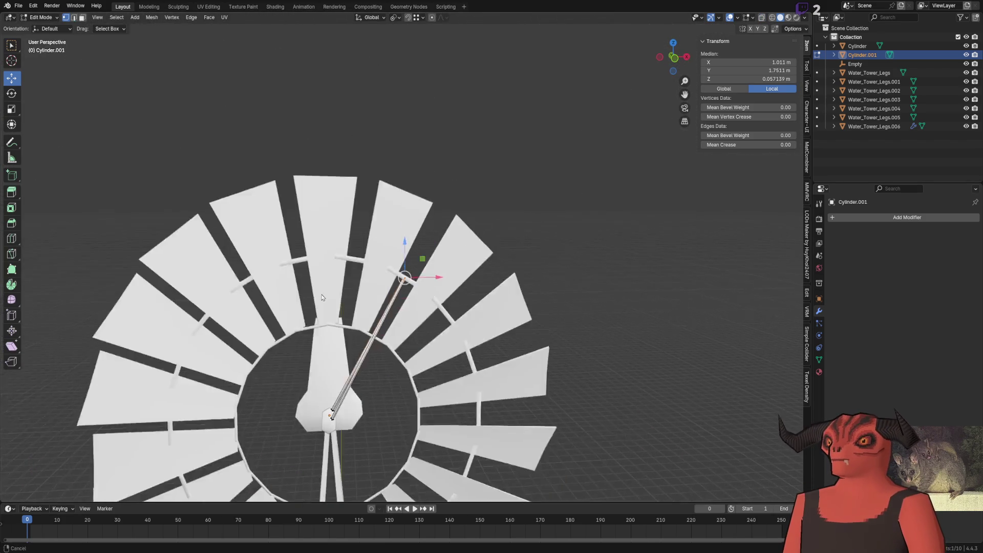
{"action": "scroll", "coordinate": [322, 296], "scroll_direction": "up", "scroll_amount": 3}
Step: Delete a stray vertex at the arm joint, check the hub and return to Object Mode
{"action": "middle_click_drag", "start_coordinate": [341, 188], "coordinate": [372, 258]}
{"action": "scroll", "coordinate": [371, 259], "scroll_direction": "up", "scroll_amount": 4}
{"action": "mouse_move", "coordinate": [426, 310]}
{"action": "middle_mouse_down"}
{"action": "mouse_move", "coordinate": [320, 325]}
{"action": "mouse_move", "coordinate": [324, 258]}
{"action": "middle_mouse_up"}
{"action": "key", "text": "x"}
{"action": "key", "text": "Escape"}
{"action": "key", "text": "x"}
{"action": "left_click", "coordinate": [345, 298]}
{"action": "middle_click_drag", "start_coordinate": [345, 298], "coordinate": [438, 263]}
{"action": "scroll", "coordinate": [341, 314], "scroll_direction": "down", "scroll_amount": 5}
{"action": "middle_click_drag", "start_coordinate": [340, 314], "coordinate": [381, 302]}
{"action": "scroll", "coordinate": [382, 302], "scroll_direction": "up", "scroll_amount": 3}
{"action": "scroll", "coordinate": [382, 303], "scroll_direction": "up", "scroll_amount": 3}
{"action": "scroll", "coordinate": [381, 302], "scroll_direction": "up", "scroll_amount": 3}
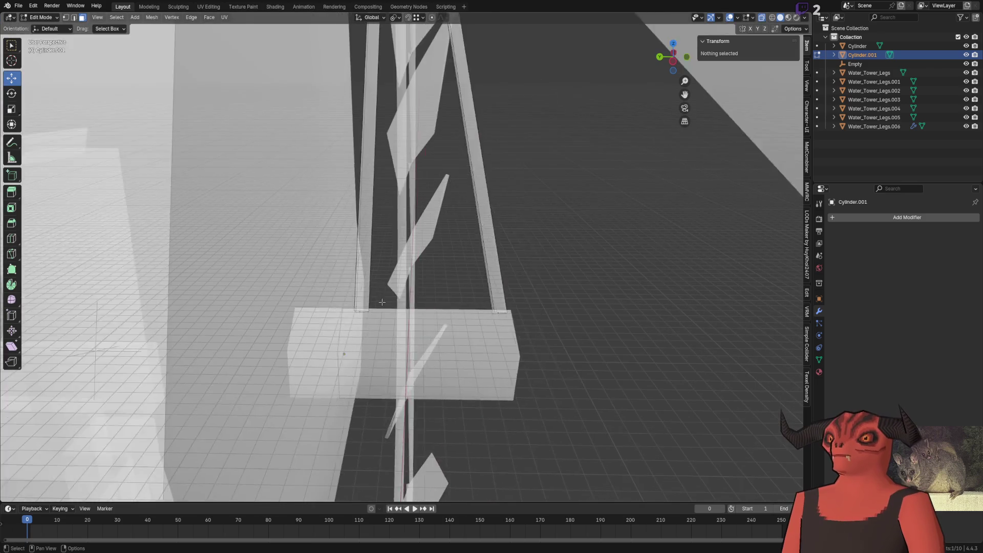
{"action": "scroll", "coordinate": [381, 302], "scroll_direction": "up", "scroll_amount": 2}
{"action": "key", "text": "alt+z"}
{"action": "left_click", "coordinate": [340, 308]}
{"action": "mouse_move", "coordinate": [341, 307]}
{"action": "middle_mouse_down"}
{"action": "mouse_move", "coordinate": [345, 287]}
{"action": "mouse_move", "coordinate": [443, 274]}
{"action": "mouse_move", "coordinate": [528, 214]}
{"action": "mouse_move", "coordinate": [492, 223]}
{"action": "mouse_move", "coordinate": [439, 208]}
{"action": "mouse_move", "coordinate": [253, 275]}
{"action": "mouse_move", "coordinate": [211, 332]}
{"action": "mouse_move", "coordinate": [247, 325]}
{"action": "mouse_move", "coordinate": [255, 336]}
{"action": "middle_mouse_up"}
{"action": "scroll", "coordinate": [443, 274], "scroll_direction": "down", "scroll_amount": 3}
{"action": "key", "text": "Tab"}
{"action": "left_click", "coordinate": [818, 372]}
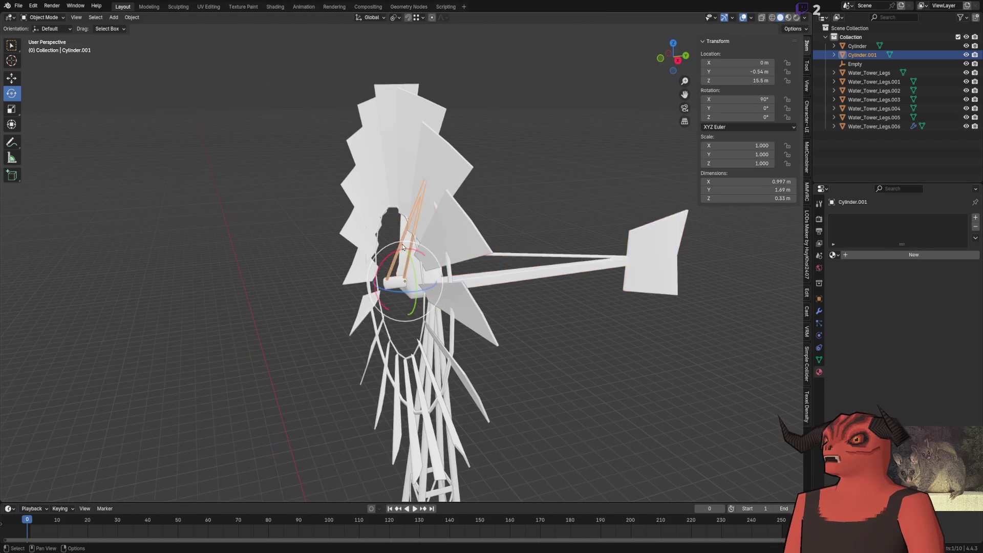
Step: Assign the Metal_Corrugated material to the Cylinder.001 rods
{"action": "left_click", "coordinate": [415, 275]}
{"action": "left_click", "coordinate": [834, 254]}
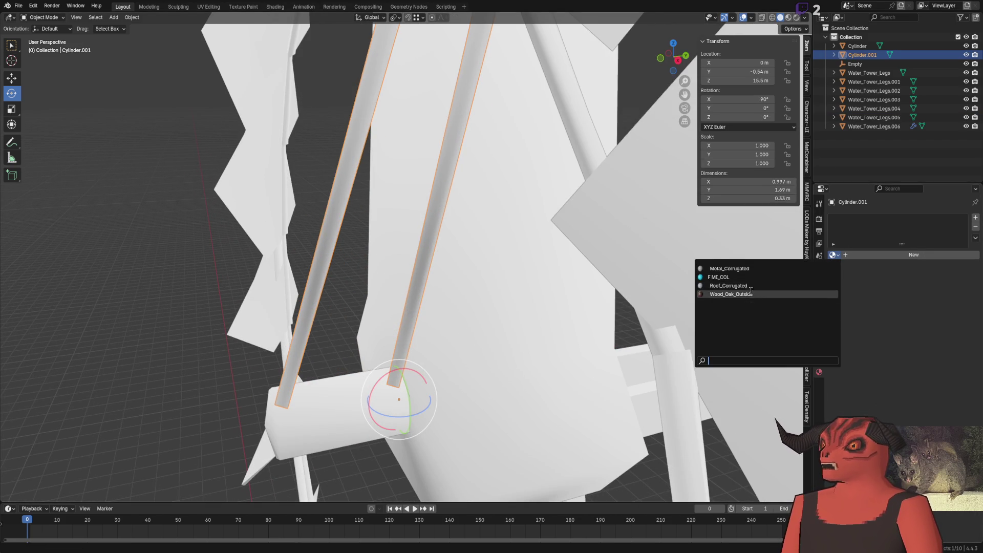
{"action": "left_click", "coordinate": [730, 268]}
{"action": "middle_click_drag", "start_coordinate": [492, 292], "coordinate": [543, 284]}
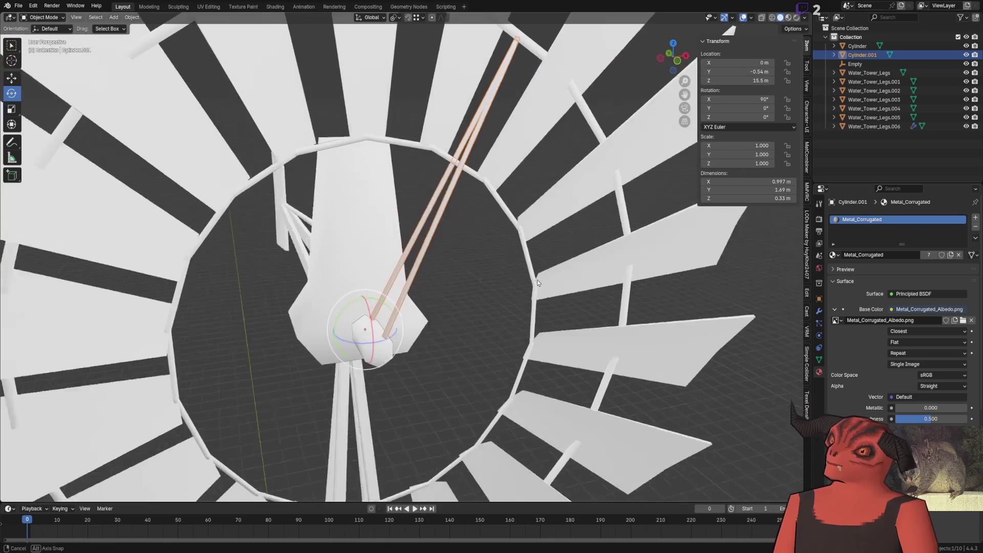
{"action": "left_click", "coordinate": [544, 283]}
{"action": "scroll", "coordinate": [463, 254], "scroll_direction": "up", "scroll_amount": 6}
{"action": "left_click", "coordinate": [347, 231]}
{"action": "key", "text": "ctrl+z"}
{"action": "scroll", "coordinate": [351, 222], "scroll_direction": "down", "scroll_amount": 8}
{"action": "scroll", "coordinate": [352, 222], "scroll_direction": "up", "scroll_amount": 4}
{"action": "scroll", "coordinate": [351, 222], "scroll_direction": "down", "scroll_amount": 3}
Step: Reselect the rods and bring up the Add Modifier list in Modifier Properties
{"action": "mouse_move", "coordinate": [351, 222]}
{"action": "middle_mouse_down"}
{"action": "mouse_move", "coordinate": [411, 164]}
{"action": "mouse_move", "coordinate": [446, 185]}
{"action": "mouse_move", "coordinate": [352, 202]}
{"action": "middle_mouse_up"}
{"action": "scroll", "coordinate": [410, 164], "scroll_direction": "down", "scroll_amount": 5}
{"action": "scroll", "coordinate": [445, 185], "scroll_direction": "up", "scroll_amount": 5}
{"action": "scroll", "coordinate": [461, 203], "scroll_direction": "up", "scroll_amount": 4}
{"action": "scroll", "coordinate": [461, 204], "scroll_direction": "down", "scroll_amount": 4}
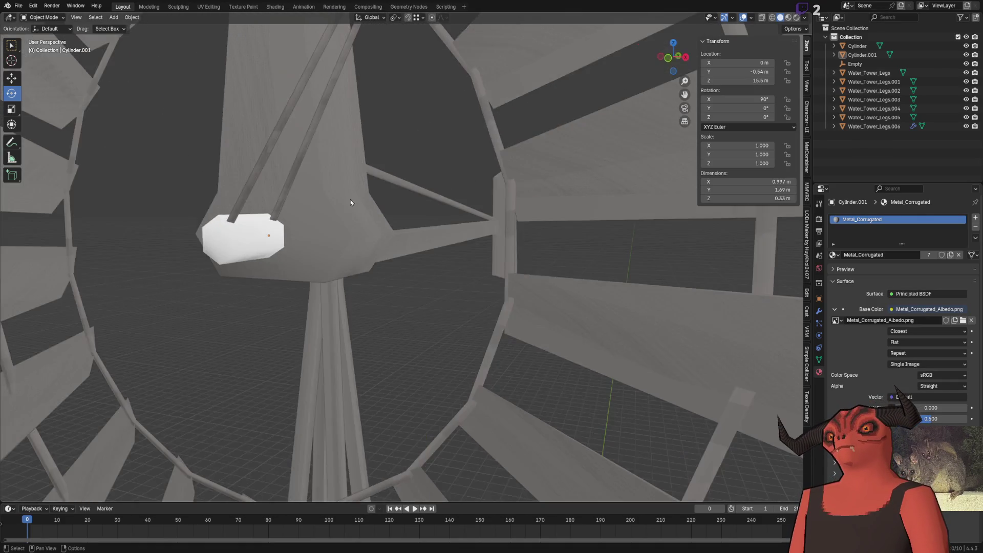
{"action": "scroll", "coordinate": [359, 220], "scroll_direction": "up", "scroll_amount": 3}
{"action": "scroll", "coordinate": [381, 215], "scroll_direction": "up", "scroll_amount": 2}
{"action": "left_click", "coordinate": [219, 230]}
{"action": "scroll", "coordinate": [219, 230], "scroll_direction": "down", "scroll_amount": 4}
{"action": "middle_click_drag", "start_coordinate": [219, 230], "coordinate": [377, 209]}
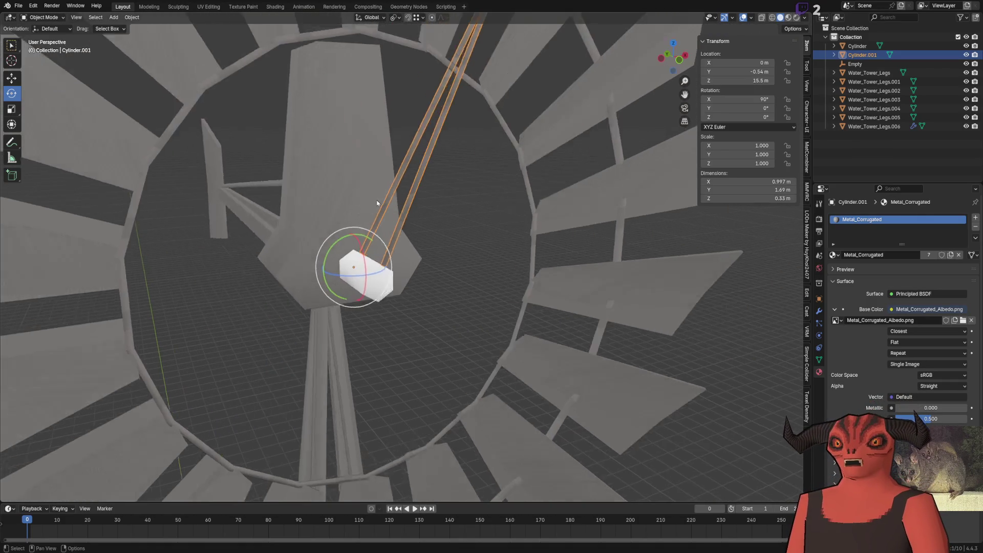
{"action": "scroll", "coordinate": [374, 204], "scroll_direction": "up", "scroll_amount": 4}
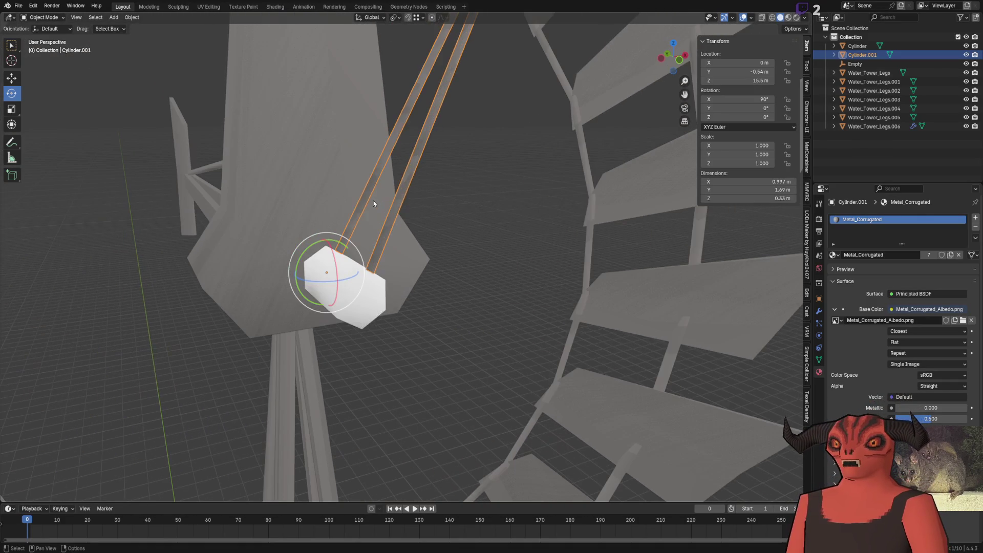
{"action": "left_click", "coordinate": [818, 310]}
{"action": "left_click", "coordinate": [881, 219]}
{"action": "type", "text": "ar"}
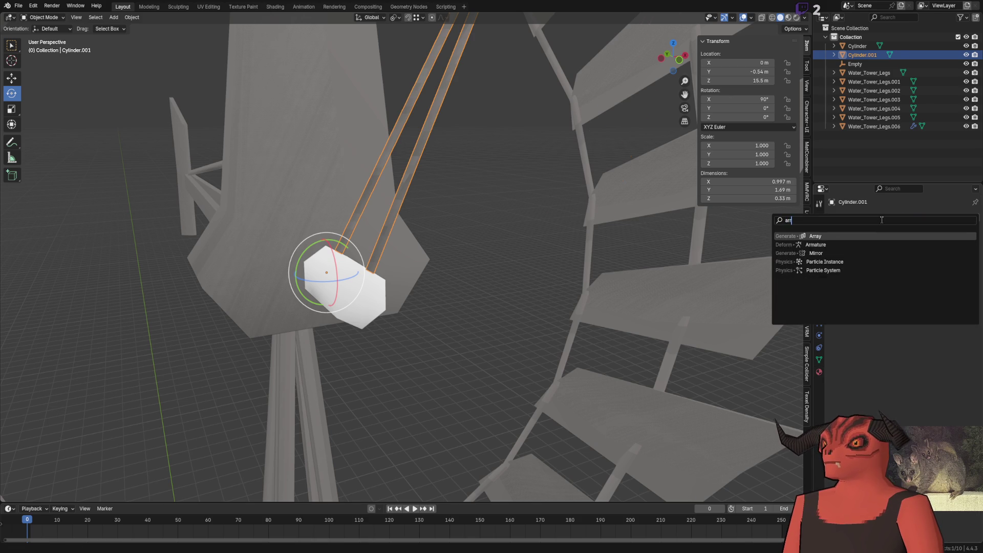
Step: Add an Array modifier with Count 6 to the rods and expand Object Offset
{"action": "key", "text": "Return"}
{"action": "scroll", "coordinate": [558, 205], "scroll_direction": "down", "scroll_amount": 4}
{"action": "scroll", "coordinate": [558, 205], "scroll_direction": "up", "scroll_amount": 3}
{"action": "left_click", "coordinate": [557, 206]}
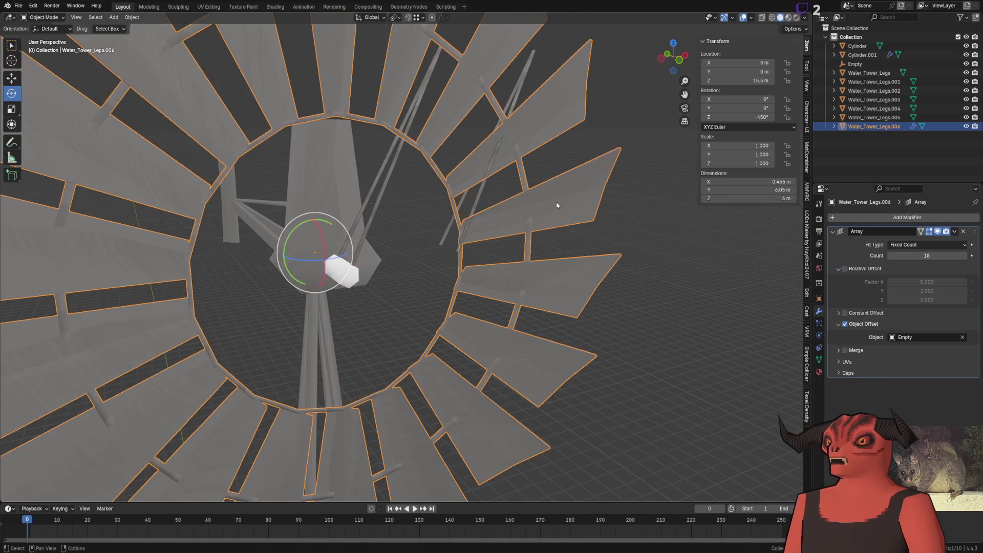
{"action": "left_click", "coordinate": [366, 238]}
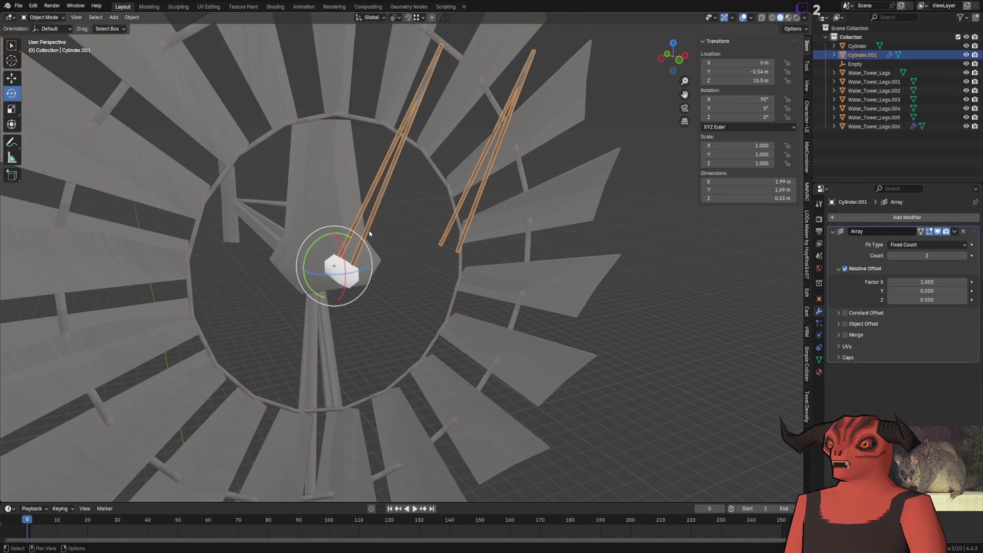
{"action": "type", "text": "6"}
{"action": "key", "text": "Return"}
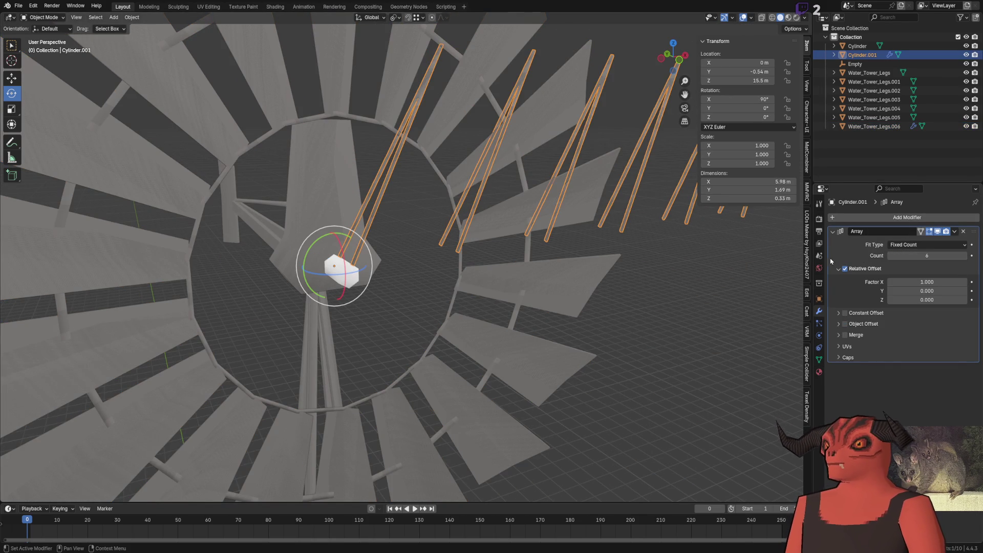
{"action": "left_click", "coordinate": [839, 323]}
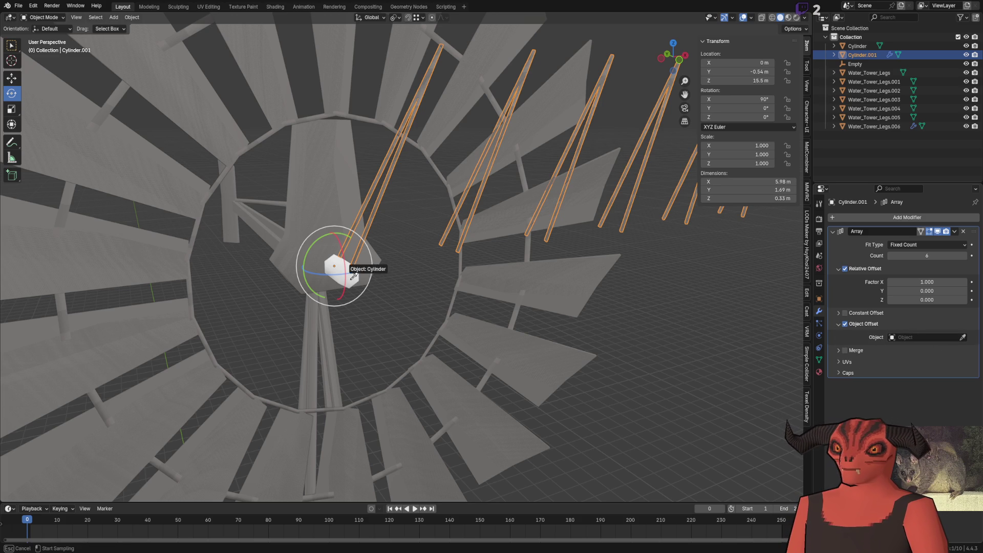
{"action": "scroll", "coordinate": [352, 284], "scroll_direction": "up", "scroll_amount": 3}
{"action": "scroll", "coordinate": [352, 284], "scroll_direction": "up", "scroll_amount": 2}
Step: Rotate the small hub Cylinder 80° about Y
{"action": "left_click", "coordinate": [359, 270]}
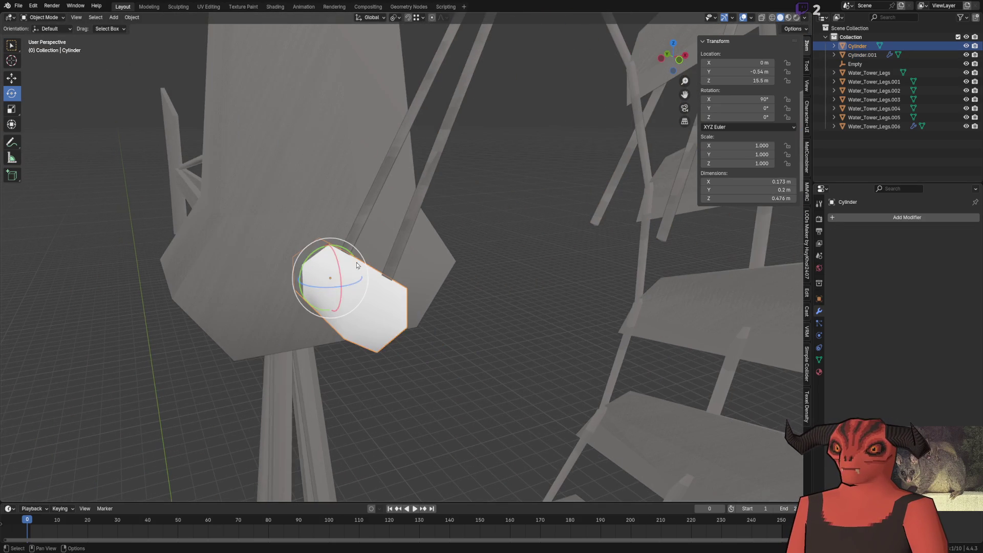
{"action": "left_click_drag", "start_coordinate": [351, 256], "coordinate": [377, 315]}
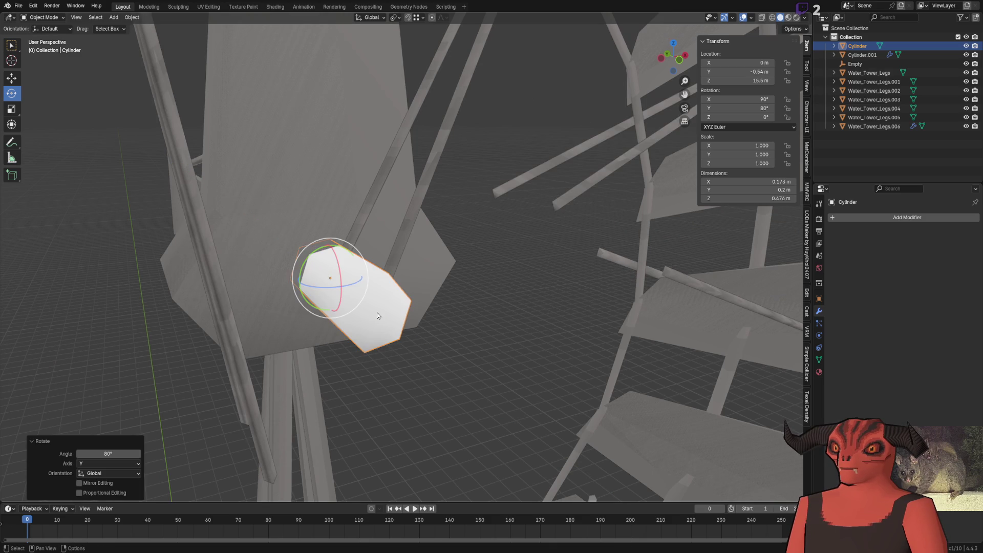
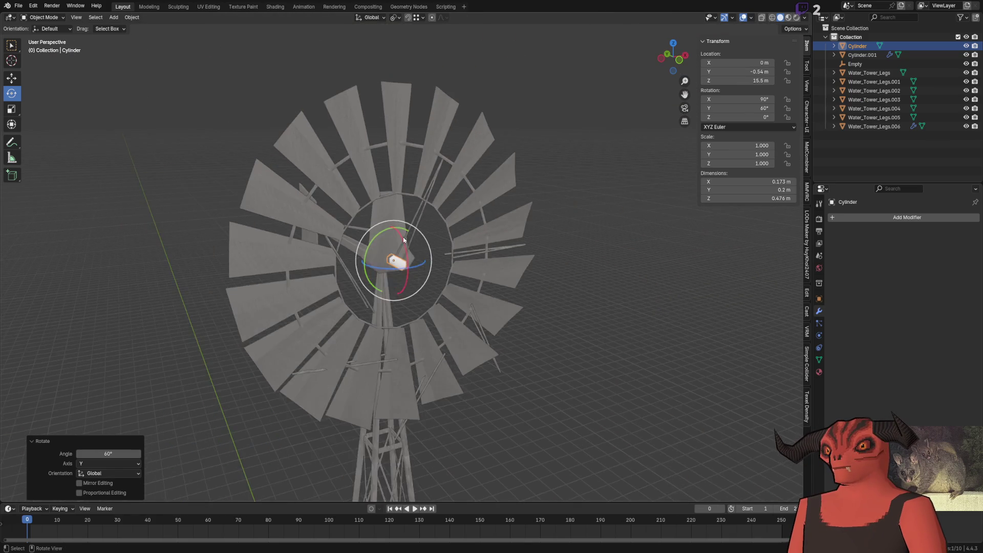
Step: Set Cylinder.001's Array modifier Relative Offset X to 0 so the arms radiate from the hub
{"action": "middle_click_drag", "start_coordinate": [404, 241], "coordinate": [407, 226]}
{"action": "scroll", "coordinate": [406, 226], "scroll_direction": "up", "scroll_amount": 5}
{"action": "scroll", "coordinate": [409, 123], "scroll_direction": "up", "scroll_amount": 4}
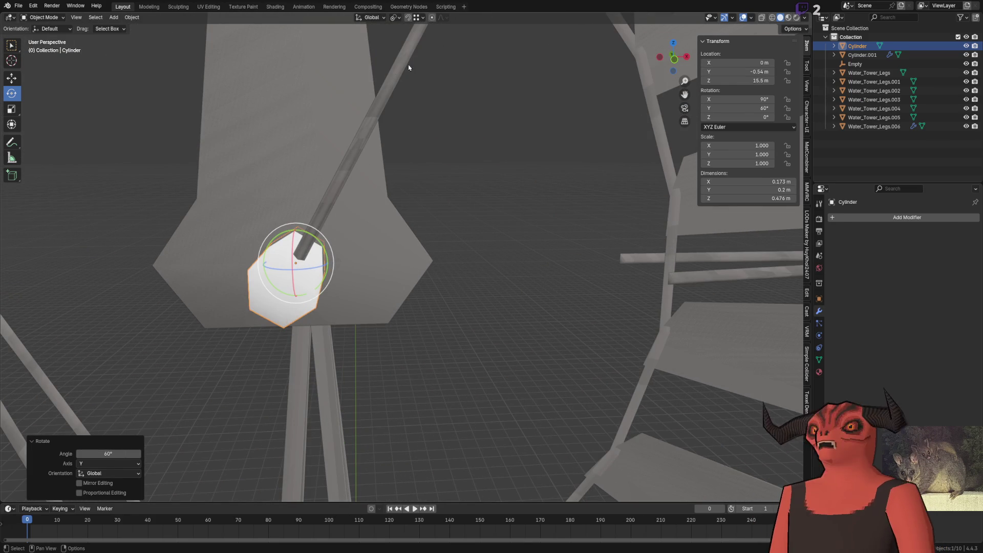
{"action": "left_click", "coordinate": [396, 71]}
{"action": "middle_click_drag", "start_coordinate": [397, 71], "coordinate": [461, 231]}
{"action": "left_click", "coordinate": [921, 282]}
{"action": "type", "text": "0"}
{"action": "key", "text": "Return"}
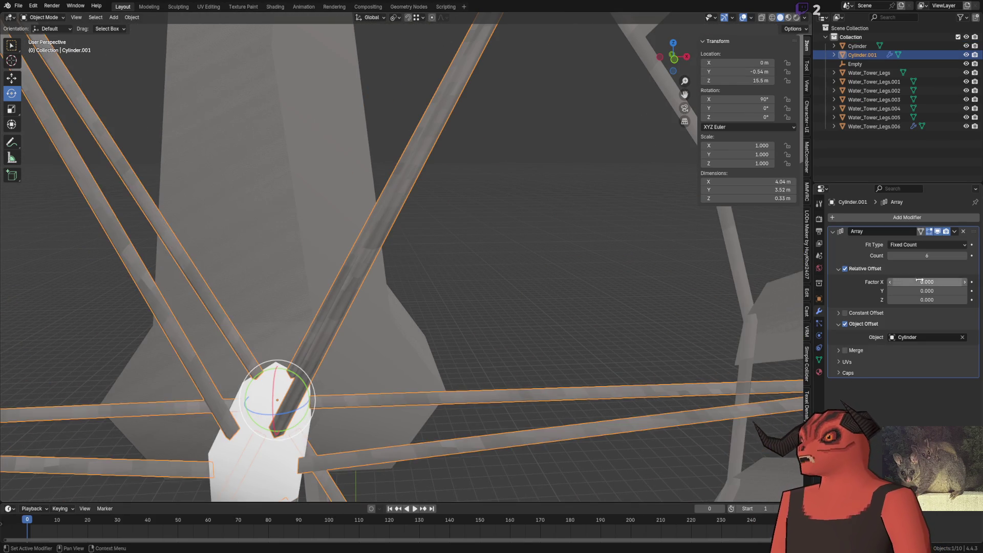
Step: Deselect the arms and orbit around the windmill to inspect the wheel from side and low angles
{"action": "middle_click_drag", "start_coordinate": [538, 254], "coordinate": [566, 263]}
{"action": "scroll", "coordinate": [496, 248], "scroll_direction": "down", "scroll_amount": 3}
{"action": "mouse_move", "coordinate": [497, 248]}
{"action": "middle_mouse_down"}
{"action": "mouse_move", "coordinate": [454, 252]}
{"action": "mouse_move", "coordinate": [484, 224]}
{"action": "middle_mouse_up"}
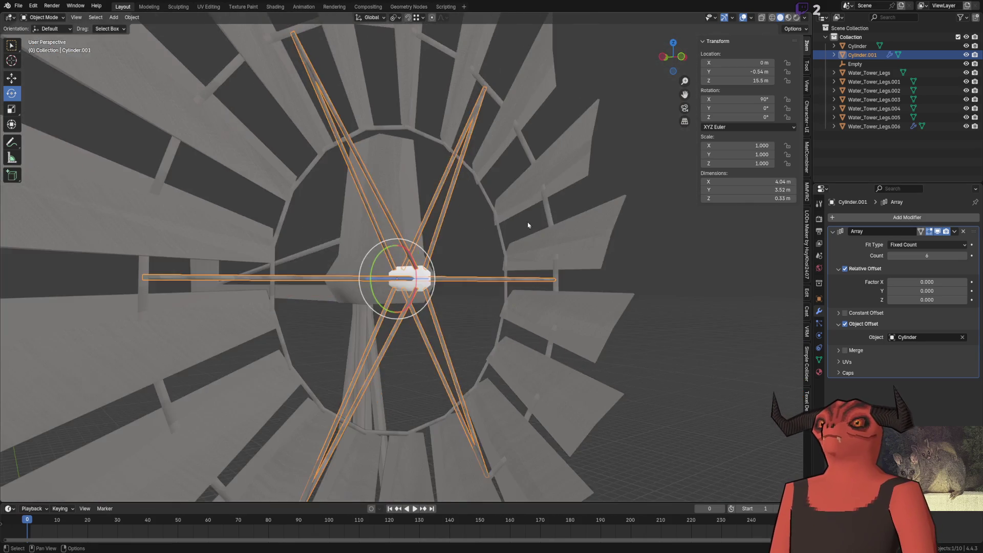
{"action": "scroll", "coordinate": [484, 224], "scroll_direction": "down", "scroll_amount": 3}
{"action": "left_click", "coordinate": [659, 238]}
{"action": "mouse_move", "coordinate": [658, 237]}
{"action": "middle_mouse_down"}
{"action": "mouse_move", "coordinate": [516, 237]}
{"action": "mouse_move", "coordinate": [434, 217]}
{"action": "mouse_move", "coordinate": [400, 193]}
{"action": "mouse_move", "coordinate": [514, 187]}
{"action": "mouse_move", "coordinate": [620, 197]}
{"action": "mouse_move", "coordinate": [485, 187]}
{"action": "mouse_move", "coordinate": [350, 201]}
{"action": "mouse_move", "coordinate": [377, 231]}
{"action": "mouse_move", "coordinate": [397, 324]}
{"action": "middle_mouse_up"}
{"action": "scroll", "coordinate": [435, 217], "scroll_direction": "down", "scroll_amount": 4}
{"action": "scroll", "coordinate": [398, 325], "scroll_direction": "up", "scroll_amount": 5}
{"action": "scroll", "coordinate": [372, 241], "scroll_direction": "up", "scroll_amount": 3}
{"action": "mouse_move", "coordinate": [373, 240]}
{"action": "middle_mouse_down"}
{"action": "mouse_move", "coordinate": [462, 221]}
{"action": "mouse_move", "coordinate": [492, 226]}
{"action": "mouse_move", "coordinate": [433, 209]}
{"action": "mouse_move", "coordinate": [374, 228]}
{"action": "middle_mouse_up"}
{"action": "scroll", "coordinate": [493, 226], "scroll_direction": "up", "scroll_amount": 2}
{"action": "scroll", "coordinate": [461, 226], "scroll_direction": "down", "scroll_amount": 5}
{"action": "scroll", "coordinate": [462, 225], "scroll_direction": "down", "scroll_amount": 4}
{"action": "scroll", "coordinate": [373, 228], "scroll_direction": "down", "scroll_amount": 3}
{"action": "middle_click_drag", "start_coordinate": [290, 214], "coordinate": [297, 158]}
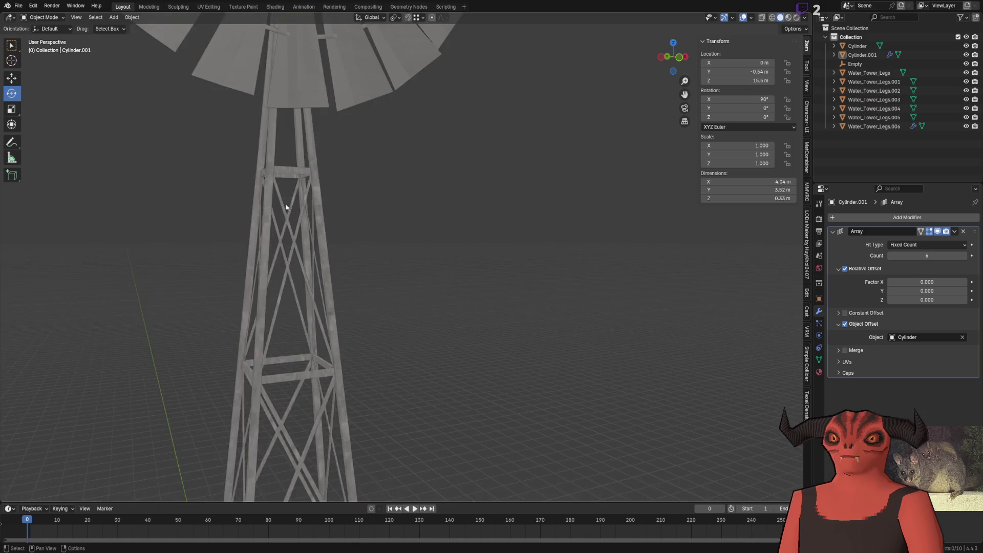
{"action": "scroll", "coordinate": [259, 205], "scroll_direction": "down", "scroll_amount": 3}
{"action": "mouse_move", "coordinate": [259, 205]}
{"action": "middle_mouse_down"}
{"action": "mouse_move", "coordinate": [366, 208]}
{"action": "mouse_move", "coordinate": [370, 244]}
{"action": "mouse_move", "coordinate": [395, 249]}
{"action": "middle_mouse_up"}
{"action": "scroll", "coordinate": [374, 205], "scroll_direction": "up", "scroll_amount": 2}
{"action": "scroll", "coordinate": [395, 248], "scroll_direction": "up", "scroll_amount": 2}
{"action": "left_click", "coordinate": [483, 240]}
{"action": "scroll", "coordinate": [480, 241], "scroll_direction": "up", "scroll_amount": 3}
{"action": "scroll", "coordinate": [453, 221], "scroll_direction": "up", "scroll_amount": 2}
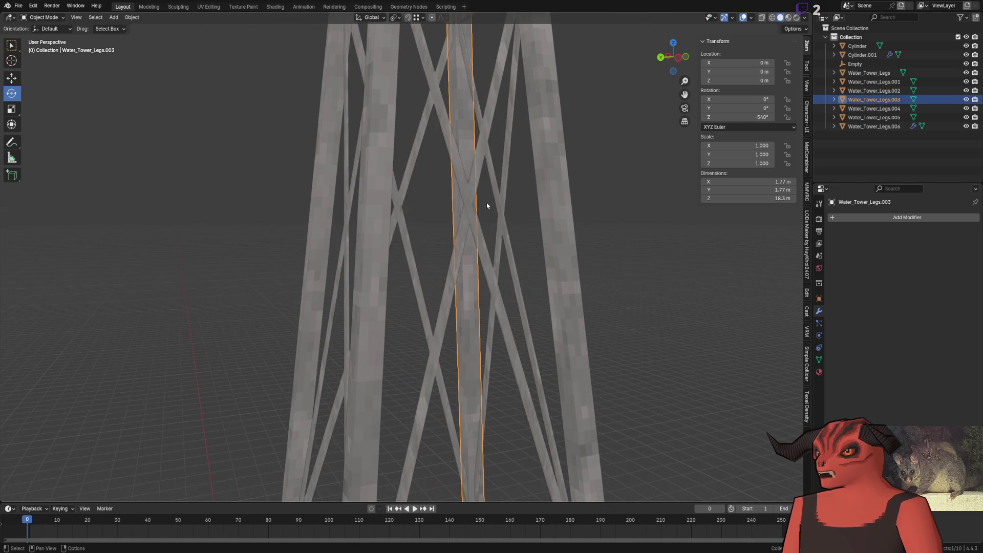
Step: Add a cube at the origin and lift it along Z up toward the tower
{"action": "left_click", "coordinate": [349, 190]}
{"action": "scroll", "coordinate": [461, 184], "scroll_direction": "down", "scroll_amount": 5}
{"action": "left_click", "coordinate": [520, 171]}
{"action": "left_click", "coordinate": [113, 17]}
{"action": "mouse_move", "coordinate": [126, 28]}
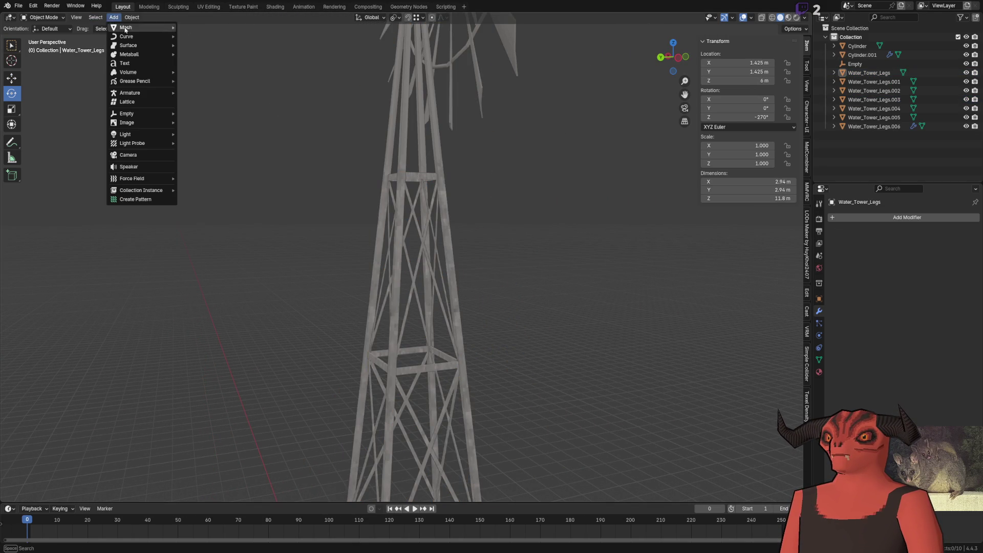
{"action": "left_click", "coordinate": [222, 36]}
{"action": "scroll", "coordinate": [377, 245], "scroll_direction": "down", "scroll_amount": 4}
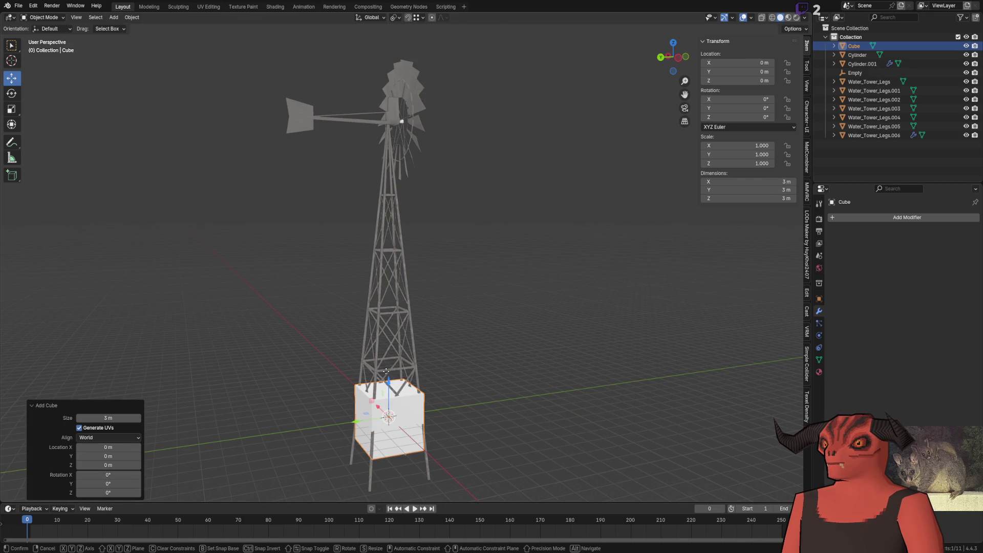
{"action": "key", "text": "g"}
{"action": "key", "text": "z"}
{"action": "left_click", "coordinate": [392, 214]}
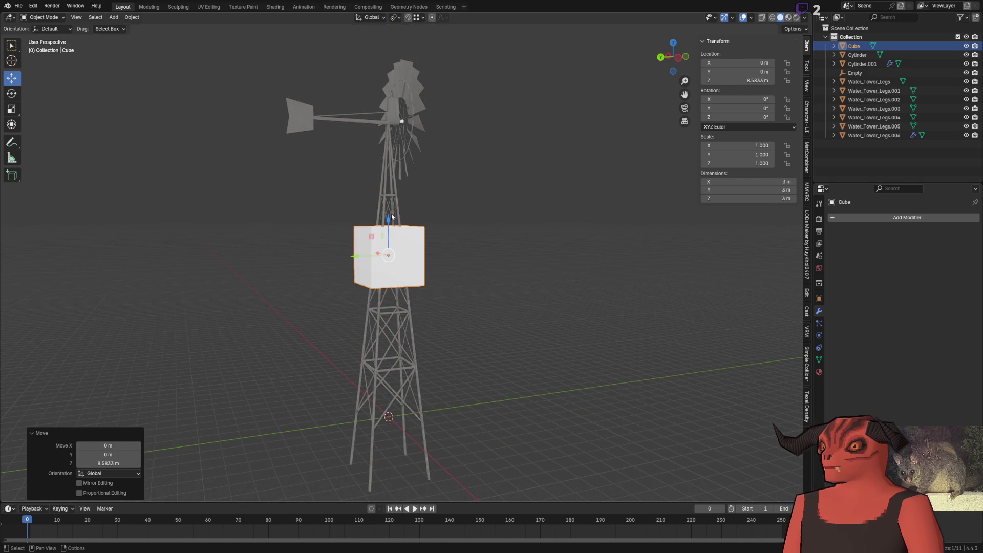
{"action": "key", "text": "KP_Decimal"}
{"action": "mouse_move", "coordinate": [391, 213]}
{"action": "middle_mouse_down"}
{"action": "mouse_move", "coordinate": [425, 158]}
{"action": "mouse_move", "coordinate": [424, 230]}
{"action": "mouse_move", "coordinate": [399, 229]}
{"action": "middle_mouse_up"}
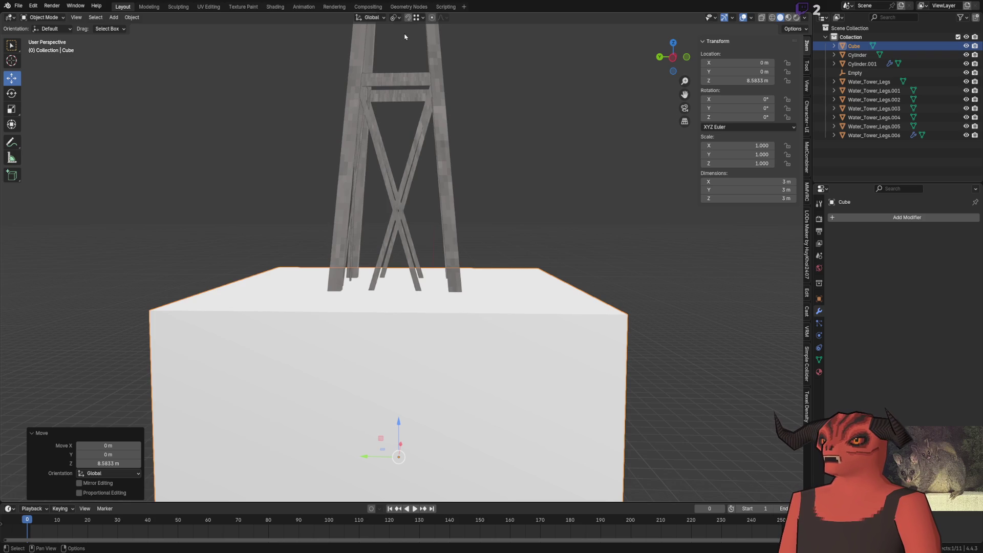
Step: Enable snapping to edge centres and move the cube further up the tower legs
{"action": "left_click", "coordinate": [394, 18]}
{"action": "left_click", "coordinate": [421, 18]}
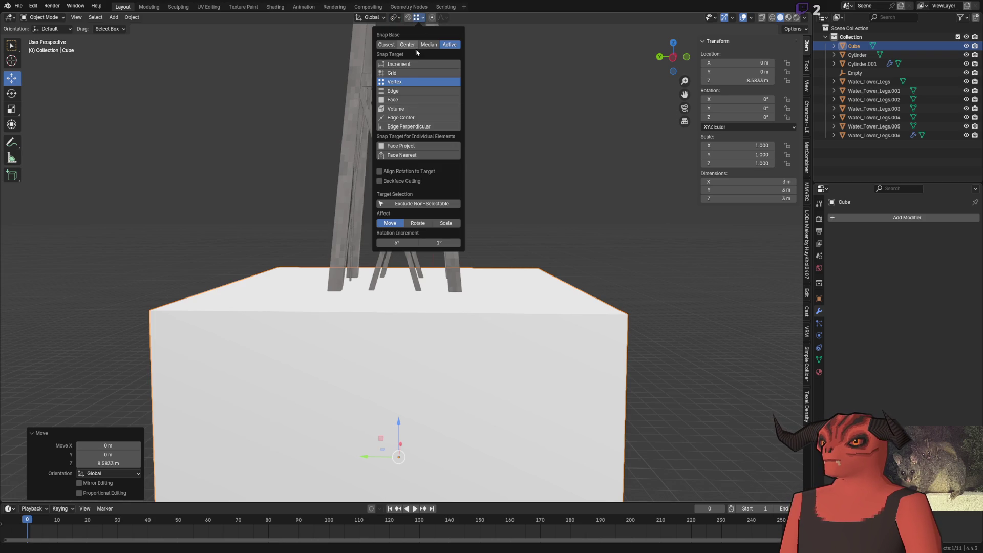
{"action": "left_click", "coordinate": [401, 127]}
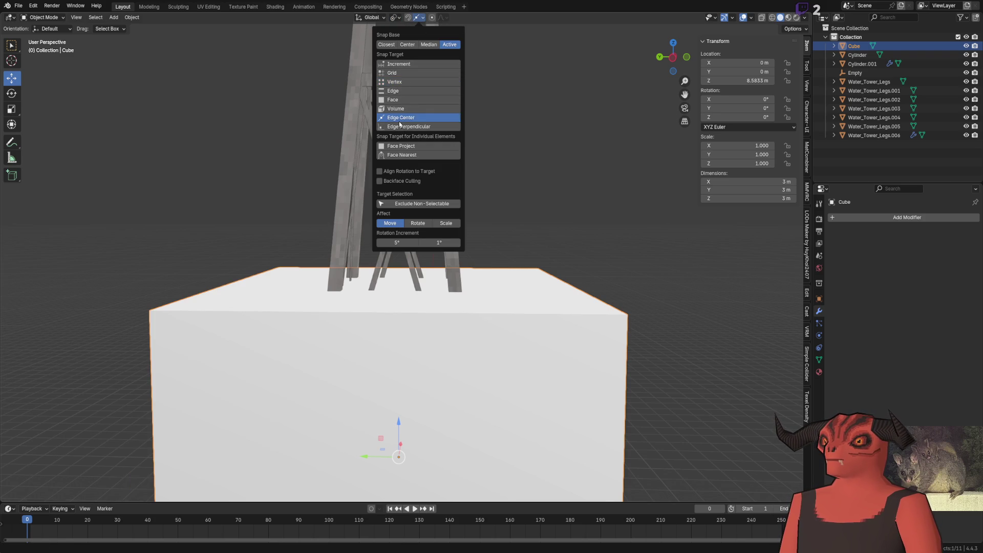
{"action": "mouse_move", "coordinate": [399, 421]}
{"action": "left_mouse_down"}
{"action": "mouse_move", "coordinate": [401, 212]}
{"action": "mouse_move", "coordinate": [385, 160]}
{"action": "left_mouse_up"}
{"action": "key", "text": "alt+z"}
{"action": "scroll", "coordinate": [395, 207], "scroll_direction": "down", "scroll_amount": 3}
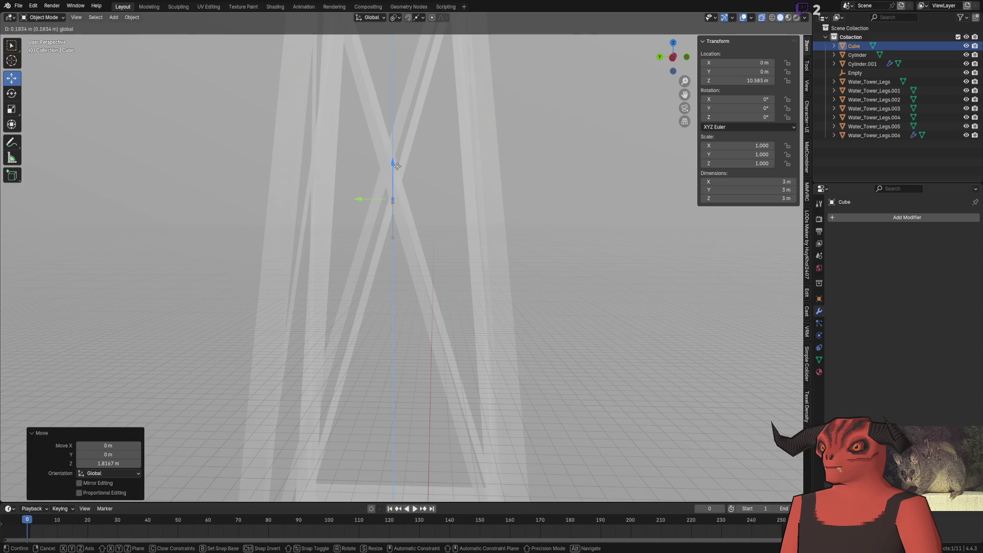
{"action": "left_click", "coordinate": [408, 198]}
Step: Adjust the cube's height with the Z gizmo to roughly 10.57–10.67 m inside the legs
{"action": "middle_click_drag", "start_coordinate": [407, 198], "coordinate": [413, 248]}
{"action": "left_click_drag", "start_coordinate": [461, 309], "coordinate": [330, 227]}
{"action": "middle_click_drag", "start_coordinate": [330, 228], "coordinate": [405, 246]}
{"action": "middle_click_drag", "start_coordinate": [461, 265], "coordinate": [459, 268]}
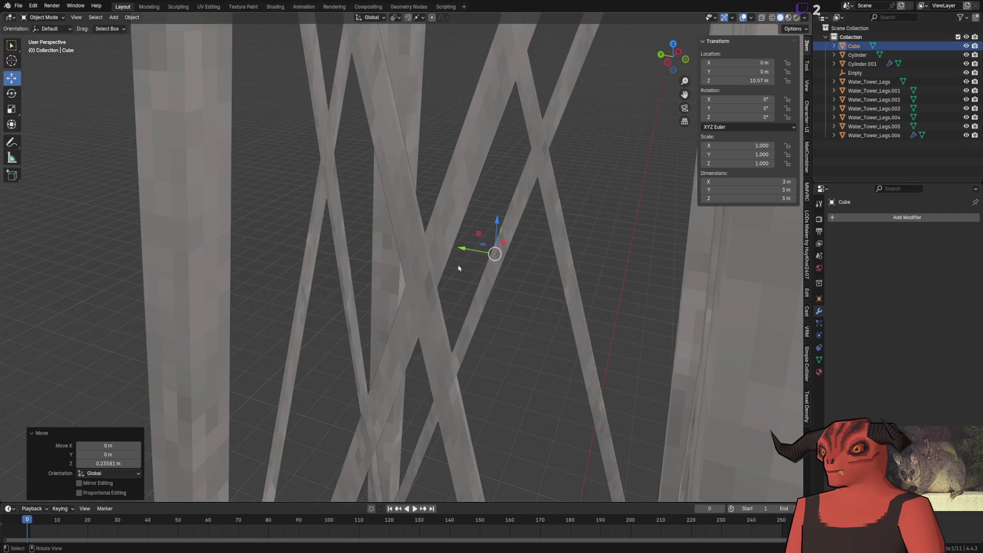
{"action": "mouse_move", "coordinate": [494, 253]}
{"action": "left_mouse_down"}
{"action": "mouse_move", "coordinate": [459, 261]}
{"action": "mouse_move", "coordinate": [385, 176]}
{"action": "left_mouse_up"}
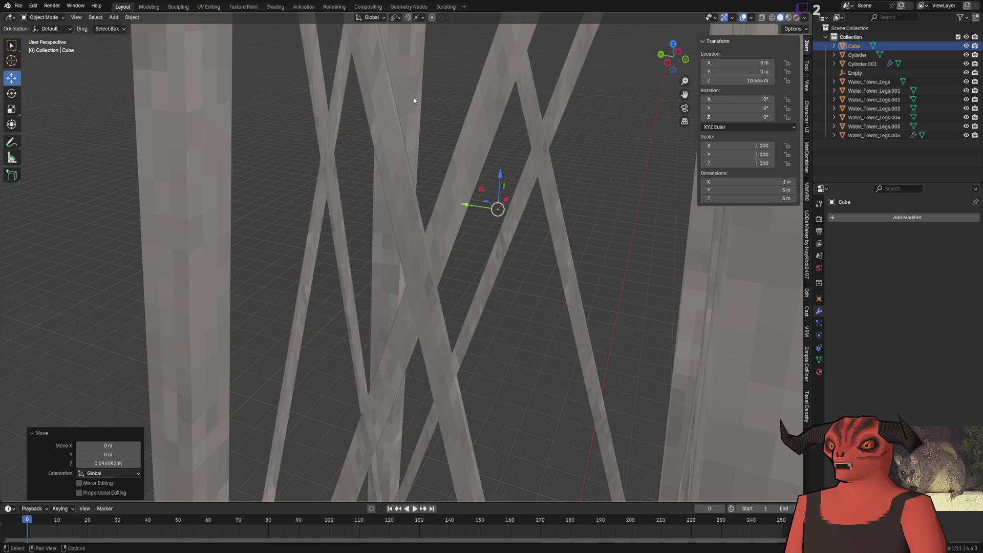
{"action": "left_click", "coordinate": [419, 18]}
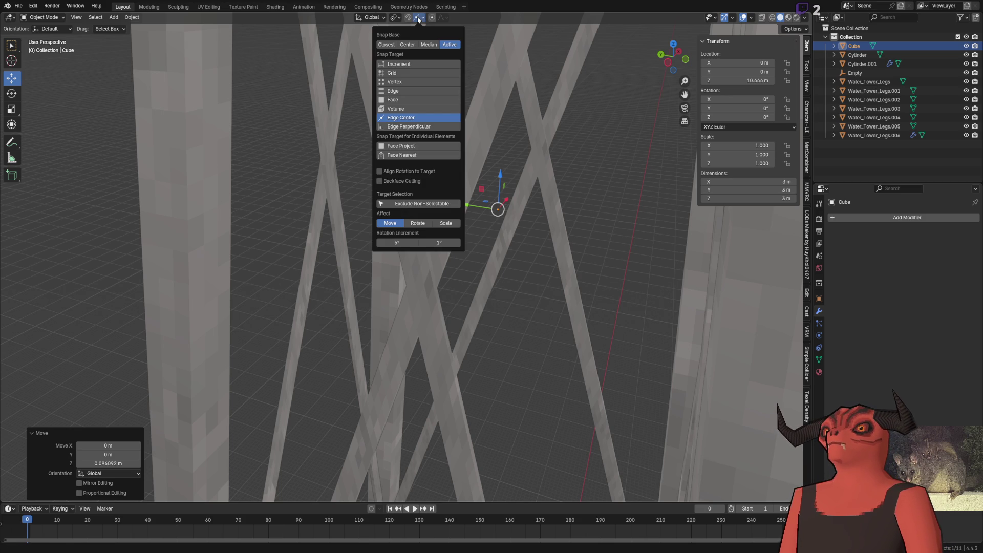
Step: Nudge the cube up and down along Z with the gizmo to about 10.87 m
{"action": "key", "text": "KP_Decimal"}
{"action": "scroll", "coordinate": [447, 202], "scroll_direction": "up", "scroll_amount": 3}
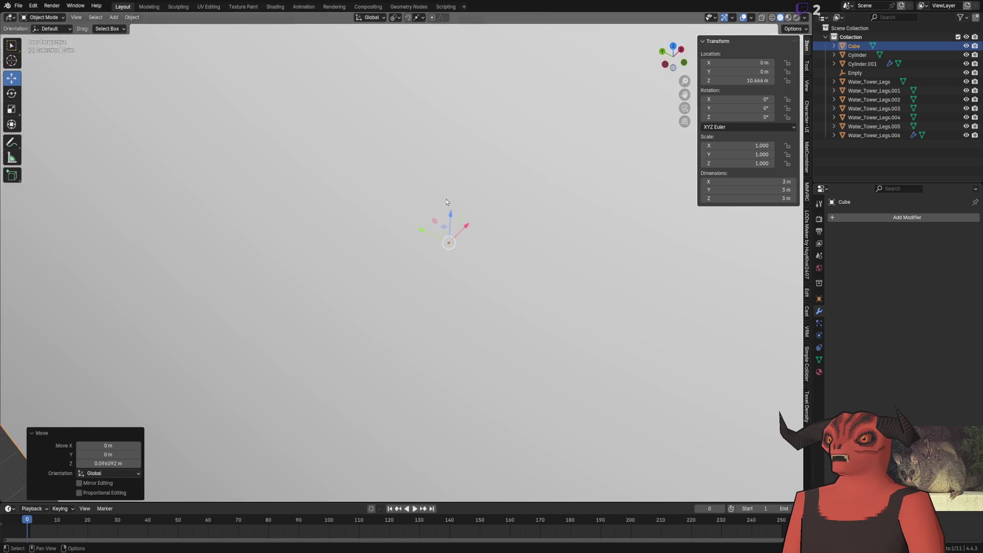
{"action": "middle_click_drag", "start_coordinate": [447, 201], "coordinate": [453, 215]}
{"action": "left_click_drag", "start_coordinate": [470, 215], "coordinate": [362, 149]}
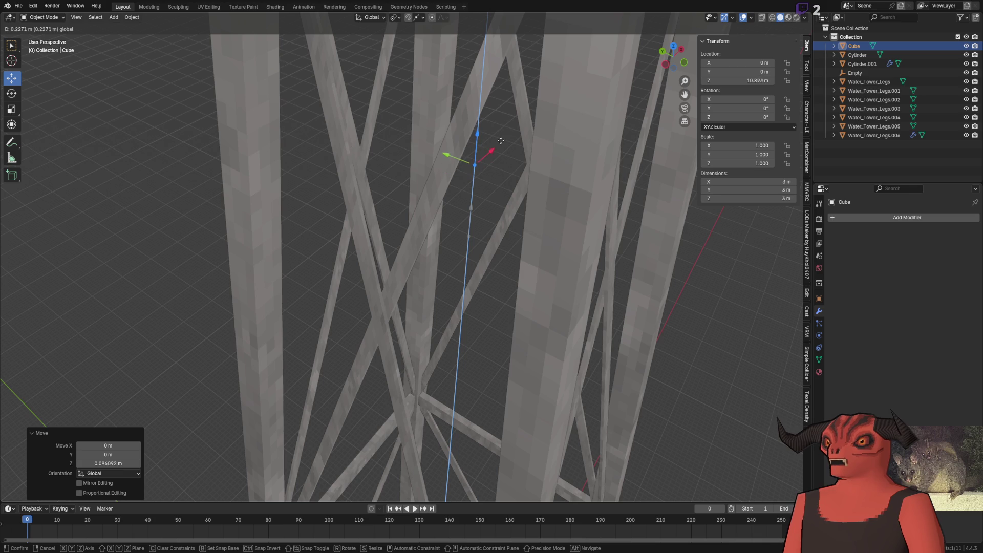
{"action": "left_click_drag", "start_coordinate": [496, 141], "coordinate": [618, 218]}
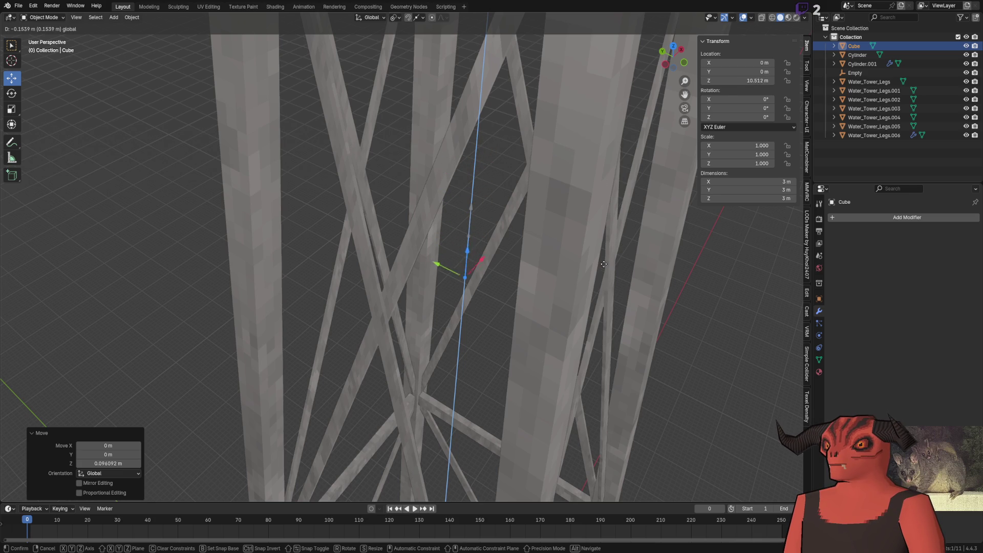
{"action": "left_click_drag", "start_coordinate": [618, 252], "coordinate": [454, 177]}
{"action": "middle_click_drag", "start_coordinate": [454, 177], "coordinate": [473, 146]}
{"action": "key", "text": "g"}
{"action": "key", "text": "z"}
{"action": "key", "text": "Escape"}
Step: Check the Water_Tower_Legs geometry in Edit Mode from a level side view
{"action": "left_click", "coordinate": [520, 141]}
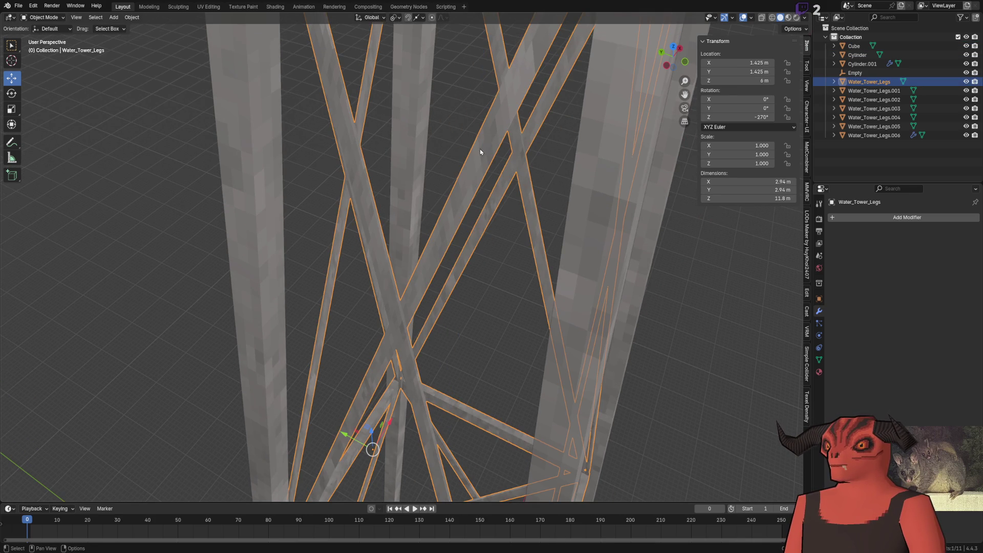
{"action": "key", "text": "Tab"}
{"action": "key", "text": "a"}
{"action": "key", "text": "Tab"}
{"action": "middle_click_drag", "start_coordinate": [474, 148], "coordinate": [417, 192]}
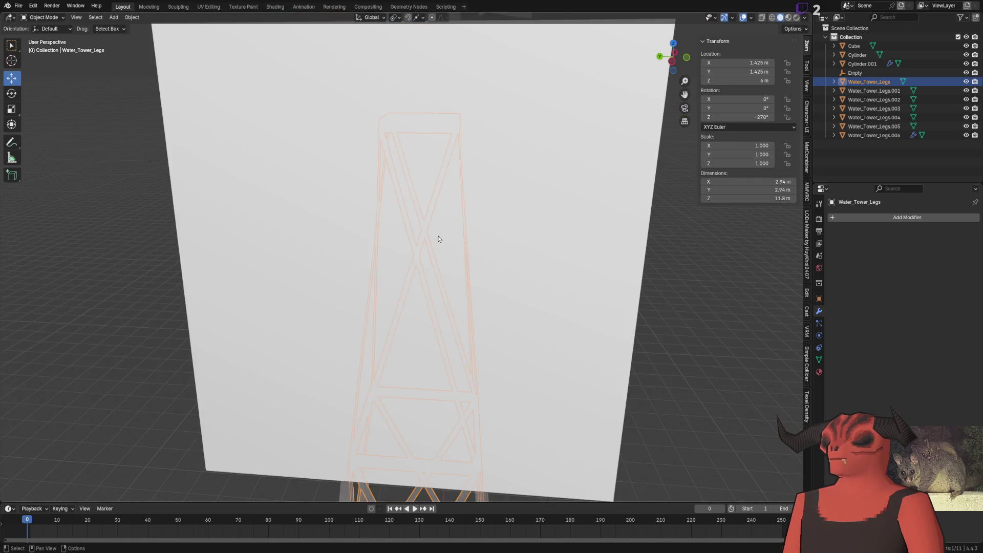
Step: Lower the cube along Z to about 10.59 m, then down to 10.255 m
{"action": "left_click", "coordinate": [446, 238]}
{"action": "left_click_drag", "start_coordinate": [470, 90], "coordinate": [470, 107]}
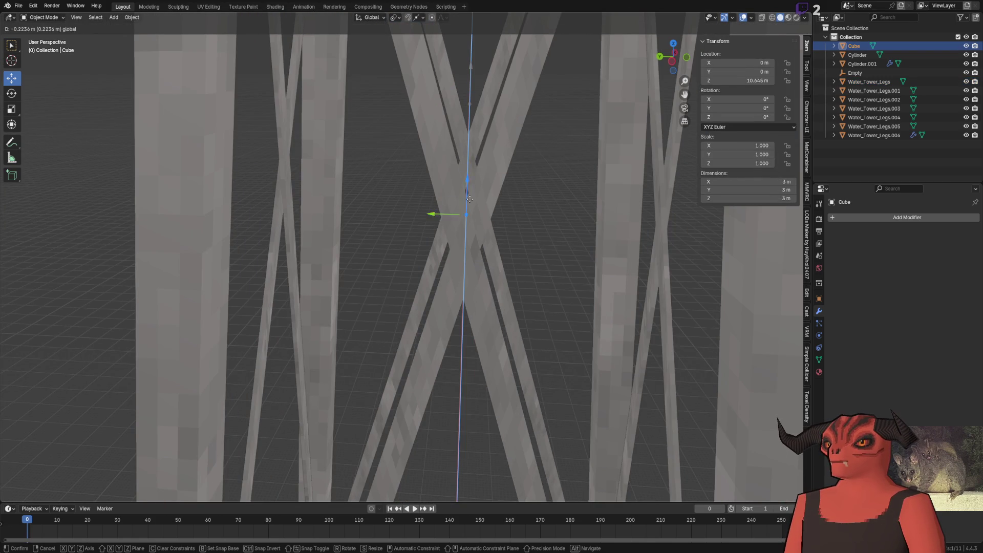
{"action": "middle_click_drag", "start_coordinate": [471, 108], "coordinate": [449, 235]}
{"action": "left_click_drag", "start_coordinate": [435, 251], "coordinate": [431, 216]}
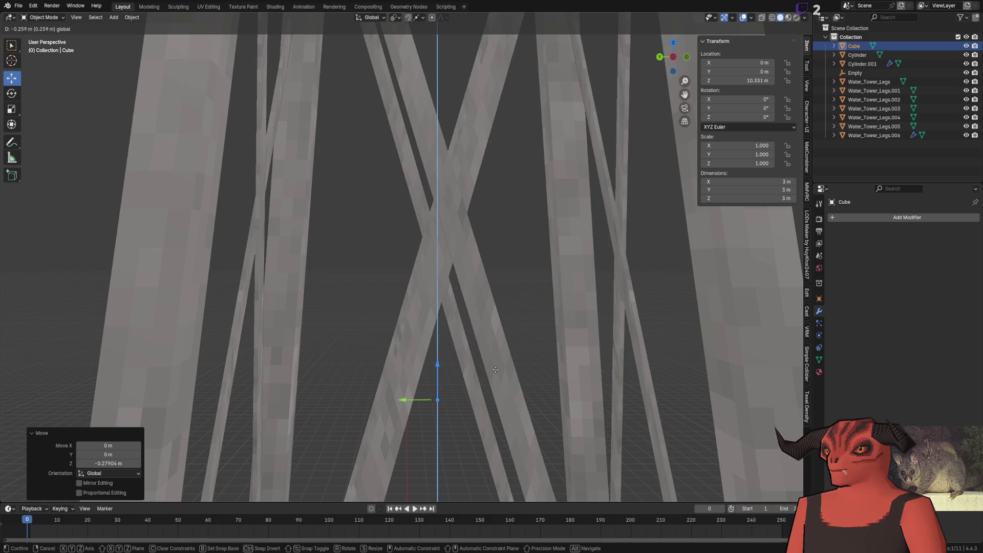
{"action": "left_click_drag", "start_coordinate": [458, 175], "coordinate": [466, 399]}
{"action": "mouse_move", "coordinate": [466, 400]}
{"action": "middle_mouse_down"}
{"action": "mouse_move", "coordinate": [431, 234]}
{"action": "mouse_move", "coordinate": [413, 198]}
{"action": "mouse_move", "coordinate": [518, 193]}
{"action": "mouse_move", "coordinate": [480, 193]}
{"action": "mouse_move", "coordinate": [519, 213]}
{"action": "mouse_move", "coordinate": [500, 188]}
{"action": "middle_mouse_up"}
{"action": "scroll", "coordinate": [483, 188], "scroll_direction": "down", "scroll_amount": 3}
{"action": "scroll", "coordinate": [484, 192], "scroll_direction": "down", "scroll_amount": 1}
{"action": "scroll", "coordinate": [490, 206], "scroll_direction": "up", "scroll_amount": 4}
{"action": "scroll", "coordinate": [489, 211], "scroll_direction": "down", "scroll_amount": 3}
Step: Inspect one leg's edge loop in X-ray Edit Mode to gauge the platform height
{"action": "left_click", "coordinate": [322, 244]}
{"action": "key", "text": "Tab"}
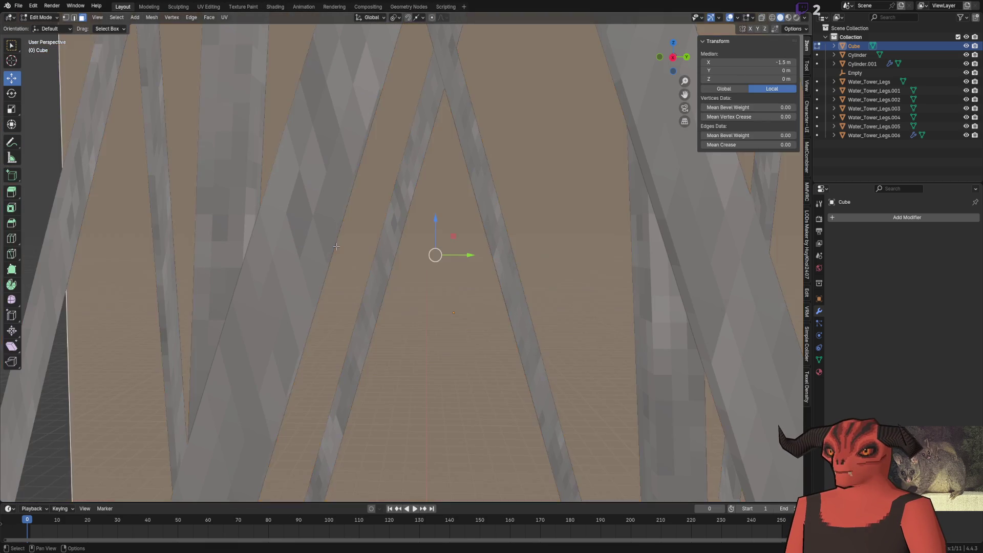
{"action": "scroll", "coordinate": [322, 243], "scroll_direction": "down", "scroll_amount": 2}
{"action": "key", "text": "alt+z"}
{"action": "left_click", "coordinate": [369, 228], "text": "alt"}
{"action": "scroll", "coordinate": [405, 231], "scroll_direction": "down", "scroll_amount": 4}
{"action": "middle_click_drag", "start_coordinate": [423, 158], "coordinate": [432, 177]}
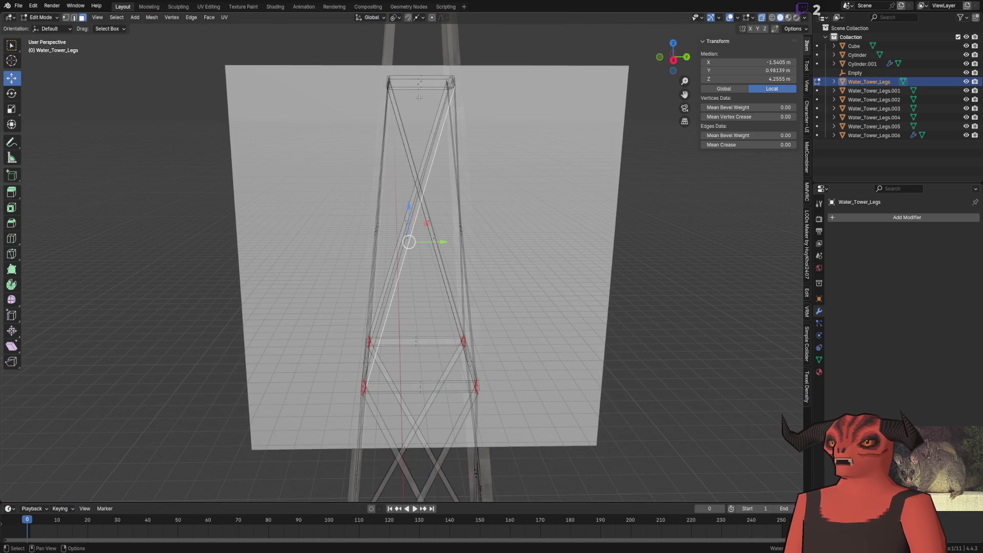
{"action": "key", "text": "alt+z"}
{"action": "key", "text": "Tab"}
Step: From the back view raise the cube to ~10.68 m, then set Location Z to exactly 10.7 m
{"action": "left_click", "coordinate": [538, 217]}
{"action": "middle_click_drag", "start_coordinate": [533, 220], "coordinate": [413, 210]}
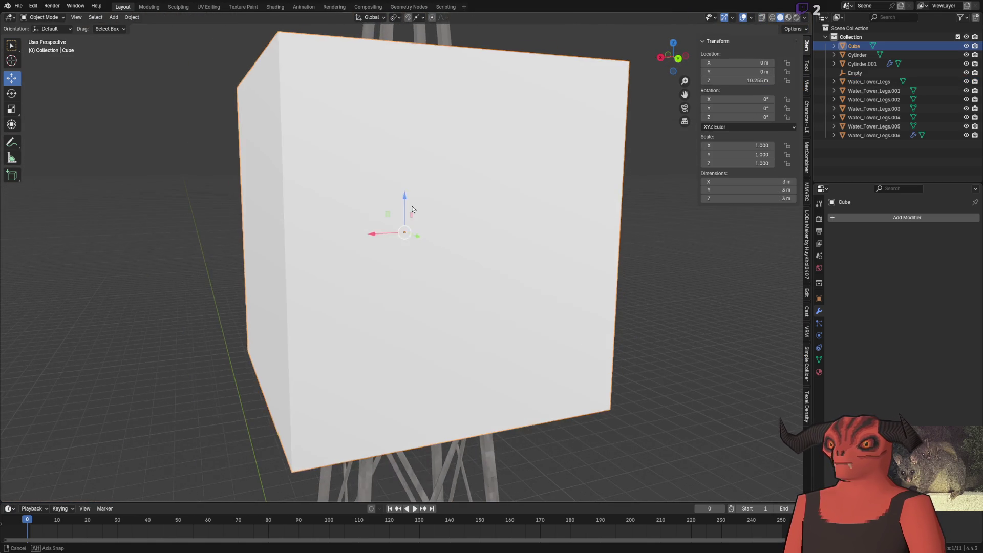
{"action": "key", "text": "alt+z"}
{"action": "scroll", "coordinate": [412, 209], "scroll_direction": "up", "scroll_amount": 5}
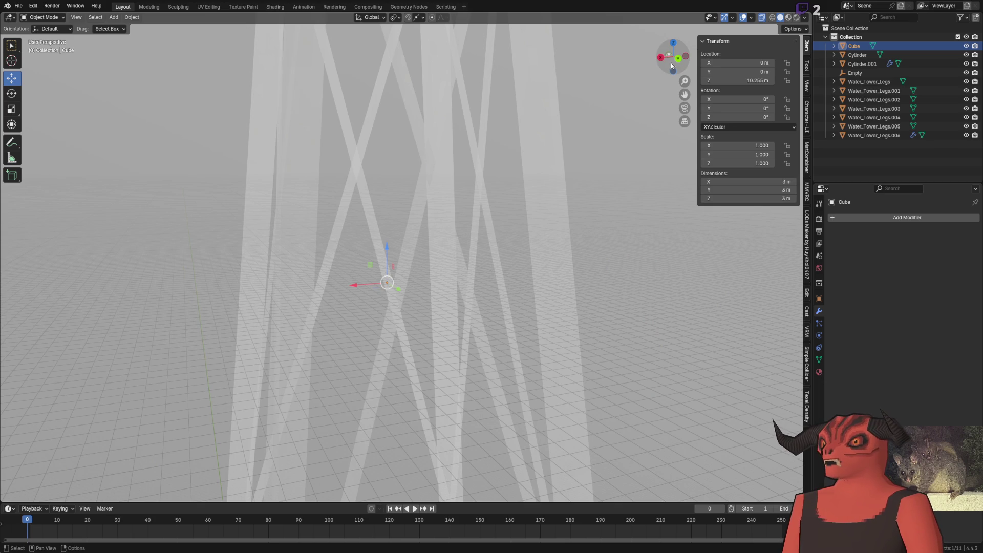
{"action": "left_click", "coordinate": [678, 59]}
{"action": "left_click_drag", "start_coordinate": [366, 360], "coordinate": [369, 230]}
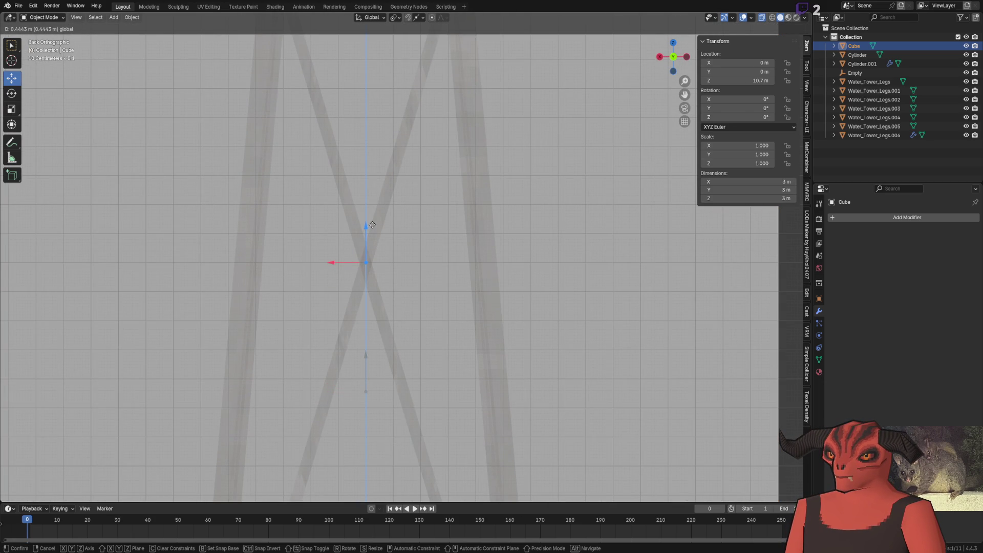
{"action": "left_click_drag", "start_coordinate": [371, 224], "coordinate": [371, 225]}
{"action": "scroll", "coordinate": [418, 260], "scroll_direction": "up", "scroll_amount": 3}
{"action": "left_click", "coordinate": [747, 81]}
{"action": "left_click_drag", "start_coordinate": [748, 83], "coordinate": [721, 91]}
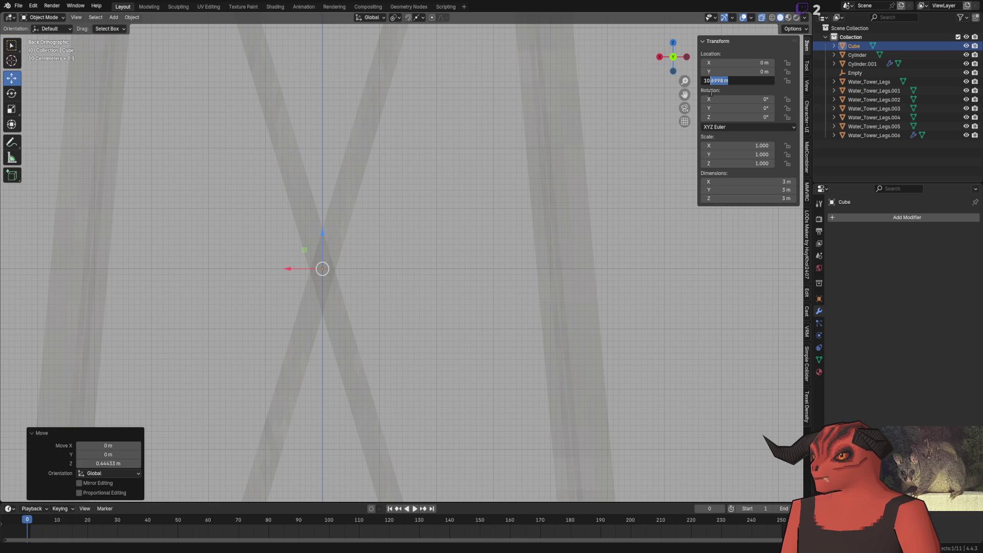
{"action": "type", "text": "7"}
{"action": "key", "text": "Return"}
{"action": "scroll", "coordinate": [400, 228], "scroll_direction": "down", "scroll_amount": 3}
{"action": "scroll", "coordinate": [412, 205], "scroll_direction": "down", "scroll_amount": 4}
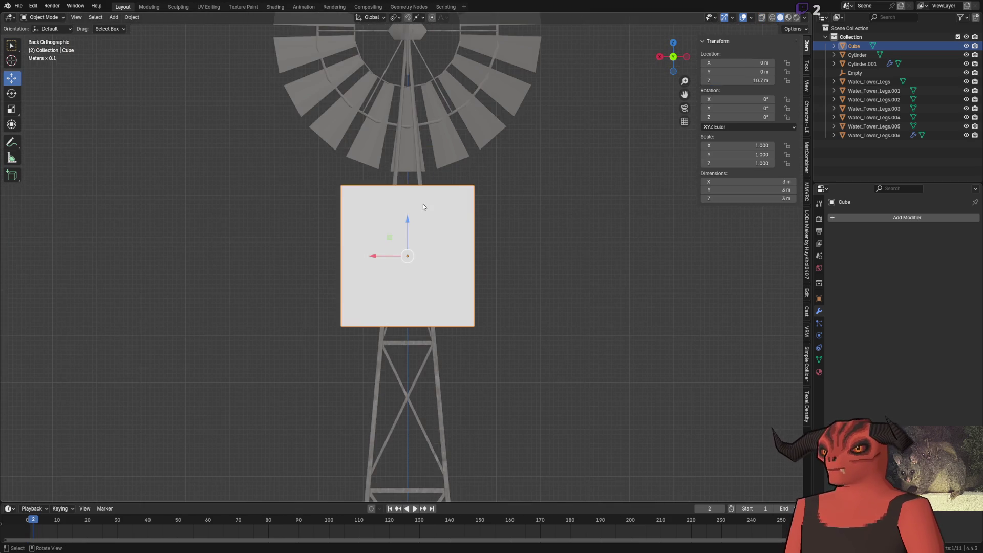
Step: In Edit Mode select all and scale the cube to 0.05 on Z, flattening it into a slab
{"action": "key", "text": "Tab"}
{"action": "key", "text": "alt+z"}
{"action": "key", "text": "a"}
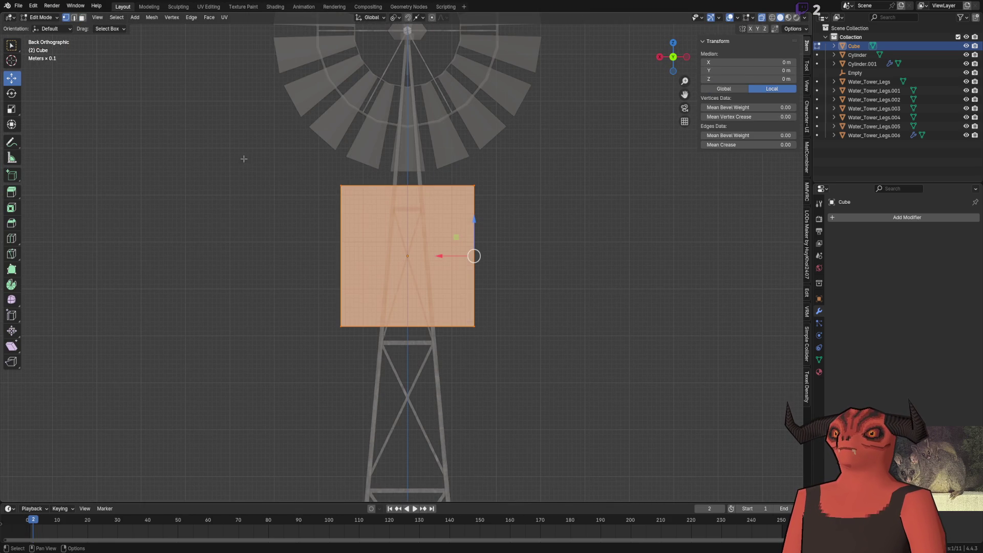
{"action": "left_click", "coordinate": [438, 182]}
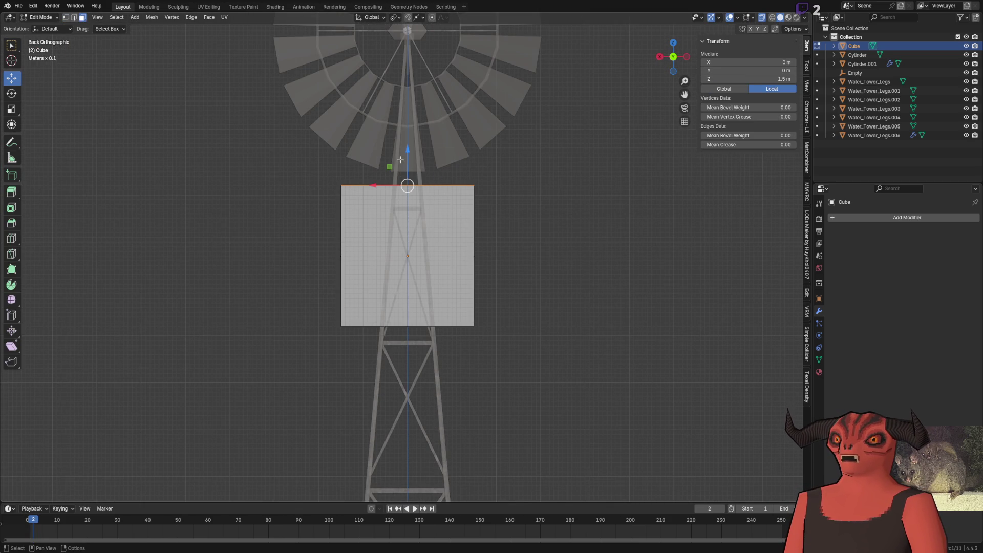
{"action": "key", "text": "a"}
{"action": "left_click", "coordinate": [16, 113]}
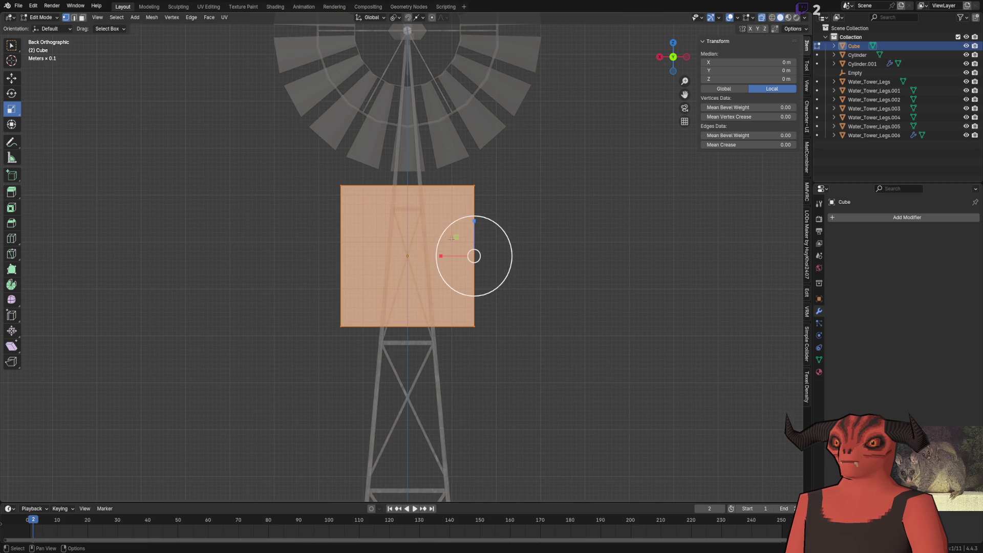
{"action": "left_click_drag", "start_coordinate": [474, 223], "coordinate": [475, 255]}
{"action": "left_click", "coordinate": [118, 462]}
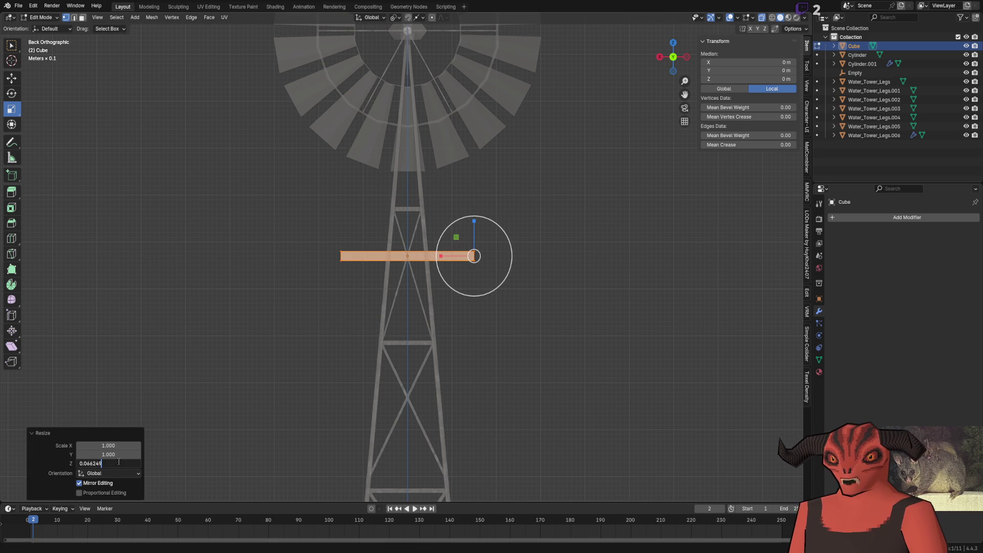
{"action": "key", "text": "Return"}
{"action": "scroll", "coordinate": [428, 268], "scroll_direction": "up", "scroll_amount": 3}
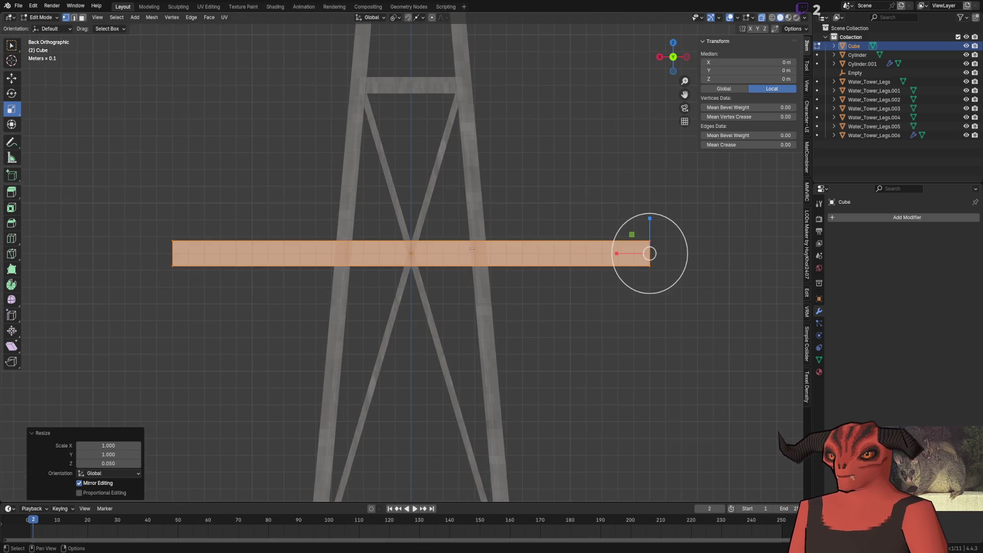
Step: Select the slab's top face, try lowering it with vertex snapping, then undo
{"action": "mouse_move", "coordinate": [399, 253]}
{"action": "middle_mouse_down"}
{"action": "mouse_move", "coordinate": [428, 267]}
{"action": "mouse_move", "coordinate": [58, 93]}
{"action": "mouse_move", "coordinate": [461, 230]}
{"action": "middle_mouse_up"}
{"action": "key", "text": "alt+a"}
{"action": "scroll", "coordinate": [551, 259], "scroll_direction": "down", "scroll_amount": 3}
{"action": "key", "text": "3"}
{"action": "left_click", "coordinate": [479, 255]}
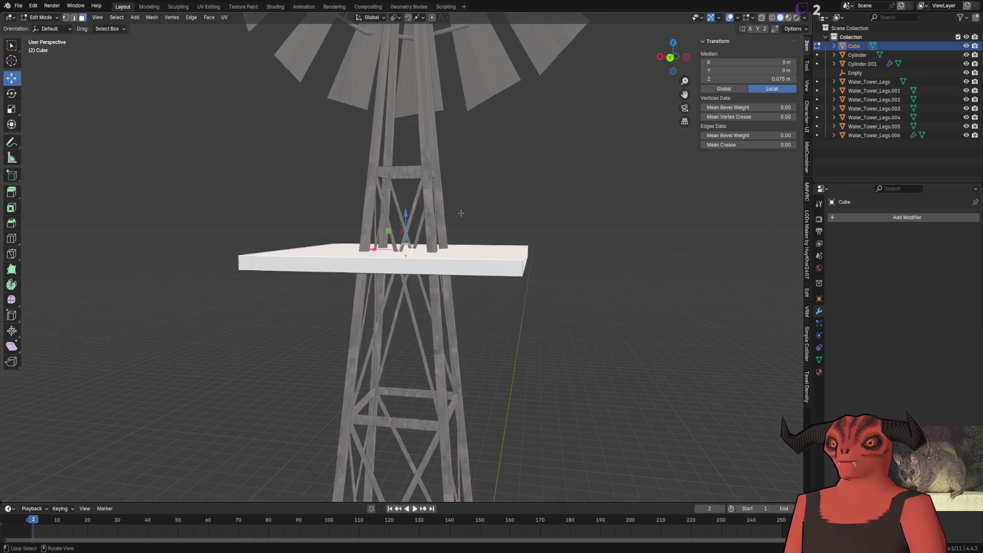
{"action": "key", "text": "e"}
{"action": "right_click", "coordinate": [519, 275]}
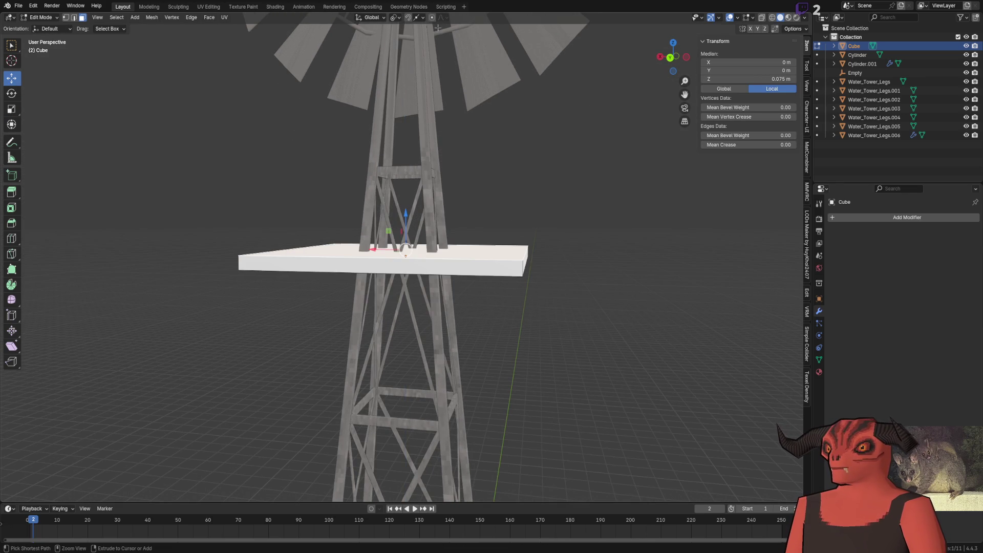
{"action": "left_click", "coordinate": [421, 17]}
{"action": "left_click", "coordinate": [401, 82]}
{"action": "key", "text": "g"}
{"action": "key", "text": "z"}
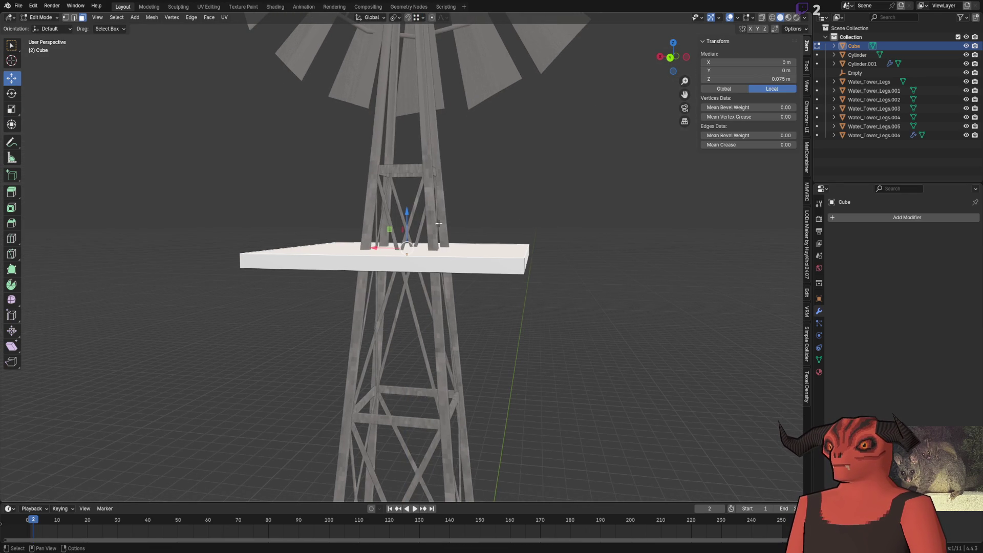
{"action": "left_click", "coordinate": [553, 238]}
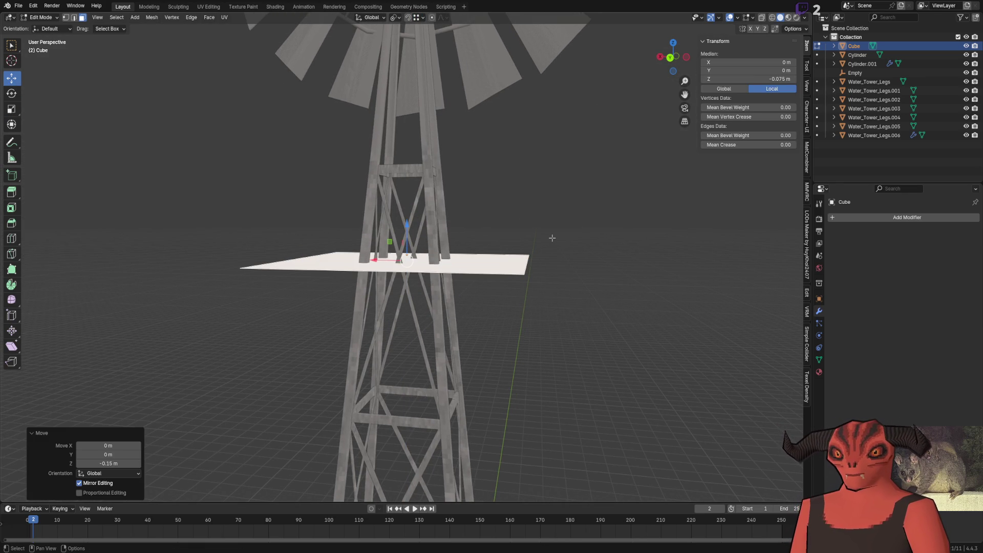
{"action": "key", "text": "ctrl+z"}
{"action": "scroll", "coordinate": [406, 252], "scroll_direction": "up", "scroll_amount": 4}
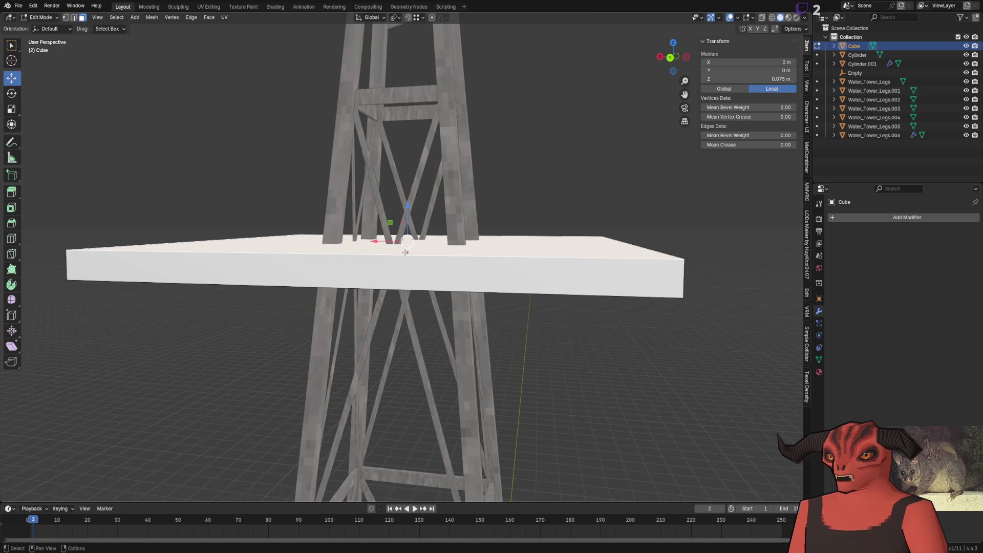
Step: Move the top face along Z by a typed offset to set the slab's upper surface
{"action": "key", "text": "g"}
{"action": "key", "text": "z"}
{"action": "left_click", "coordinate": [403, 216]}
{"action": "double_click", "coordinate": [92, 464]}
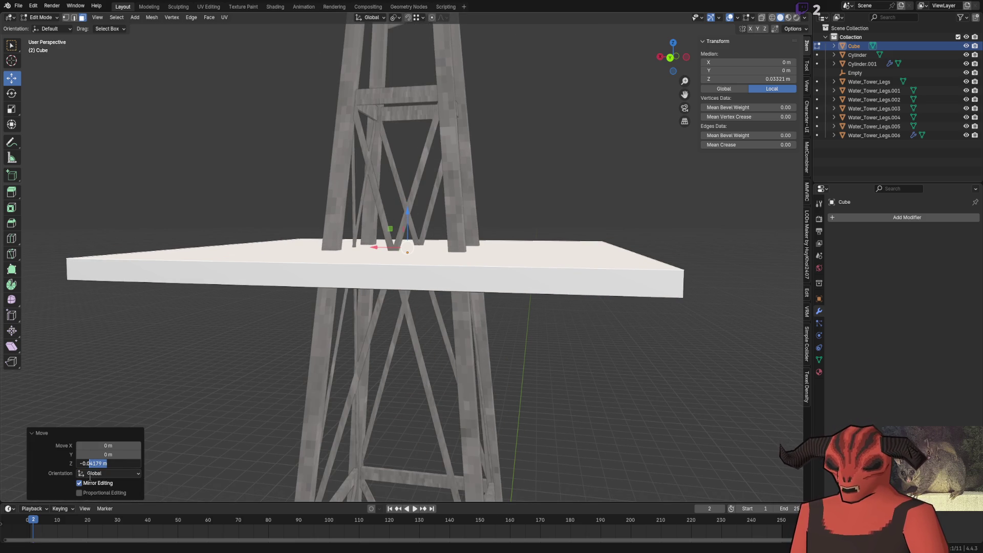
{"action": "key", "text": "Return"}
Step: Select the bottom face and start a Z move, resetting the offset to zero
{"action": "middle_click_drag", "start_coordinate": [230, 346], "coordinate": [296, 260]}
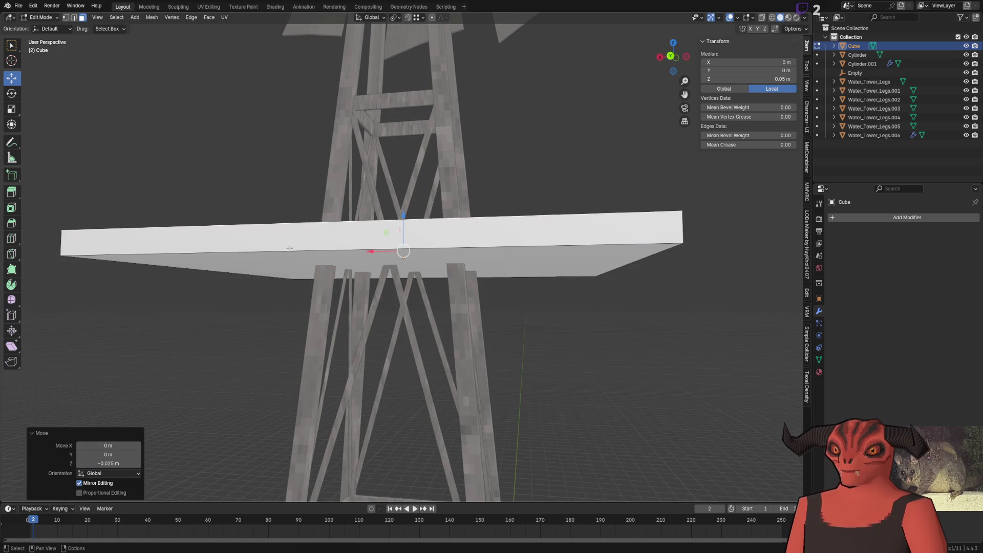
{"action": "left_click", "coordinate": [295, 260]}
{"action": "key", "text": "g"}
{"action": "key", "text": "z"}
{"action": "left_click", "coordinate": [295, 260]}
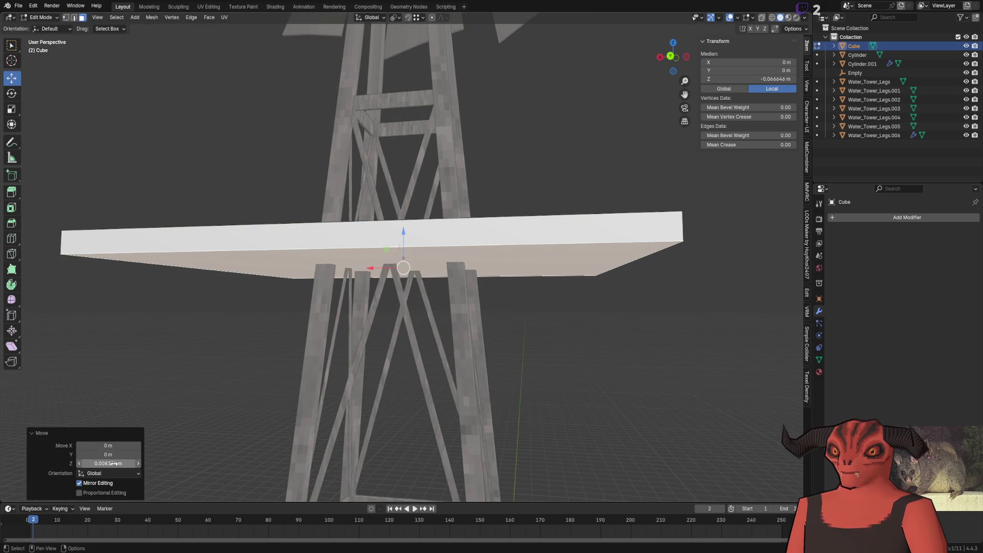
{"action": "mouse_move", "coordinate": [109, 463]}
{"action": "left_mouse_down"}
{"action": "mouse_move", "coordinate": [108, 446]}
{"action": "mouse_move", "coordinate": [92, 467]}
{"action": "left_mouse_up"}
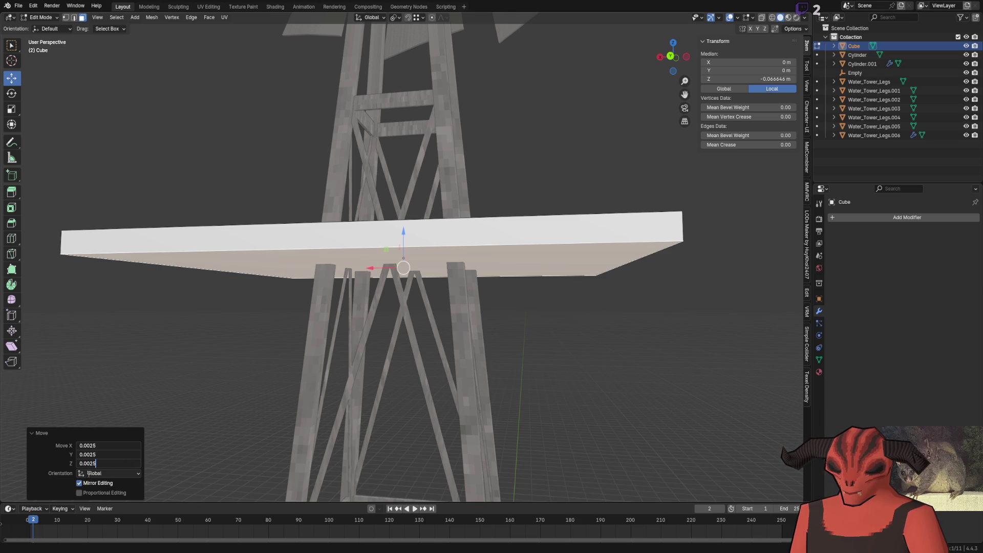
{"action": "key", "text": "Return"}
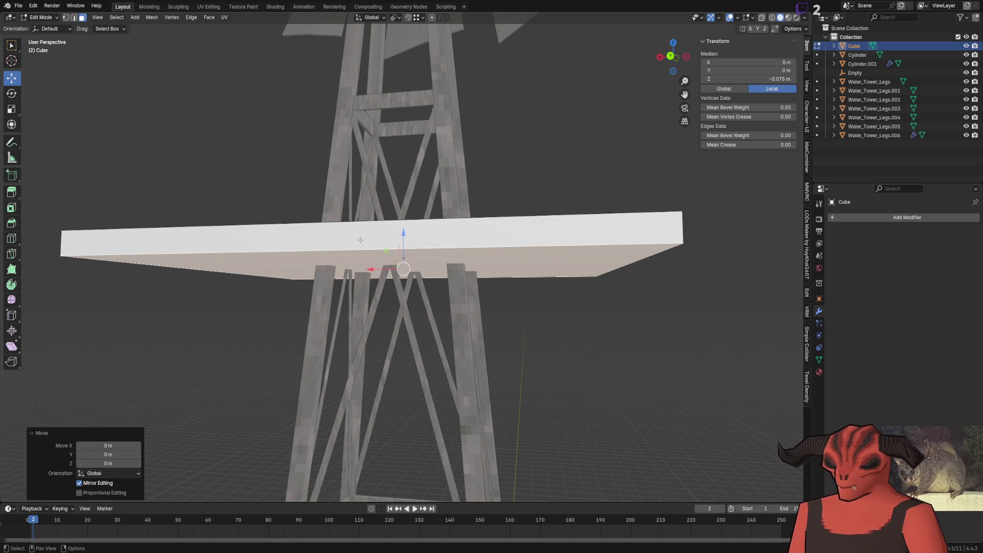
Step: Move the bottom face along Z by 0.025 m to finish the thin platform slab
{"action": "key", "text": "g"}
{"action": "key", "text": "z"}
{"action": "left_click", "coordinate": [405, 215]}
{"action": "left_click", "coordinate": [108, 463]}
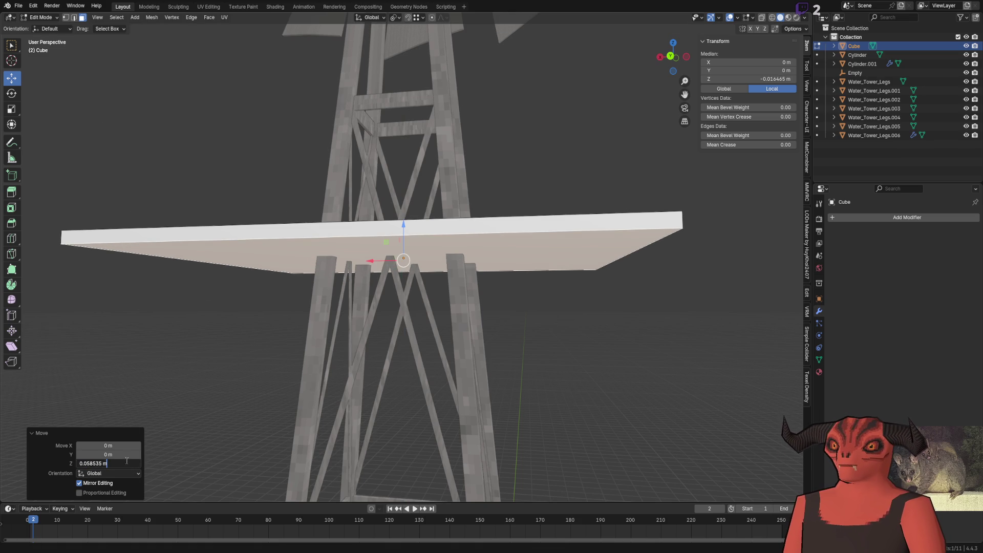
{"action": "type", "text": "5"}
{"action": "key", "text": "Return"}
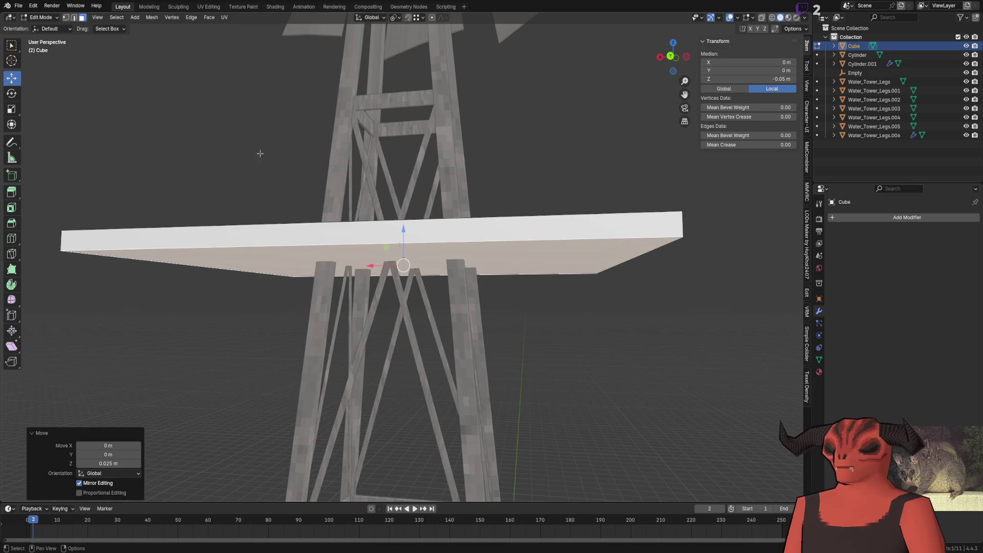
{"action": "middle_click_drag", "start_coordinate": [258, 150], "coordinate": [306, 169]}
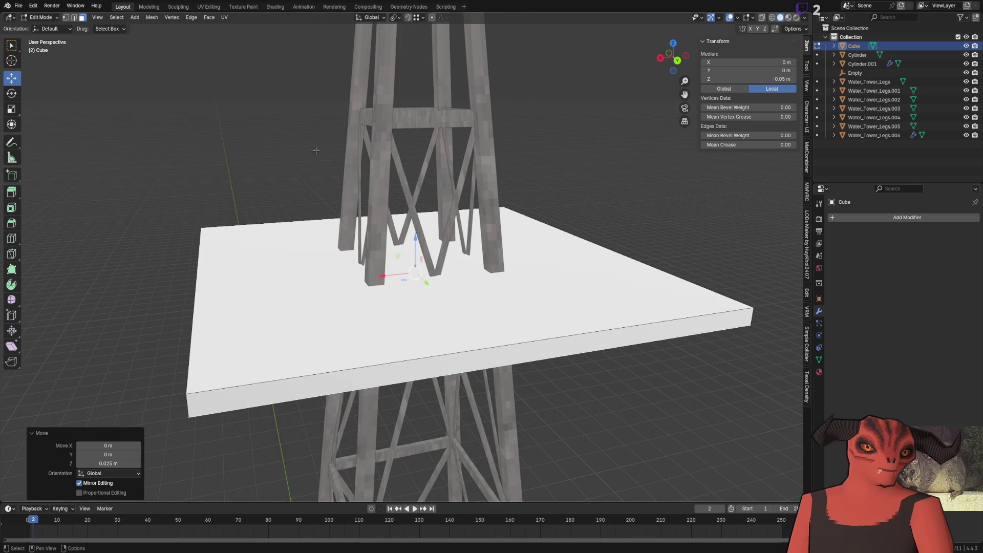
{"action": "middle_click_drag", "start_coordinate": [321, 137], "coordinate": [361, 184]}
{"action": "right_click", "coordinate": [469, 211]}
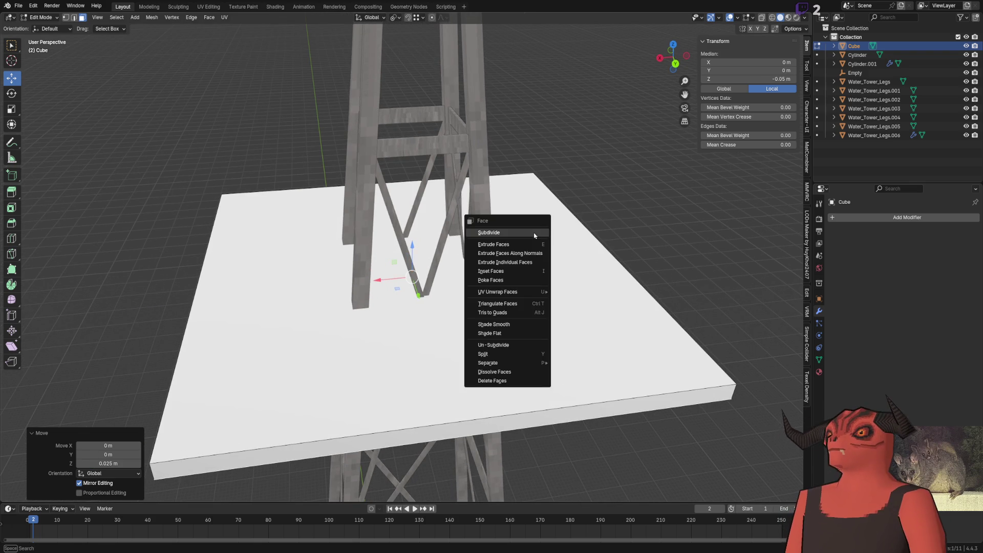
Step: Inset the platform's top face into a central square reaching the tower legs
{"action": "left_click", "coordinate": [386, 229]}
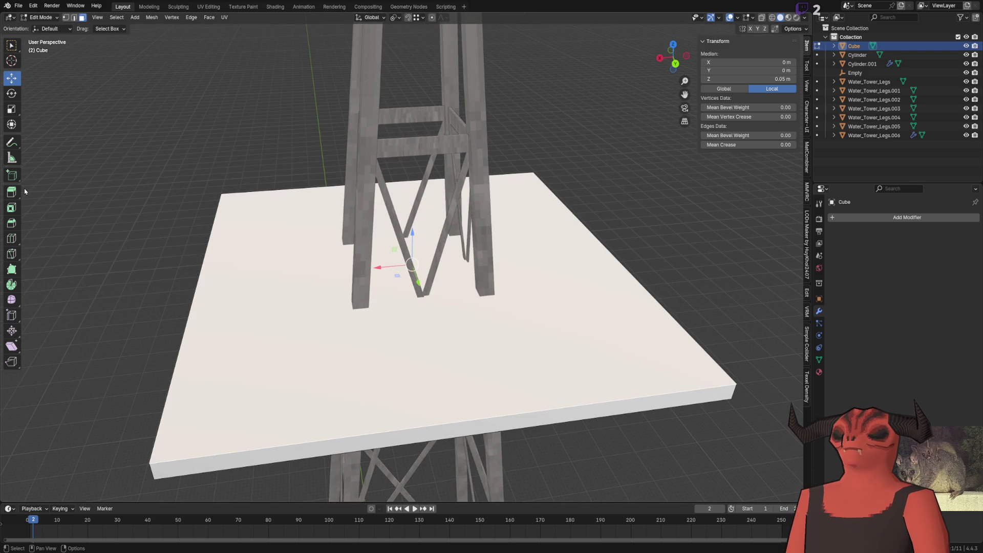
{"action": "left_click", "coordinate": [12, 208]}
{"action": "left_click_drag", "start_coordinate": [452, 269], "coordinate": [492, 307]}
{"action": "left_click_drag", "start_coordinate": [411, 261], "coordinate": [411, 261]}
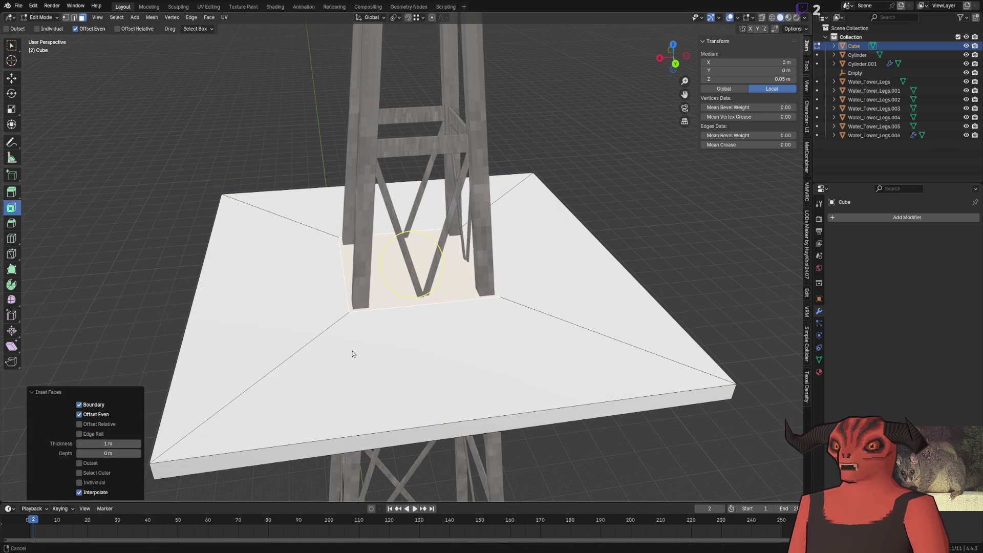
{"action": "scroll", "coordinate": [352, 351], "scroll_direction": "down", "scroll_amount": 4}
{"action": "mouse_move", "coordinate": [351, 351]}
{"action": "middle_mouse_down"}
{"action": "mouse_move", "coordinate": [408, 336]}
{"action": "mouse_move", "coordinate": [344, 348]}
{"action": "mouse_move", "coordinate": [346, 323]}
{"action": "mouse_move", "coordinate": [300, 244]}
{"action": "mouse_move", "coordinate": [303, 274]}
{"action": "mouse_move", "coordinate": [387, 299]}
{"action": "middle_mouse_up"}
{"action": "scroll", "coordinate": [347, 308], "scroll_direction": "up", "scroll_amount": 5}
{"action": "scroll", "coordinate": [225, 237], "scroll_direction": "down", "scroll_amount": 2}
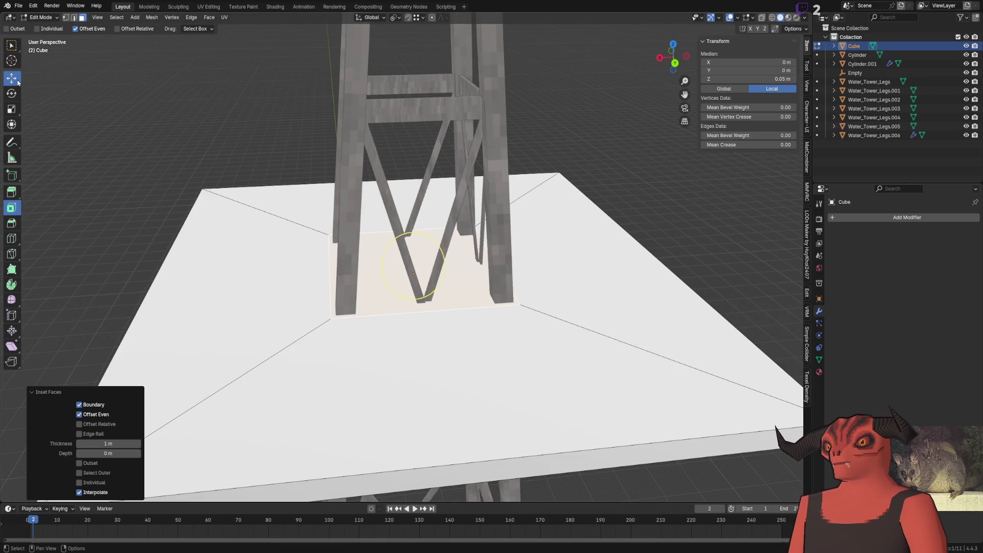
Step: Push the inset inner face down 0.1 m along Z
{"action": "key", "text": "g"}
{"action": "key", "text": "z"}
{"action": "middle_click_drag", "start_coordinate": [224, 237], "coordinate": [637, 303]}
{"action": "left_click", "coordinate": [636, 303]}
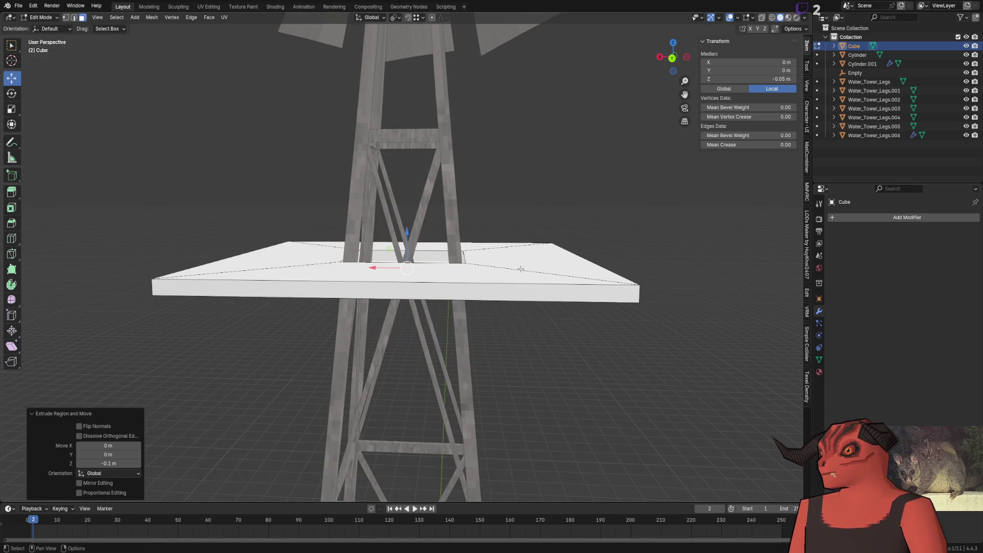
Step: Delete the slab's underside face to open the centre for the tower
{"action": "key", "text": "x"}
{"action": "key", "text": "Escape"}
{"action": "middle_click_drag", "start_coordinate": [483, 255], "coordinate": [494, 222]}
{"action": "key", "text": "x"}
{"action": "left_click", "coordinate": [495, 223]}
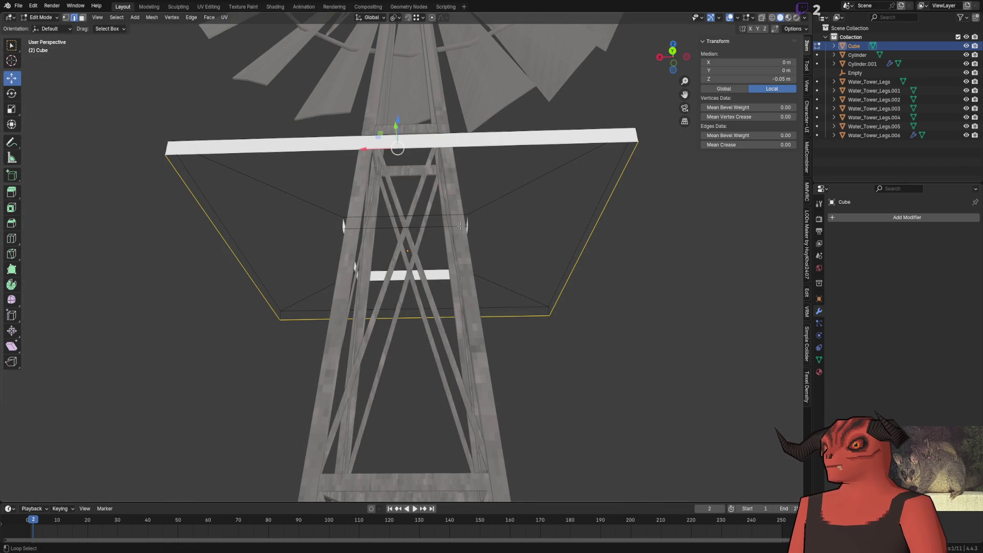
Step: Try filling a face from the underside edge loop, then undo it
{"action": "left_click", "coordinate": [461, 225], "text": "alt"}
{"action": "key", "text": "ctrl+e"}
{"action": "left_click", "coordinate": [631, 284]}
{"action": "key", "text": "ctrl+z"}
{"action": "key", "text": "ctrl+e"}
Step: Shift the slab's left and right edges inward by 0.5 m each along X in see-through view
{"action": "left_click", "coordinate": [630, 285]}
{"action": "key", "text": "alt+a"}
{"action": "mouse_move", "coordinate": [637, 275]}
{"action": "middle_mouse_down"}
{"action": "mouse_move", "coordinate": [473, 299]}
{"action": "mouse_move", "coordinate": [478, 351]}
{"action": "middle_mouse_up"}
{"action": "key", "text": "alt+z"}
{"action": "key", "text": "a"}
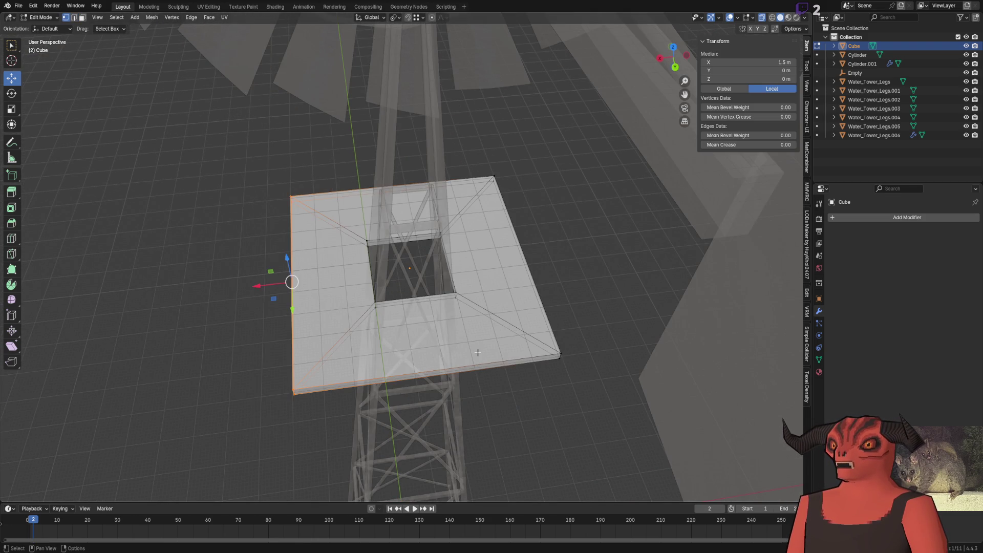
{"action": "left_click_drag", "start_coordinate": [204, 176], "coordinate": [300, 466]}
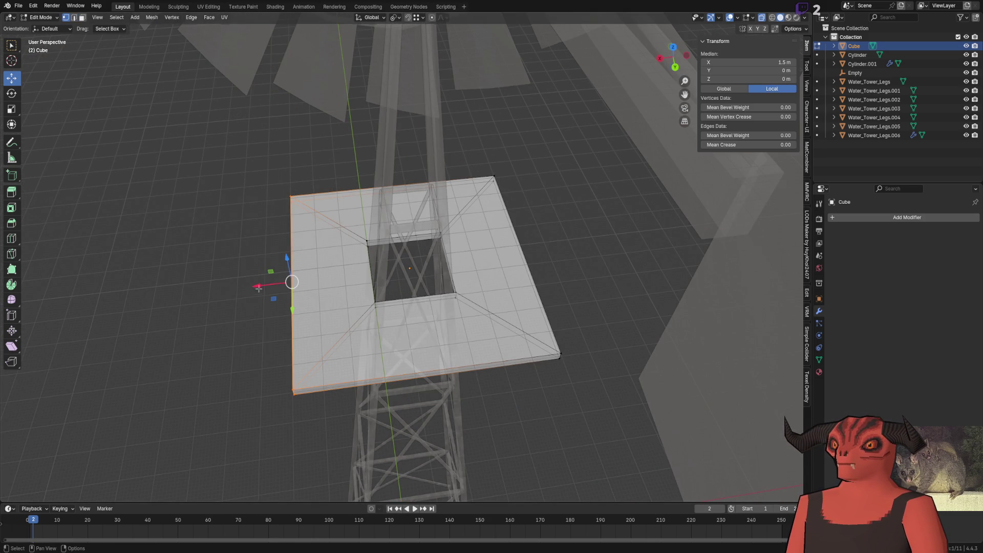
{"action": "left_click_drag", "start_coordinate": [257, 288], "coordinate": [270, 286]}
{"action": "left_click", "coordinate": [116, 447]}
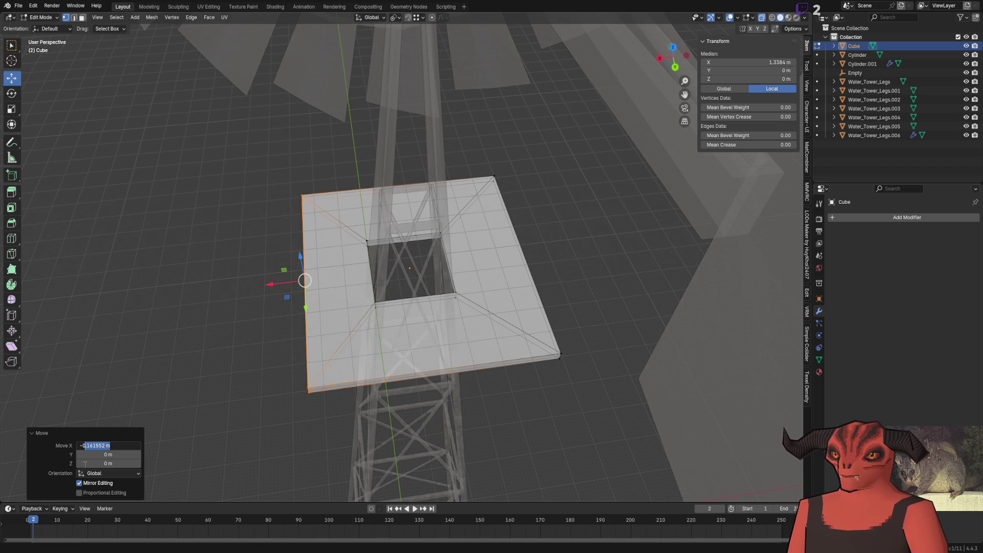
{"action": "key", "text": "Return"}
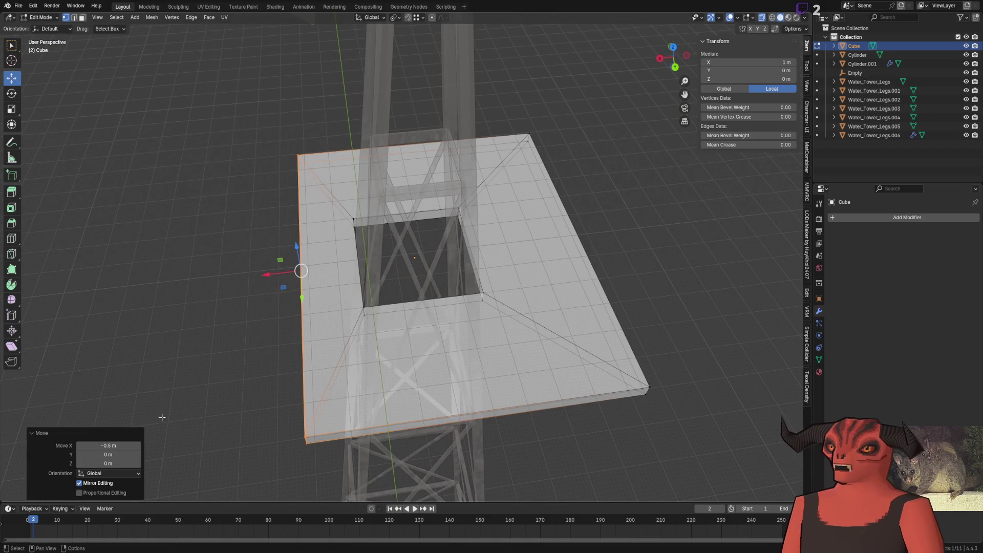
{"action": "middle_click_drag", "start_coordinate": [593, 306], "coordinate": [510, 246], "text": "shift"}
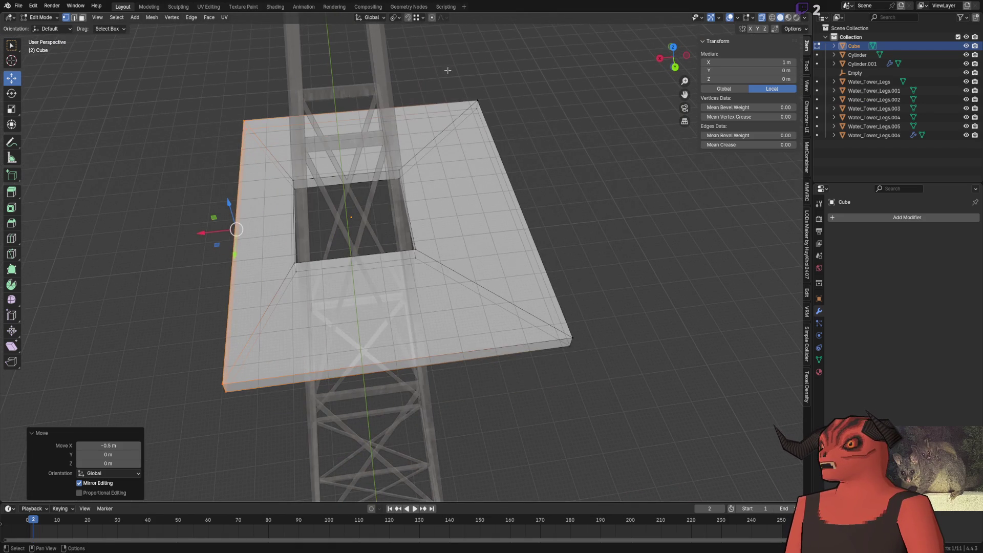
{"action": "left_click", "coordinate": [509, 246]}
{"action": "type", "text": "gx0.5"}
{"action": "key", "text": "Return"}
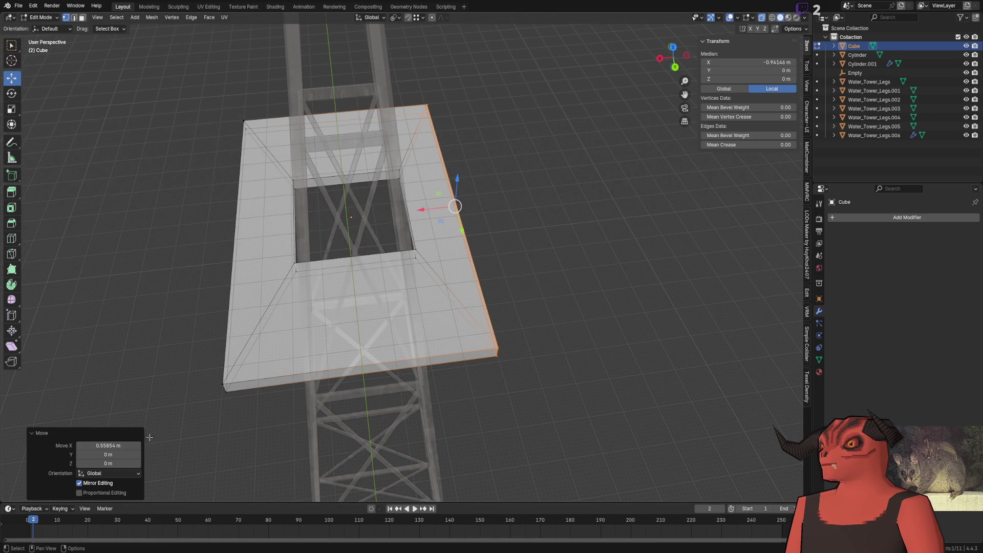
Step: Move the slab's front edge back half a metre along Y after a couple of retries
{"action": "left_click", "coordinate": [307, 374]}
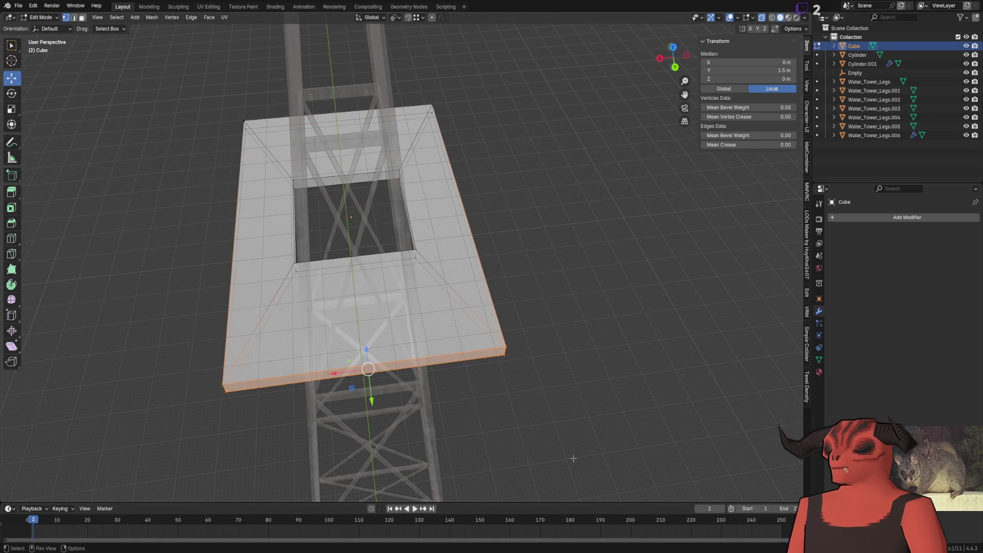
{"action": "left_click_drag", "start_coordinate": [380, 401], "coordinate": [370, 379]}
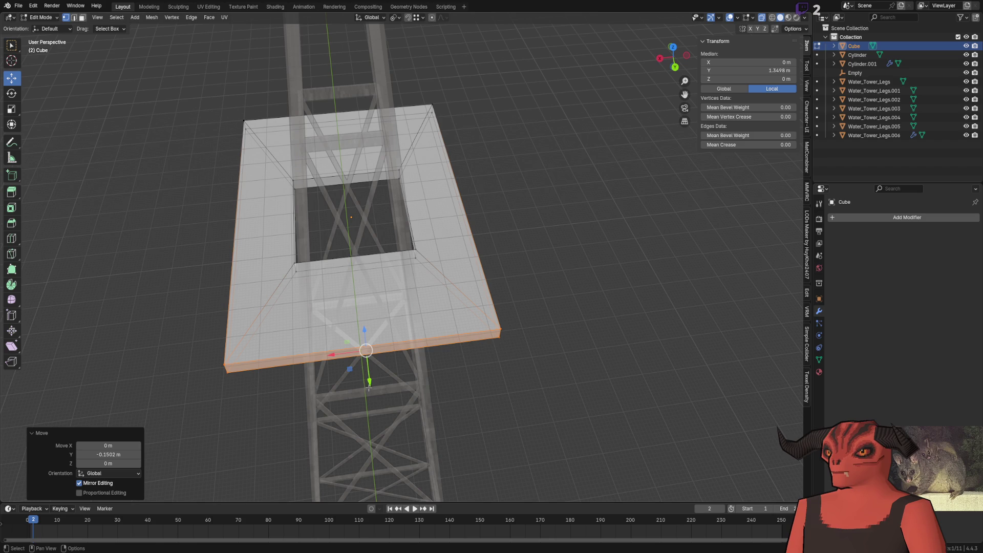
{"action": "key", "text": "ctrl+z"}
{"action": "type", "text": "gy"}
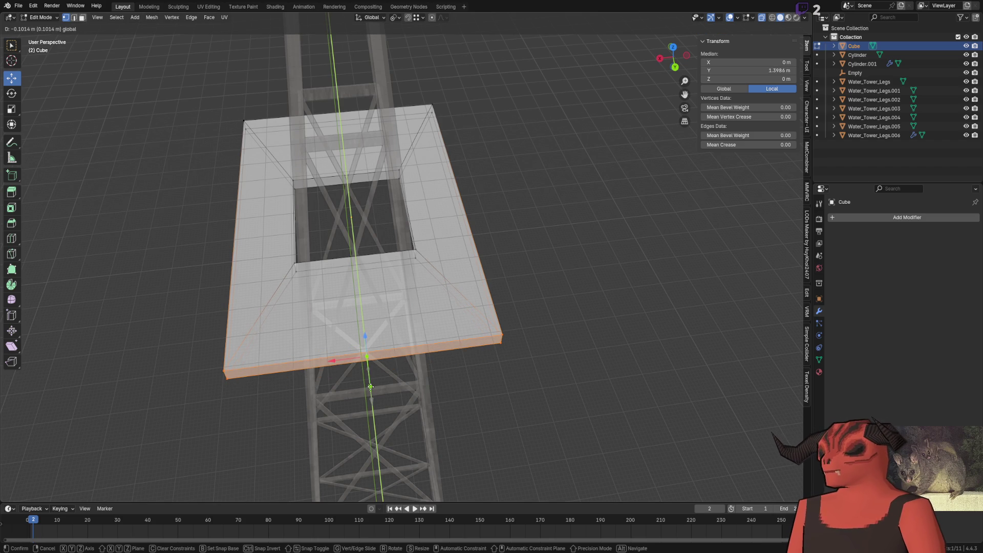
{"action": "type", "text": ".5"}
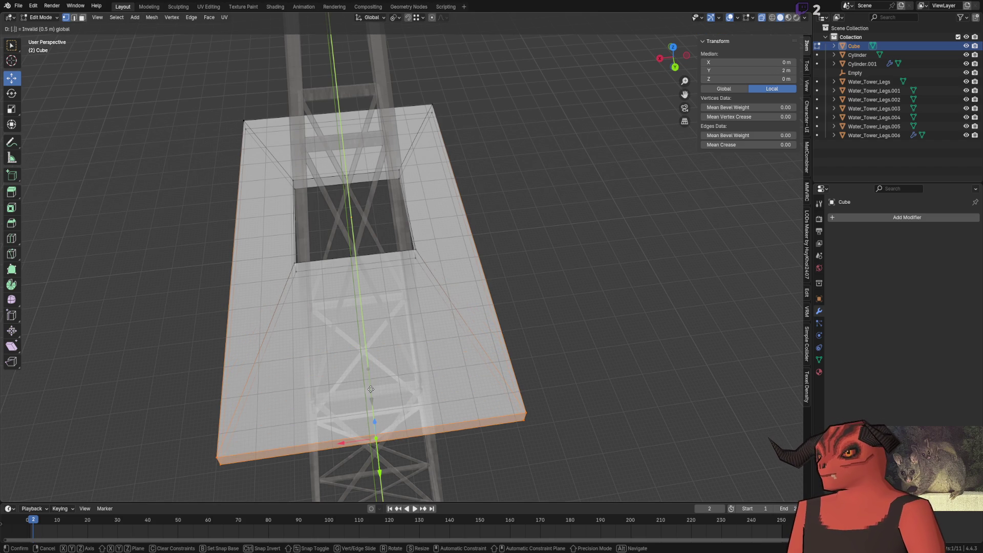
{"action": "key", "text": "BackSpace"}
{"action": "left_click", "coordinate": [390, 389]}
{"action": "key", "text": "g"}
{"action": "key", "text": "y"}
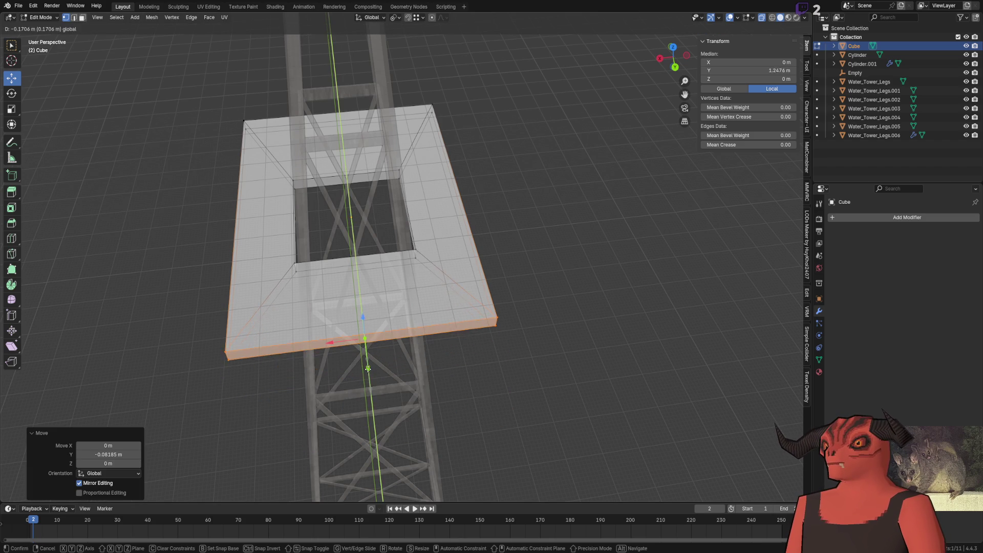
{"action": "key", "text": "Escape"}
{"action": "key", "text": "ctrl+z"}
{"action": "type", "text": "gy"}
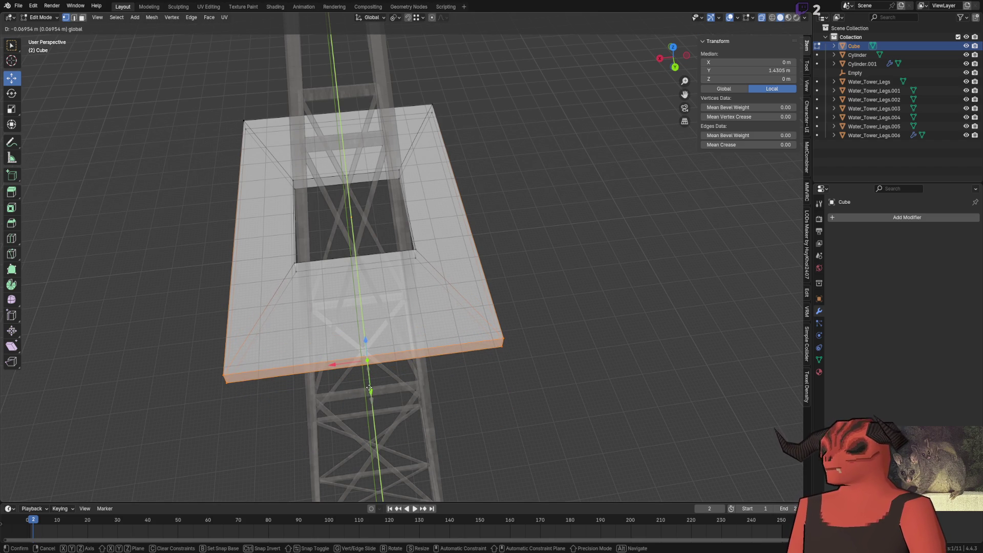
{"action": "type", "text": "-.5"}
{"action": "key", "text": "Return"}
Step: Move the opposite edge half a metre the other way so the platform is 2 m square, and return to Object Mode
{"action": "middle_click_drag", "start_coordinate": [368, 383], "coordinate": [307, 323]}
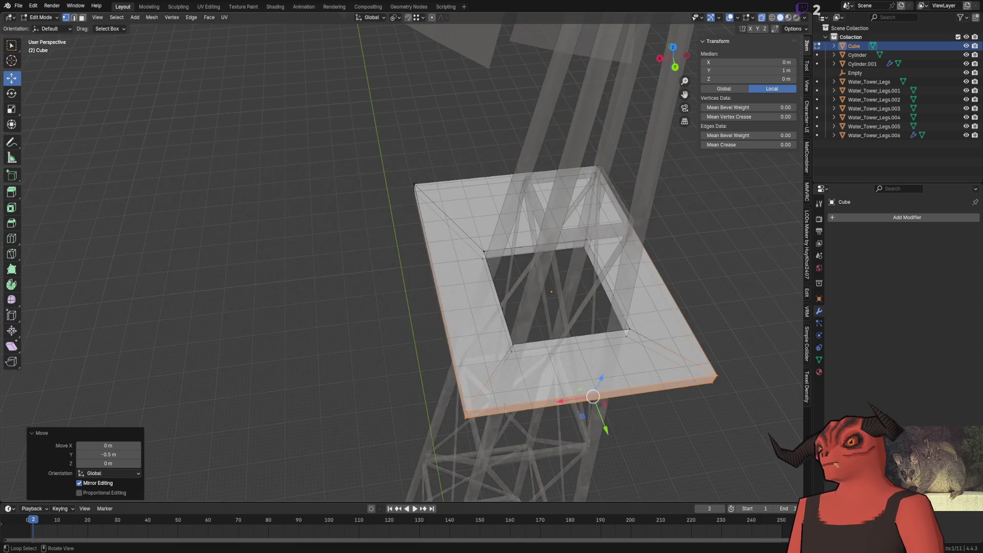
{"action": "left_click_drag", "start_coordinate": [242, 140], "coordinate": [333, 340]}
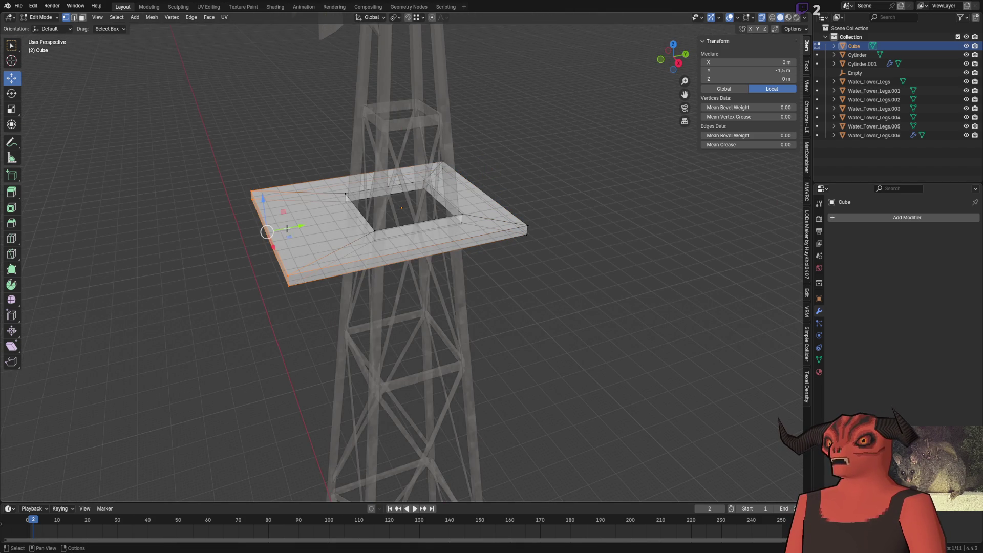
{"action": "type", "text": "gy"}
{"action": "type", "text": "-.5"}
{"action": "key", "text": "Return"}
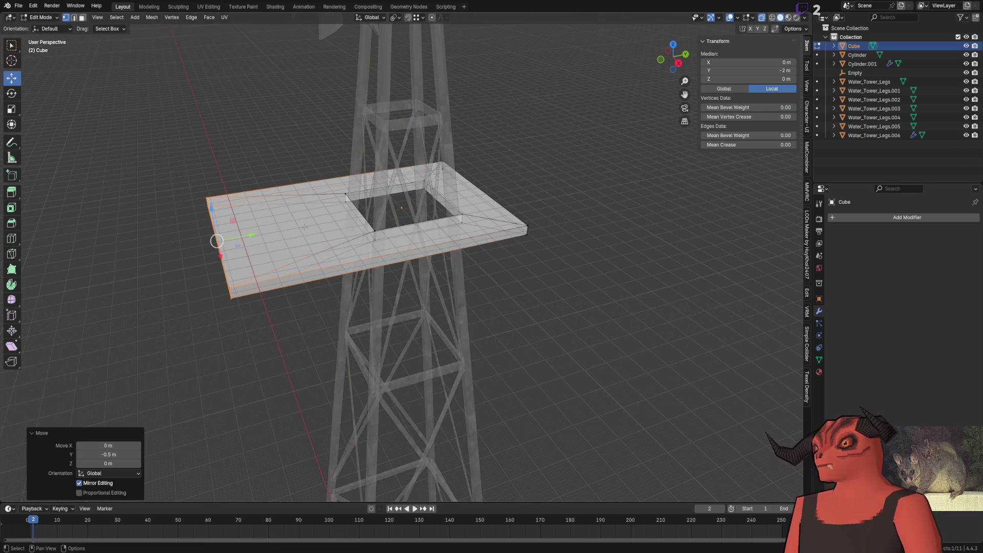
{"action": "key", "text": "ctrl+z"}
{"action": "type", "text": "gy"}
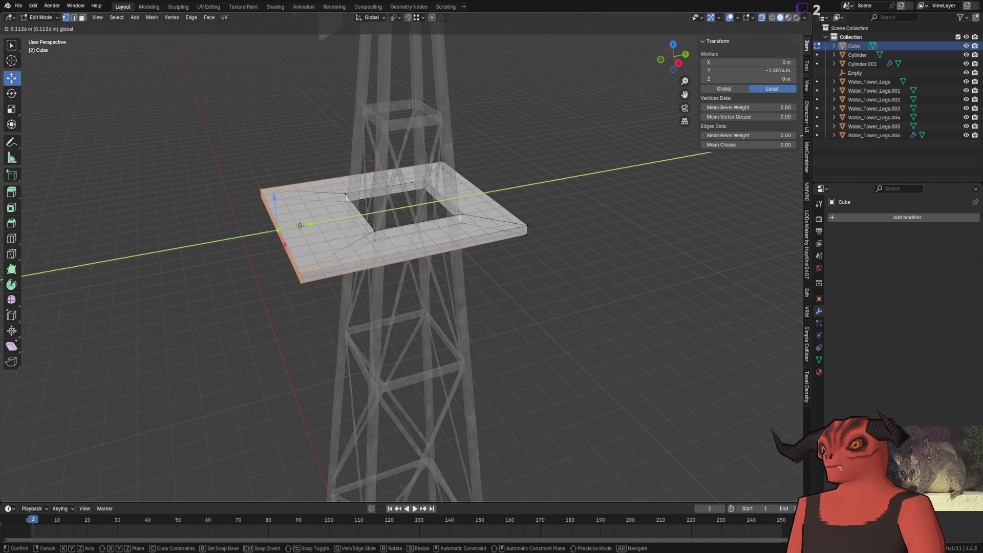
{"action": "type", "text": ".5"}
{"action": "key", "text": "Return"}
{"action": "scroll", "coordinate": [300, 224], "scroll_direction": "down", "scroll_amount": 3}
{"action": "key", "text": "alt+z"}
{"action": "mouse_move", "coordinate": [230, 272]}
{"action": "middle_mouse_down"}
{"action": "mouse_move", "coordinate": [566, 217]}
{"action": "mouse_move", "coordinate": [457, 275]}
{"action": "middle_mouse_up"}
{"action": "key", "text": "Tab"}
{"action": "left_click", "coordinate": [430, 277]}
Step: Add a UV warp modifier to the platform cube and assign it the Metal_Corrugated material
{"action": "left_click", "coordinate": [907, 217]}
{"action": "left_click", "coordinate": [884, 288]}
{"action": "left_click", "coordinate": [819, 372]}
{"action": "left_click", "coordinate": [707, 286]}
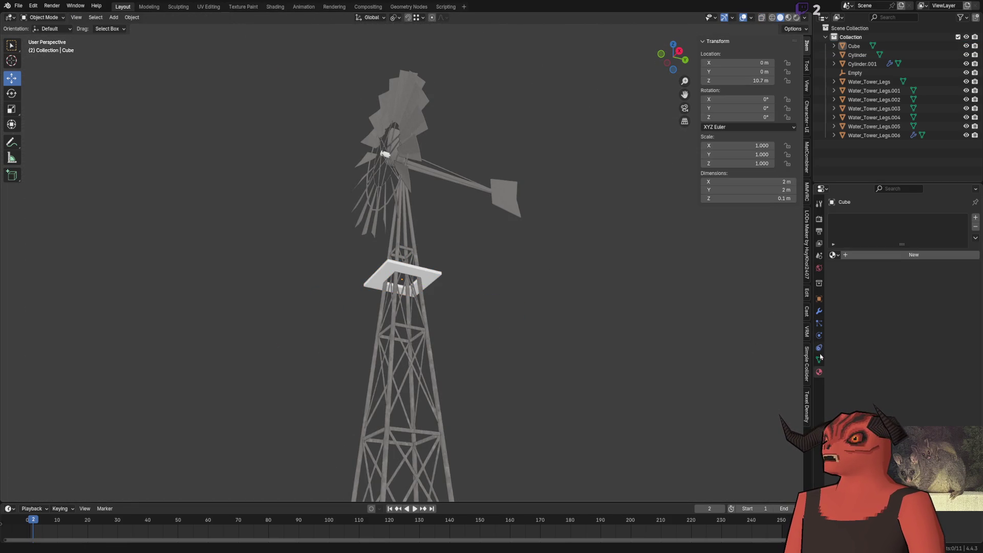
{"action": "left_click", "coordinate": [834, 255]}
{"action": "left_click", "coordinate": [745, 268]}
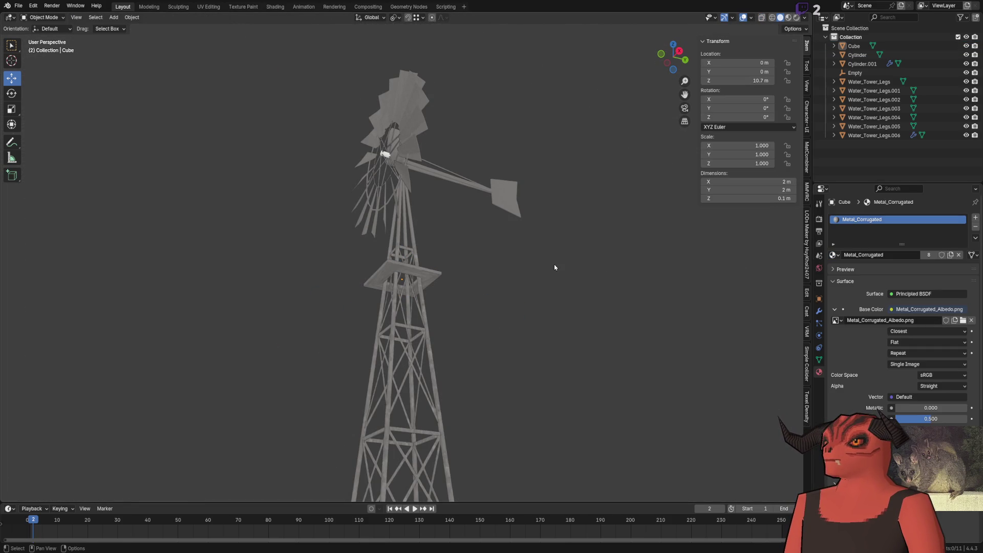
{"action": "scroll", "coordinate": [556, 270], "scroll_direction": "down", "scroll_amount": 3}
{"action": "mouse_move", "coordinate": [556, 270]}
{"action": "middle_mouse_down"}
{"action": "mouse_move", "coordinate": [466, 282]}
{"action": "mouse_move", "coordinate": [446, 166]}
{"action": "mouse_move", "coordinate": [430, 180]}
{"action": "middle_mouse_up"}
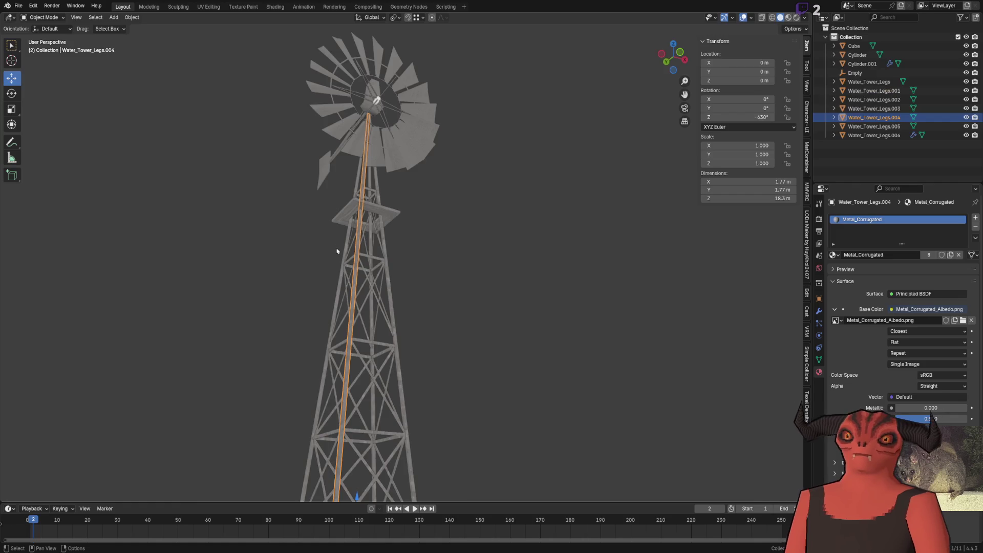
Step: Inspect the water tower platform in Godot, then orbit Blender's view from the blades down to face the wheel
{"action": "left_click", "coordinate": [336, 251]}
{"action": "middle_click_drag", "start_coordinate": [337, 251], "coordinate": [323, 260]}
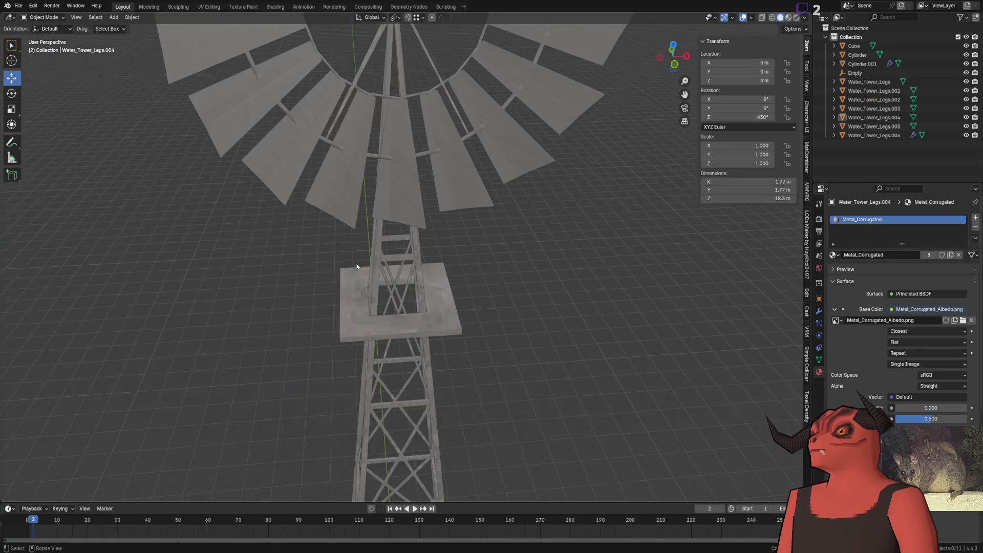
{"action": "mouse_move", "coordinate": [371, 233]}
{"action": "middle_mouse_down"}
{"action": "mouse_move", "coordinate": [431, 365]}
{"action": "mouse_move", "coordinate": [375, 270]}
{"action": "mouse_move", "coordinate": [260, 243]}
{"action": "mouse_move", "coordinate": [325, 318]}
{"action": "mouse_move", "coordinate": [513, 351]}
{"action": "mouse_move", "coordinate": [605, 351]}
{"action": "mouse_move", "coordinate": [556, 300]}
{"action": "mouse_move", "coordinate": [439, 273]}
{"action": "mouse_move", "coordinate": [406, 389]}
{"action": "mouse_move", "coordinate": [356, 262]}
{"action": "middle_mouse_up"}
{"action": "scroll", "coordinate": [439, 272], "scroll_direction": "down", "scroll_amount": 5}
{"action": "middle_click_drag", "start_coordinate": [383, 331], "coordinate": [402, 323]}
{"action": "key", "text": "Left"}
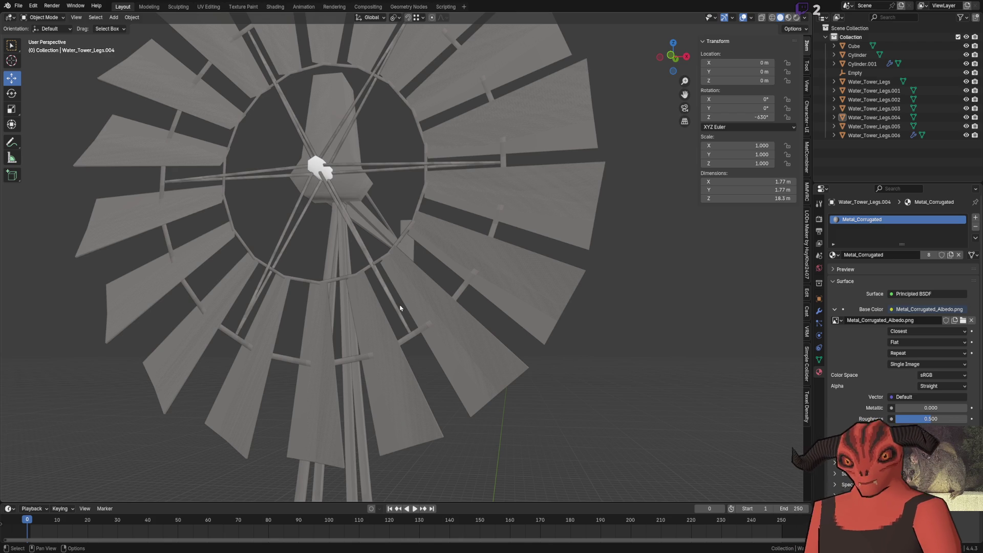
Step: Edit the tail shaft Water_Tower_Legs.005 and slide the vane's vertical edge along Y toward the shaft
{"action": "mouse_move", "coordinate": [458, 235]}
{"action": "middle_mouse_down"}
{"action": "mouse_move", "coordinate": [318, 231]}
{"action": "mouse_move", "coordinate": [418, 185]}
{"action": "mouse_move", "coordinate": [266, 264]}
{"action": "mouse_move", "coordinate": [439, 237]}
{"action": "mouse_move", "coordinate": [332, 253]}
{"action": "mouse_move", "coordinate": [463, 268]}
{"action": "middle_mouse_up"}
{"action": "scroll", "coordinate": [372, 310], "scroll_direction": "up", "scroll_amount": 3}
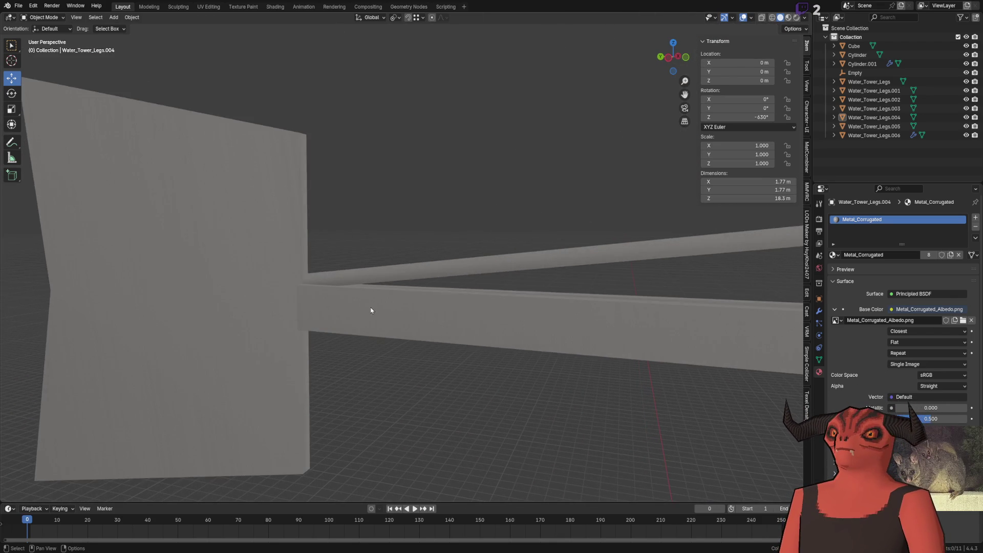
{"action": "left_click", "coordinate": [371, 310]}
{"action": "scroll", "coordinate": [372, 309], "scroll_direction": "up", "scroll_amount": 2}
{"action": "key", "text": "Tab"}
{"action": "mouse_move", "coordinate": [395, 274]}
{"action": "middle_mouse_down"}
{"action": "mouse_move", "coordinate": [406, 278]}
{"action": "mouse_move", "coordinate": [433, 241]}
{"action": "mouse_move", "coordinate": [430, 226]}
{"action": "middle_mouse_up"}
{"action": "left_click", "coordinate": [426, 204]}
{"action": "scroll", "coordinate": [426, 204], "scroll_direction": "up", "scroll_amount": 2}
{"action": "scroll", "coordinate": [403, 288], "scroll_direction": "up", "scroll_amount": 2}
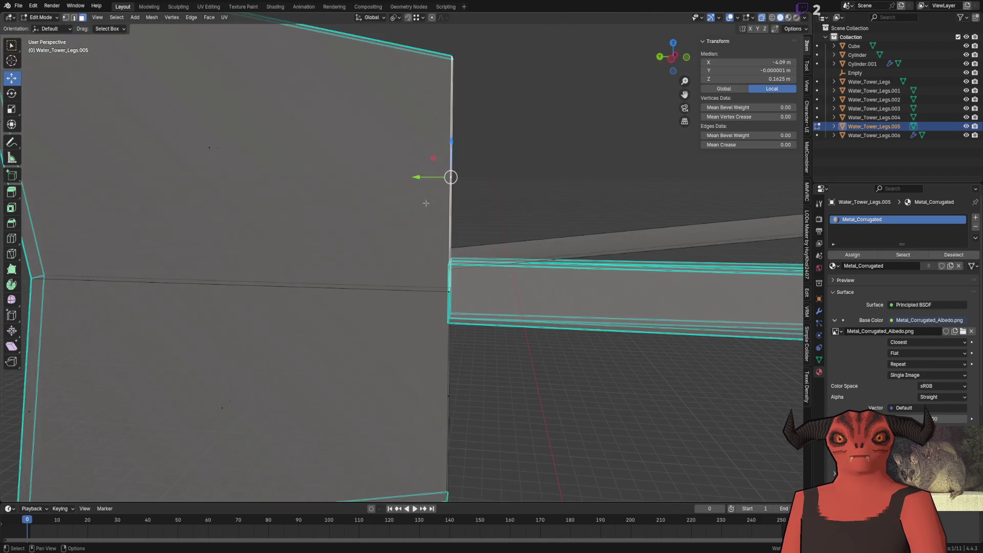
{"action": "scroll", "coordinate": [402, 359], "scroll_direction": "up", "scroll_amount": 1}
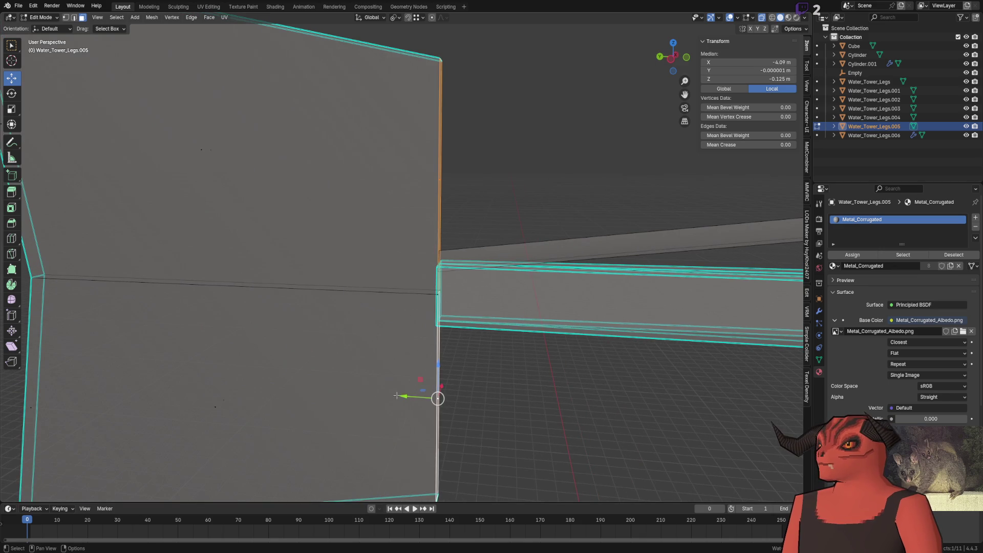
{"action": "key", "text": "g"}
{"action": "key", "text": "y"}
{"action": "left_click", "coordinate": [461, 399]}
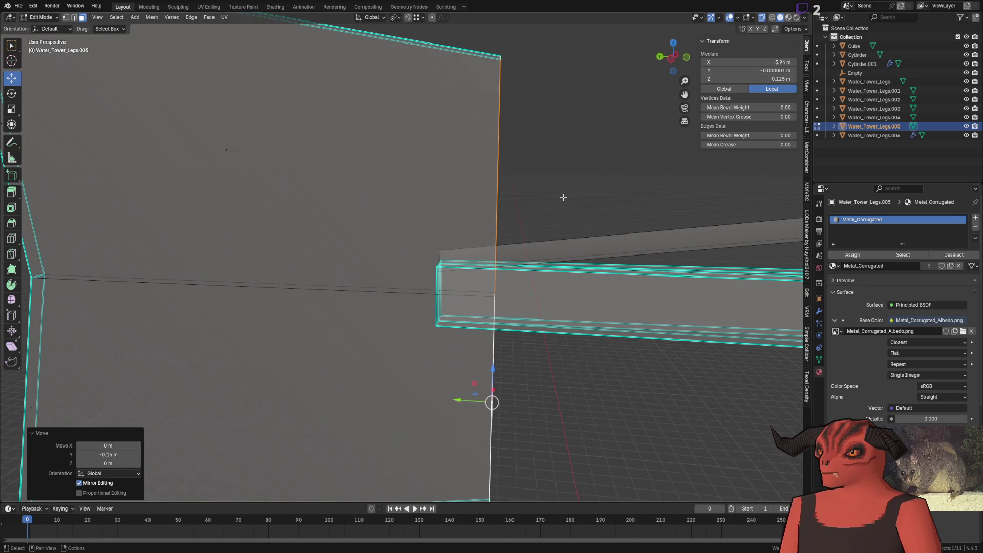
{"action": "scroll", "coordinate": [562, 198], "scroll_direction": "down", "scroll_amount": 1}
{"action": "key", "text": "Tab"}
Step: Edit the tail vane and nudge the beam's end corner along Z and Y to close the joint gap
{"action": "mouse_move", "coordinate": [560, 198]}
{"action": "middle_mouse_down"}
{"action": "mouse_move", "coordinate": [416, 209]}
{"action": "mouse_move", "coordinate": [472, 317]}
{"action": "middle_mouse_up"}
{"action": "left_click", "coordinate": [303, 326]}
{"action": "scroll", "coordinate": [338, 311], "scroll_direction": "up", "scroll_amount": 3}
{"action": "scroll", "coordinate": [396, 314], "scroll_direction": "up", "scroll_amount": 3}
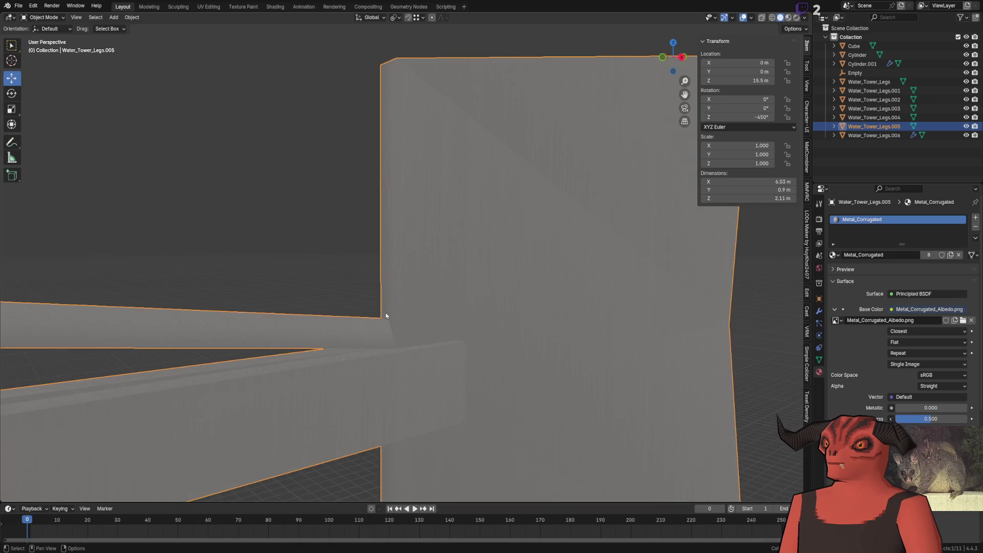
{"action": "key", "text": "Tab"}
{"action": "mouse_move", "coordinate": [395, 315]}
{"action": "middle_mouse_down"}
{"action": "mouse_move", "coordinate": [364, 313]}
{"action": "mouse_move", "coordinate": [362, 304]}
{"action": "mouse_move", "coordinate": [403, 326]}
{"action": "middle_mouse_up"}
{"action": "key", "text": "alt+z"}
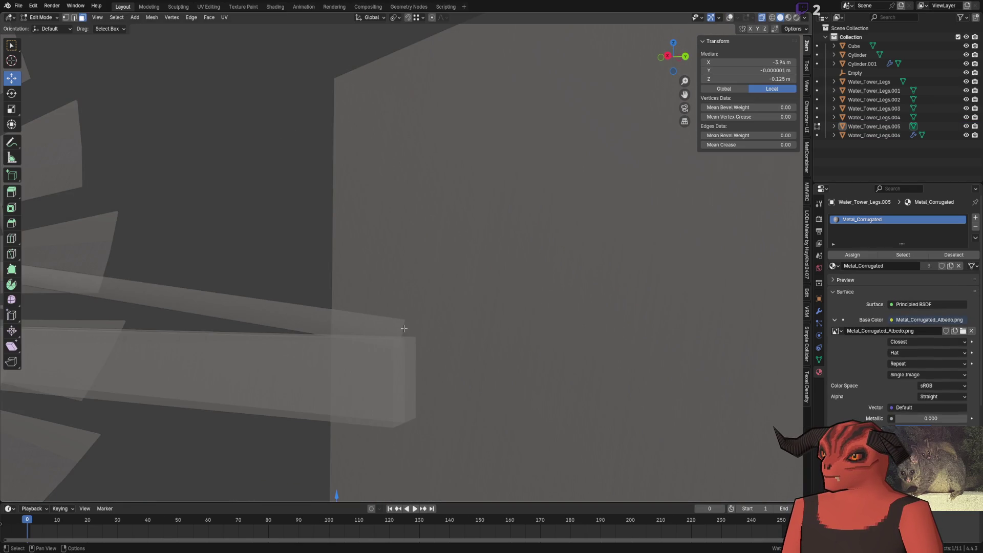
{"action": "left_click", "coordinate": [403, 326]}
{"action": "scroll", "coordinate": [403, 326], "scroll_direction": "down", "scroll_amount": 5}
{"action": "scroll", "coordinate": [363, 329], "scroll_direction": "up", "scroll_amount": 5}
{"action": "scroll", "coordinate": [364, 329], "scroll_direction": "up", "scroll_amount": 3}
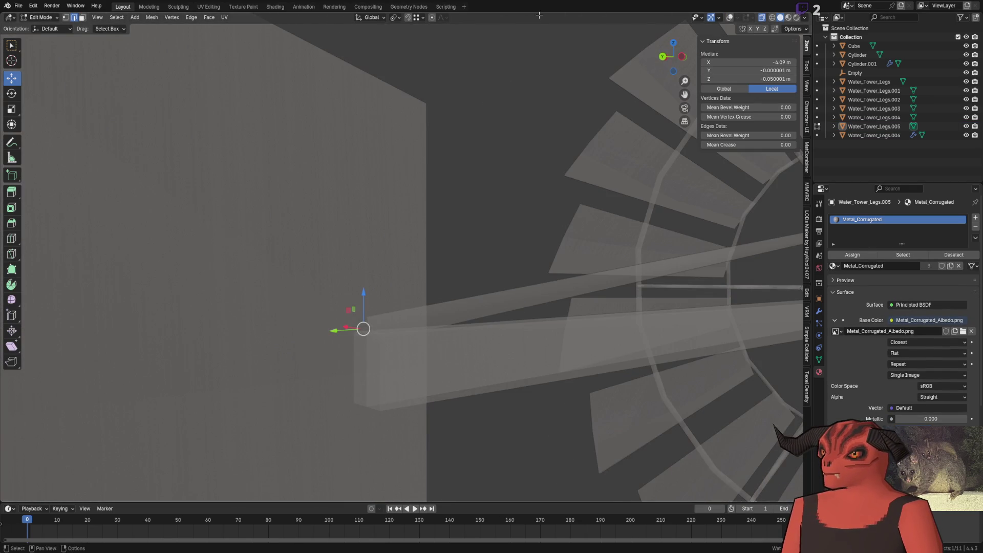
{"action": "left_click", "coordinate": [730, 18]}
{"action": "scroll", "coordinate": [356, 295], "scroll_direction": "up", "scroll_amount": 2}
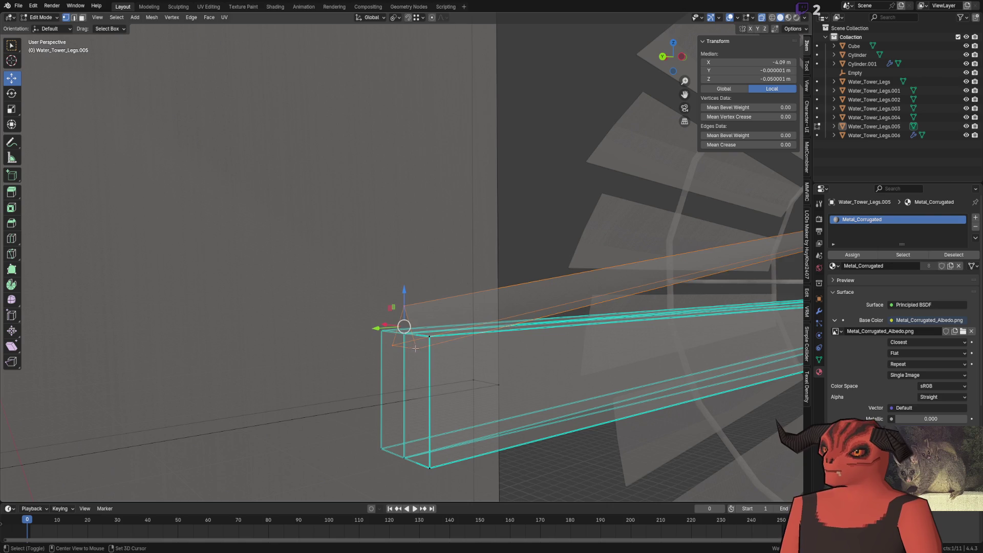
{"action": "key", "text": "g"}
{"action": "key", "text": "z"}
{"action": "key", "text": "Return"}
{"action": "scroll", "coordinate": [517, 406], "scroll_direction": "up", "scroll_amount": 3}
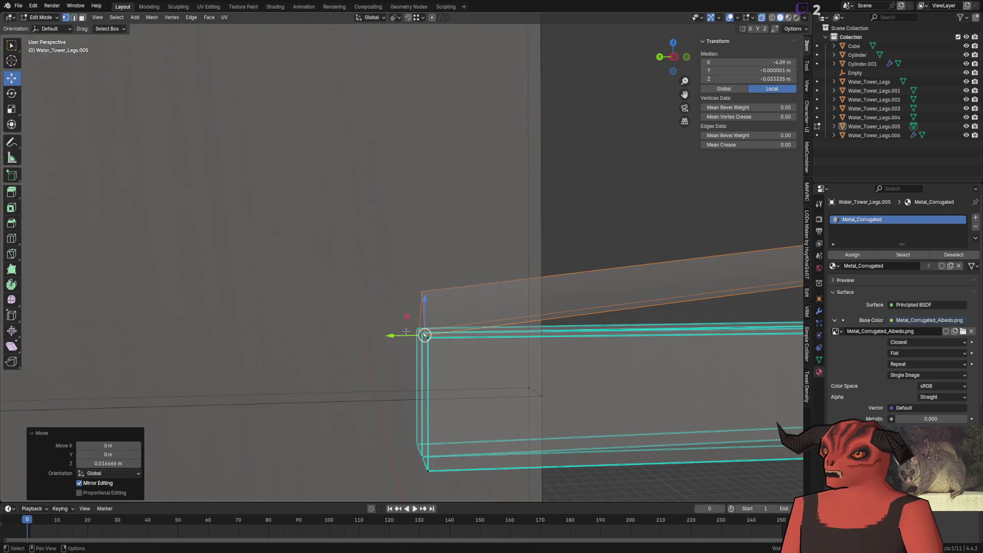
{"action": "key", "text": "g"}
{"action": "key", "text": "y"}
{"action": "key", "text": "Return"}
{"action": "scroll", "coordinate": [523, 246], "scroll_direction": "up", "scroll_amount": 2}
{"action": "key", "text": "Tab"}
{"action": "scroll", "coordinate": [472, 222], "scroll_direction": "down", "scroll_amount": 4}
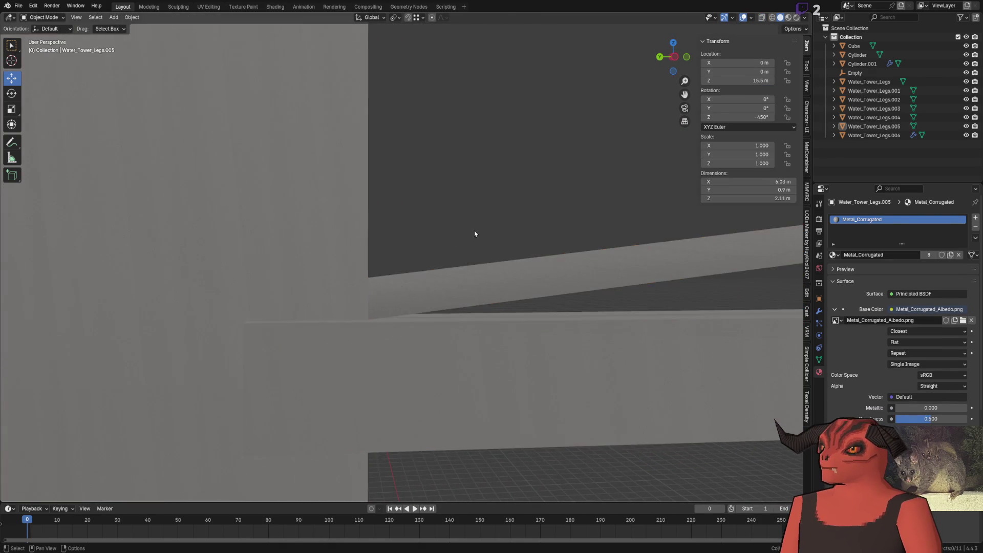
{"action": "scroll", "coordinate": [333, 256], "scroll_direction": "down", "scroll_amount": 3}
{"action": "scroll", "coordinate": [333, 256], "scroll_direction": "down", "scroll_amount": 2}
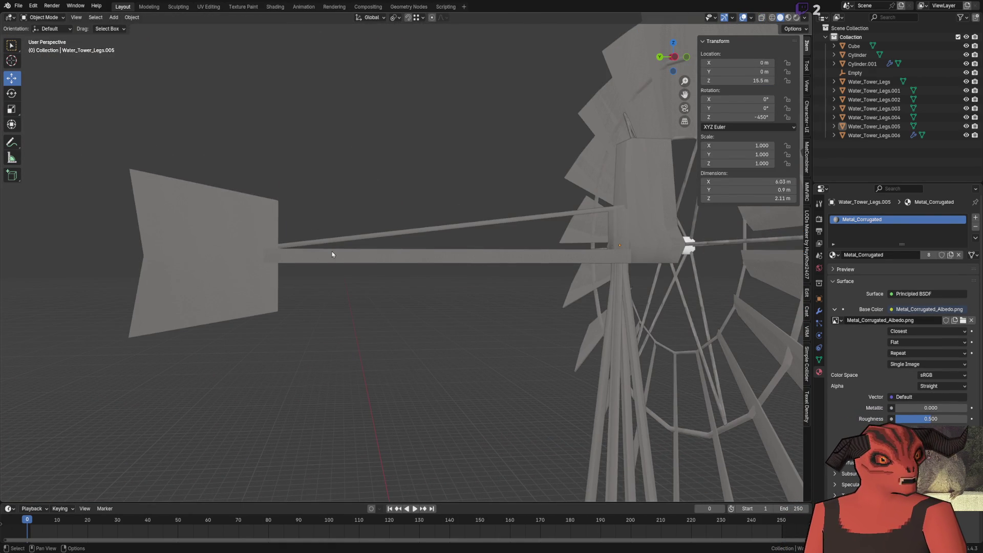
Step: Review the windmill from several angles, save it as Farm_Windmill_15m.blend and drop it into the Godot scene
{"action": "mouse_move", "coordinate": [332, 254]}
{"action": "middle_mouse_down"}
{"action": "mouse_move", "coordinate": [428, 292]}
{"action": "mouse_move", "coordinate": [725, 272]}
{"action": "mouse_move", "coordinate": [549, 283]}
{"action": "mouse_move", "coordinate": [351, 266]}
{"action": "mouse_move", "coordinate": [440, 281]}
{"action": "mouse_move", "coordinate": [435, 340]}
{"action": "mouse_move", "coordinate": [514, 437]}
{"action": "mouse_move", "coordinate": [522, 355]}
{"action": "mouse_move", "coordinate": [494, 205]}
{"action": "middle_mouse_up"}
{"action": "middle_click_drag", "start_coordinate": [496, 253], "coordinate": [182, 134]}
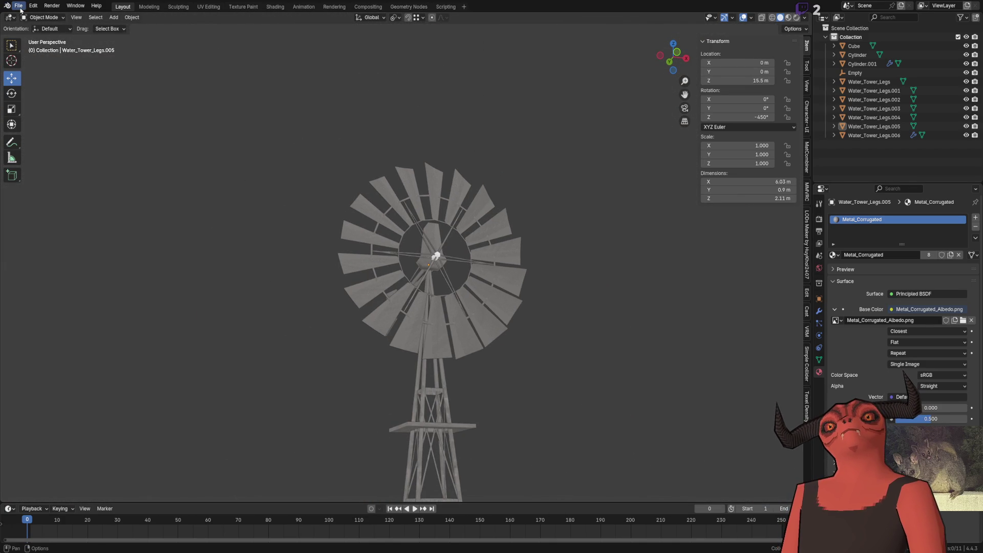
{"action": "middle_click_drag", "start_coordinate": [335, 274], "coordinate": [416, 471]}
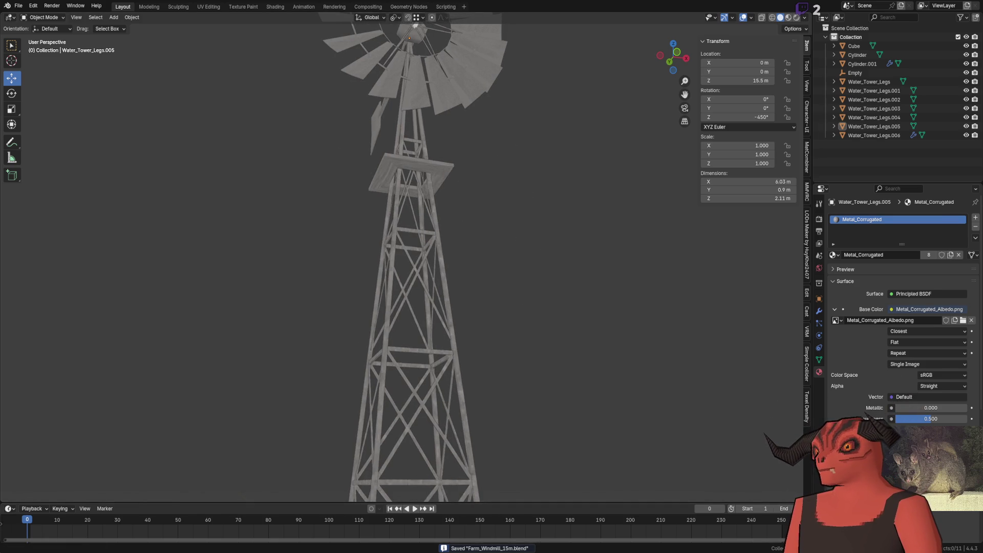
{"action": "key", "text": "alt+Tab"}
{"action": "scroll", "coordinate": [269, 163], "scroll_direction": "down", "scroll_amount": 3}
{"action": "left_click_drag", "start_coordinate": [64, 391], "coordinate": [290, 244]}
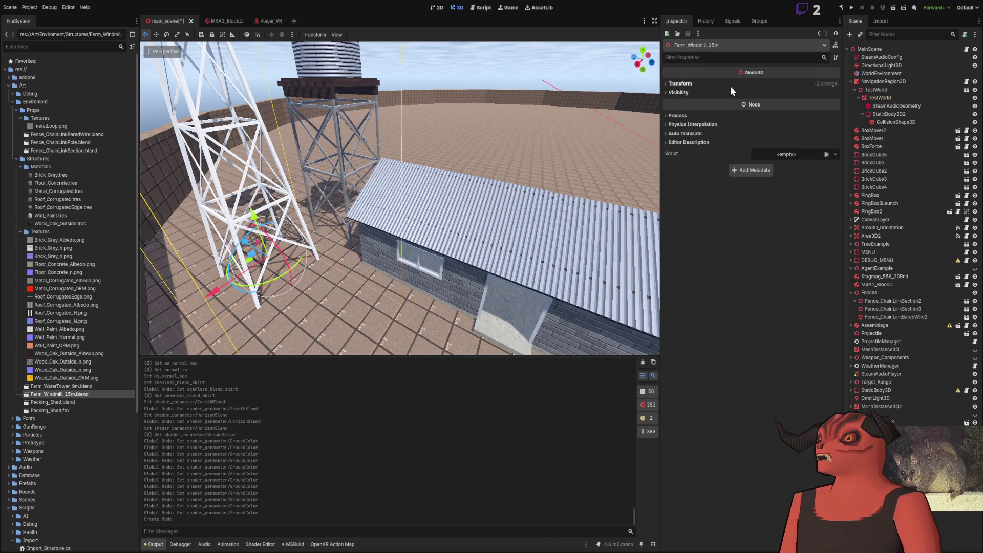
Step: Adjust the windmill's Transform to position it beside the water tower
{"action": "left_click", "coordinate": [731, 84]}
{"action": "left_click_drag", "start_coordinate": [763, 102], "coordinate": [737, 102]}
{"action": "middle_click_drag", "start_coordinate": [462, 192], "coordinate": [506, 157]}
{"action": "left_click", "coordinate": [505, 157]}
Step: Fly under the towers, above the fan and down to ground level to check the windmill's placement
{"action": "mouse_move", "coordinate": [505, 158]}
{"action": "right_mouse_down"}
{"action": "mouse_move", "coordinate": [430, 185]}
{"action": "mouse_move", "coordinate": [415, 154]}
{"action": "right_mouse_up"}
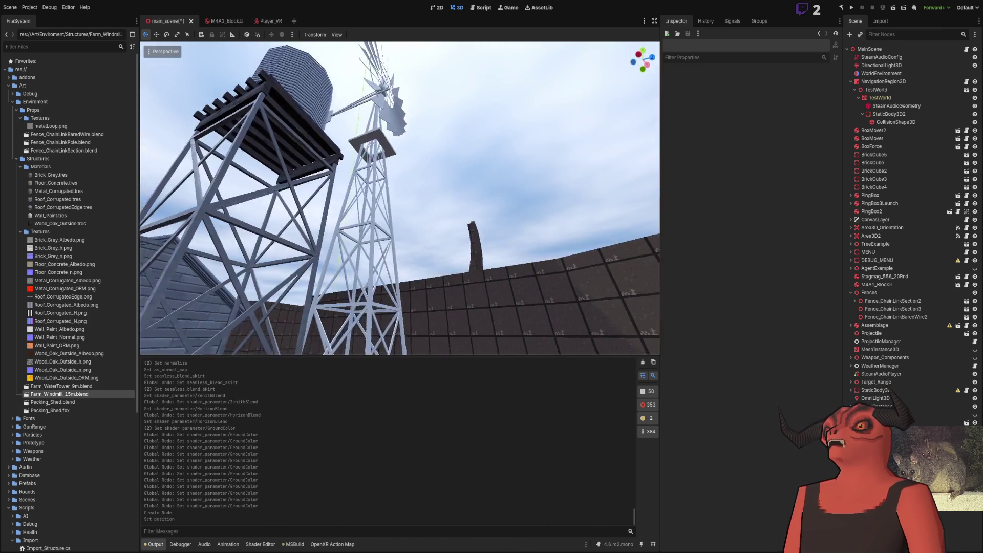
{"action": "mouse_move", "coordinate": [415, 154]}
{"action": "right_mouse_down"}
{"action": "mouse_move", "coordinate": [400, 177]}
{"action": "mouse_move", "coordinate": [145, 345]}
{"action": "right_mouse_up"}
{"action": "left_click", "coordinate": [85, 397]}
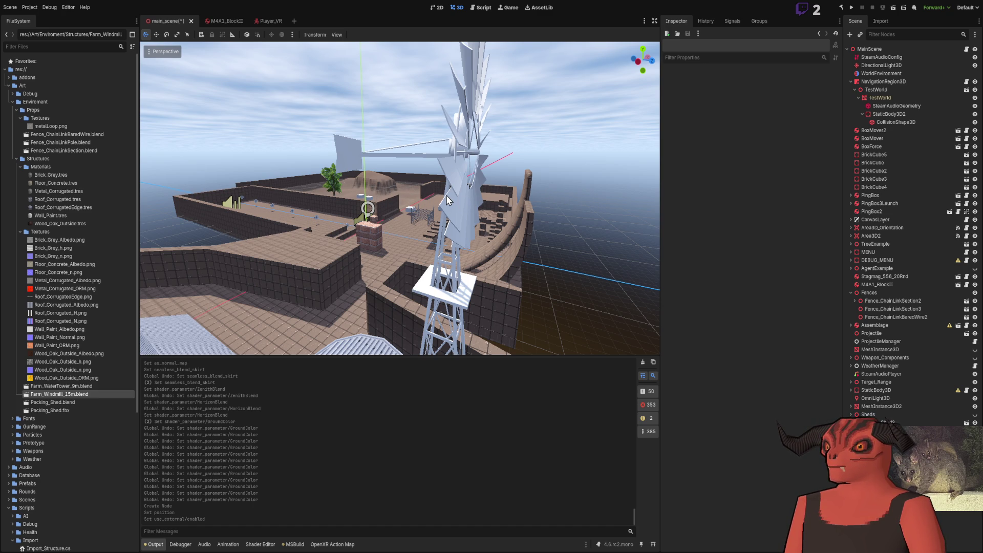
{"action": "right_click_drag", "start_coordinate": [588, 118], "coordinate": [589, 118]}
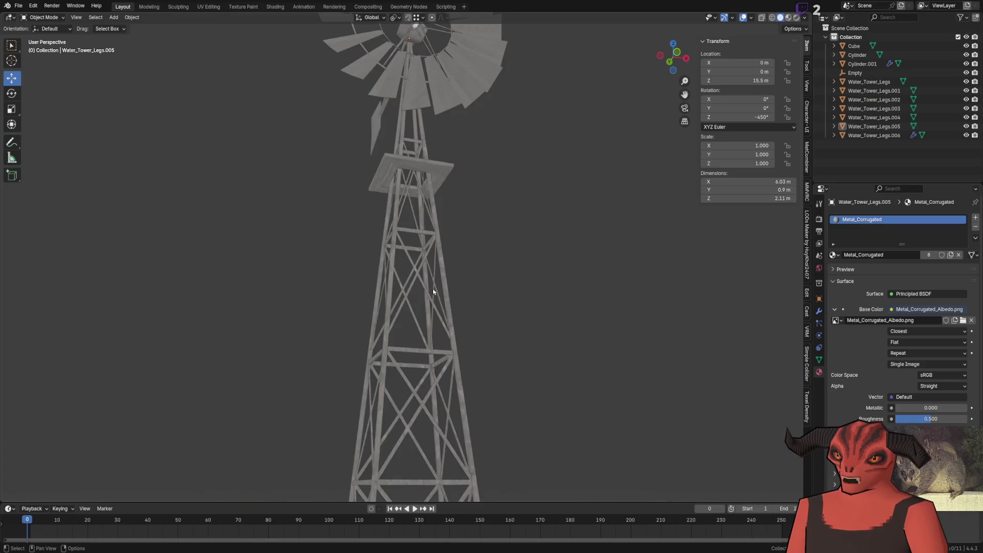
Step: Cube-project the blade's UVs with Cube Size 1.0 via the Face menu and switch to the UV Editing workspace
{"action": "key", "text": "KP_Decimal"}
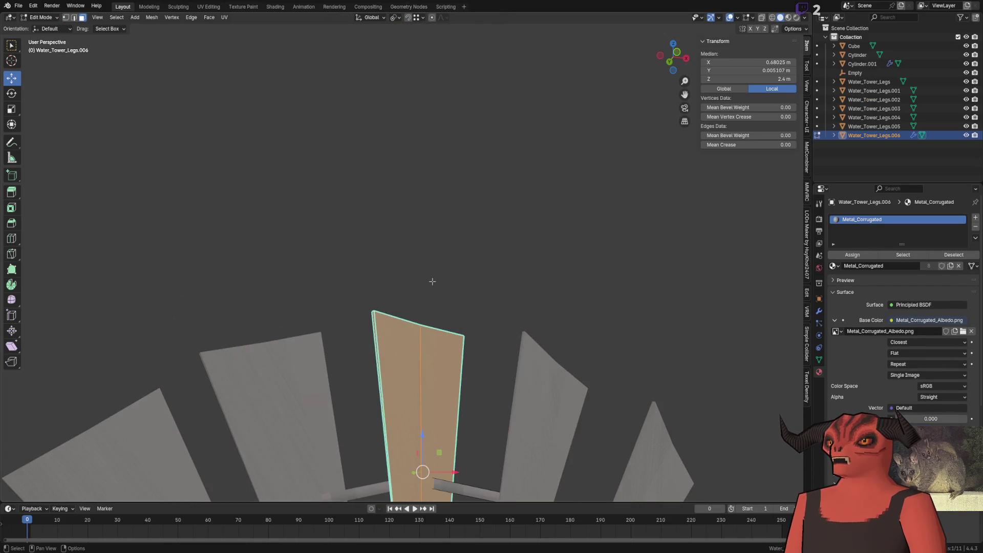
{"action": "middle_click_drag", "start_coordinate": [430, 281], "coordinate": [384, 329]}
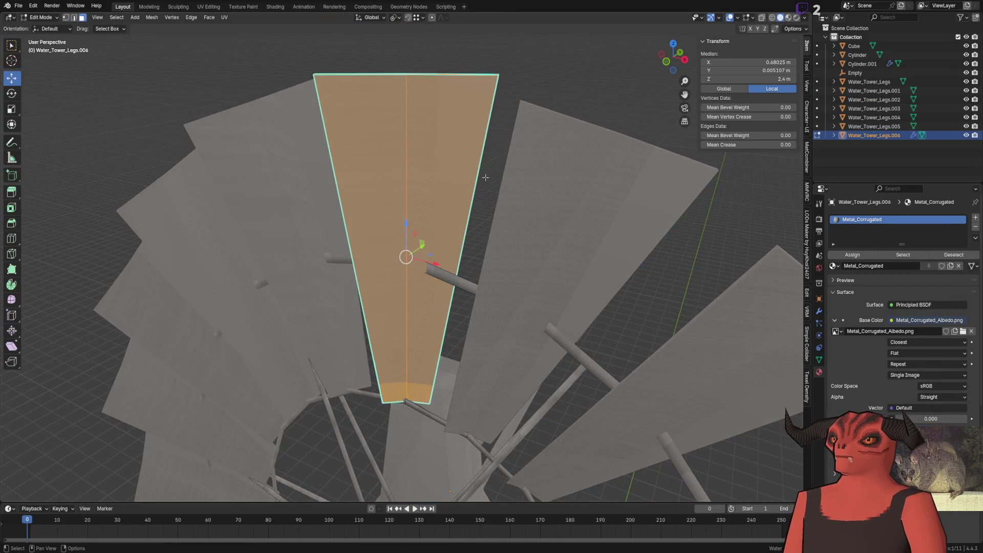
{"action": "middle_click_drag", "start_coordinate": [486, 176], "coordinate": [504, 224]}
{"action": "key", "text": "ctrl+f"}
{"action": "scroll", "coordinate": [572, 153], "scroll_direction": "up", "scroll_amount": 5}
{"action": "left_click", "coordinate": [553, 46]}
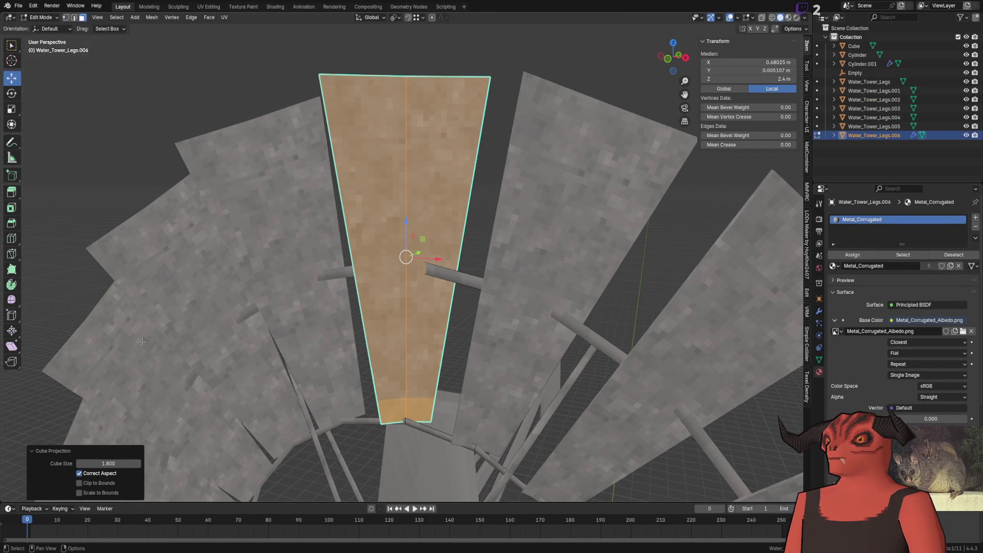
{"action": "type", "text": "1"}
{"action": "key", "text": "Return"}
{"action": "scroll", "coordinate": [357, 207], "scroll_direction": "down", "scroll_amount": 5}
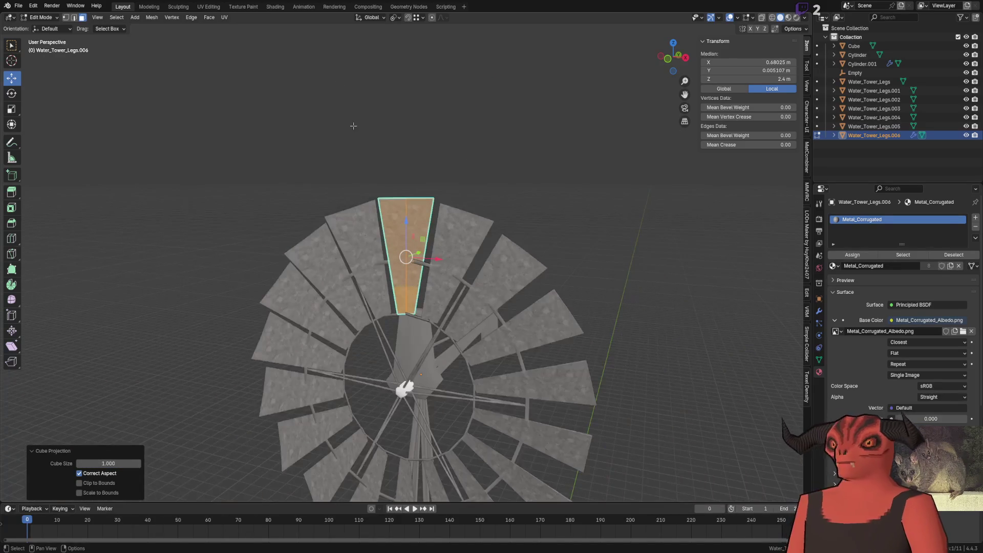
{"action": "left_click", "coordinate": [207, 6]}
{"action": "scroll", "coordinate": [193, 342], "scroll_direction": "down", "scroll_amount": 6}
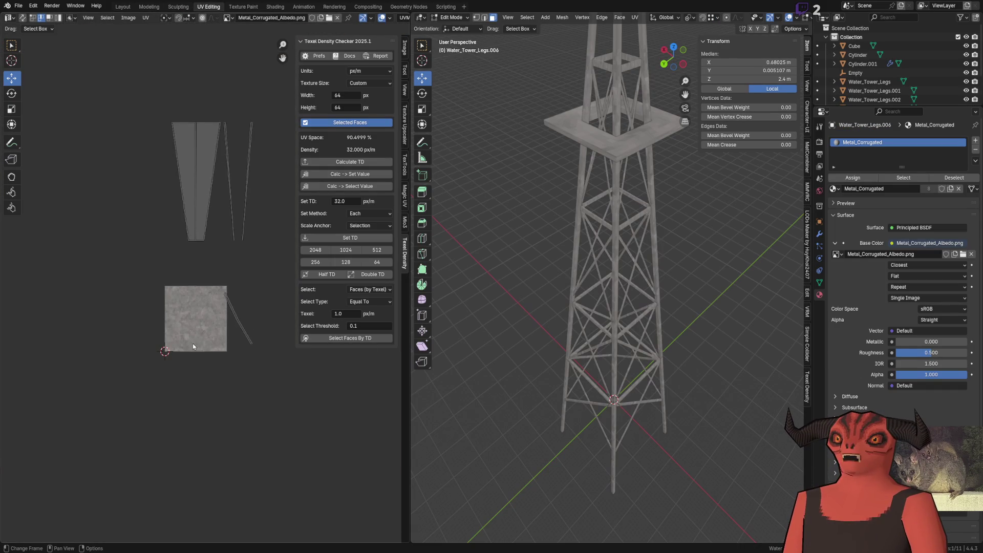
Step: Set the blade's texel density to 32 px/m, rotate the strut strip and snap it to texture pixels
{"action": "left_click", "coordinate": [350, 237]}
{"action": "scroll", "coordinate": [543, 259], "scroll_direction": "up", "scroll_amount": 3}
{"action": "key", "text": "q"}
{"action": "key", "text": "Escape"}
{"action": "scroll", "coordinate": [231, 284], "scroll_direction": "up", "scroll_amount": 2}
{"action": "scroll", "coordinate": [248, 288], "scroll_direction": "up", "scroll_amount": 2}
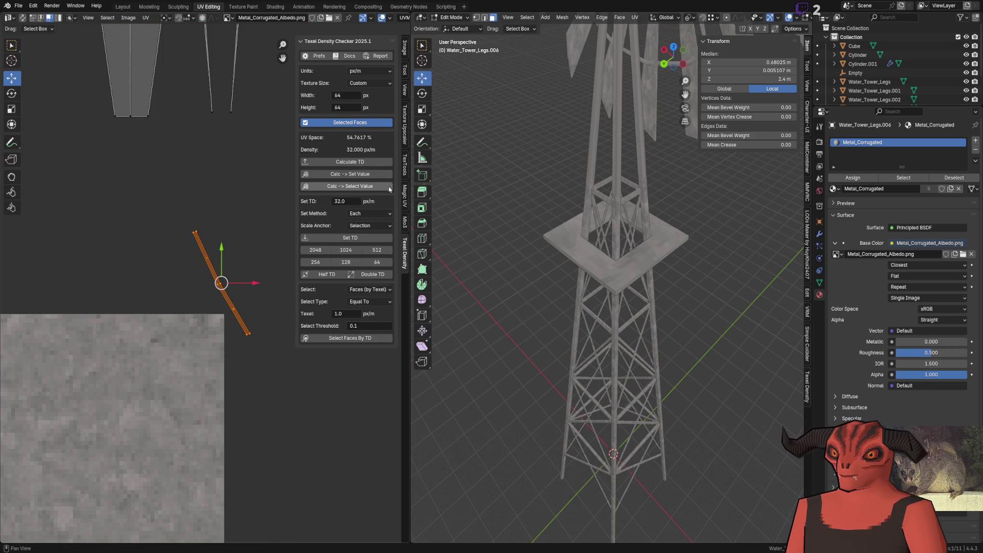
{"action": "left_click", "coordinate": [262, 320]}
{"action": "key", "text": "q"}
{"action": "left_click", "coordinate": [222, 353]}
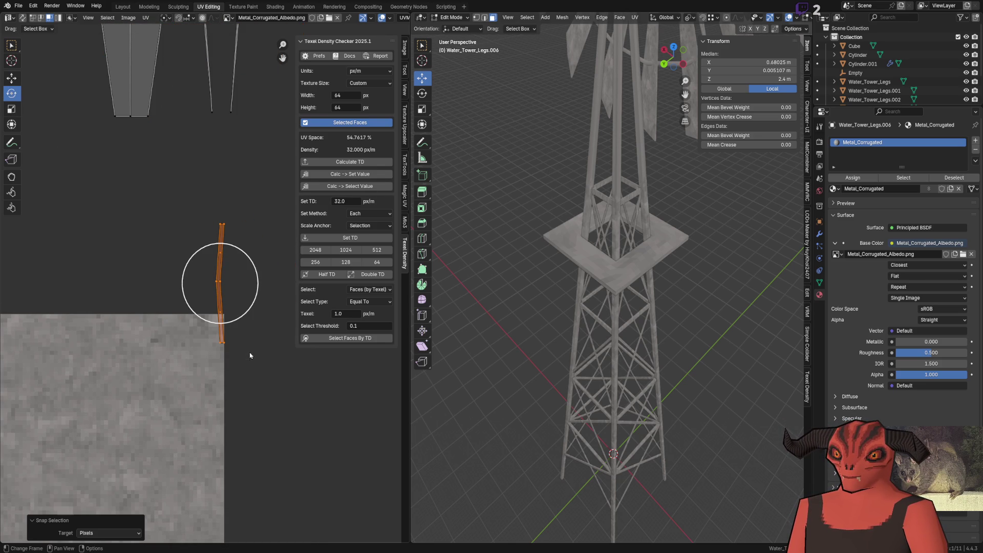
{"action": "scroll", "coordinate": [249, 201], "scroll_direction": "up", "scroll_amount": 2}
{"action": "scroll", "coordinate": [177, 280], "scroll_direction": "down", "scroll_amount": 2}
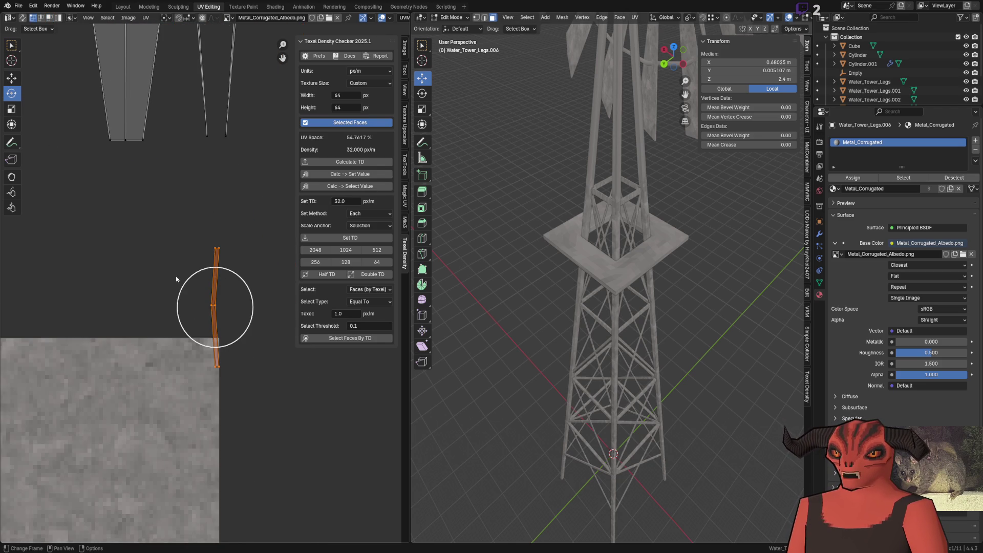
{"action": "scroll", "coordinate": [211, 287], "scroll_direction": "up", "scroll_amount": 2}
{"action": "key", "text": "g"}
{"action": "left_click", "coordinate": [260, 319]}
{"action": "scroll", "coordinate": [254, 307], "scroll_direction": "down", "scroll_amount": 4}
{"action": "scroll", "coordinate": [246, 284], "scroll_direction": "up", "scroll_amount": 2}
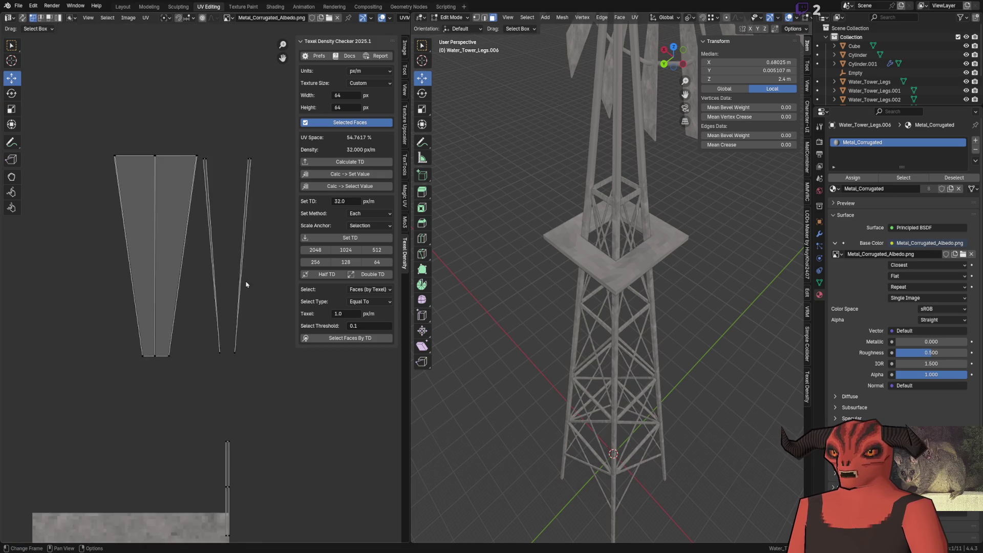
{"action": "scroll", "coordinate": [246, 284], "scroll_direction": "up", "scroll_amount": 1}
Step: Slide the strip's bottom vertices along X so both strut strips stand vertical
{"action": "key", "text": "g"}
{"action": "key", "text": "x"}
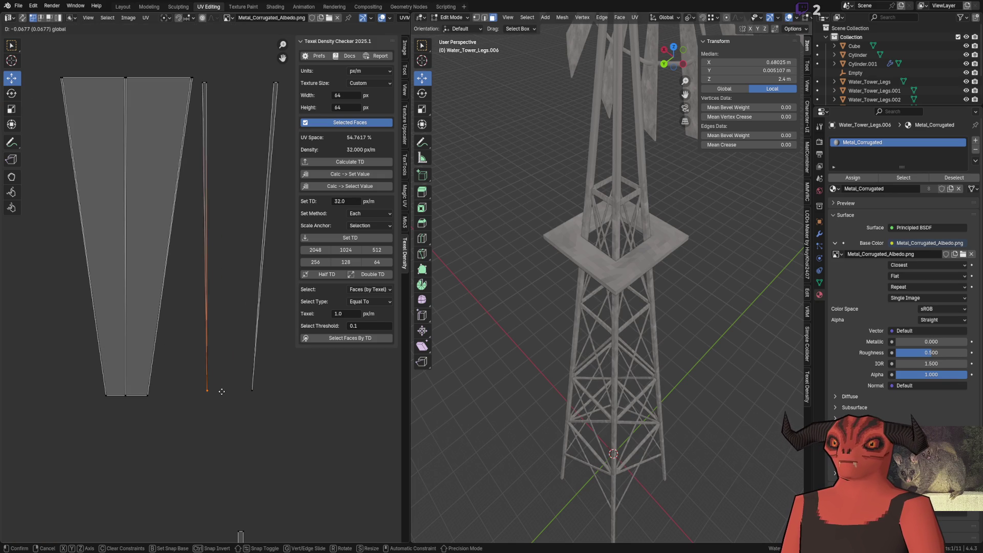
{"action": "left_click", "coordinate": [219, 391]}
{"action": "left_click", "coordinate": [253, 388]}
{"action": "key", "text": "g"}
{"action": "key", "text": "x"}
{"action": "left_click", "coordinate": [283, 359]}
Step: Move both strut strips onto the corrugated texture square and snap their edges to pixels
{"action": "key", "text": "shift+s"}
{"action": "left_click", "coordinate": [241, 219]}
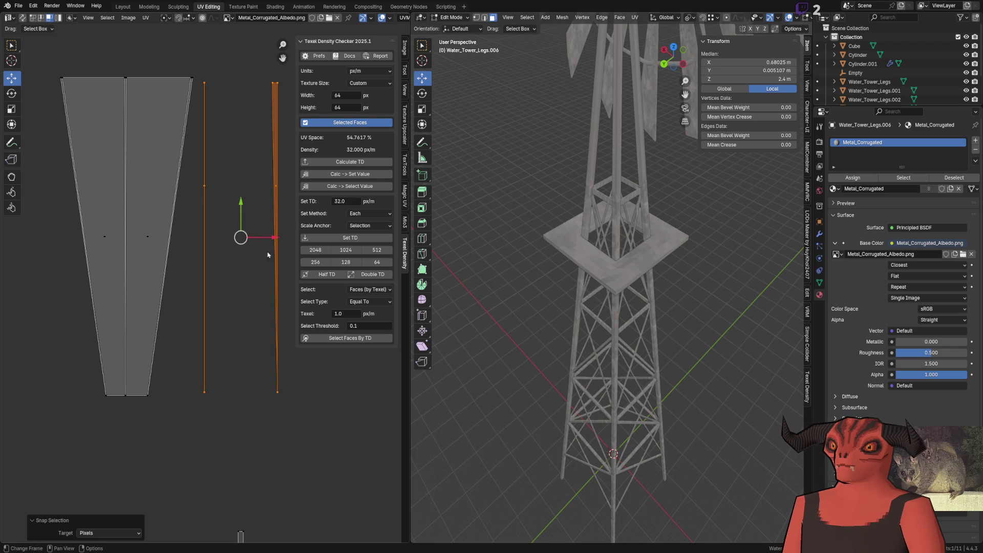
{"action": "scroll", "coordinate": [251, 233], "scroll_direction": "up", "scroll_amount": 5}
{"action": "scroll", "coordinate": [212, 311], "scroll_direction": "down", "scroll_amount": 3}
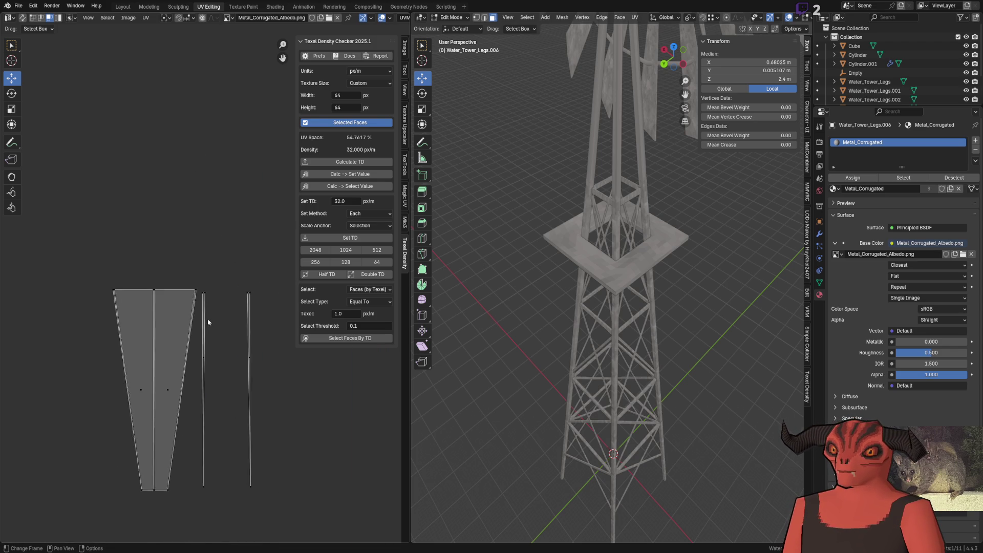
{"action": "scroll", "coordinate": [208, 325], "scroll_direction": "down", "scroll_amount": 3}
{"action": "key", "text": "a"}
{"action": "middle_click_drag", "start_coordinate": [204, 315], "coordinate": [215, 255]}
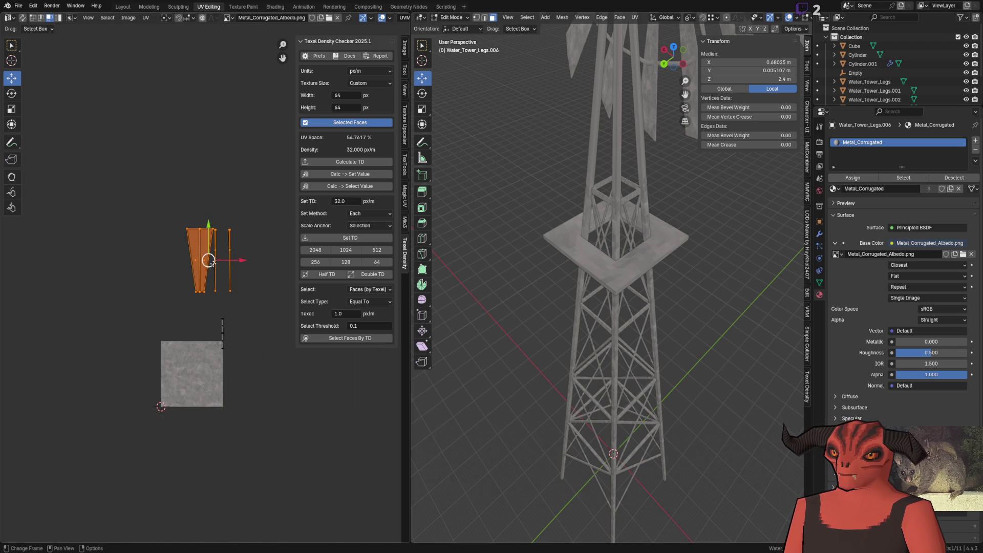
{"action": "left_click_drag", "start_coordinate": [208, 260], "coordinate": [184, 375]}
{"action": "scroll", "coordinate": [183, 374], "scroll_direction": "up", "scroll_amount": 6}
{"action": "key", "text": "alt+a"}
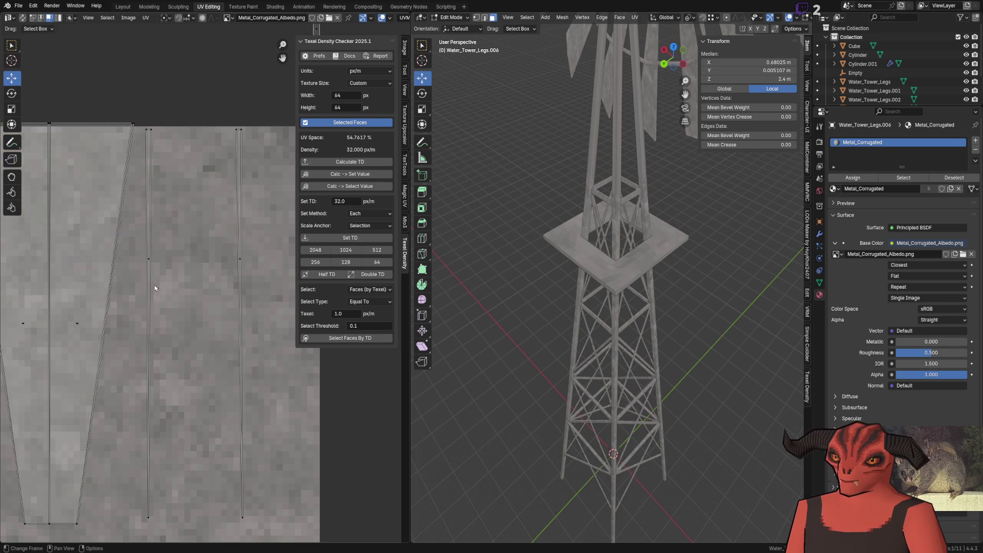
{"action": "left_click", "coordinate": [160, 127]}
{"action": "key", "text": "shift+s"}
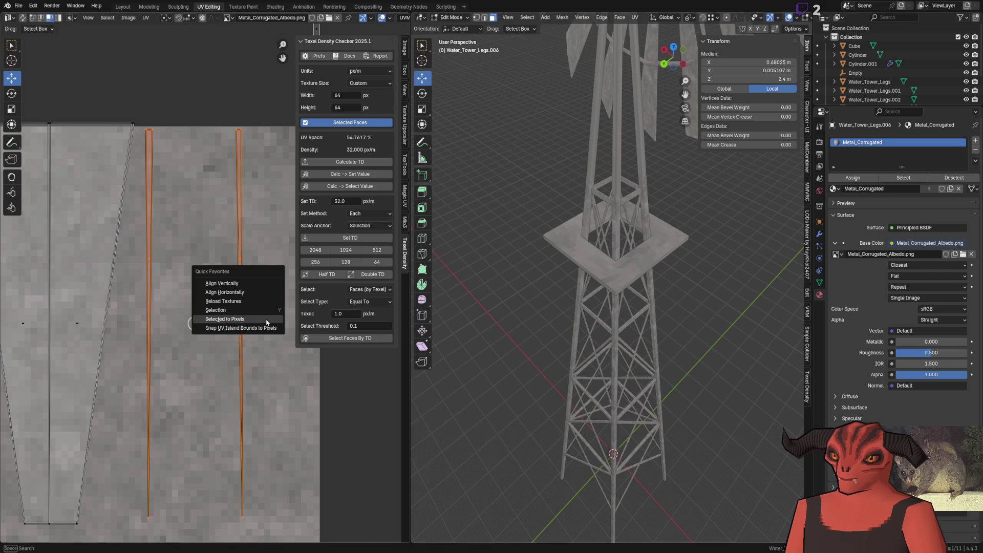
{"action": "left_click", "coordinate": [269, 323]}
{"action": "mouse_move", "coordinate": [200, 397]}
{"action": "middle_mouse_down"}
{"action": "mouse_move", "coordinate": [218, 320]}
{"action": "mouse_move", "coordinate": [204, 339]}
{"action": "middle_mouse_up"}
{"action": "key", "text": "alt+a"}
{"action": "scroll", "coordinate": [204, 339], "scroll_direction": "down", "scroll_amount": 1}
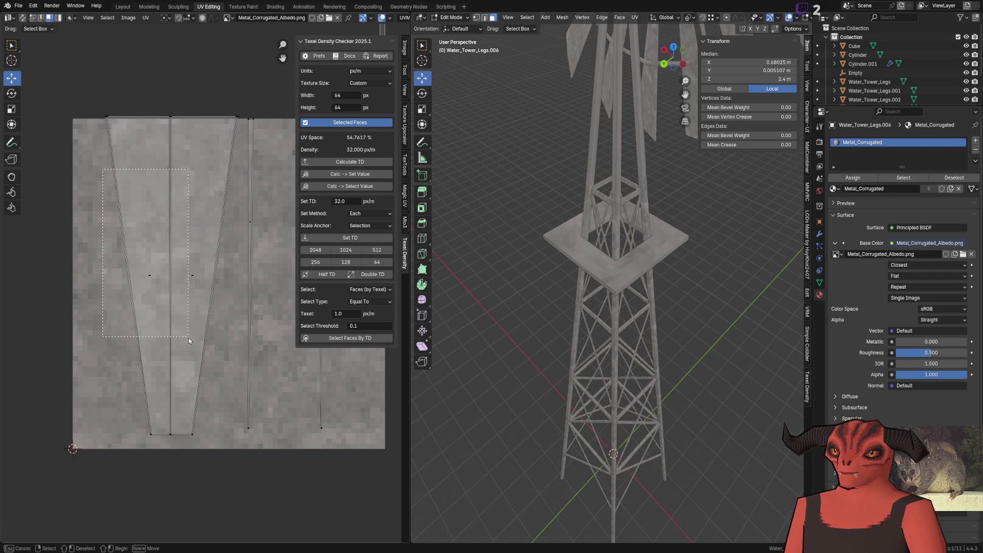
Step: Try sliding the strut strips sideways with Quick Favorites and cancel the move
{"action": "left_click", "coordinate": [184, 341]}
{"action": "key", "text": "q"}
{"action": "left_click", "coordinate": [212, 336]}
{"action": "key", "text": "alt+a"}
{"action": "left_click", "coordinate": [178, 276]}
{"action": "left_click_drag", "start_coordinate": [202, 278], "coordinate": [234, 288]}
{"action": "right_click", "coordinate": [235, 288]}
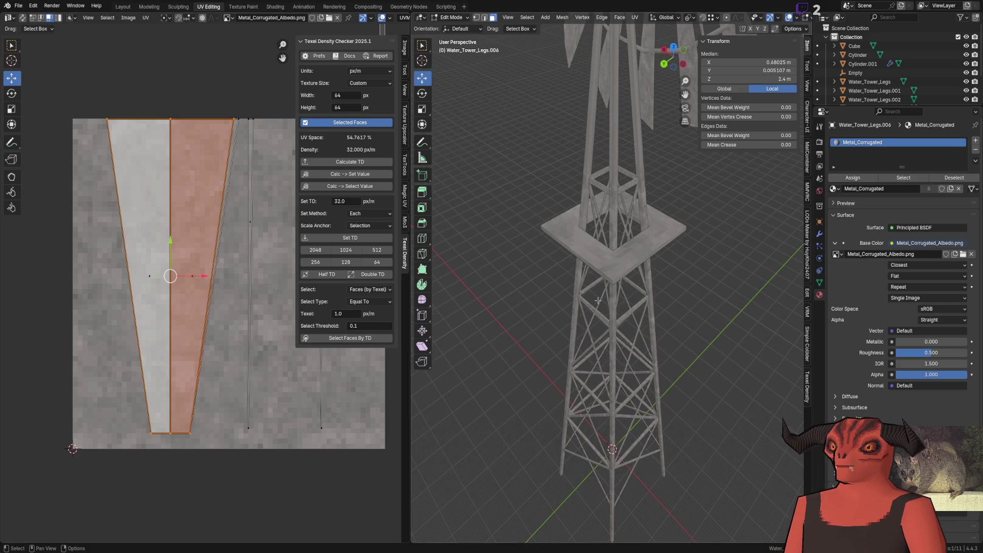
Step: Select the blade's other half and arrange both UV islands into one wedge on the texture
{"action": "key", "text": "KP_Decimal"}
{"action": "middle_click_drag", "start_coordinate": [585, 245], "coordinate": [626, 196]}
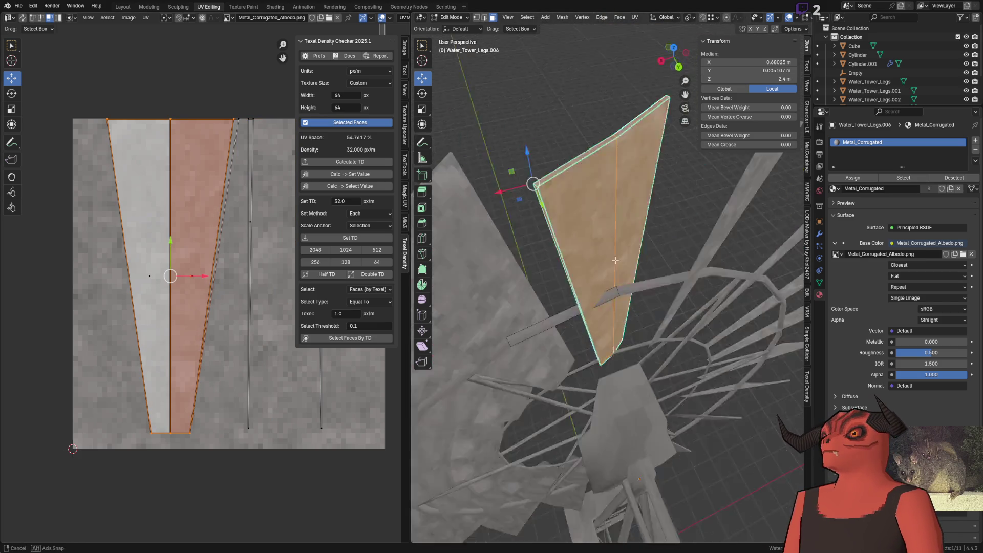
{"action": "left_click", "coordinate": [626, 196], "text": "shift"}
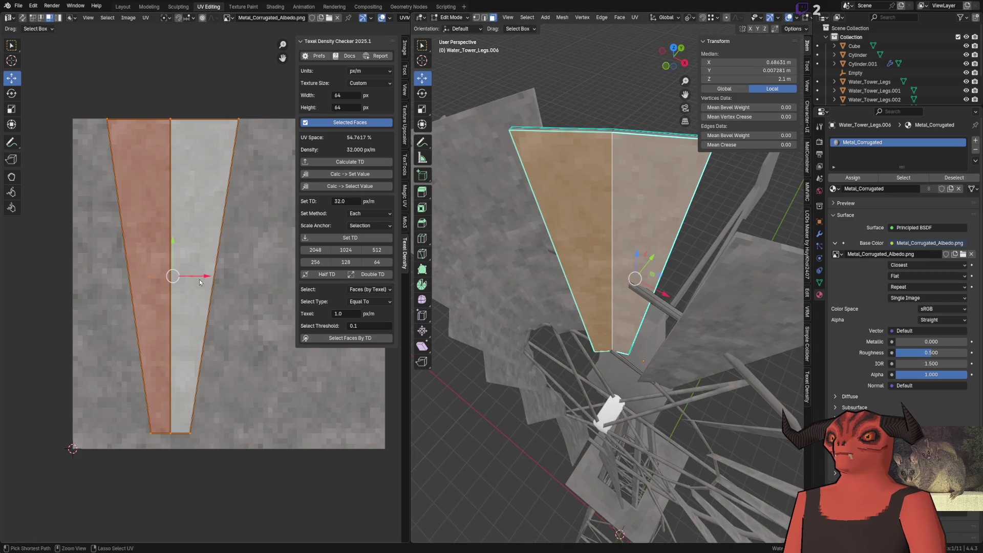
{"action": "left_click_drag", "start_coordinate": [198, 282], "coordinate": [319, 281]}
{"action": "key", "text": "Tab"}
{"action": "key", "text": "Tab"}
{"action": "scroll", "coordinate": [121, 260], "scroll_direction": "up", "scroll_amount": 2}
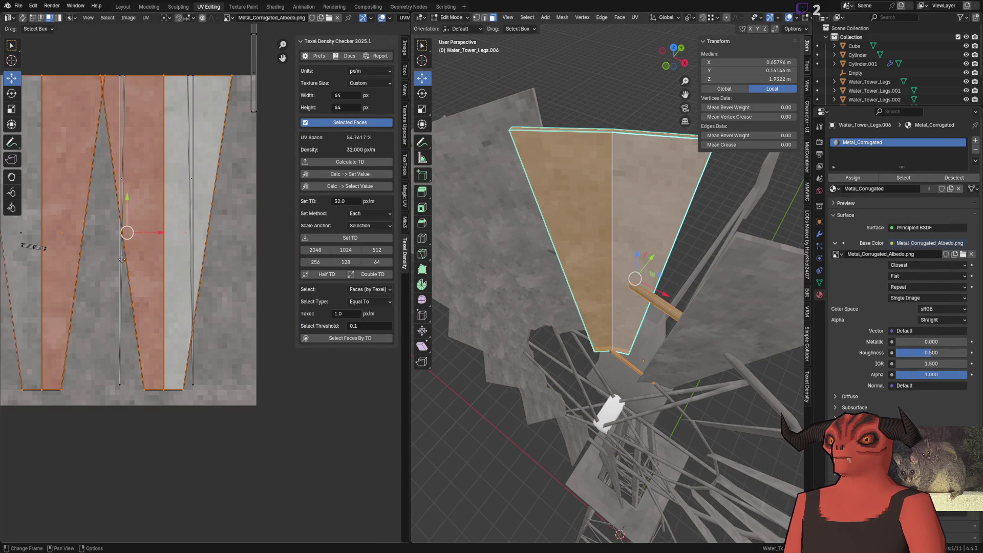
{"action": "key", "text": "ctrl+z"}
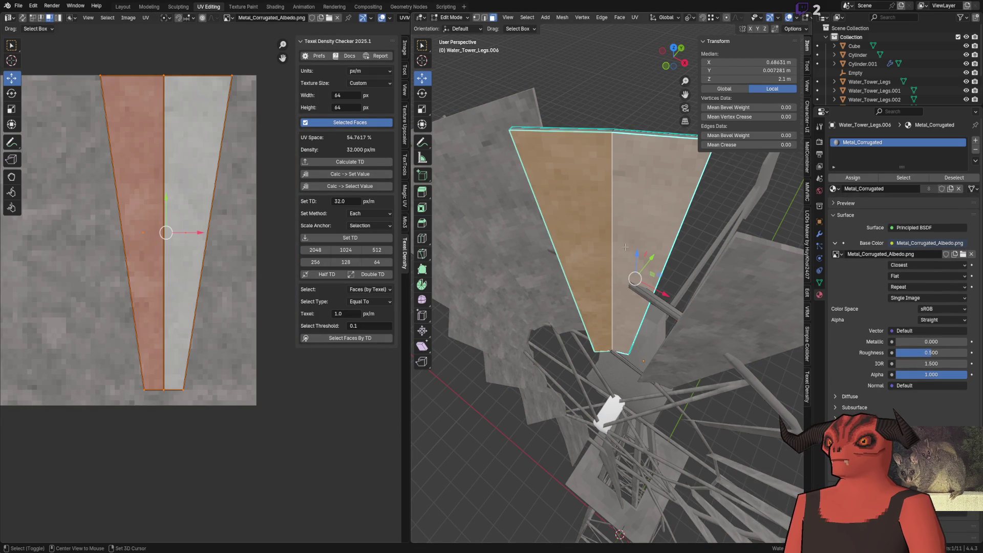
{"action": "key", "text": "g"}
{"action": "left_click", "coordinate": [209, 242]}
Step: Snap the wedge and neighbouring blade face to texture pixels, then return to Godot to reimport the windmill
{"action": "key", "text": "shift+s"}
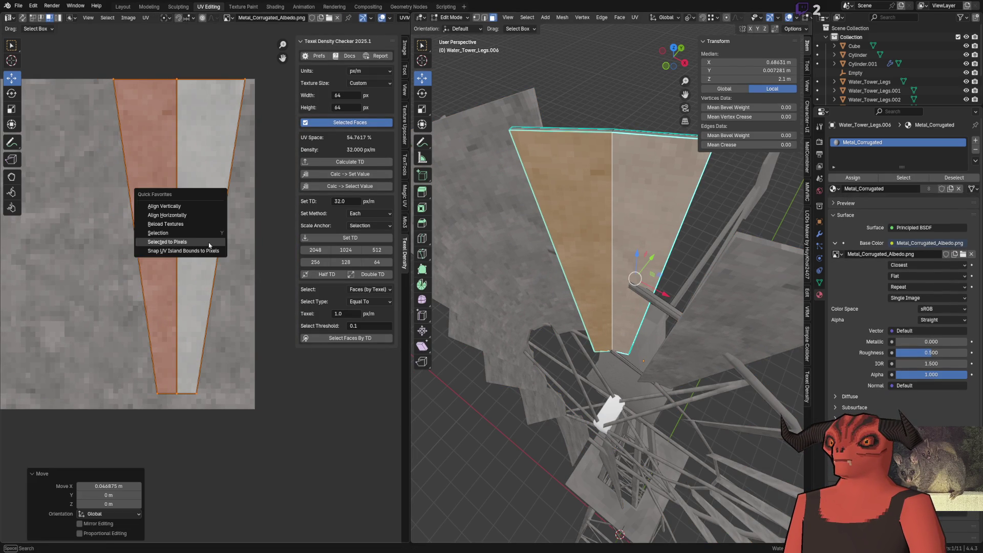
{"action": "middle_click_drag", "start_coordinate": [586, 241], "coordinate": [228, 226]}
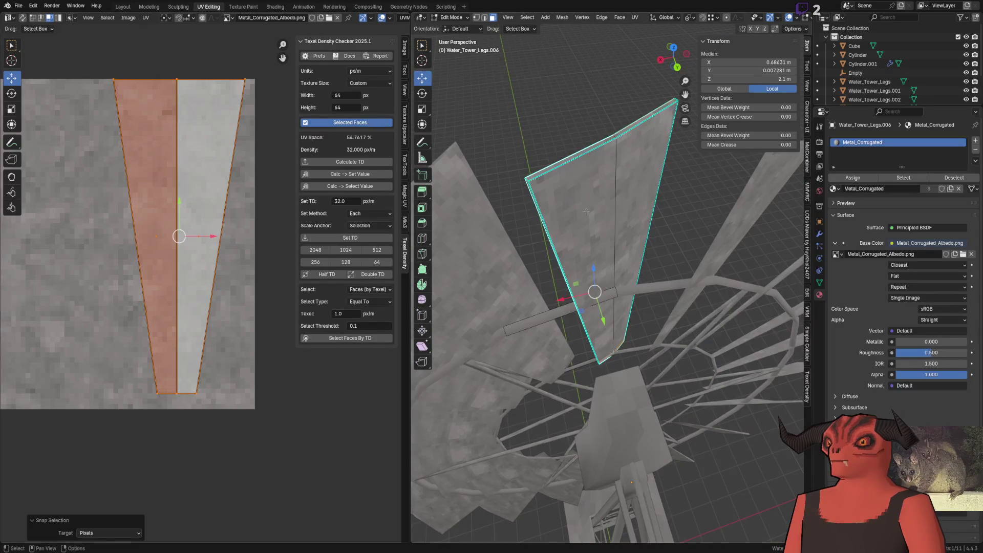
{"action": "left_click", "coordinate": [579, 211]}
{"action": "key", "text": "shift+s"}
{"action": "left_click", "coordinate": [170, 223]}
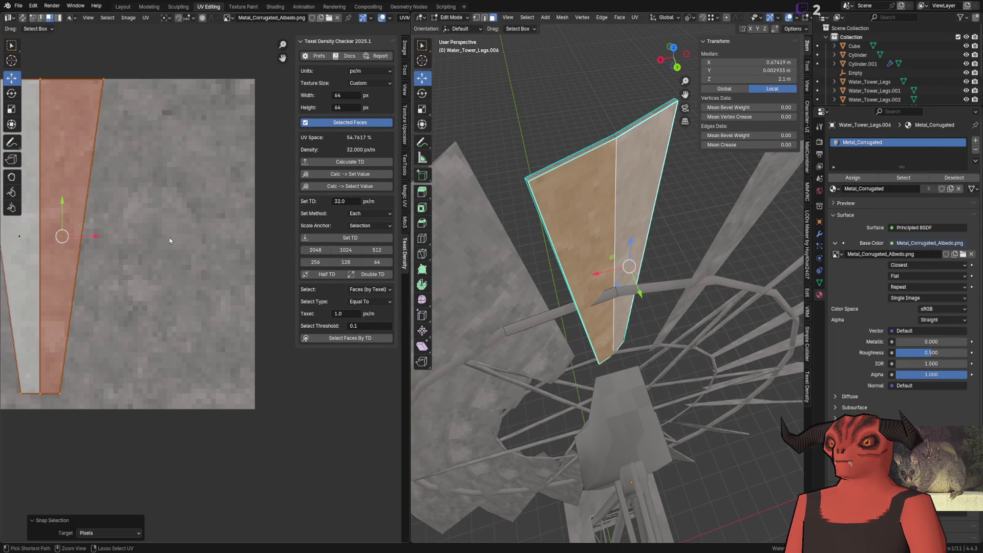
{"action": "key", "text": "alt+Tab"}
{"action": "right_click_drag", "start_coordinate": [437, 181], "coordinate": [399, 201]}
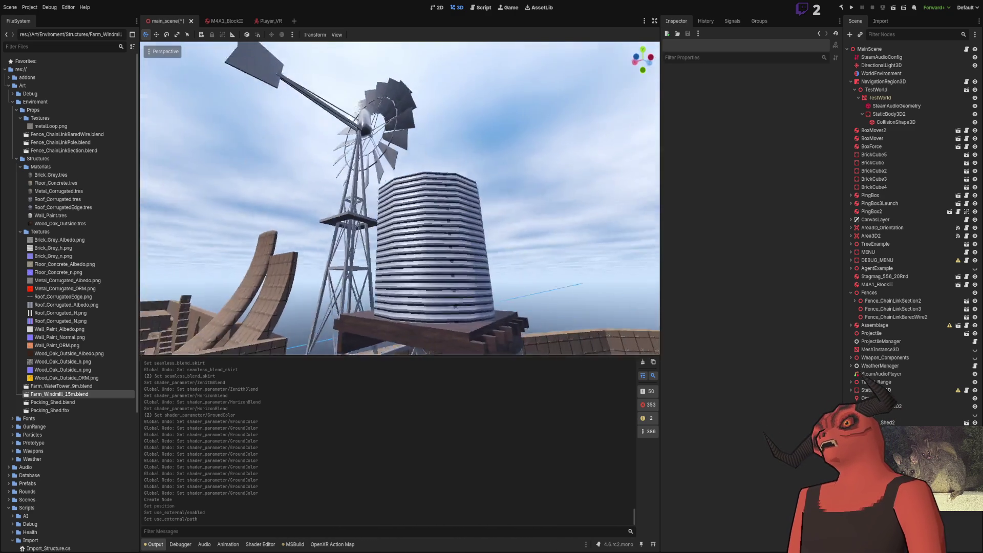
Step: Select Farm_Windmill_15m and set its Transform Rotation Y to 180 degrees
{"action": "middle_click_drag", "start_coordinate": [400, 198], "coordinate": [430, 184]}
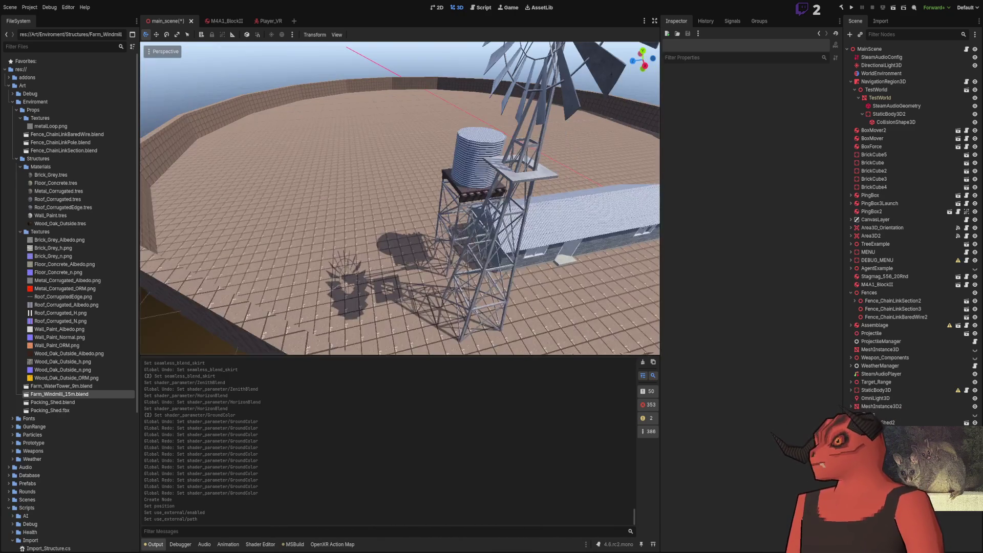
{"action": "left_click", "coordinate": [477, 253]}
{"action": "left_click", "coordinate": [715, 86]}
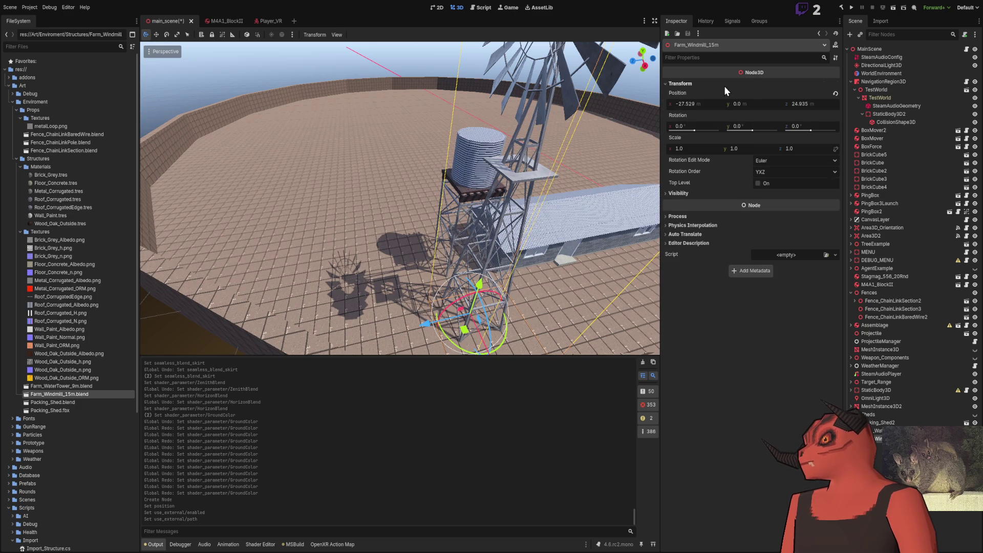
{"action": "key", "text": "Return"}
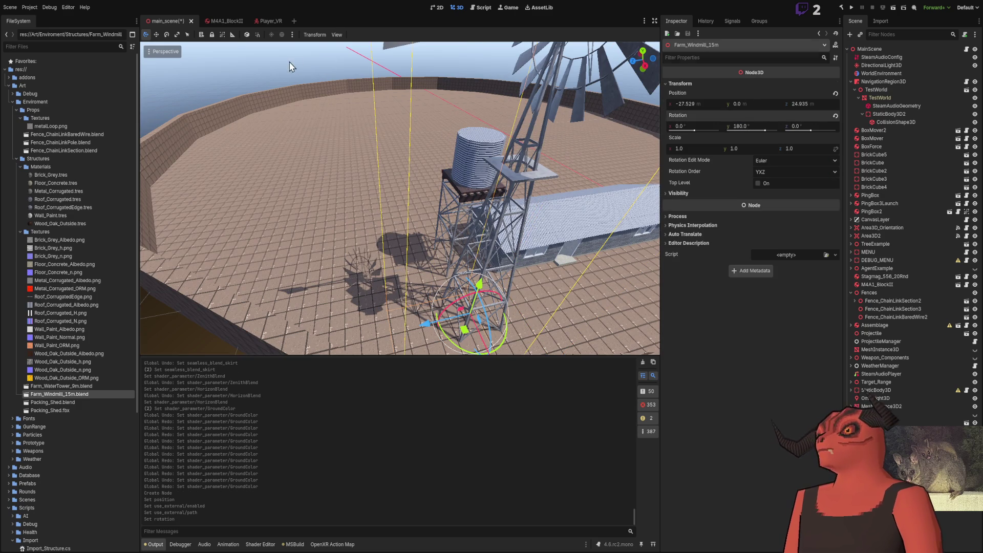
Step: Deselect the windmill and fly the camera down to ground level beside it
{"action": "left_click", "coordinate": [291, 66]}
{"action": "middle_click_drag", "start_coordinate": [292, 67], "coordinate": [322, 92]}
{"action": "right_click_drag", "start_coordinate": [400, 198], "coordinate": [399, 199]}
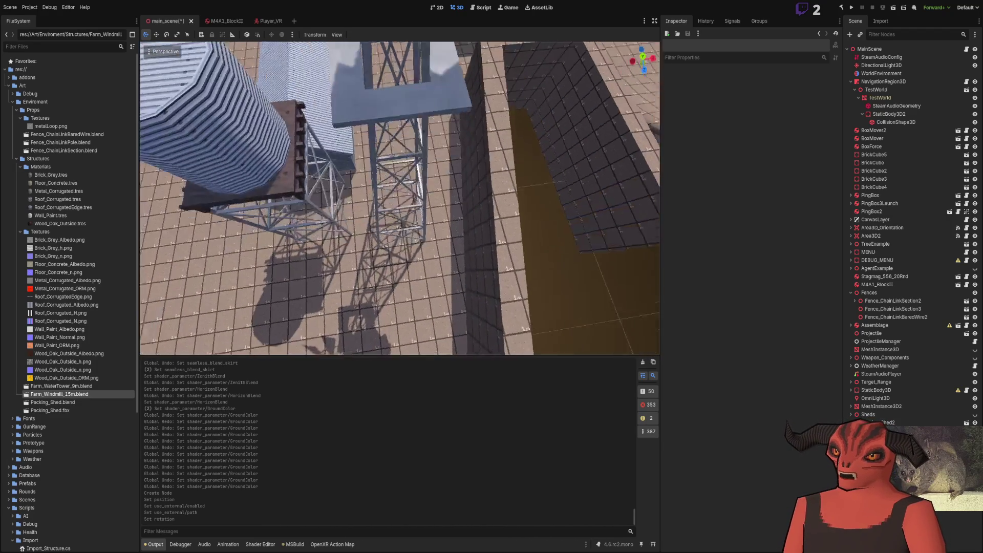
{"action": "right_click_drag", "start_coordinate": [414, 243], "coordinate": [356, 202]}
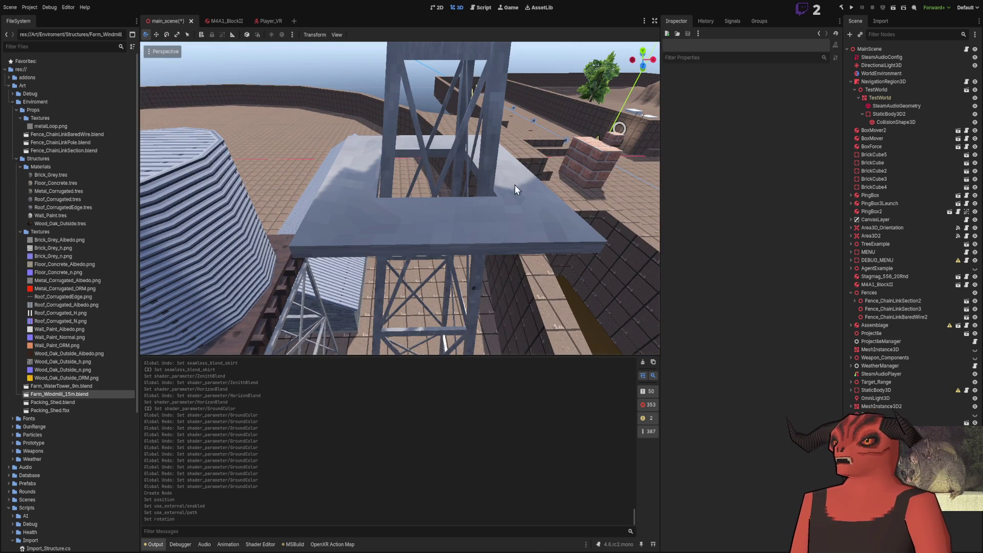
{"action": "right_click_drag", "start_coordinate": [347, 241], "coordinate": [403, 188]}
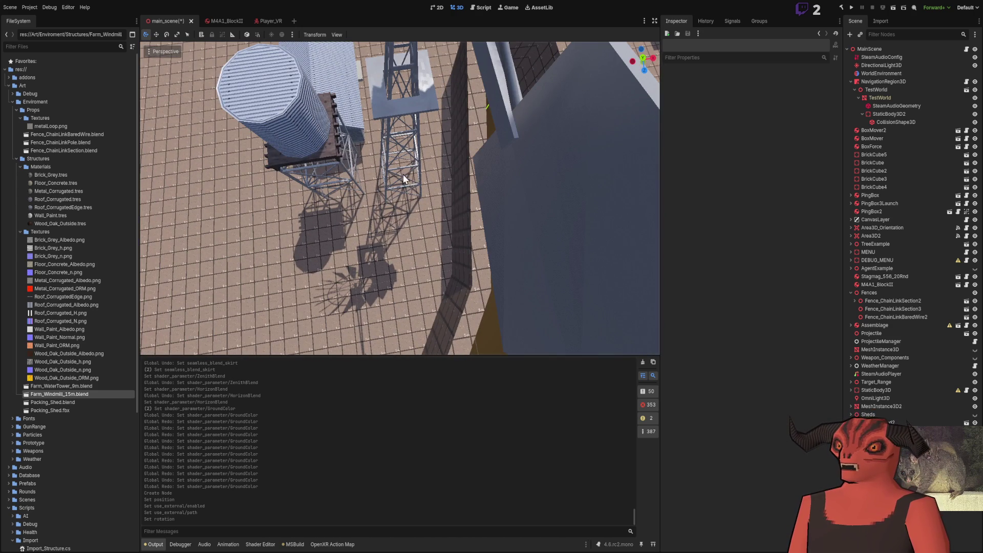
{"action": "right_click_drag", "start_coordinate": [416, 104], "coordinate": [415, 104]}
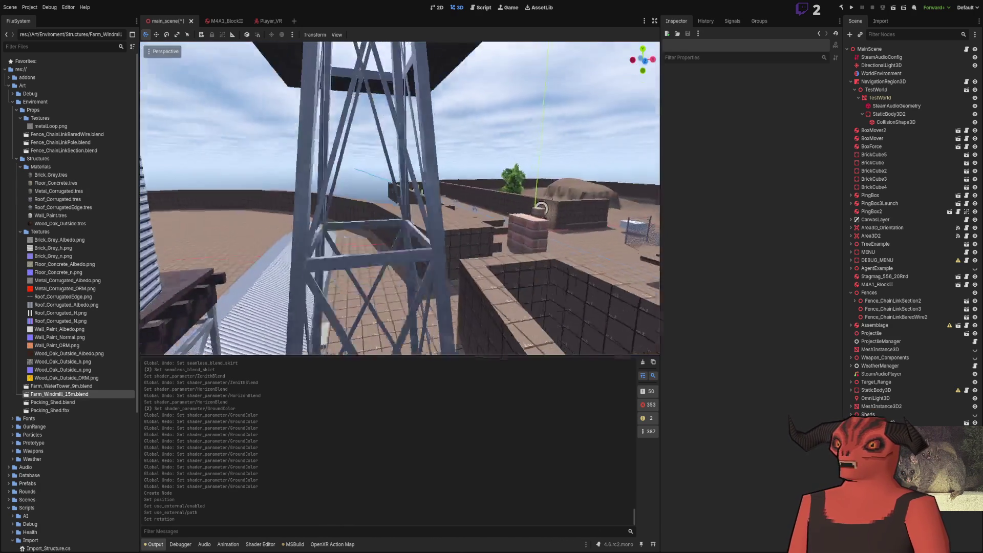
{"action": "right_click_drag", "start_coordinate": [400, 198], "coordinate": [400, 199]}
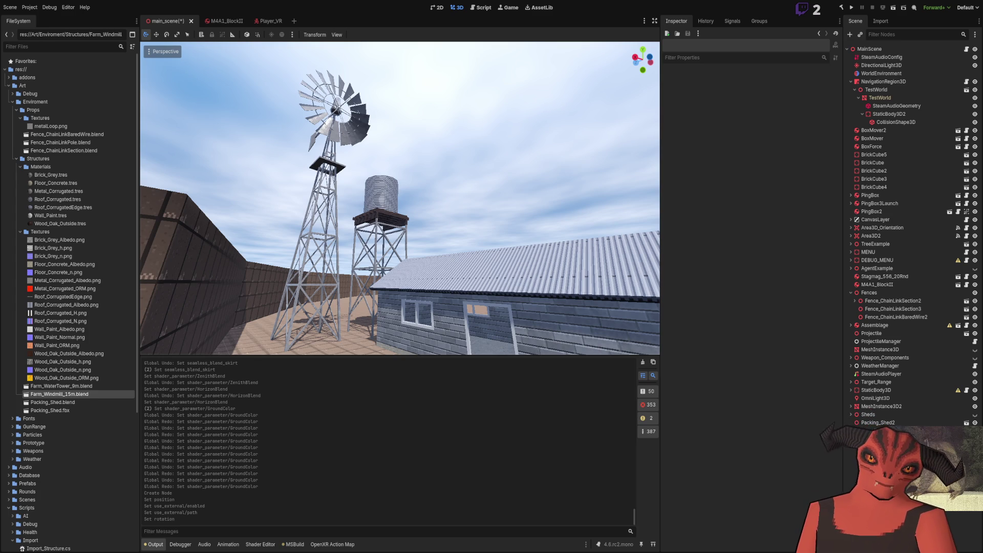
{"action": "mouse_move", "coordinate": [399, 199]}
{"action": "right_mouse_down"}
{"action": "mouse_move", "coordinate": [385, 184]}
{"action": "mouse_move", "coordinate": [400, 199]}
{"action": "right_mouse_up"}
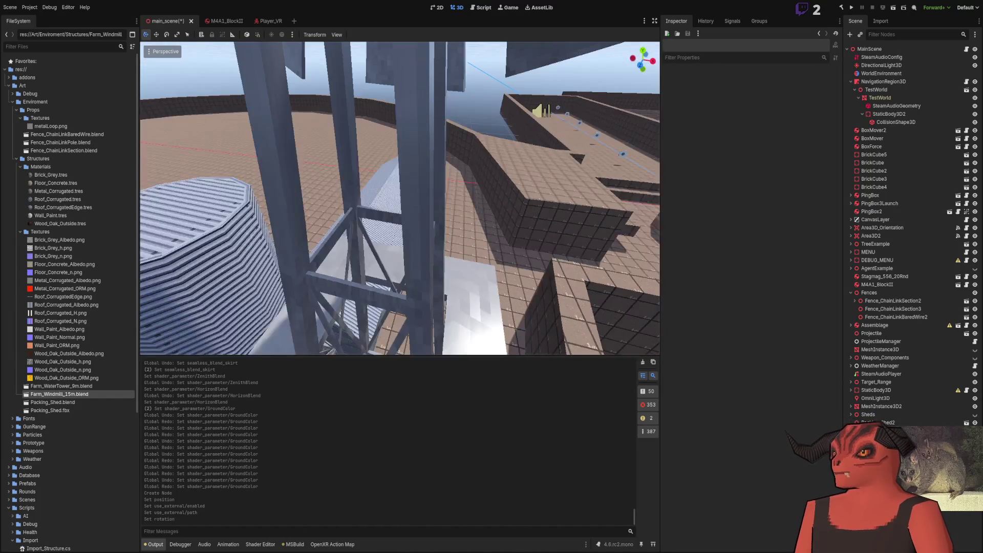
Step: Select the blade's whole cross bar in Edit Mode and unwrap its faces afresh
{"action": "right_click_drag", "start_coordinate": [399, 198], "coordinate": [223, 291]}
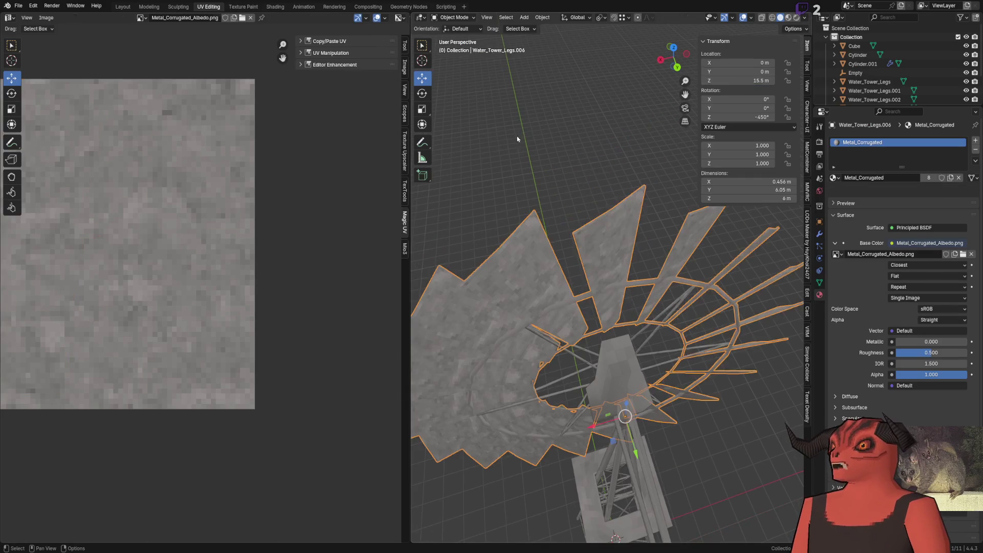
{"action": "scroll", "coordinate": [591, 286], "scroll_direction": "up", "scroll_amount": 10}
{"action": "key", "text": "Tab"}
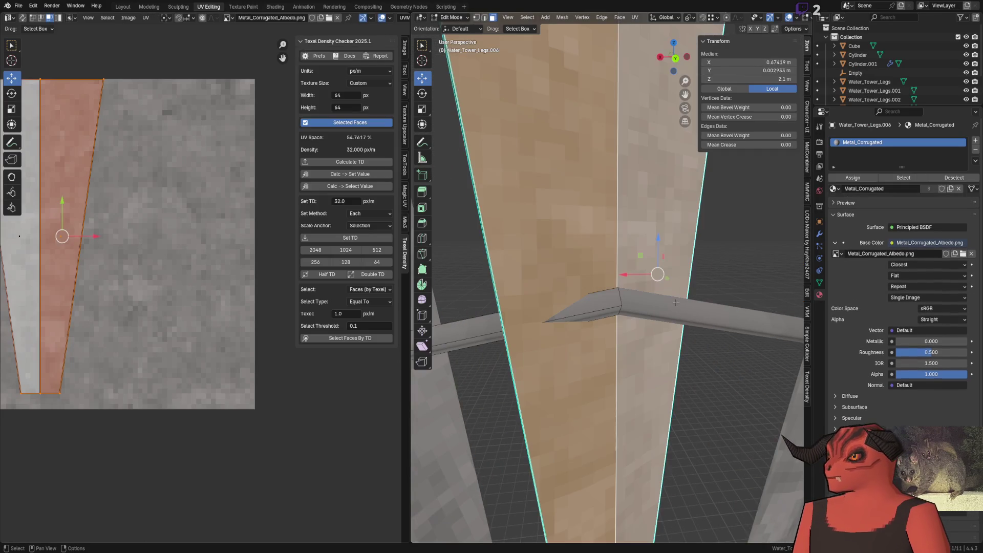
{"action": "left_click", "coordinate": [612, 299]}
{"action": "key", "text": "ctrl+l"}
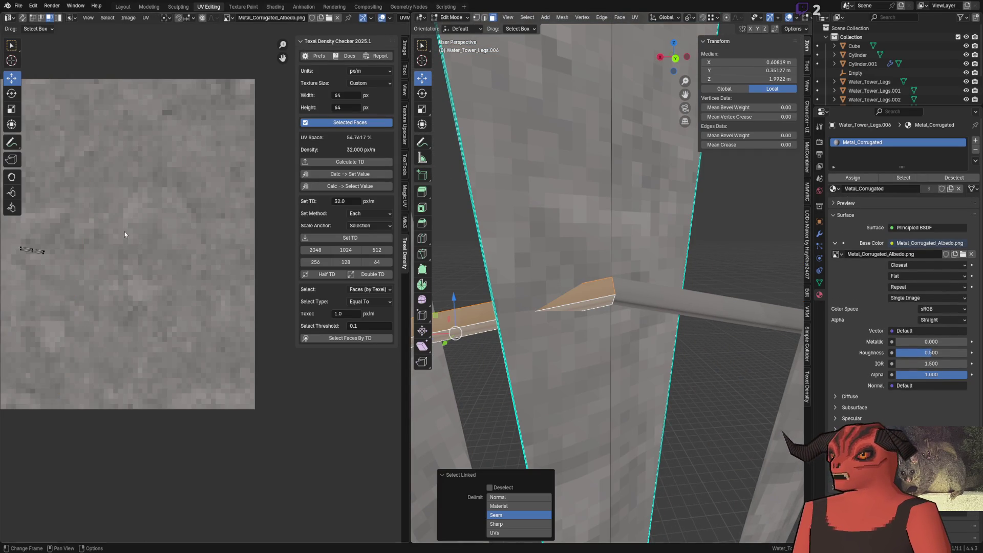
{"action": "scroll", "coordinate": [154, 259], "scroll_direction": "up", "scroll_amount": 4}
{"action": "scroll", "coordinate": [143, 265], "scroll_direction": "up", "scroll_amount": 4}
{"action": "scroll", "coordinate": [134, 270], "scroll_direction": "up", "scroll_amount": 4}
{"action": "scroll", "coordinate": [134, 270], "scroll_direction": "down", "scroll_amount": 10}
{"action": "scroll", "coordinate": [146, 283], "scroll_direction": "up", "scroll_amount": 10}
{"action": "scroll", "coordinate": [146, 284], "scroll_direction": "down", "scroll_amount": 1}
{"action": "left_click", "coordinate": [143, 292]}
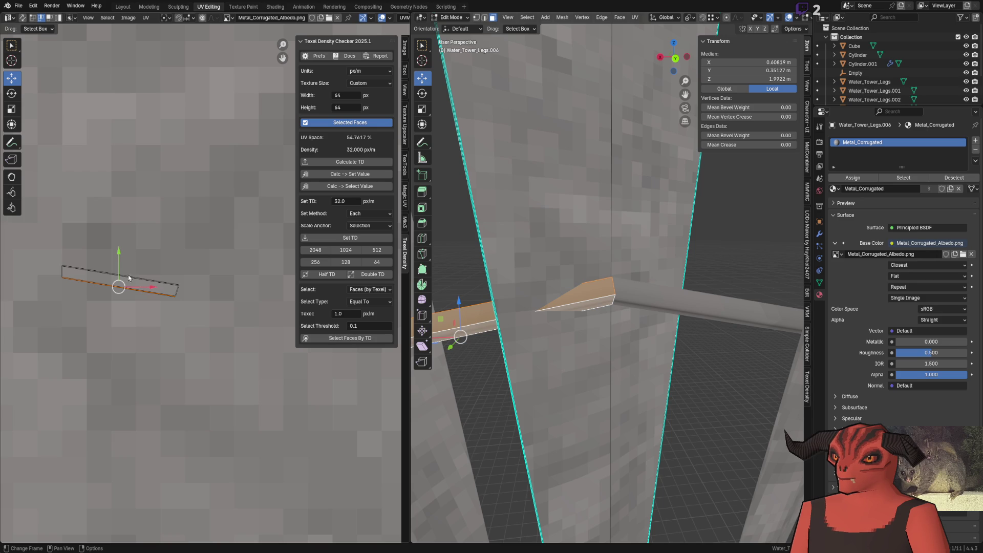
{"action": "key", "text": "u"}
{"action": "left_click", "coordinate": [131, 275]}
Step: Move and rotate the bar's UV edges and corners so the island becomes a level rectangle
{"action": "left_click", "coordinate": [139, 285]}
{"action": "key", "text": "g"}
{"action": "key", "text": "y"}
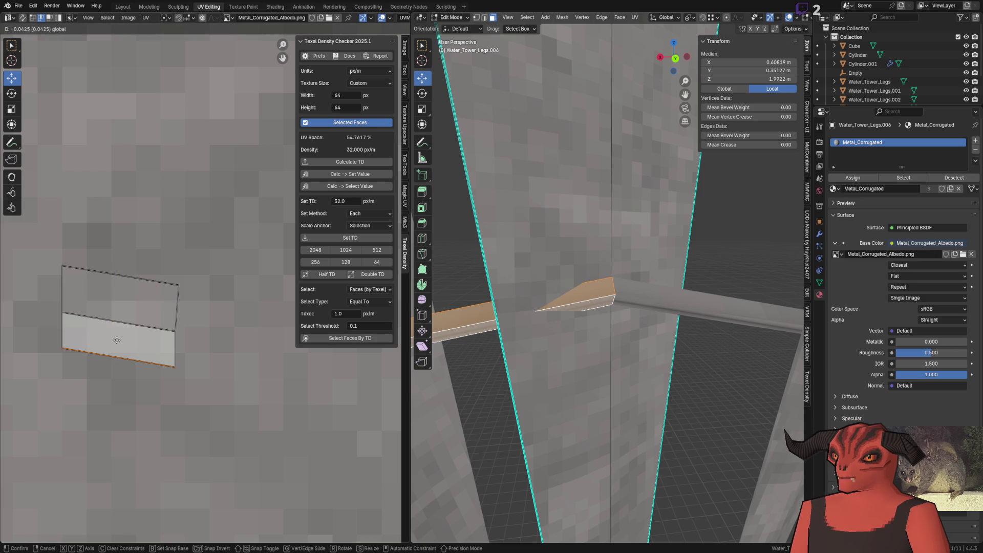
{"action": "left_click", "coordinate": [181, 344]}
{"action": "left_click_drag", "start_coordinate": [61, 263], "coordinate": [218, 438]}
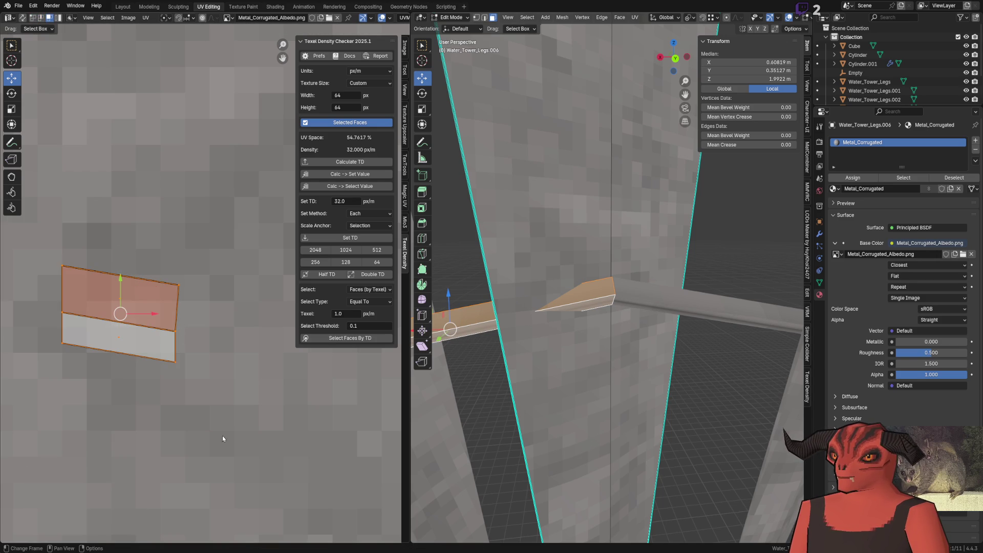
{"action": "scroll", "coordinate": [203, 309], "scroll_direction": "up", "scroll_amount": 3}
{"action": "scroll", "coordinate": [203, 309], "scroll_direction": "down", "scroll_amount": 2}
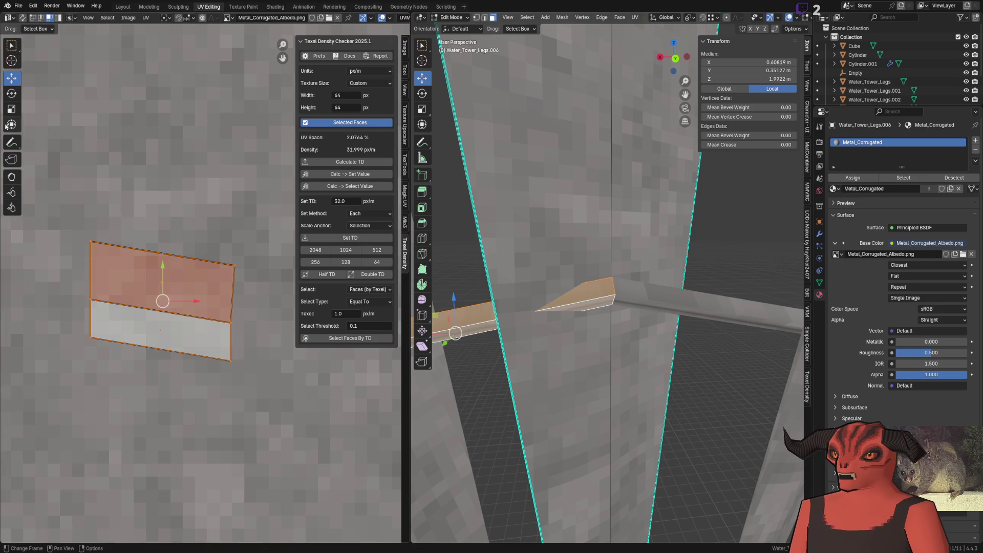
{"action": "left_click_drag", "start_coordinate": [190, 288], "coordinate": [195, 275]}
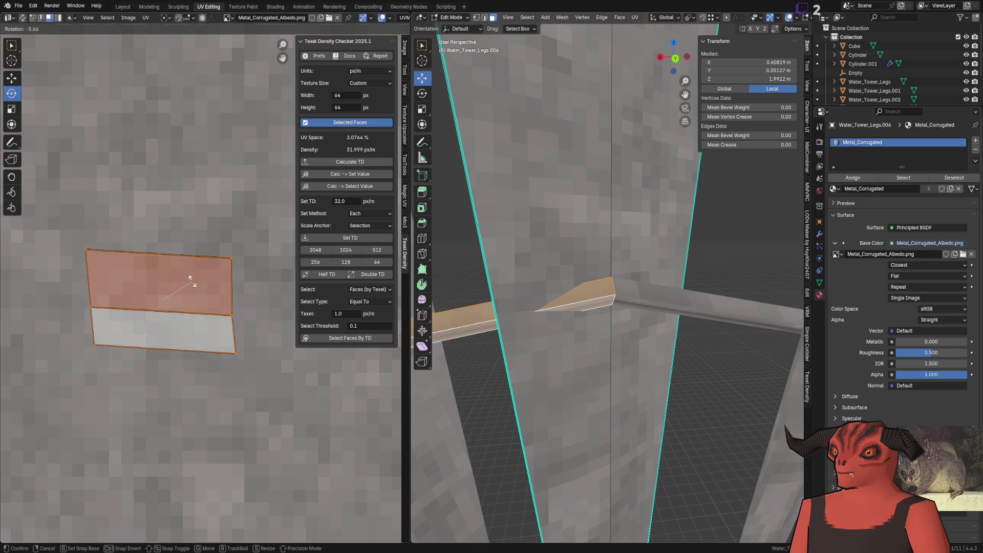
{"action": "left_click", "coordinate": [109, 275]}
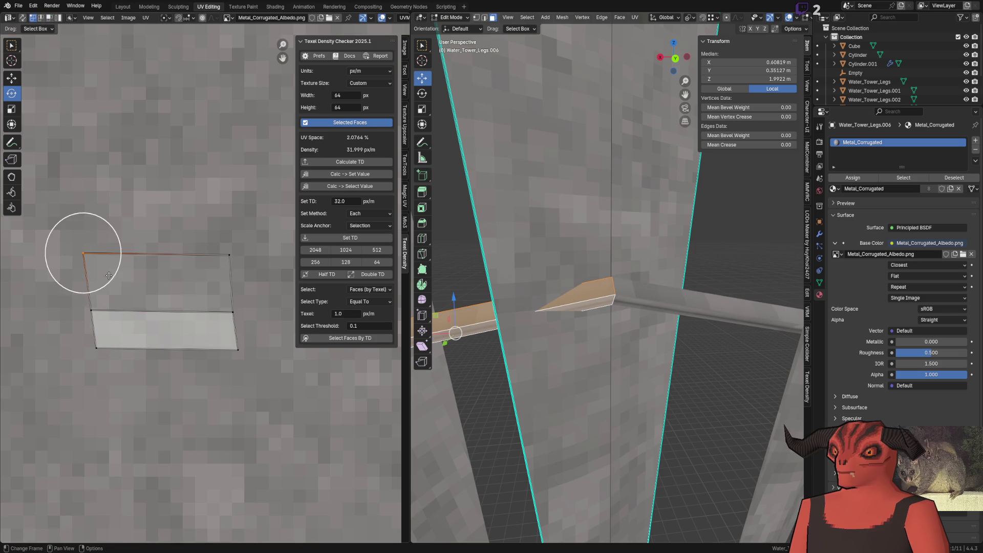
{"action": "left_click", "coordinate": [11, 60]}
{"action": "left_click_drag", "start_coordinate": [90, 253], "coordinate": [111, 259]}
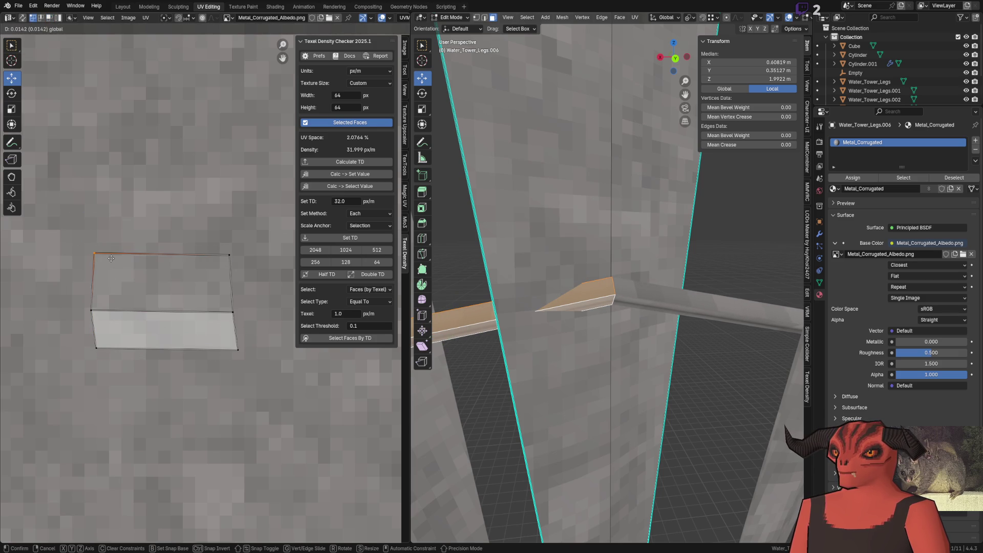
{"action": "left_click", "coordinate": [111, 256]}
Step: Snap the whole UV quad to texture pixels and check the bar's texture from Object Mode
{"action": "key", "text": "a"}
{"action": "key", "text": "shift+s"}
{"action": "left_click", "coordinate": [253, 329]}
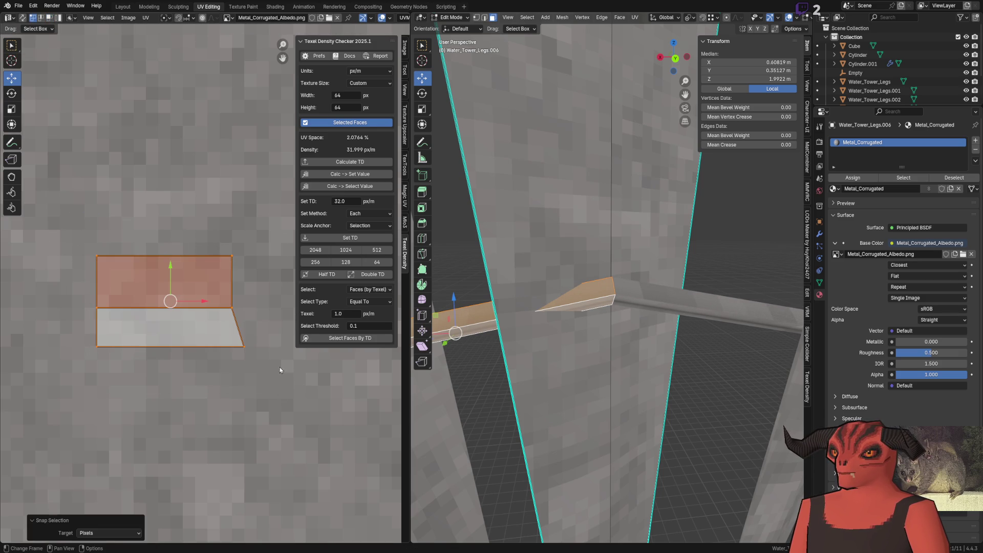
{"action": "left_click", "coordinate": [253, 351]}
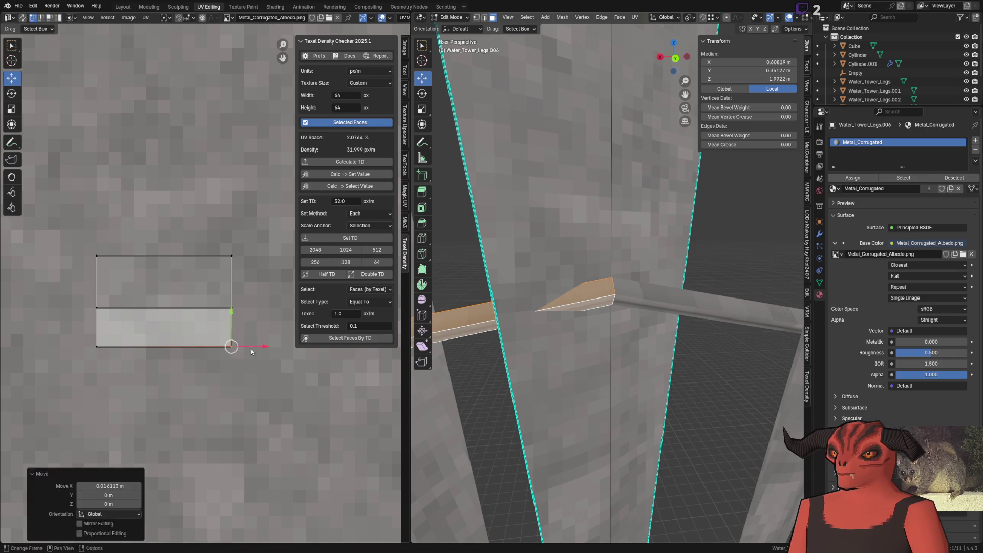
{"action": "key", "text": "Tab"}
{"action": "mouse_move", "coordinate": [571, 324]}
{"action": "middle_mouse_down"}
{"action": "mouse_move", "coordinate": [556, 359]}
{"action": "mouse_move", "coordinate": [602, 263]}
{"action": "middle_mouse_up"}
{"action": "key", "text": "Tab"}
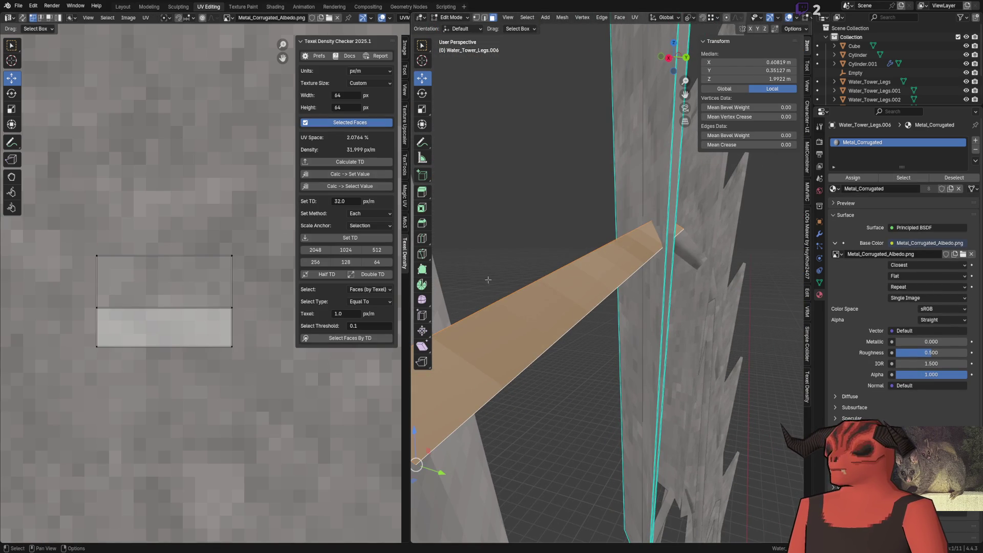
{"action": "middle_click_drag", "start_coordinate": [491, 279], "coordinate": [546, 287]}
{"action": "key", "text": "Tab"}
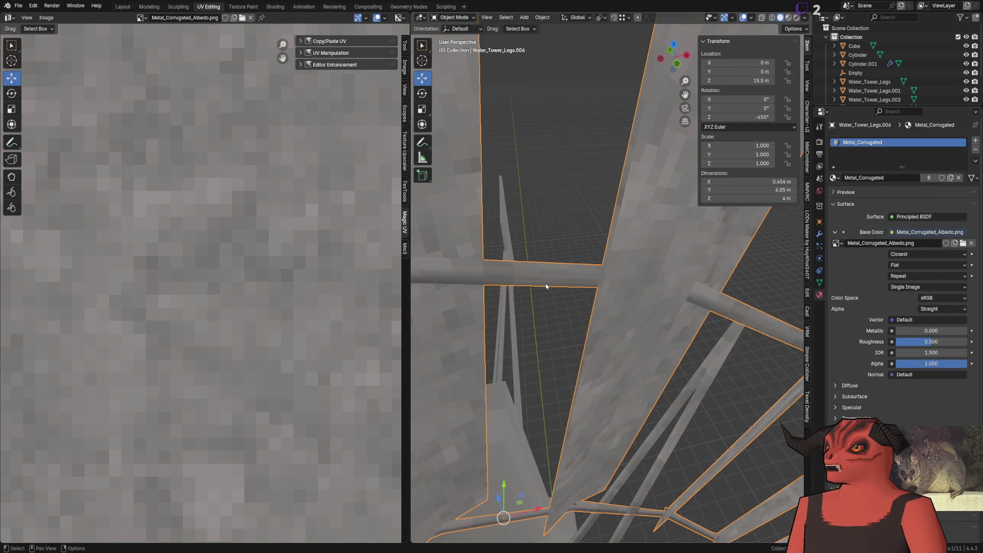
{"action": "scroll", "coordinate": [546, 287], "scroll_direction": "down", "scroll_amount": 10}
{"action": "scroll", "coordinate": [586, 269], "scroll_direction": "down", "scroll_amount": 2}
{"action": "scroll", "coordinate": [922, 70], "scroll_direction": "down", "scroll_amount": 3}
Step: Hide Water_Tower_Legs.006 and raise the wheel's Array modifier Count to 17, then 18
{"action": "left_click", "coordinate": [967, 96]}
{"action": "scroll", "coordinate": [535, 270], "scroll_direction": "up", "scroll_amount": 5}
{"action": "scroll", "coordinate": [534, 270], "scroll_direction": "up", "scroll_amount": 3}
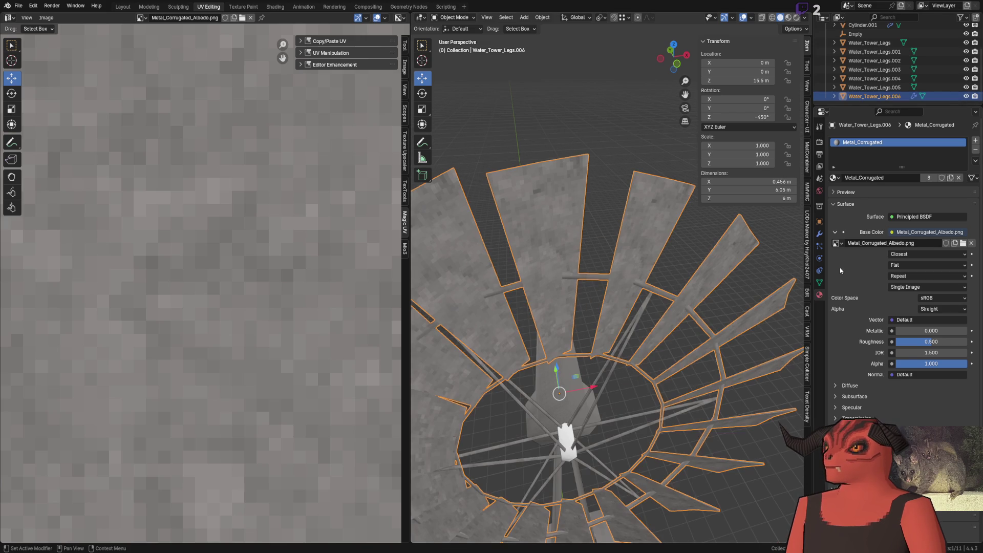
{"action": "left_click", "coordinate": [819, 233]}
{"action": "scroll", "coordinate": [642, 243], "scroll_direction": "down", "scroll_amount": 4}
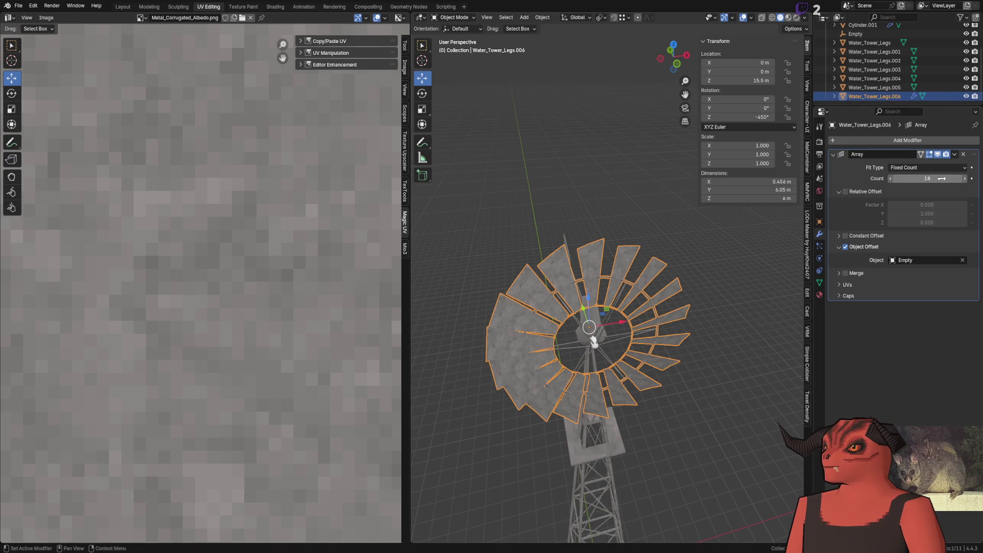
{"action": "type", "text": "7"}
{"action": "key", "text": "Return"}
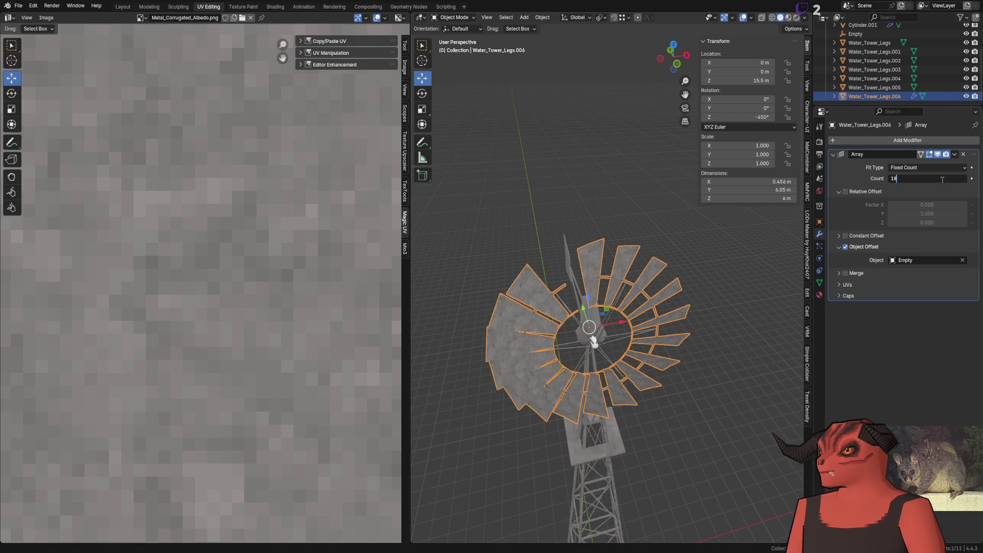
{"action": "key", "text": "Return"}
{"action": "left_click", "coordinate": [611, 172]}
{"action": "scroll", "coordinate": [601, 208], "scroll_direction": "up", "scroll_amount": 5}
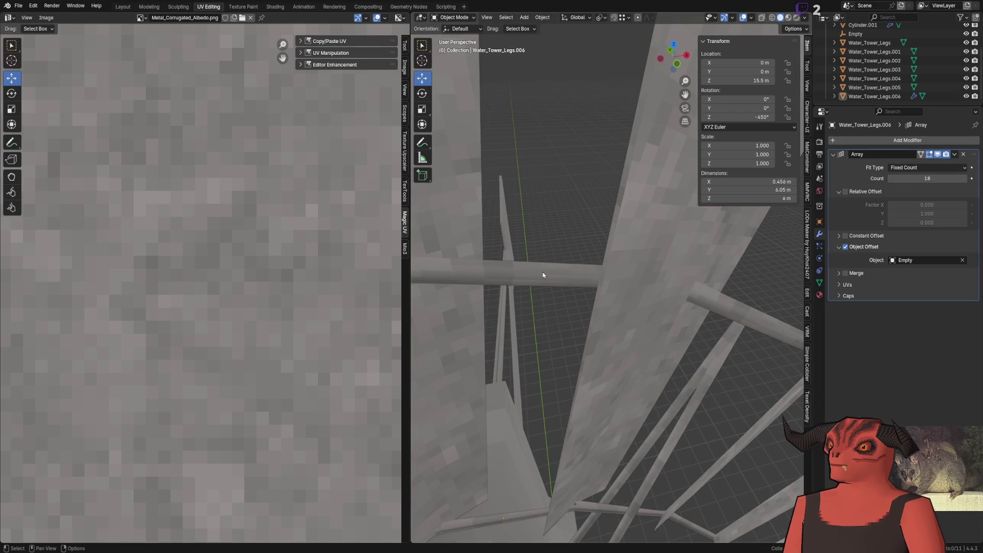
Step: Select the beam object and look it over in Edit Mode
{"action": "left_click", "coordinate": [544, 272]}
{"action": "key", "text": "Tab"}
{"action": "middle_click_drag", "start_coordinate": [544, 272], "coordinate": [658, 283]}
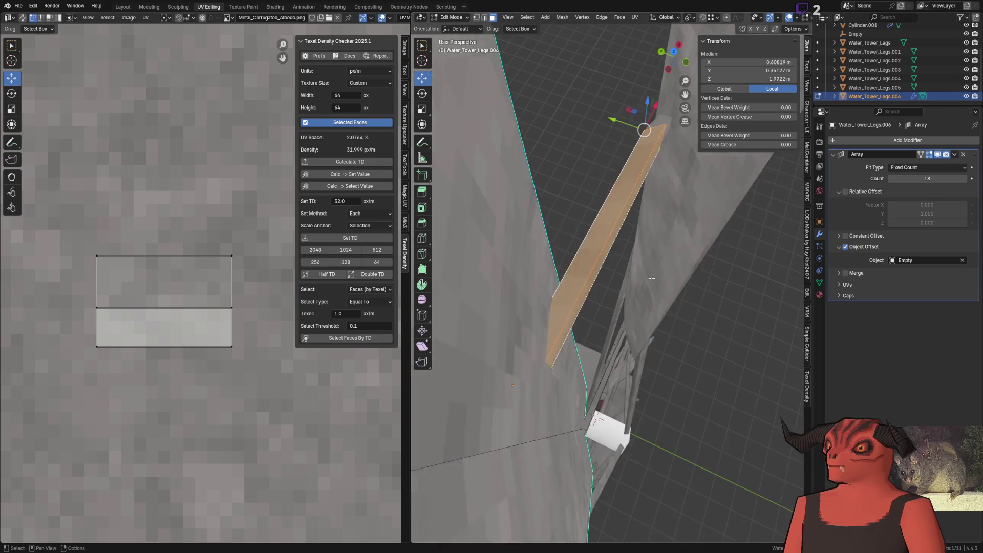
{"action": "key", "text": "Tab"}
{"action": "scroll", "coordinate": [640, 270], "scroll_direction": "up", "scroll_amount": 2}
{"action": "scroll", "coordinate": [569, 215], "scroll_direction": "up", "scroll_amount": 4}
{"action": "scroll", "coordinate": [568, 242], "scroll_direction": "up", "scroll_amount": 2}
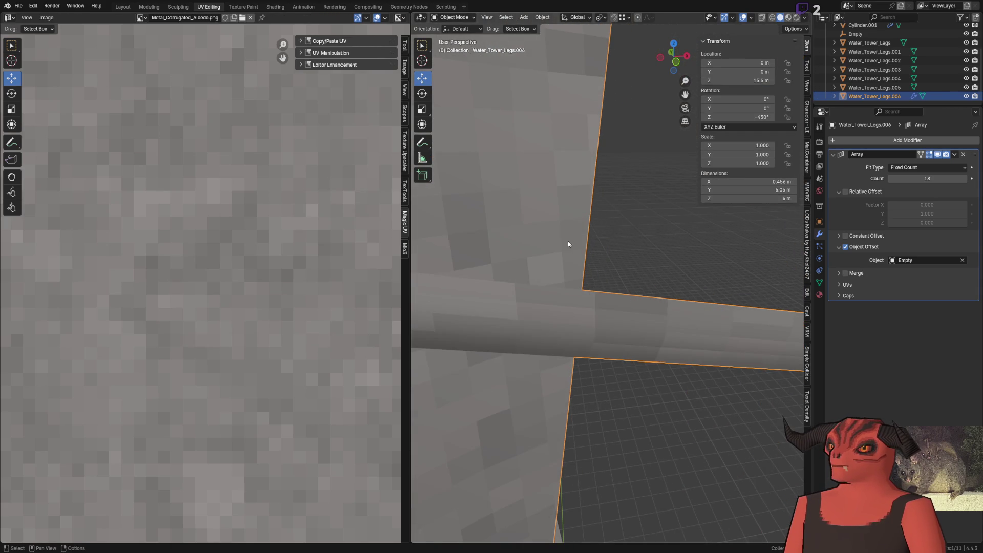
{"action": "key", "text": "Tab"}
Step: Set the beam's UV island to 32 px/m, shift it slightly and snap it to texture pixels
{"action": "left_click", "coordinate": [193, 264]}
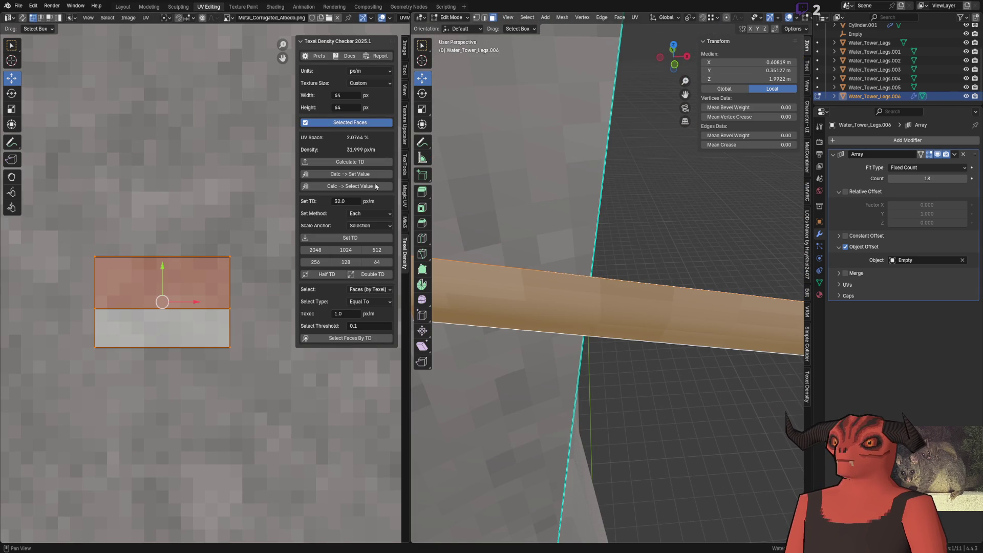
{"action": "left_click", "coordinate": [359, 239]}
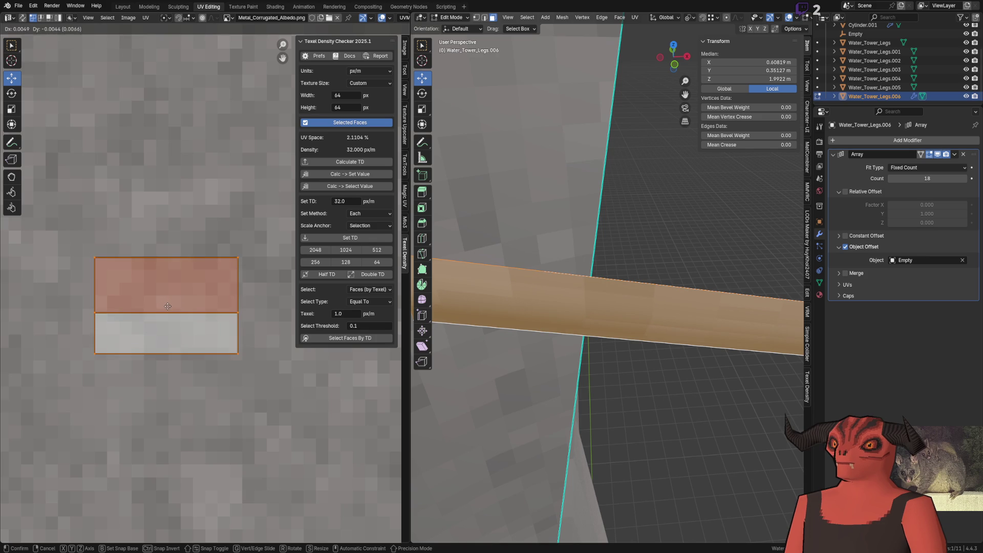
{"action": "key", "text": "shift+s"}
{"action": "left_click", "coordinate": [168, 302]}
{"action": "key", "text": "ctrl+z"}
{"action": "key", "text": "ctrl+z"}
{"action": "key", "text": "ctrl+z"}
{"action": "left_click_drag", "start_coordinate": [165, 305], "coordinate": [167, 311]}
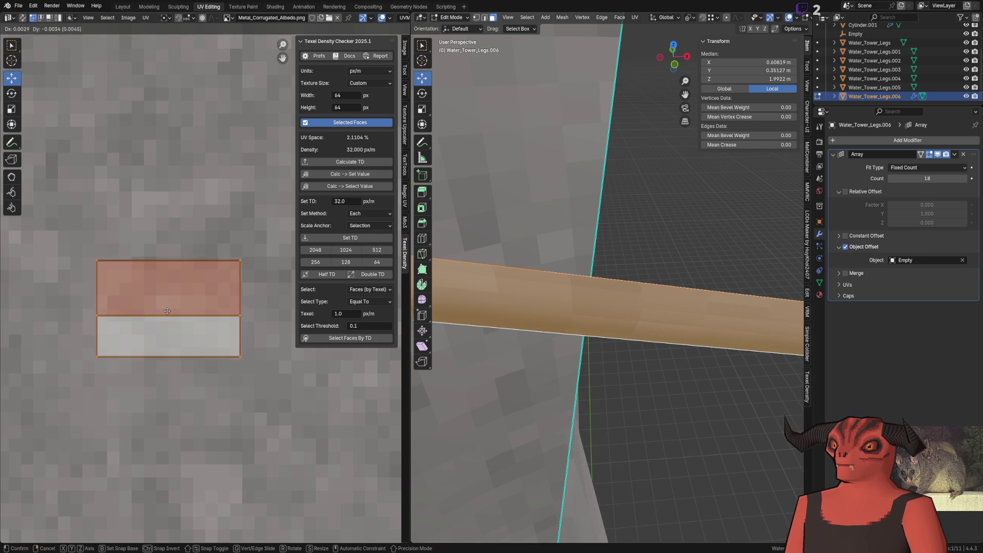
{"action": "left_click", "coordinate": [168, 312]}
{"action": "key", "text": "shift+s"}
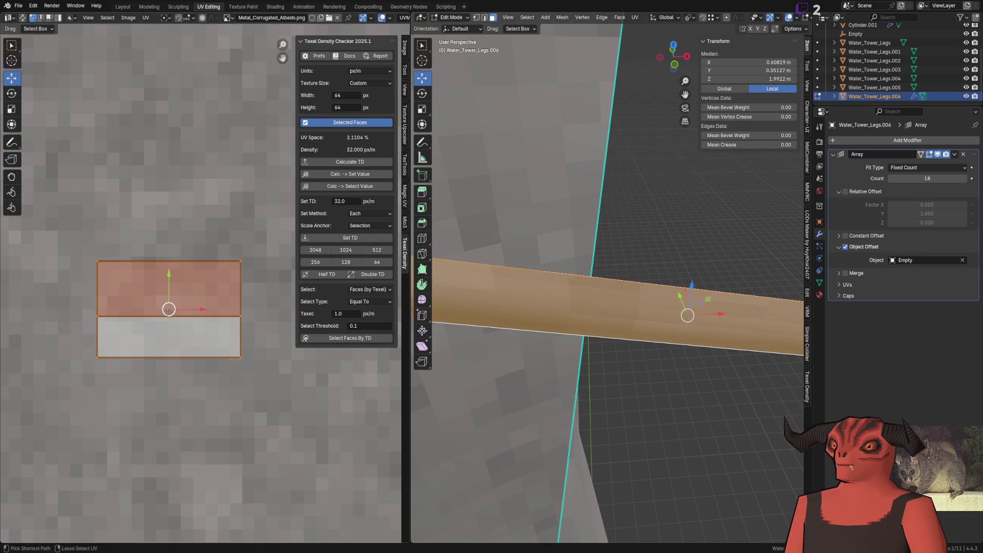
{"action": "left_click", "coordinate": [364, 237]}
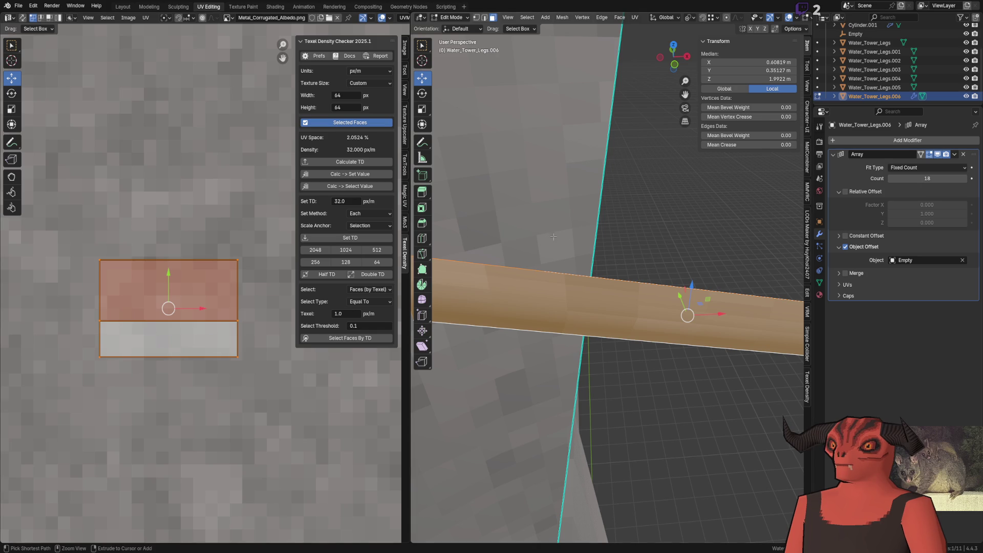
{"action": "mouse_move", "coordinate": [537, 236]}
{"action": "middle_mouse_down"}
{"action": "mouse_move", "coordinate": [599, 245]}
{"action": "mouse_move", "coordinate": [518, 223]}
{"action": "mouse_move", "coordinate": [609, 242]}
{"action": "mouse_move", "coordinate": [583, 307]}
{"action": "middle_mouse_up"}
{"action": "key", "text": "Tab"}
{"action": "key", "text": "Tab"}
Step: Stretch the island along the texture by dragging its right edge, then check the beam
{"action": "left_click", "coordinate": [242, 340]}
{"action": "middle_click_drag", "start_coordinate": [276, 340], "coordinate": [173, 321]}
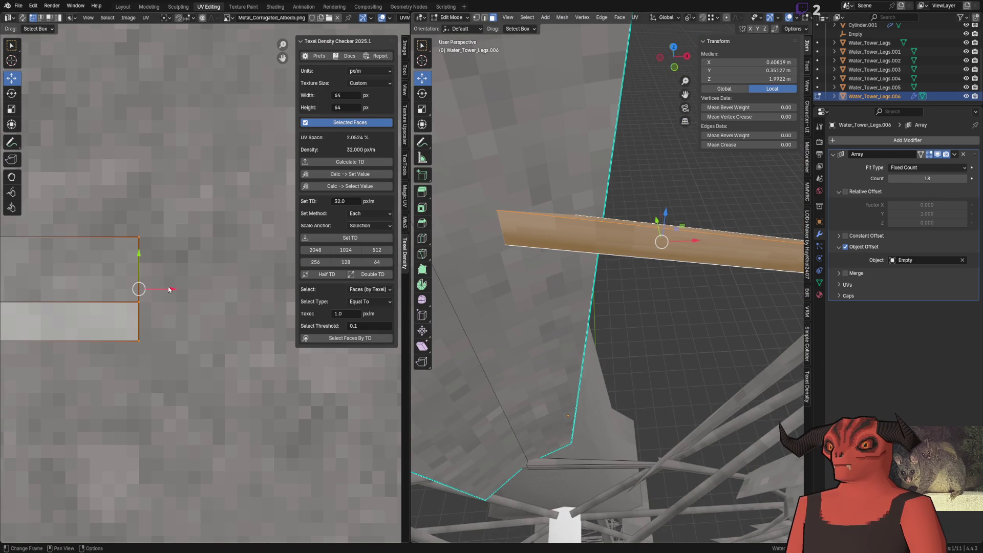
{"action": "left_click_drag", "start_coordinate": [169, 289], "coordinate": [388, 290]}
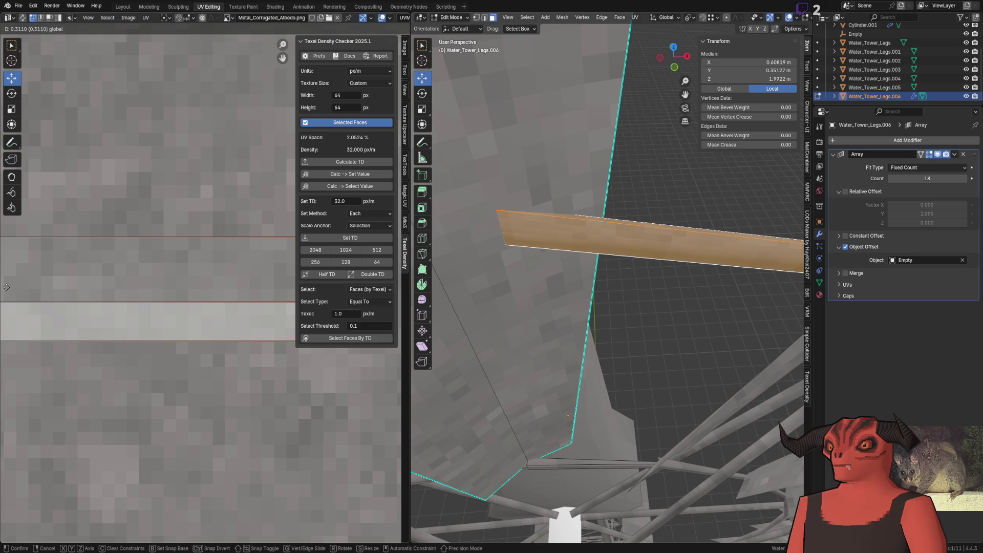
{"action": "left_click_drag", "start_coordinate": [6, 287], "coordinate": [136, 288]}
{"action": "scroll", "coordinate": [166, 279], "scroll_direction": "down", "scroll_amount": 7}
{"action": "scroll", "coordinate": [135, 266], "scroll_direction": "down", "scroll_amount": 5}
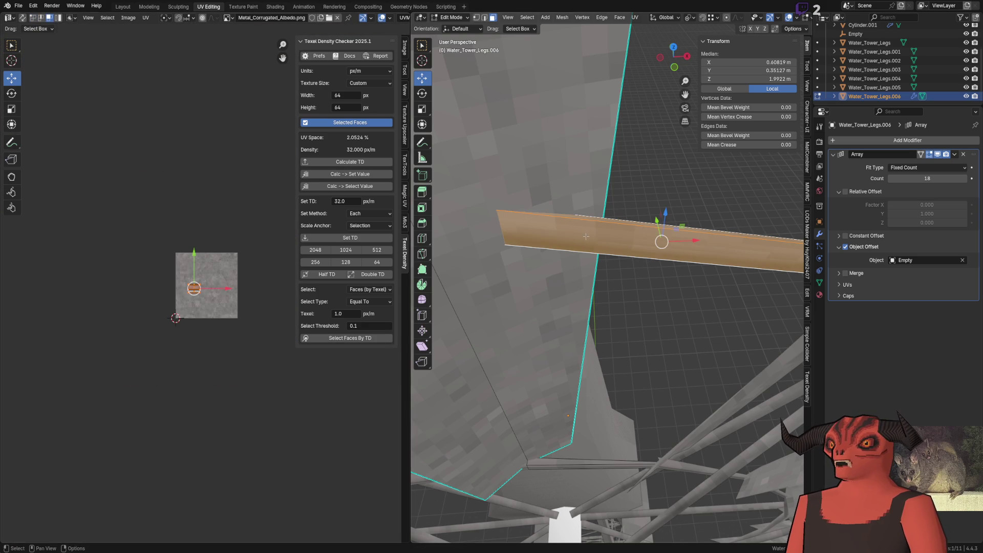
{"action": "middle_click_drag", "start_coordinate": [586, 236], "coordinate": [644, 252]}
{"action": "key", "text": "Tab"}
{"action": "key", "text": "Tab"}
{"action": "right_click", "coordinate": [645, 252]}
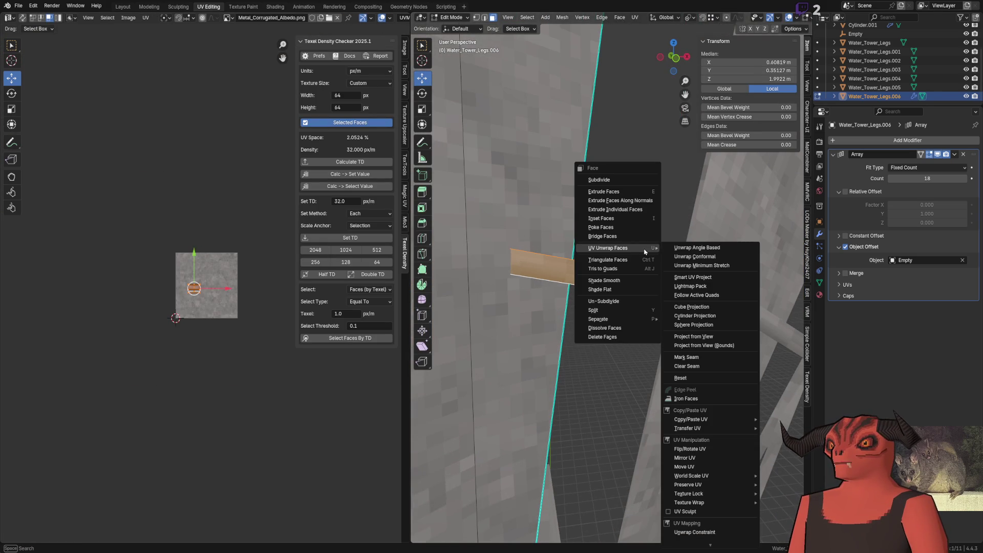
Step: Cube-project the brace faces and apply the 32 px/m texel density to the UV cross
{"action": "left_click", "coordinate": [696, 307]}
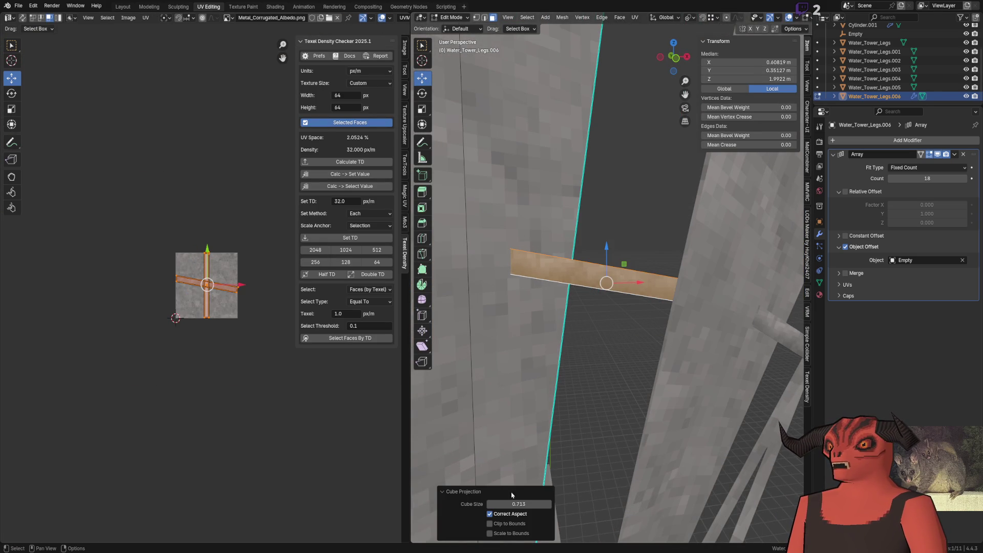
{"action": "key", "text": "Return"}
{"action": "scroll", "coordinate": [207, 284], "scroll_direction": "up", "scroll_amount": 3}
{"action": "scroll", "coordinate": [208, 284], "scroll_direction": "up", "scroll_amount": 1}
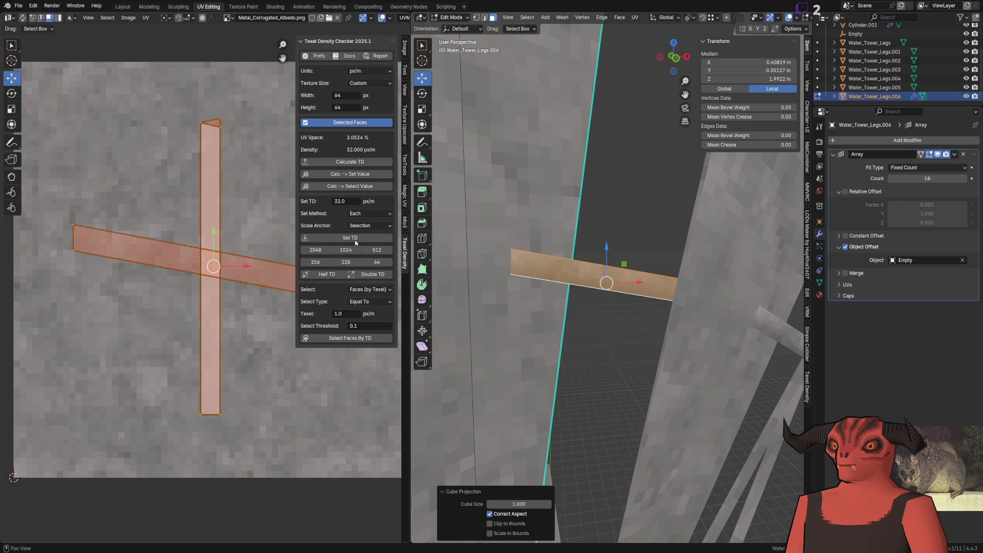
{"action": "left_click", "coordinate": [370, 239]}
{"action": "scroll", "coordinate": [179, 268], "scroll_direction": "up", "scroll_amount": 5}
{"action": "scroll", "coordinate": [136, 300], "scroll_direction": "down", "scroll_amount": 5}
{"action": "left_click", "coordinate": [156, 173]}
{"action": "left_click", "coordinate": [205, 234]}
{"action": "left_click", "coordinate": [155, 156]}
{"action": "left_click_drag", "start_coordinate": [224, 265], "coordinate": [218, 277]}
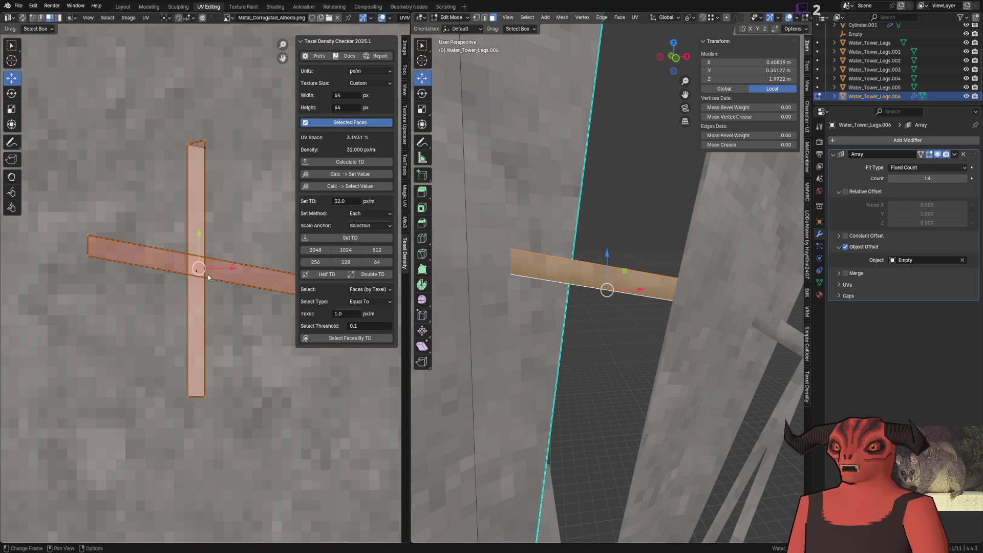
Step: Rotate the horizontal strip level, move it higher on the texture and snap it to pixels
{"action": "left_click", "coordinate": [164, 266]}
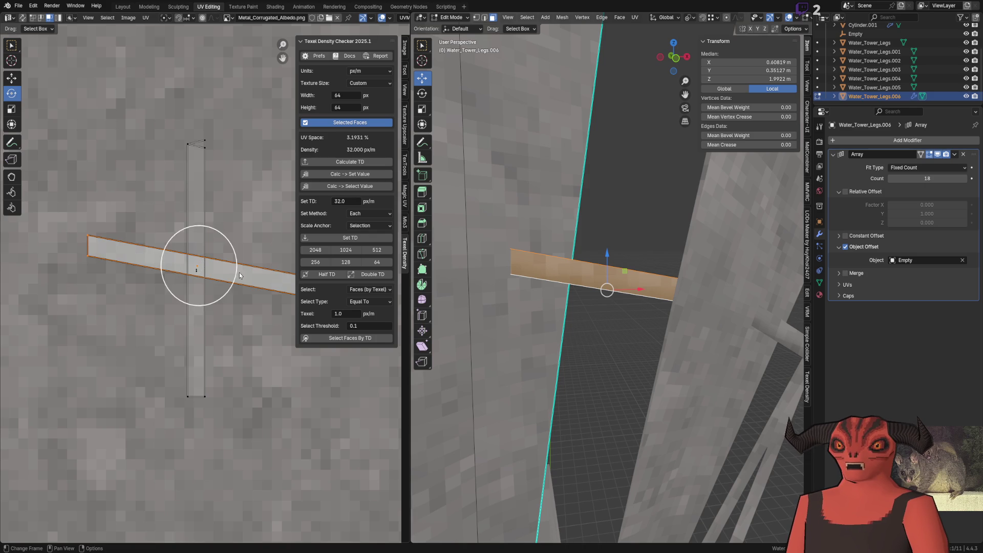
{"action": "key", "text": "r"}
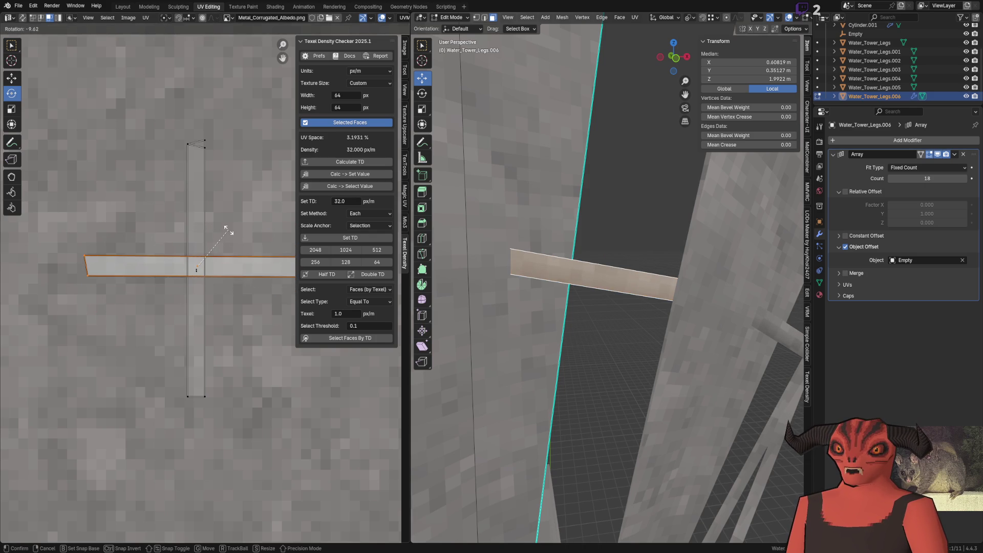
{"action": "left_click", "coordinate": [227, 230]}
{"action": "scroll", "coordinate": [226, 230], "scroll_direction": "down", "scroll_amount": 2}
{"action": "key", "text": "g"}
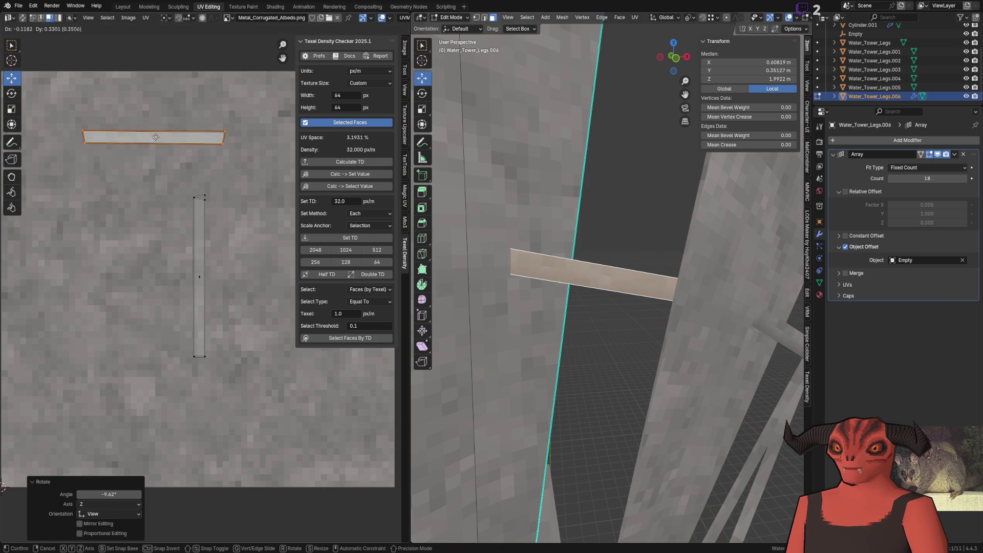
{"action": "left_click", "coordinate": [167, 126]}
{"action": "scroll", "coordinate": [191, 239], "scroll_direction": "up", "scroll_amount": 3}
{"action": "key", "text": "q"}
{"action": "left_click", "coordinate": [191, 239]}
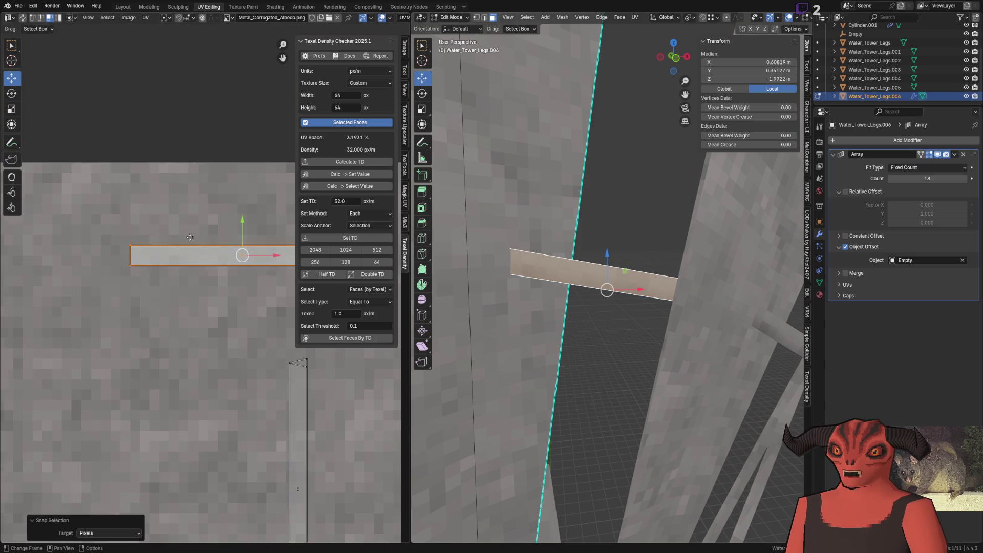
{"action": "middle_click_drag", "start_coordinate": [191, 239], "coordinate": [93, 230]}
{"action": "middle_click_drag", "start_coordinate": [156, 266], "coordinate": [138, 198]}
{"action": "scroll", "coordinate": [184, 377], "scroll_direction": "down", "scroll_amount": 1}
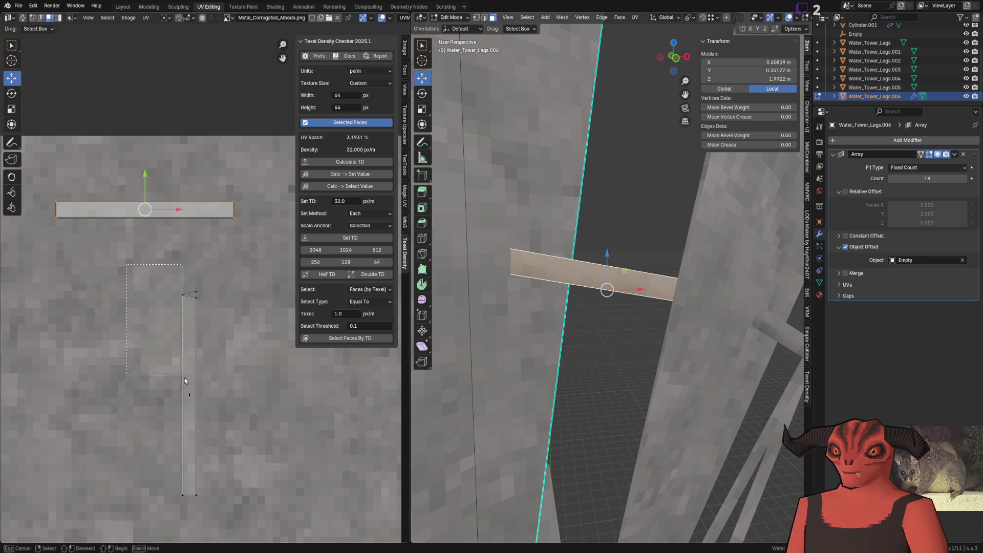
Step: Reposition the vertical strip and its top-right vertex, snapping each to the pixel grid
{"action": "left_click", "coordinate": [204, 399]}
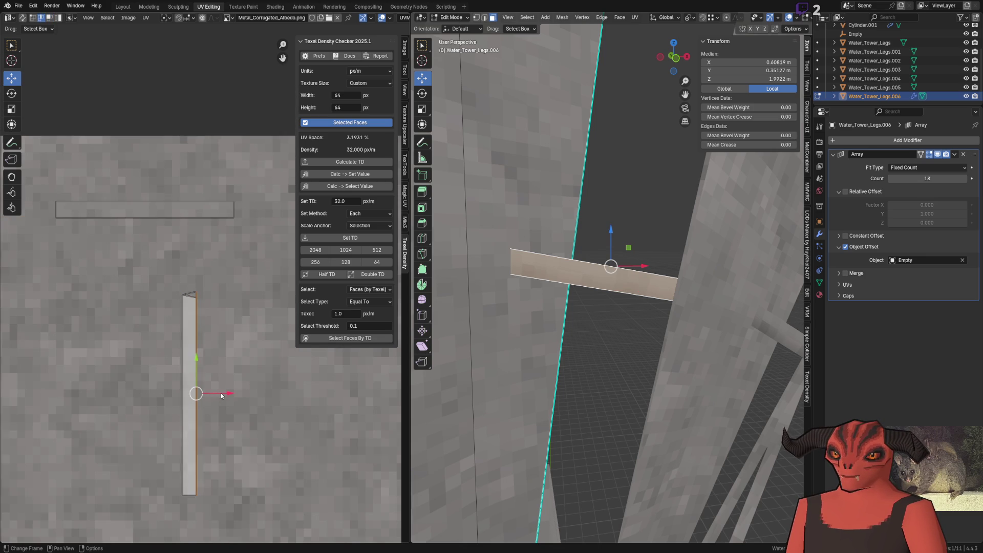
{"action": "key", "text": "g"}
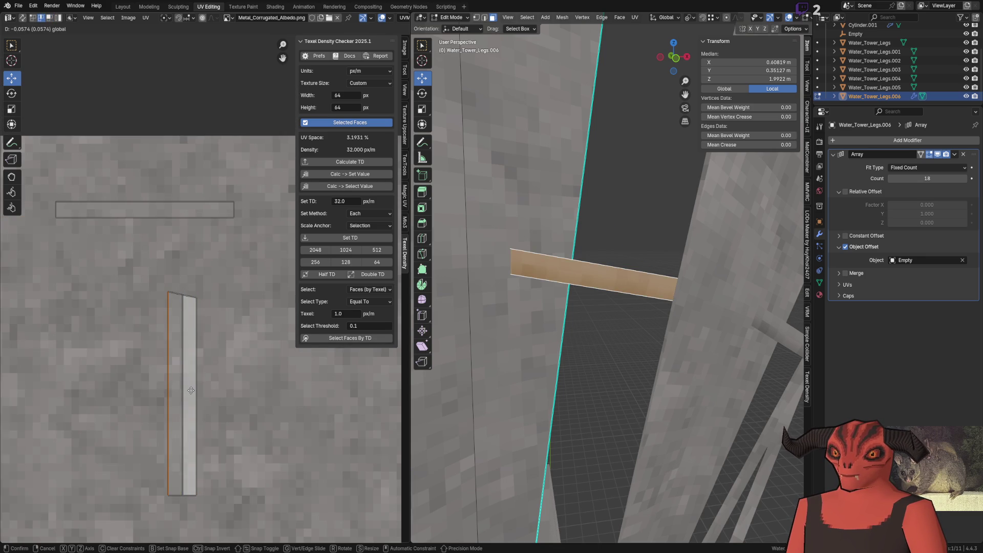
{"action": "left_click", "coordinate": [189, 390]}
{"action": "key", "text": "shift+s"}
{"action": "left_click", "coordinate": [194, 298]}
{"action": "key", "text": "g"}
{"action": "left_click", "coordinate": [196, 271]}
{"action": "key", "text": "q"}
{"action": "left_click", "coordinate": [196, 271]}
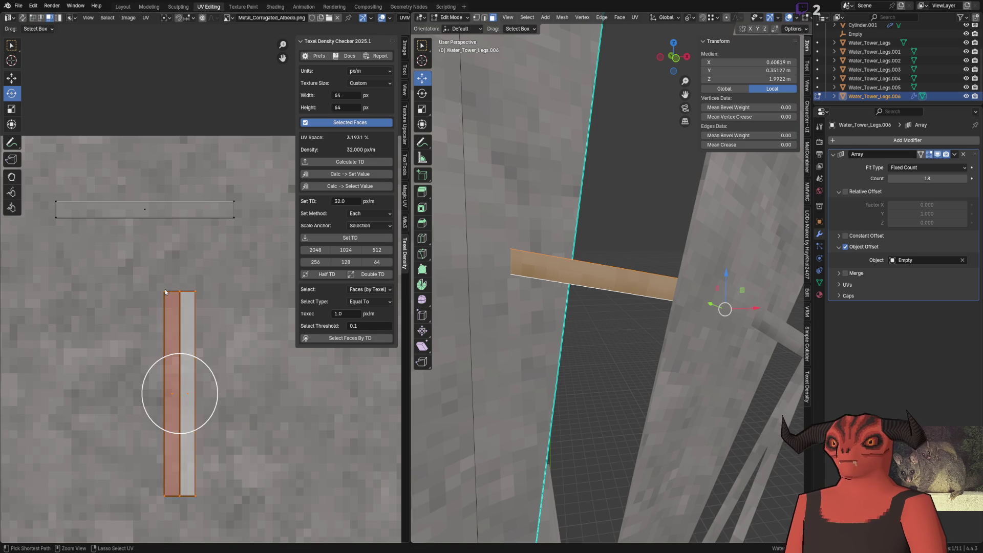
{"action": "type", "text": "r90"}
Step: Rotate the strip 90°, move it under the upper strip and try a stitch, then undo it
{"action": "key", "text": "Return"}
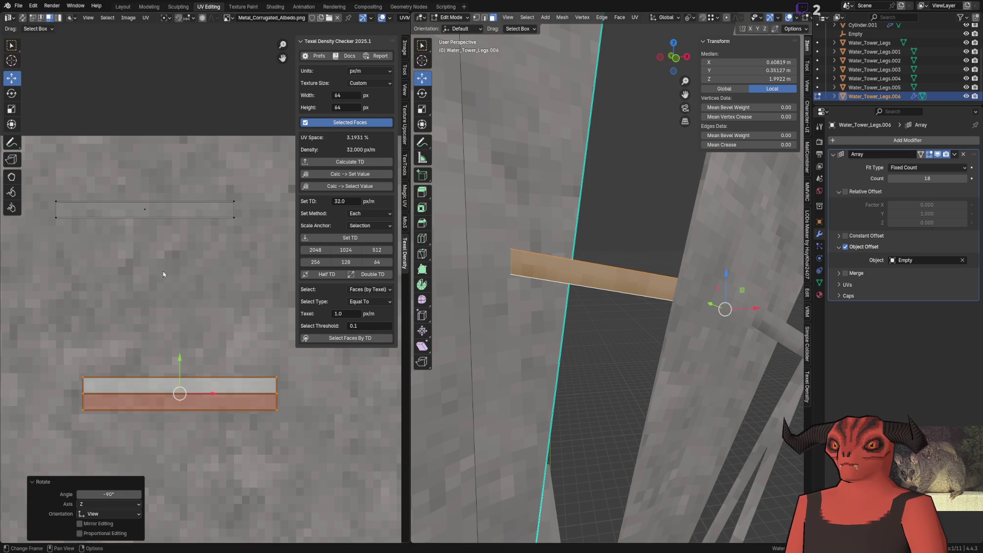
{"action": "key", "text": "g"}
{"action": "left_click", "coordinate": [134, 218]}
{"action": "key", "text": "q"}
{"action": "left_click", "coordinate": [135, 223]}
{"action": "key", "text": "ctrl+z"}
{"action": "key", "text": "ctrl+shift+z"}
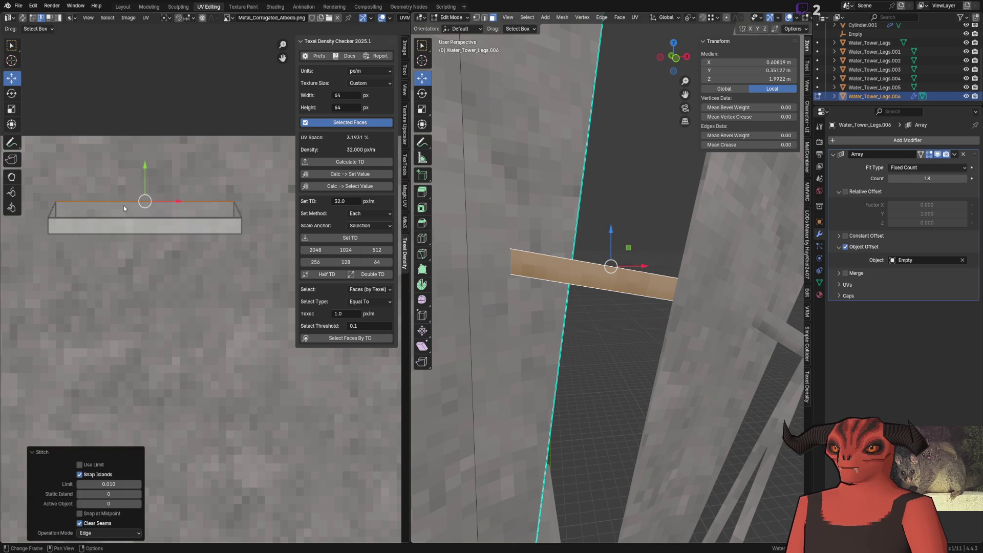
{"action": "key", "text": "ctrl+z"}
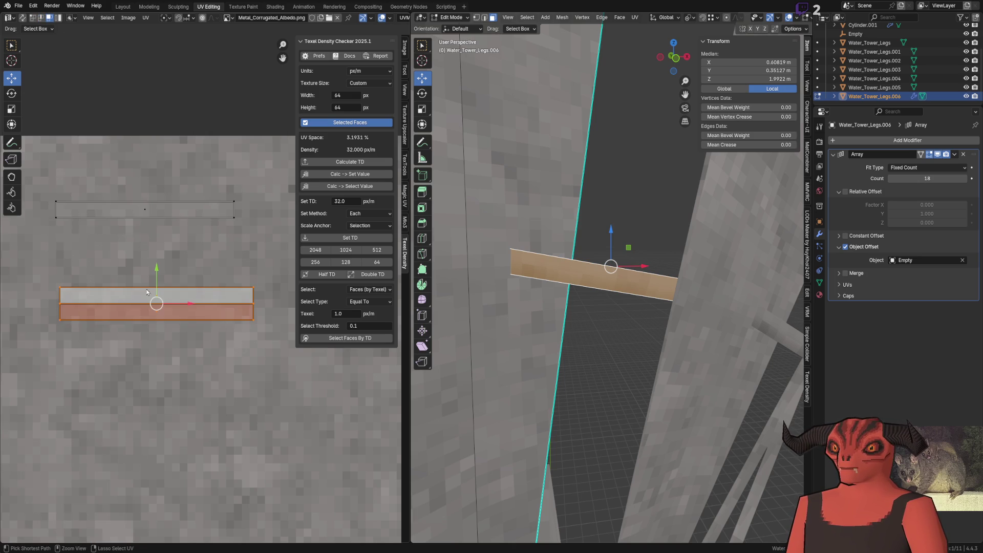
Step: Move the strip up 0.125, snap it to pixels, slide a corner along X and return to Object Mode
{"action": "key", "text": "g"}
{"action": "left_click", "coordinate": [152, 227]}
{"action": "scroll", "coordinate": [246, 359], "scroll_direction": "up", "scroll_amount": 6}
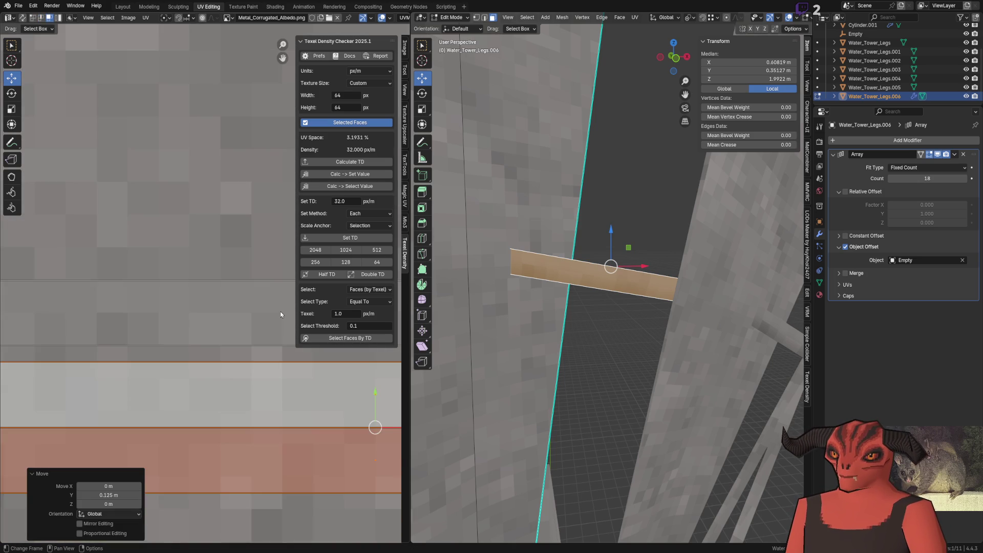
{"action": "scroll", "coordinate": [271, 295], "scroll_direction": "down", "scroll_amount": 2}
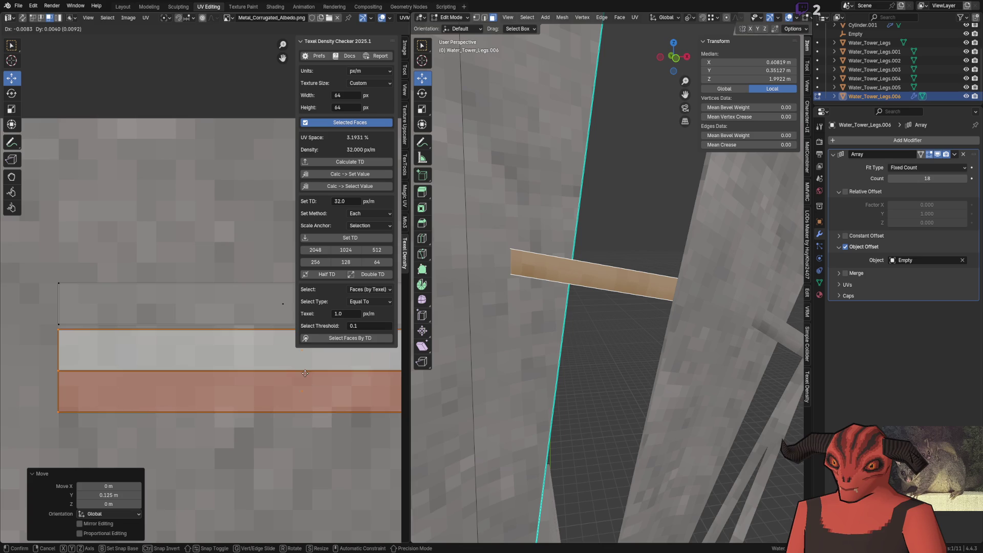
{"action": "left_click", "coordinate": [306, 368]}
{"action": "key", "text": "shift+s"}
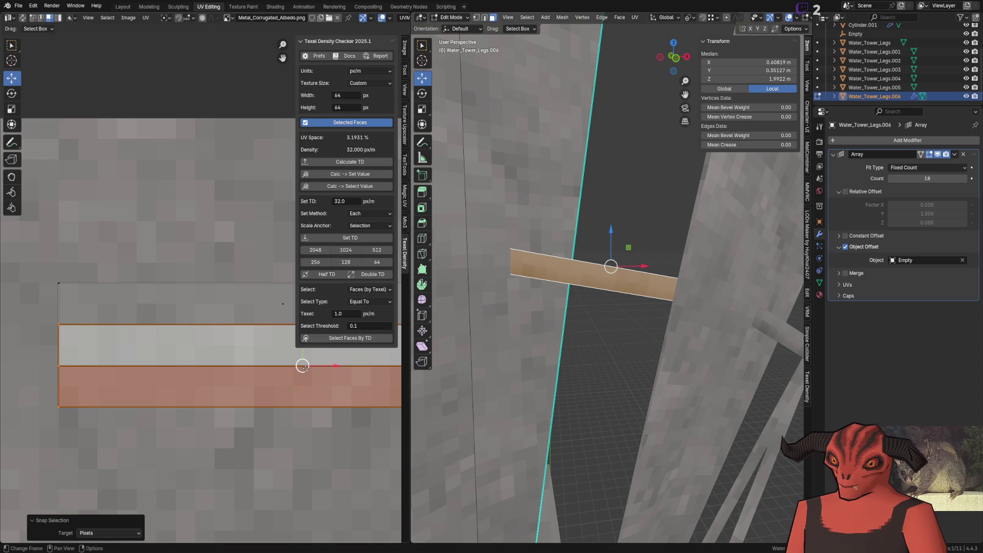
{"action": "left_click", "coordinate": [215, 314]}
{"action": "left_click_drag", "start_coordinate": [243, 322], "coordinate": [282, 326]}
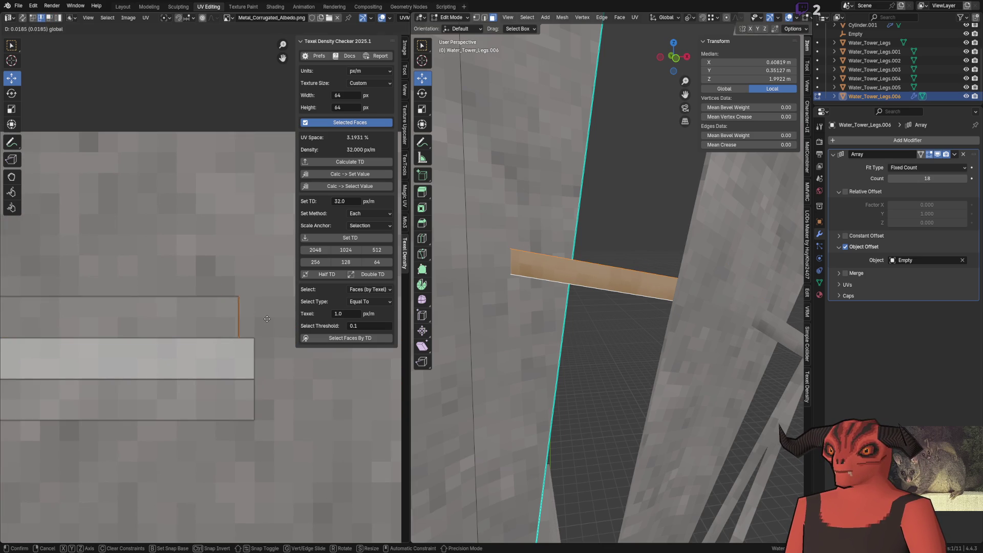
{"action": "key", "text": "Tab"}
{"action": "mouse_move", "coordinate": [590, 330]}
{"action": "middle_mouse_down"}
{"action": "mouse_move", "coordinate": [683, 342]}
{"action": "mouse_move", "coordinate": [592, 265]}
{"action": "mouse_move", "coordinate": [317, 481]}
{"action": "middle_mouse_up"}
Step: Switch to Godot and fly the camera through the reimported windmill's blades and into the hub
{"action": "key", "text": "alt+Tab"}
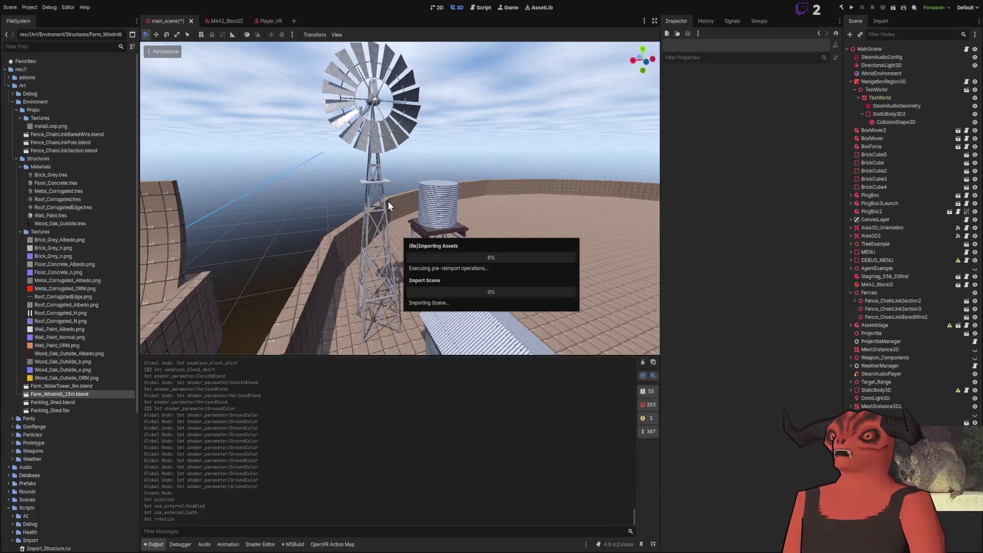
{"action": "right_click_drag", "start_coordinate": [394, 173], "coordinate": [394, 173]}
{"action": "key", "text": "w"}
{"action": "key", "text": "s"}
{"action": "key", "text": "s"}
{"action": "key", "text": "s"}
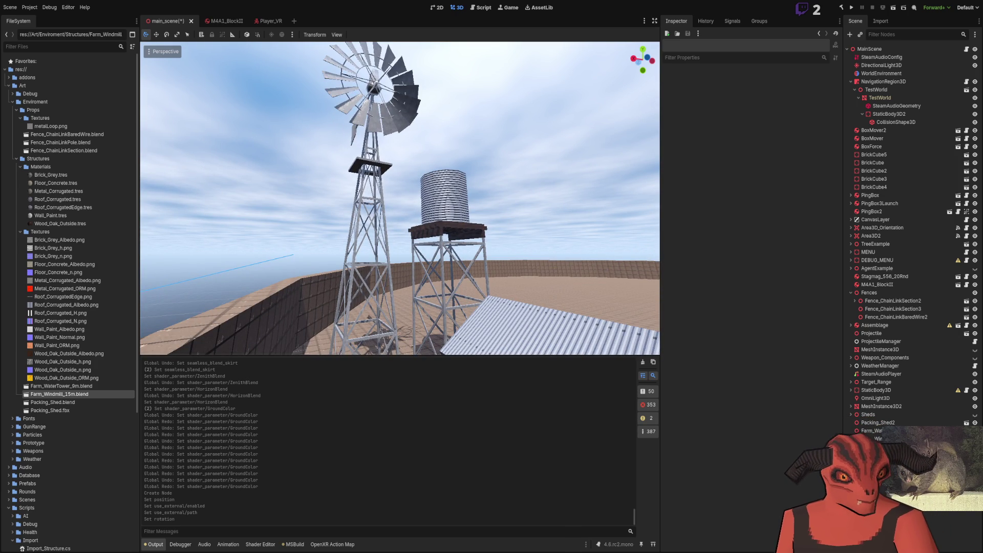
{"action": "right_click_drag", "start_coordinate": [399, 199], "coordinate": [399, 154]}
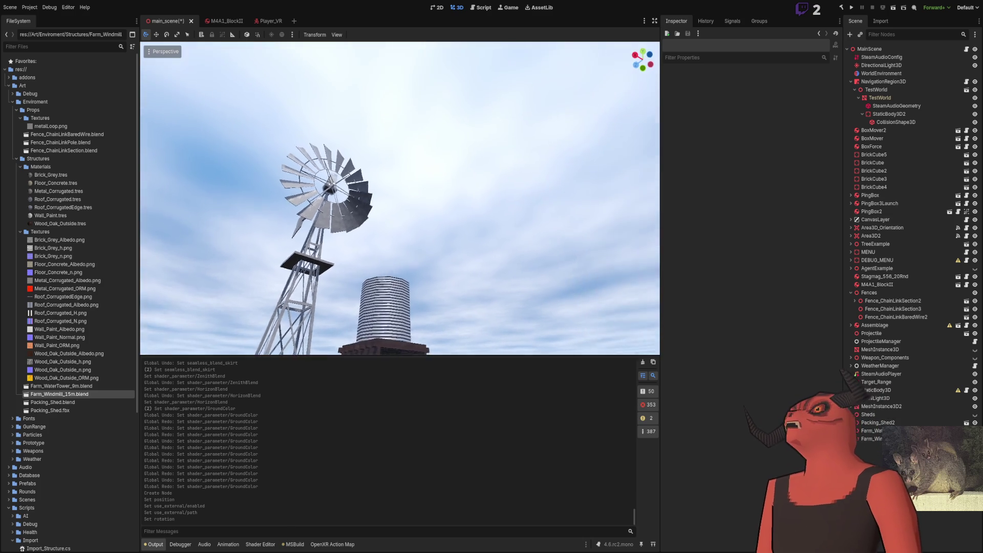
{"action": "right_click_drag", "start_coordinate": [400, 198], "coordinate": [400, 198]}
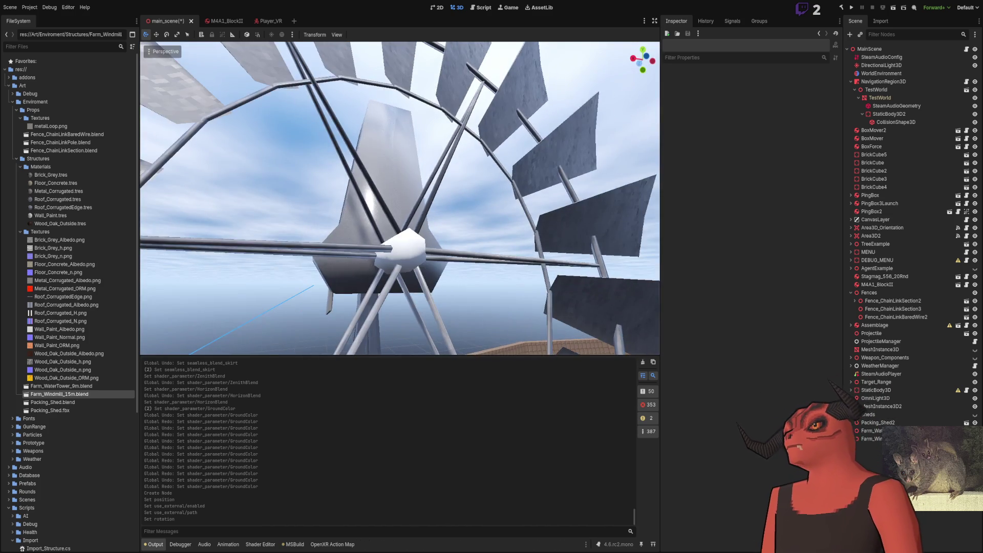
Step: Return to Blender and enter Edit Mode on the two-beam object
{"action": "key", "text": "alt+Tab"}
{"action": "mouse_move", "coordinate": [493, 268]}
{"action": "middle_mouse_down"}
{"action": "mouse_move", "coordinate": [538, 319]}
{"action": "mouse_move", "coordinate": [643, 333]}
{"action": "mouse_move", "coordinate": [578, 338]}
{"action": "middle_mouse_up"}
{"action": "key", "text": "Tab"}
{"action": "key", "text": "Tab"}
{"action": "left_click", "coordinate": [558, 310]}
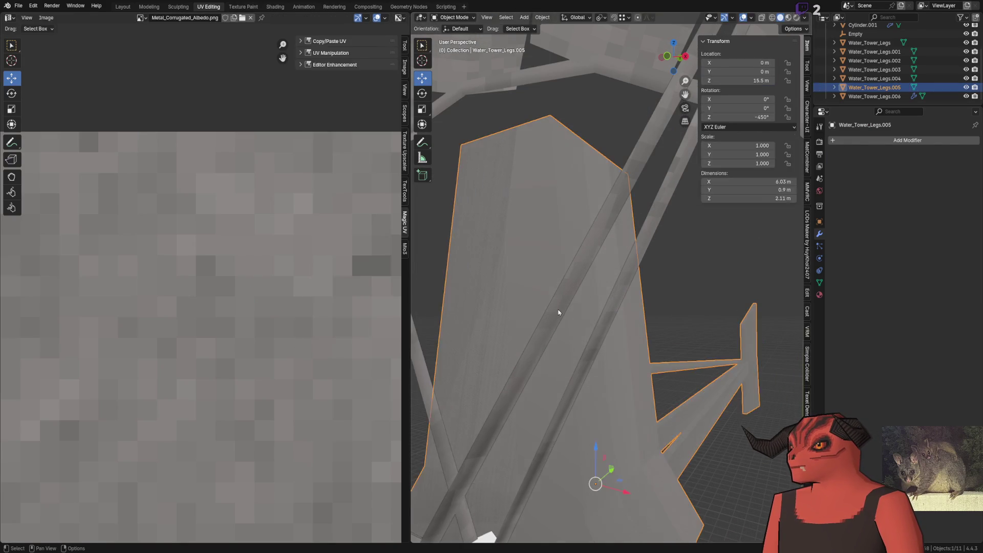
{"action": "key", "text": "Tab"}
Step: Select all faces of the Cylinder.001 beams and cube-project their UVs
{"action": "key", "text": "a"}
{"action": "scroll", "coordinate": [196, 321], "scroll_direction": "down", "scroll_amount": 4}
{"action": "scroll", "coordinate": [191, 326], "scroll_direction": "up", "scroll_amount": 2}
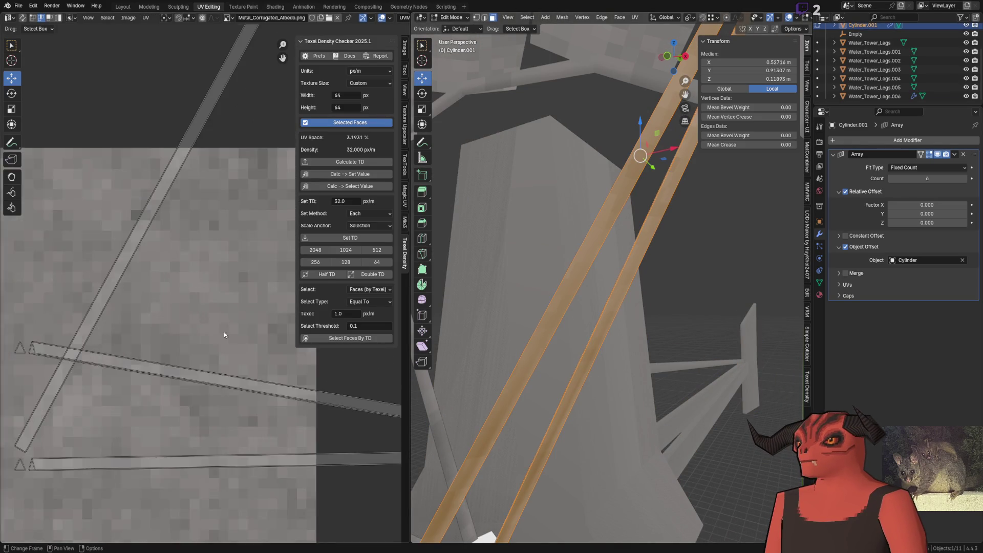
{"action": "scroll", "coordinate": [190, 326], "scroll_direction": "down", "scroll_amount": 2}
{"action": "mouse_move", "coordinate": [476, 277]}
{"action": "middle_mouse_down"}
{"action": "mouse_move", "coordinate": [505, 263]}
{"action": "mouse_move", "coordinate": [622, 296]}
{"action": "middle_mouse_up"}
{"action": "right_click", "coordinate": [622, 295]}
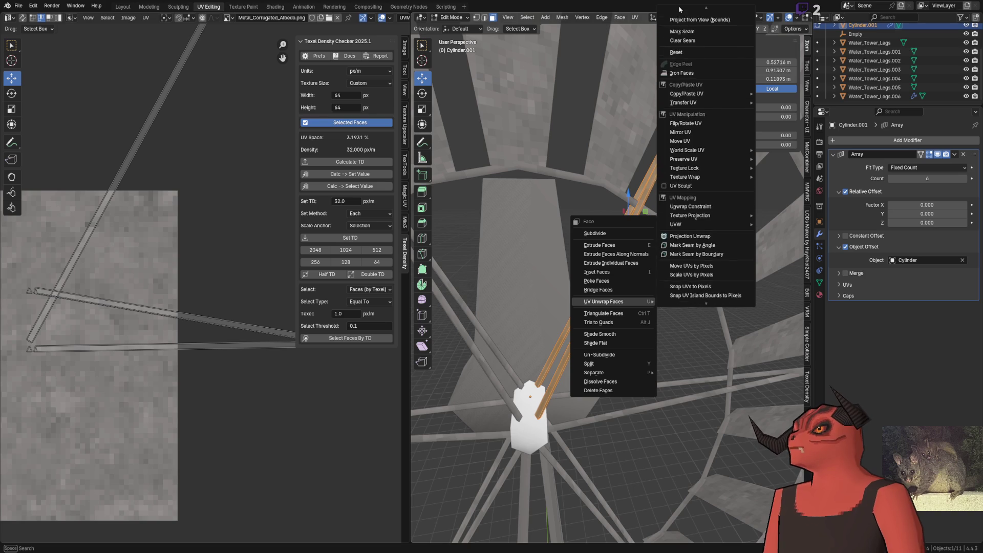
{"action": "mouse_move", "coordinate": [604, 301]}
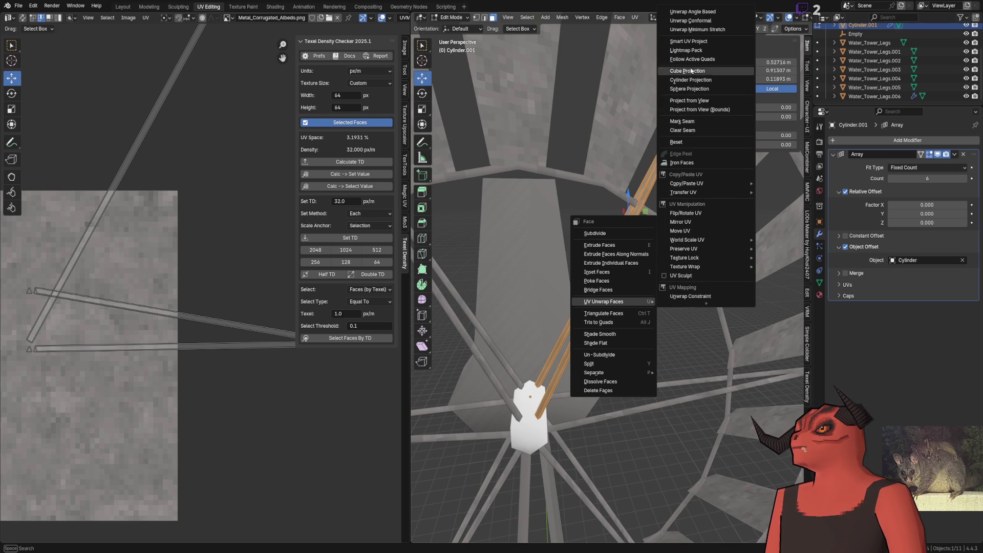
{"action": "left_click", "coordinate": [691, 71]}
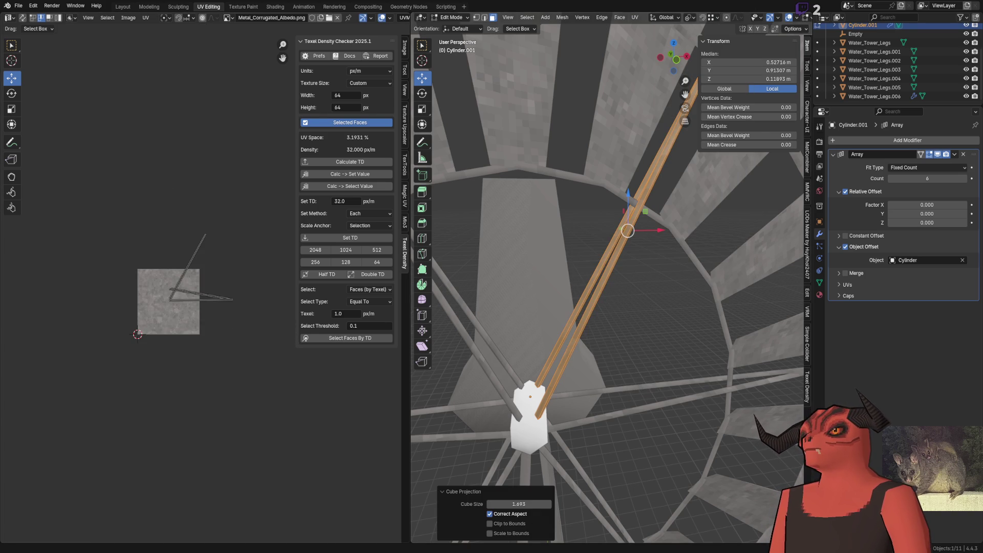
{"action": "scroll", "coordinate": [206, 288], "scroll_direction": "up", "scroll_amount": 5}
Step: Pick out one beam UV island over the texture and bring up the UV operations list
{"action": "key", "text": "a"}
{"action": "left_click", "coordinate": [195, 277]}
{"action": "middle_click_drag", "start_coordinate": [196, 277], "coordinate": [165, 263]}
{"action": "left_click", "coordinate": [200, 211]}
{"action": "mouse_move", "coordinate": [654, 256]}
{"action": "middle_mouse_down", "text": "shift"}
{"action": "mouse_move", "coordinate": [641, 293]}
{"action": "mouse_move", "coordinate": [111, 226]}
{"action": "mouse_move", "coordinate": [113, 234]}
{"action": "middle_mouse_up", "text": "shift"}
{"action": "key", "text": "u"}
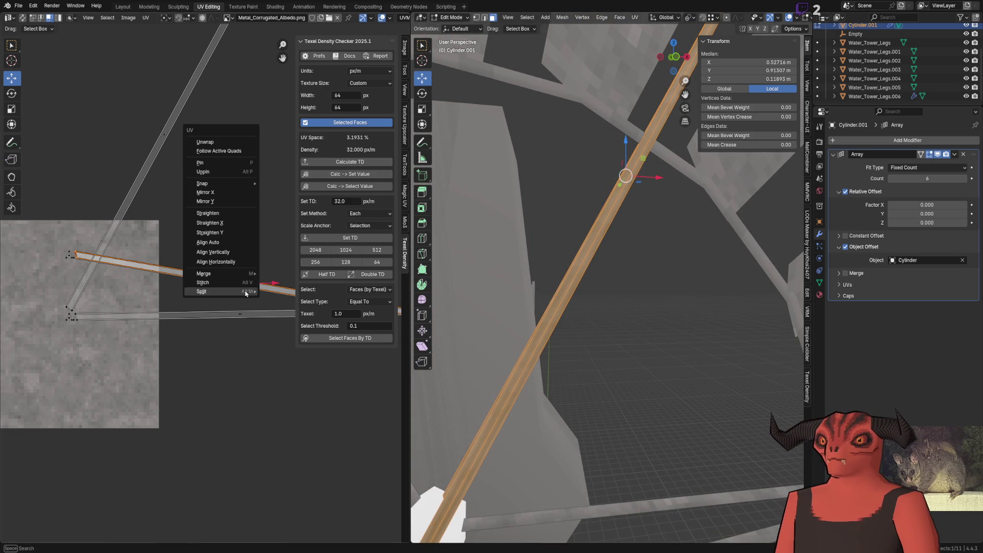
Step: Split and level the lower brace UV strip, then move it into place beside the texture
{"action": "left_click", "coordinate": [275, 293]}
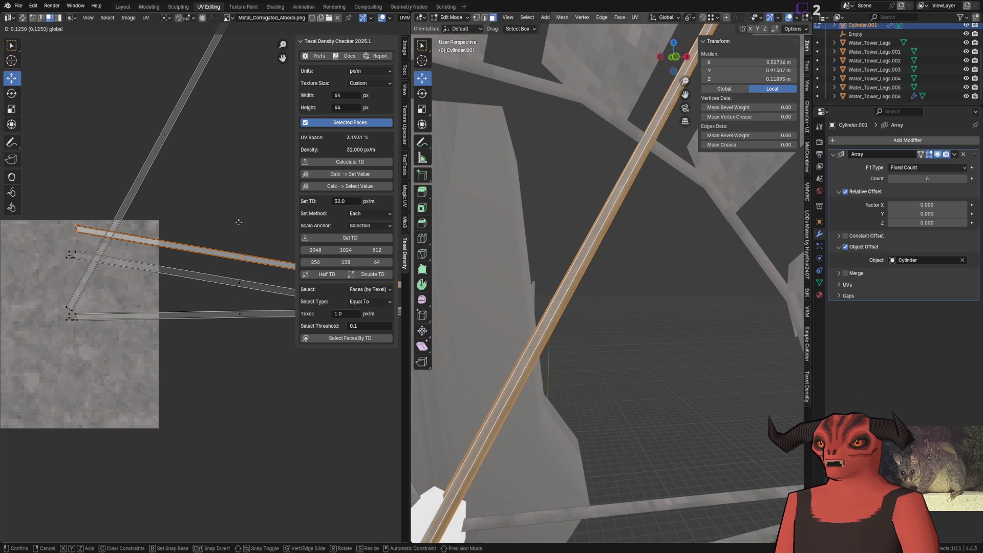
{"action": "left_click_drag", "start_coordinate": [250, 284], "coordinate": [145, 247]}
{"action": "key", "text": "ctrl+z"}
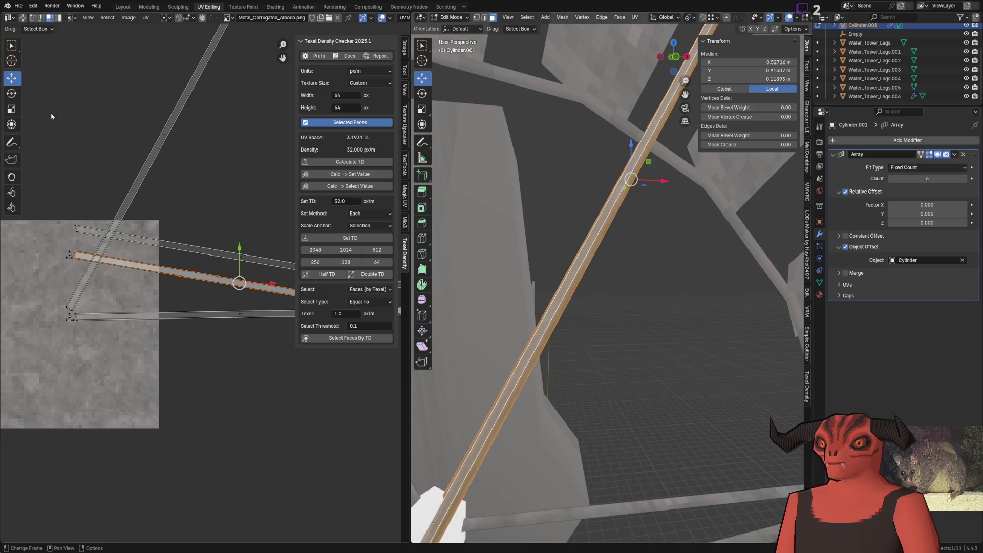
{"action": "scroll", "coordinate": [260, 255], "scroll_direction": "up", "scroll_amount": 3}
{"action": "key", "text": "r"}
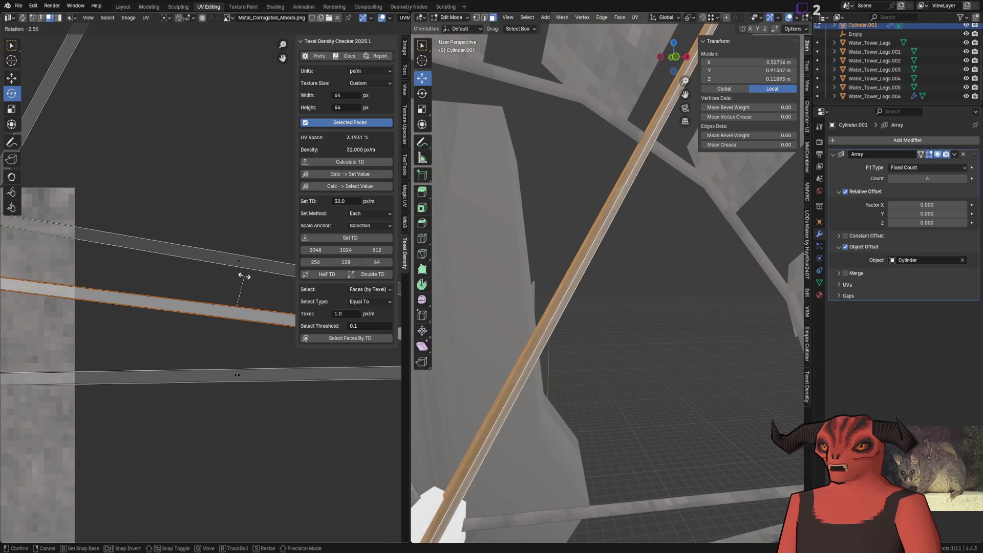
{"action": "left_click", "coordinate": [240, 269]}
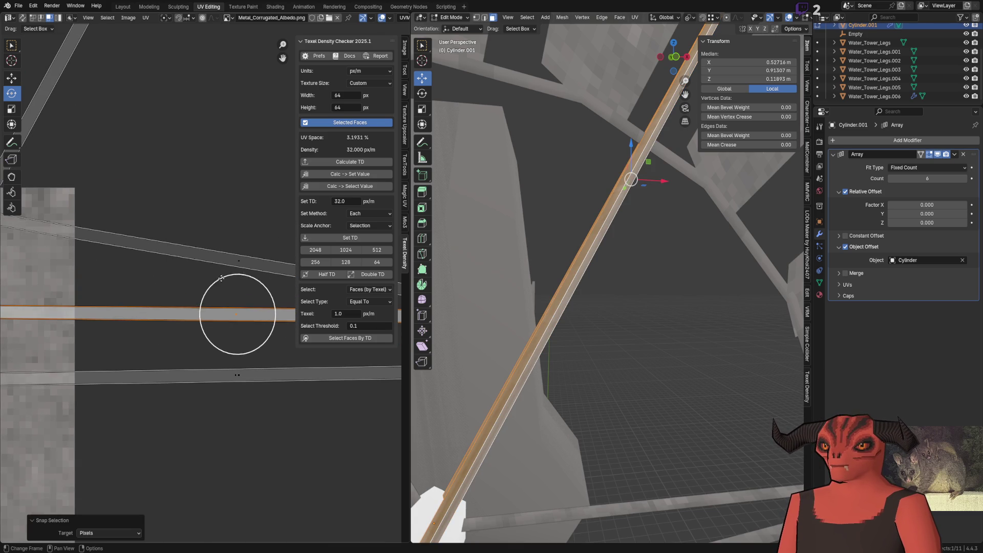
{"action": "scroll", "coordinate": [231, 284], "scroll_direction": "down", "scroll_amount": 2}
{"action": "scroll", "coordinate": [222, 279], "scroll_direction": "down", "scroll_amount": 1}
{"action": "middle_click_drag", "start_coordinate": [223, 280], "coordinate": [107, 278]}
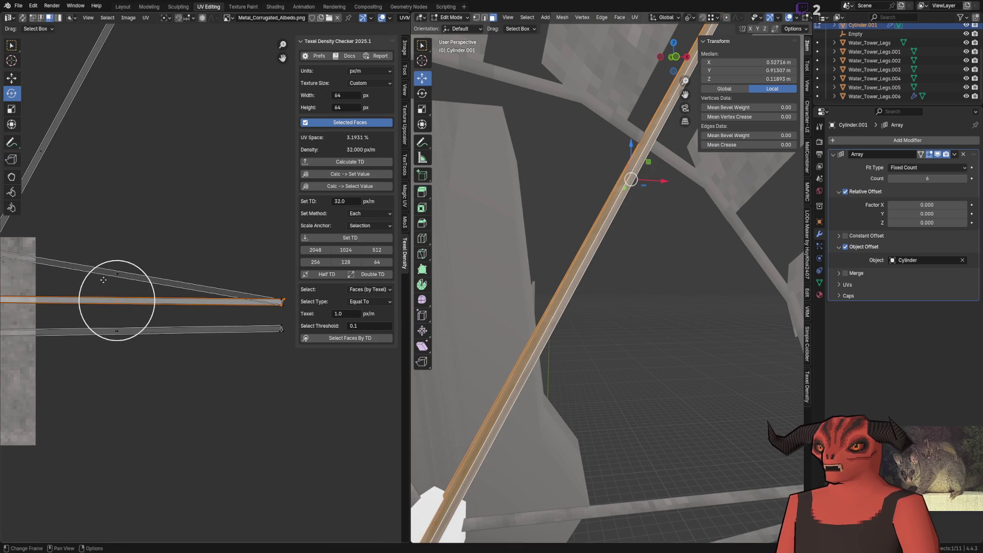
{"action": "scroll", "coordinate": [115, 300], "scroll_direction": "up", "scroll_amount": 2}
{"action": "scroll", "coordinate": [264, 313], "scroll_direction": "up", "scroll_amount": 2}
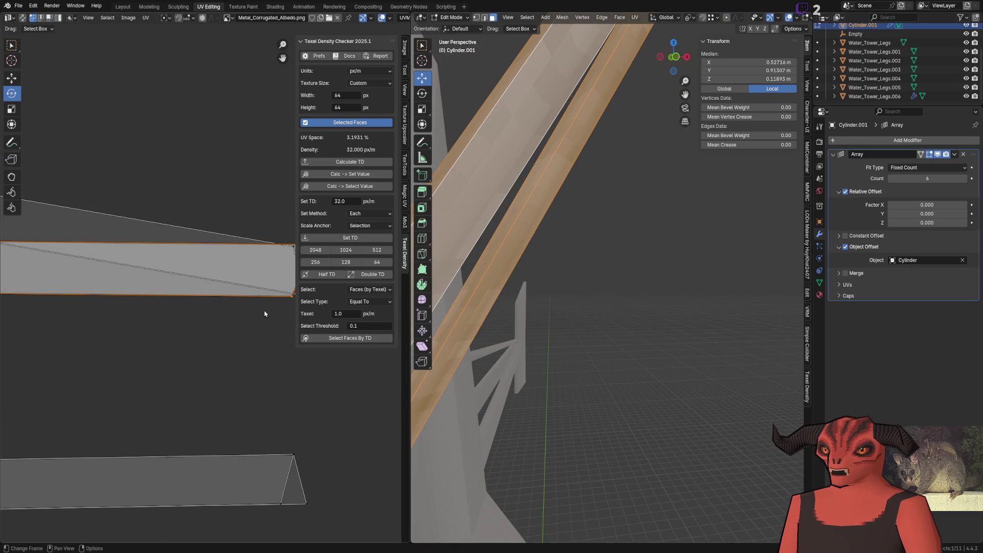
{"action": "scroll", "coordinate": [276, 298], "scroll_direction": "down", "scroll_amount": 2}
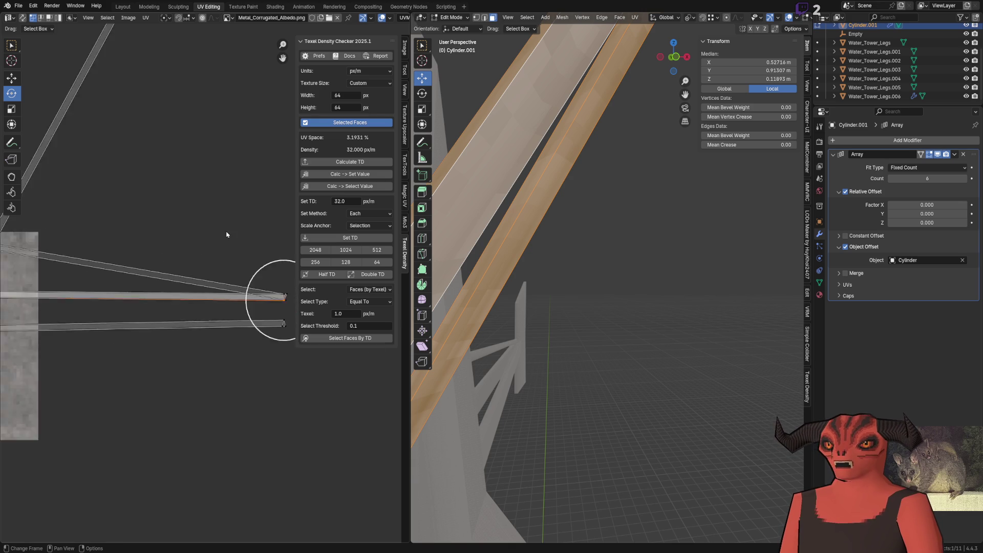
{"action": "scroll", "coordinate": [226, 233], "scroll_direction": "down", "scroll_amount": 2}
{"action": "scroll", "coordinate": [195, 259], "scroll_direction": "up", "scroll_amount": 1}
{"action": "scroll", "coordinate": [208, 329], "scroll_direction": "up", "scroll_amount": 2}
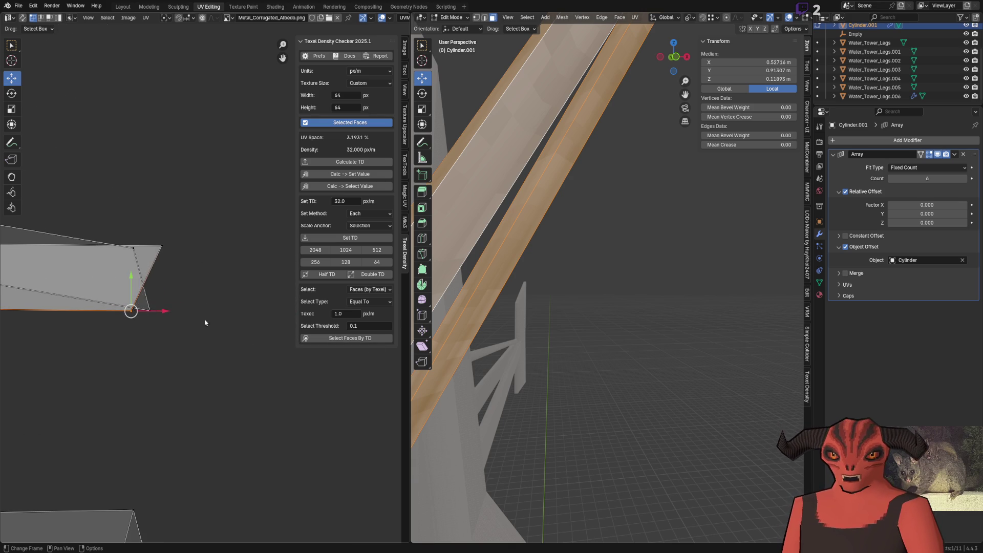
{"action": "left_click", "coordinate": [179, 310]}
{"action": "right_click", "coordinate": [123, 259]}
{"action": "key", "text": "Escape"}
{"action": "scroll", "coordinate": [161, 307], "scroll_direction": "down", "scroll_amount": 2}
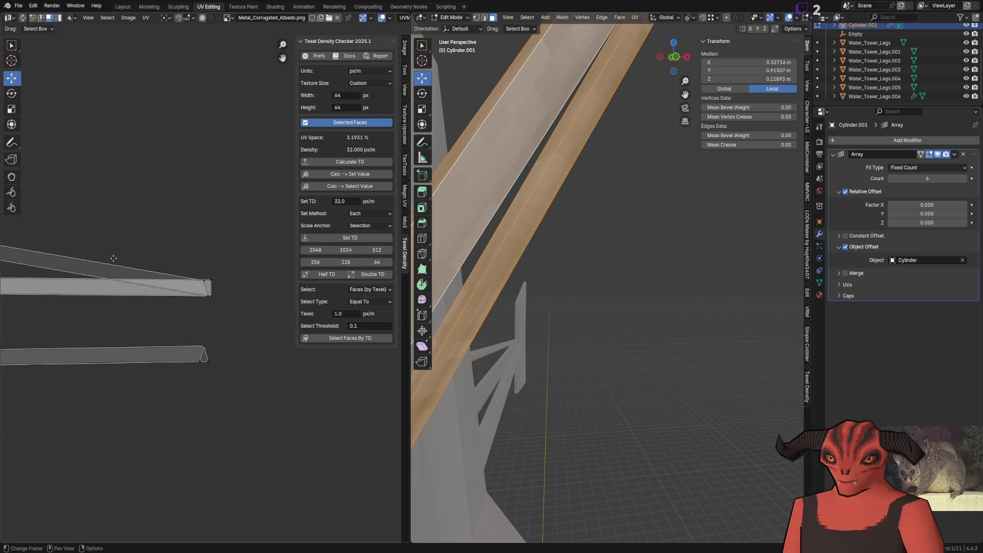
{"action": "scroll", "coordinate": [86, 265], "scroll_direction": "up", "scroll_amount": 2}
Step: Nudge the middle strip down and snap the strips to the texture's pixel grid, one texel left
{"action": "left_click", "coordinate": [164, 265]}
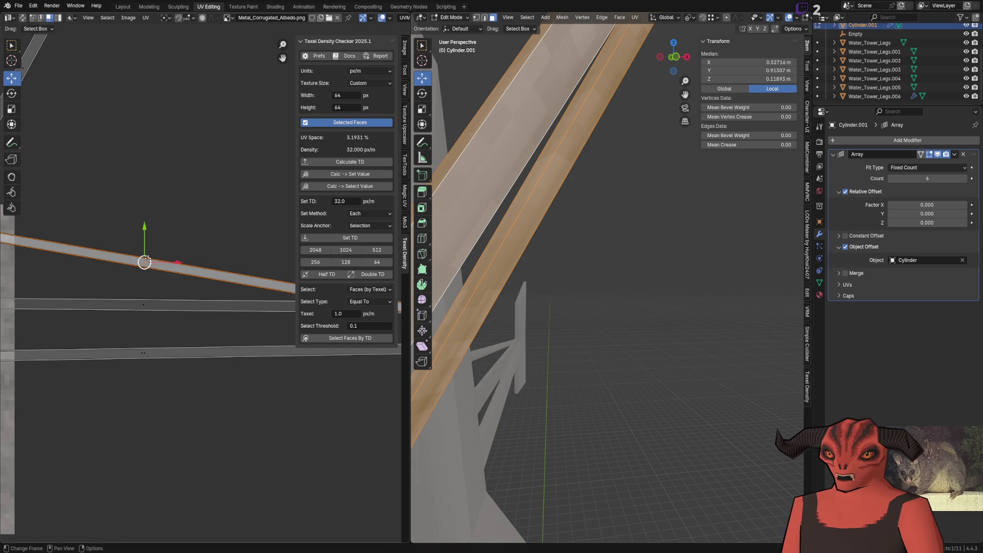
{"action": "left_click_drag", "start_coordinate": [156, 253], "coordinate": [167, 283]}
{"action": "middle_click_drag", "start_coordinate": [166, 284], "coordinate": [184, 268]}
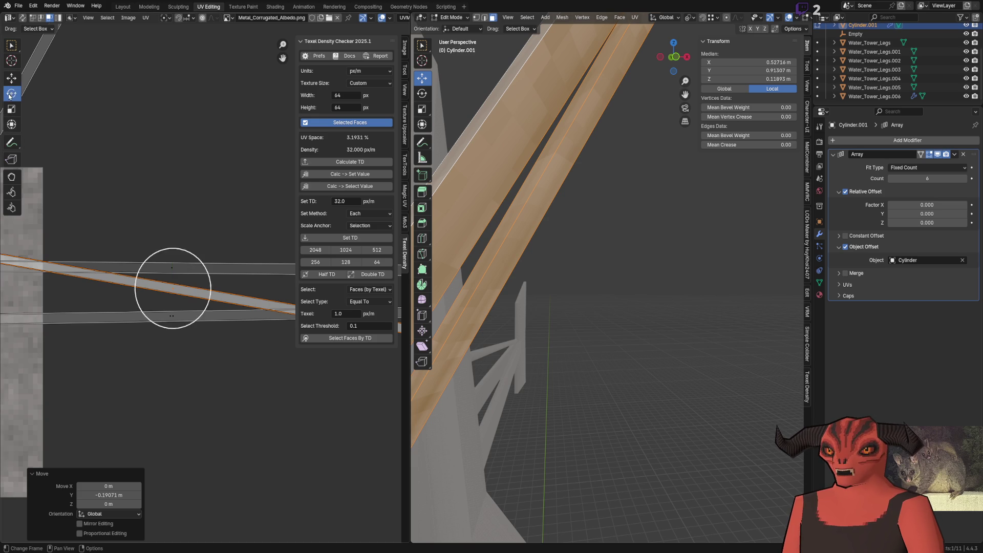
{"action": "scroll", "coordinate": [173, 289], "scroll_direction": "up", "scroll_amount": 3}
{"action": "key", "text": "r"}
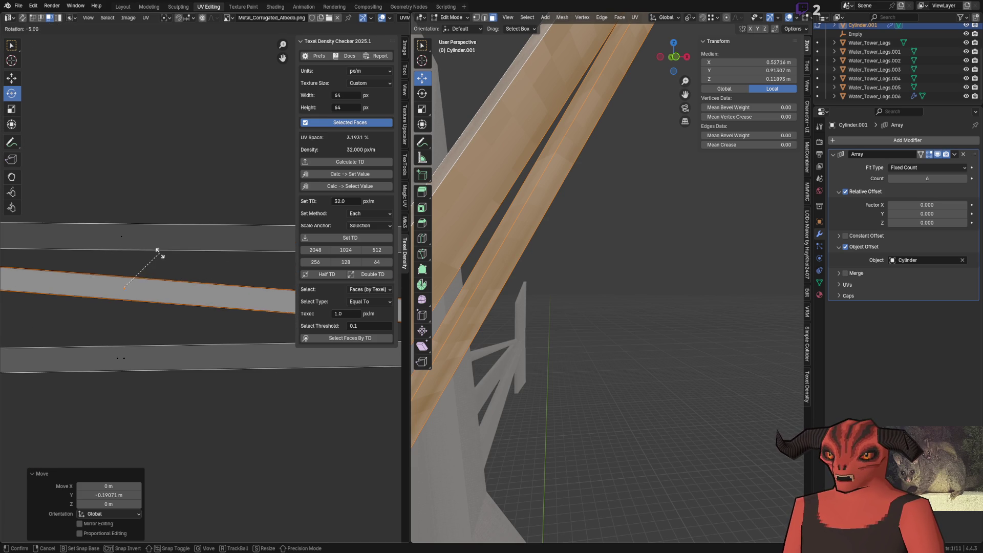
{"action": "key", "text": "Escape"}
{"action": "scroll", "coordinate": [187, 271], "scroll_direction": "down", "scroll_amount": 4}
{"action": "key", "text": "shift+s"}
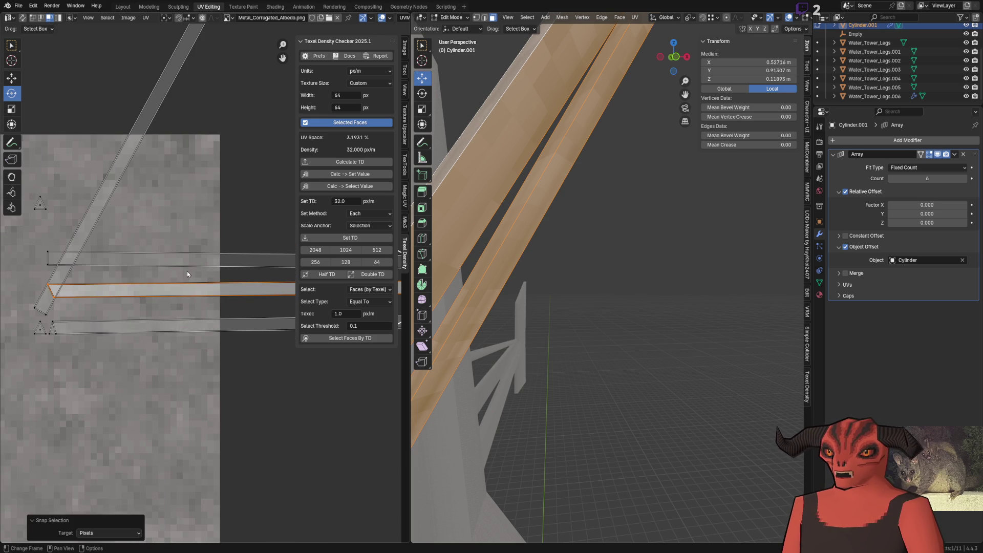
{"action": "scroll", "coordinate": [153, 253], "scroll_direction": "up", "scroll_amount": 3}
{"action": "left_click_drag", "start_coordinate": [139, 306], "coordinate": [121, 306]}
{"action": "scroll", "coordinate": [121, 306], "scroll_direction": "down", "scroll_amount": 8}
{"action": "scroll", "coordinate": [185, 338], "scroll_direction": "down", "scroll_amount": 3, "text": "ctrl"}
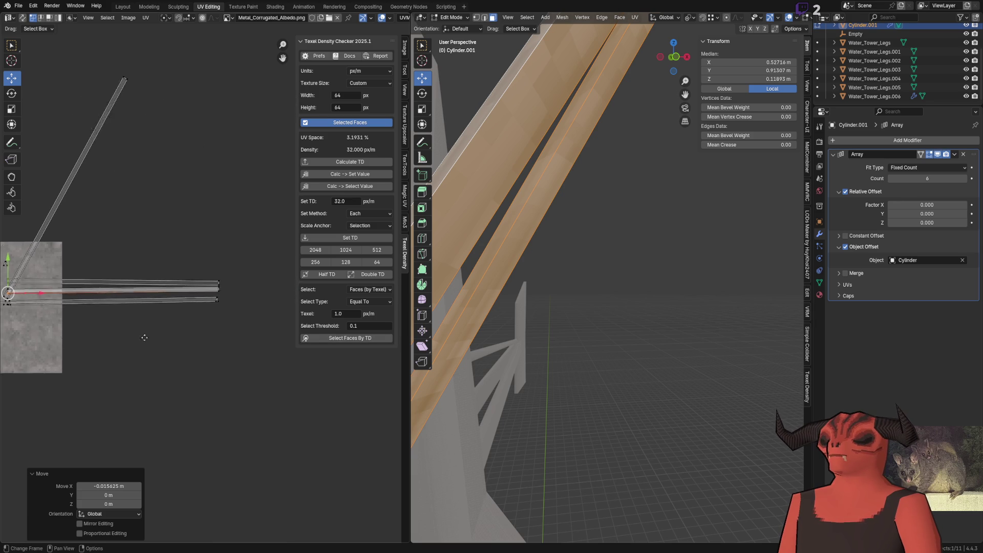
{"action": "scroll", "coordinate": [185, 337], "scroll_direction": "down", "scroll_amount": 2}
{"action": "scroll", "coordinate": [210, 258], "scroll_direction": "down", "scroll_amount": 2}
{"action": "scroll", "coordinate": [191, 267], "scroll_direction": "down", "scroll_amount": 2}
{"action": "scroll", "coordinate": [191, 268], "scroll_direction": "up", "scroll_amount": 5}
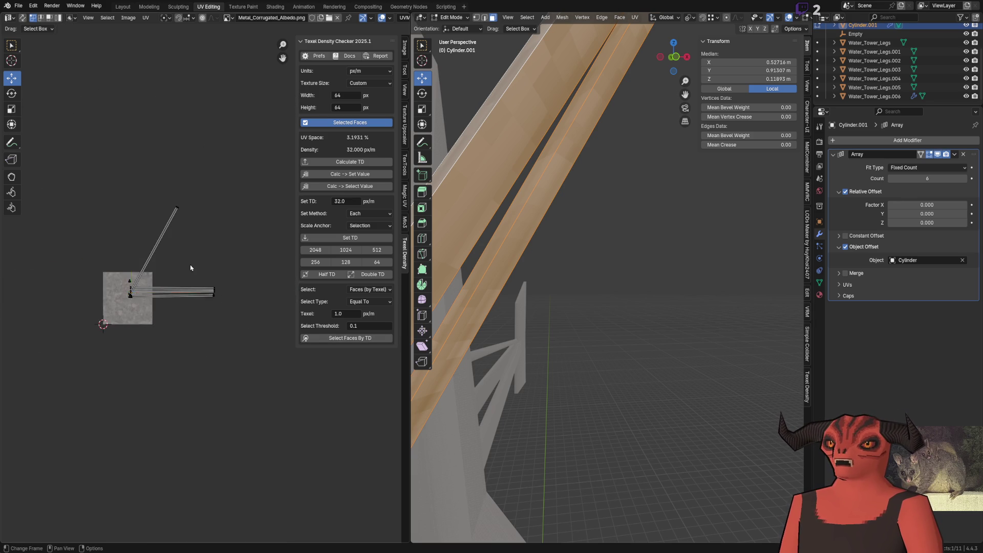
{"action": "scroll", "coordinate": [161, 318], "scroll_direction": "down", "scroll_amount": 1}
{"action": "scroll", "coordinate": [128, 334], "scroll_direction": "down", "scroll_amount": 3}
{"action": "scroll", "coordinate": [221, 337], "scroll_direction": "up", "scroll_amount": 2}
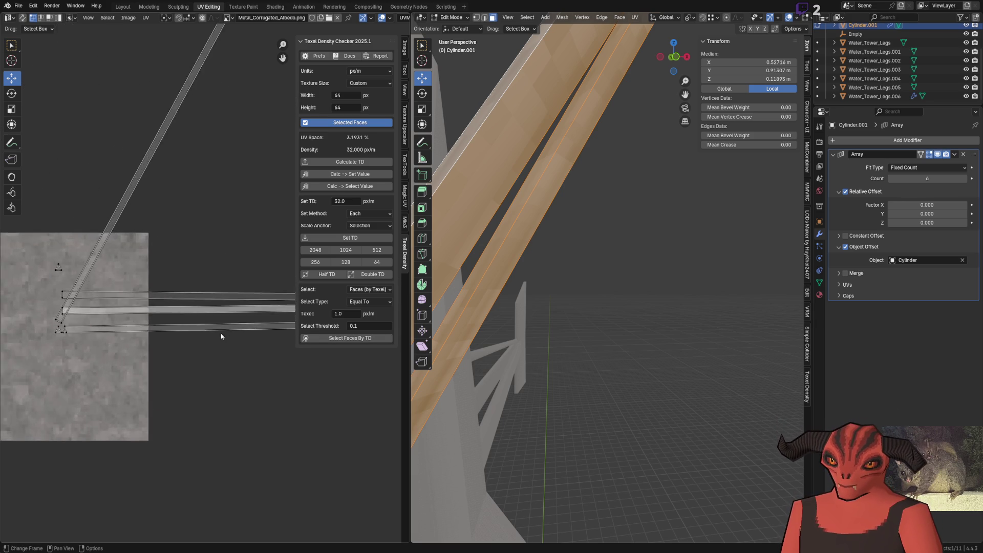
{"action": "scroll", "coordinate": [220, 337], "scroll_direction": "up", "scroll_amount": 3}
{"action": "scroll", "coordinate": [217, 322], "scroll_direction": "up", "scroll_amount": 2}
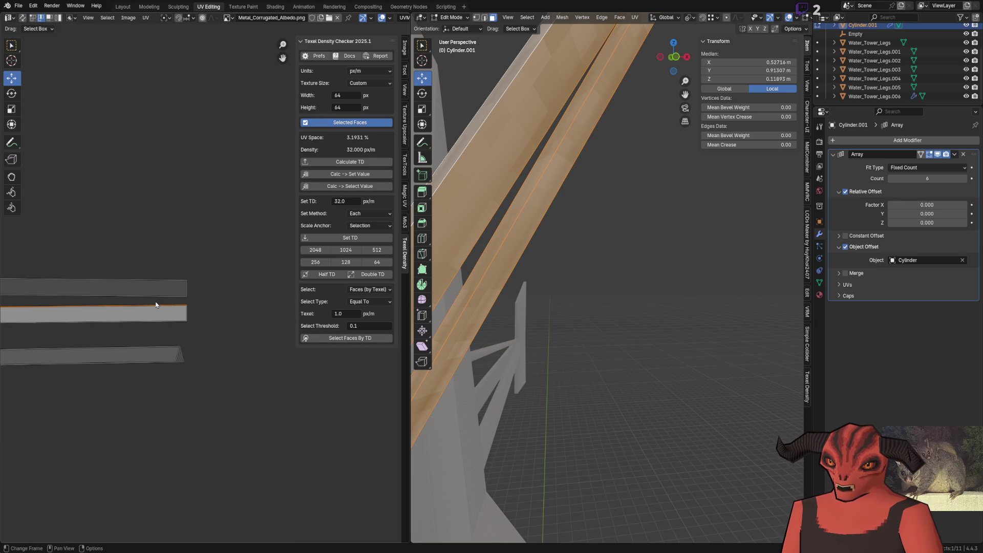
{"action": "scroll", "coordinate": [237, 182], "scroll_direction": "down", "scroll_amount": 2}
{"action": "scroll", "coordinate": [237, 235], "scroll_direction": "down", "scroll_amount": 2}
{"action": "scroll", "coordinate": [192, 261], "scroll_direction": "up", "scroll_amount": 3}
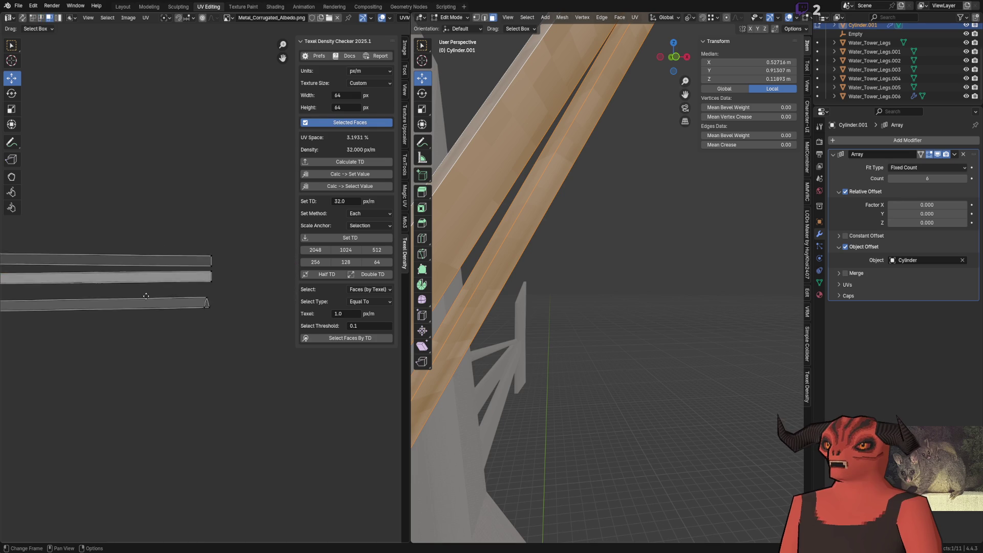
{"action": "scroll", "coordinate": [118, 292], "scroll_direction": "down", "scroll_amount": 4}
{"action": "key", "text": "shift+s"}
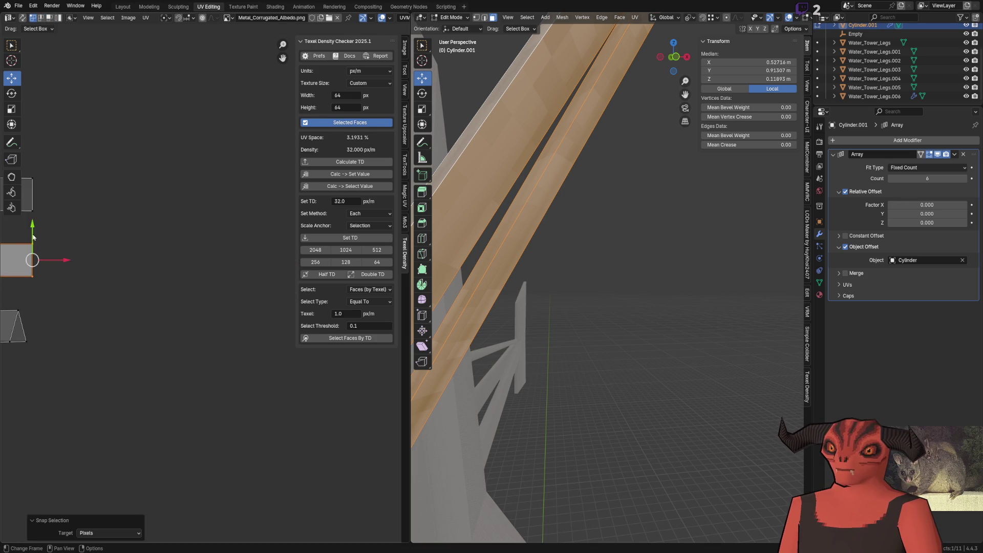
{"action": "scroll", "coordinate": [45, 273], "scroll_direction": "up", "scroll_amount": 3}
{"action": "scroll", "coordinate": [46, 273], "scroll_direction": "down", "scroll_amount": 4}
{"action": "left_click", "coordinate": [211, 272]}
{"action": "scroll", "coordinate": [198, 302], "scroll_direction": "up", "scroll_amount": 2}
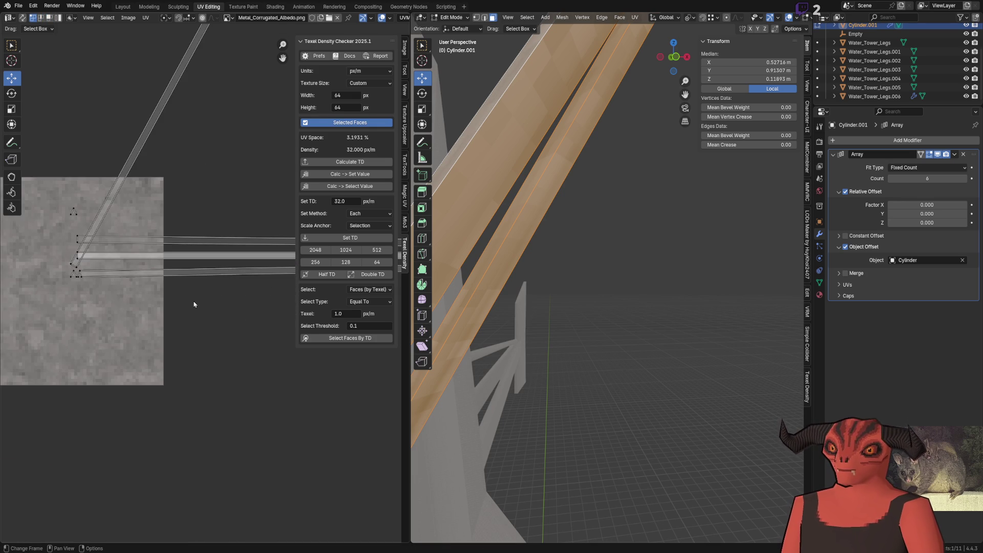
{"action": "scroll", "coordinate": [58, 291], "scroll_direction": "up", "scroll_amount": 3}
Step: Select the bottom and upper UV strips together over the texture square
{"action": "middle_click_drag", "start_coordinate": [59, 291], "coordinate": [208, 286]}
{"action": "left_click", "coordinate": [230, 281]}
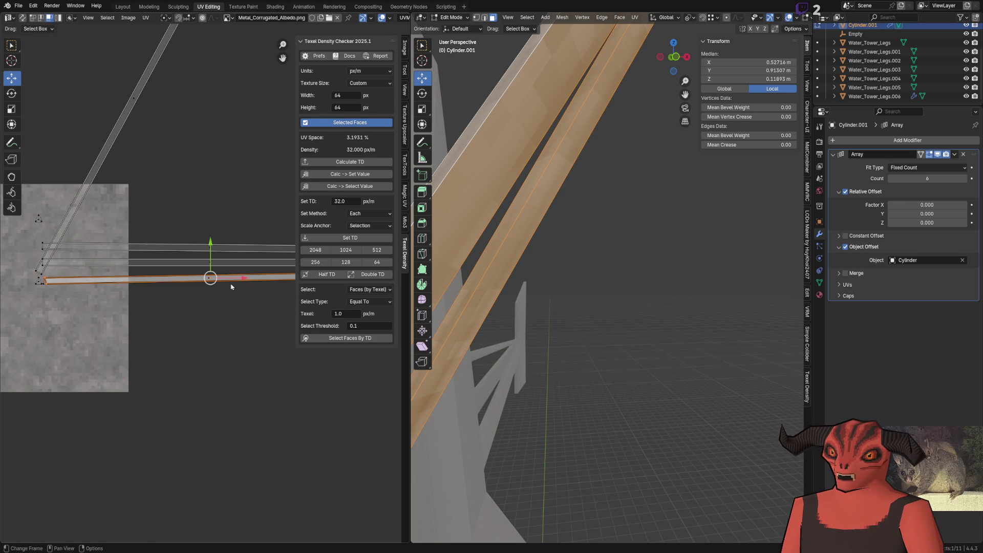
{"action": "left_click", "coordinate": [212, 245], "text": "shift"}
{"action": "key", "text": "u"}
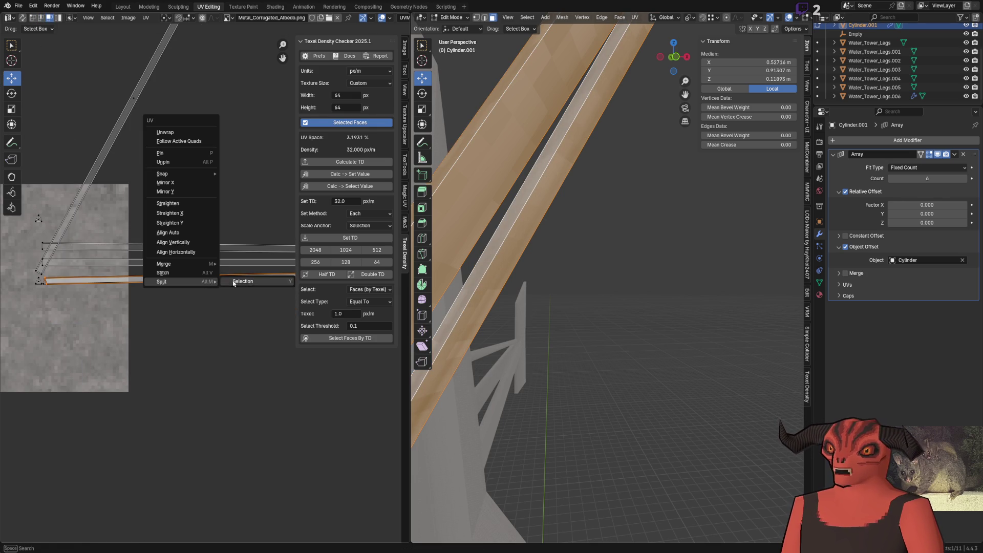
Step: Rescale the selected strips, split one strip off its island and move it left
{"action": "key", "text": "Escape"}
{"action": "key", "text": "ctrl+a"}
{"action": "scroll", "coordinate": [55, 308], "scroll_direction": "up", "scroll_amount": 2}
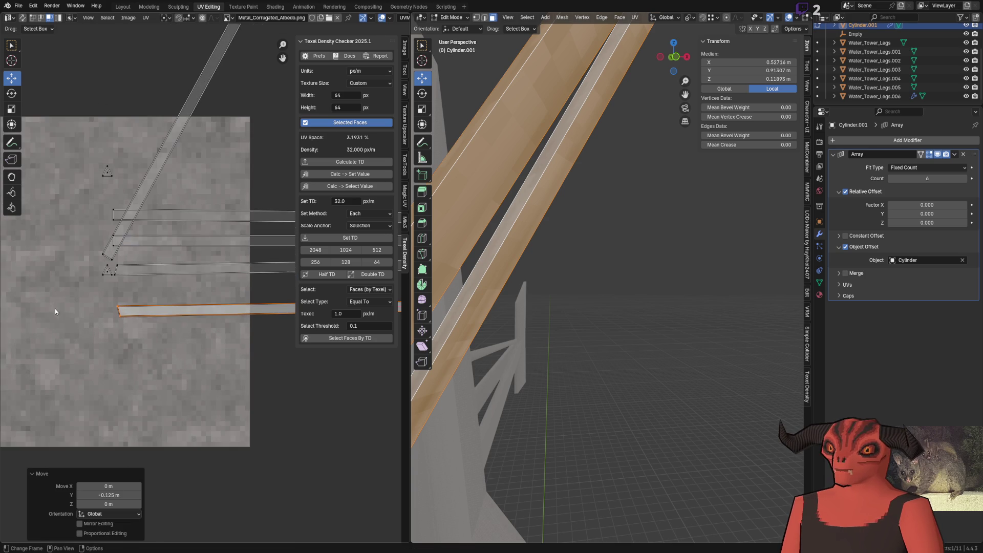
{"action": "scroll", "coordinate": [151, 240], "scroll_direction": "down", "scroll_amount": 2}
{"action": "key", "text": "u"}
{"action": "left_click", "coordinate": [165, 220]}
{"action": "scroll", "coordinate": [207, 284], "scroll_direction": "down", "scroll_amount": 3}
{"action": "left_click_drag", "start_coordinate": [201, 262], "coordinate": [154, 263]}
{"action": "middle_click_drag", "start_coordinate": [154, 263], "coordinate": [125, 197], "text": "ctrl"}
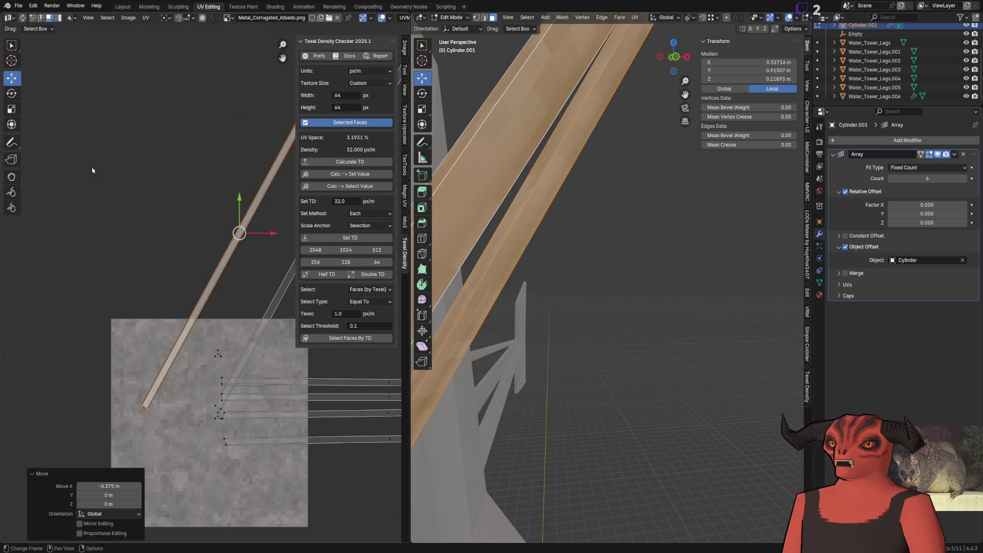
Step: Rotate the split-off strip horizontal, undoing a stray rotation of the diagonal strip
{"action": "left_click", "coordinate": [11, 93]}
{"action": "middle_click_drag", "start_coordinate": [269, 209], "coordinate": [209, 219]}
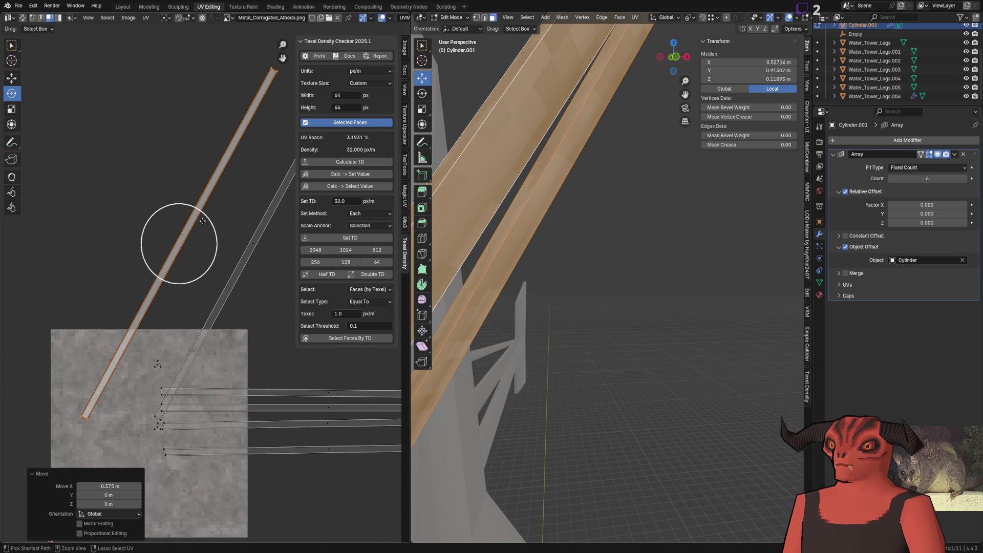
{"action": "left_click_drag", "start_coordinate": [204, 223], "coordinate": [224, 259]}
{"action": "left_click", "coordinate": [274, 225]}
{"action": "mouse_move", "coordinate": [275, 225]}
{"action": "left_mouse_down"}
{"action": "mouse_move", "coordinate": [284, 270]}
{"action": "mouse_move", "coordinate": [94, 155]}
{"action": "left_mouse_up"}
{"action": "key", "text": "ctrl+z"}
{"action": "key", "text": "u"}
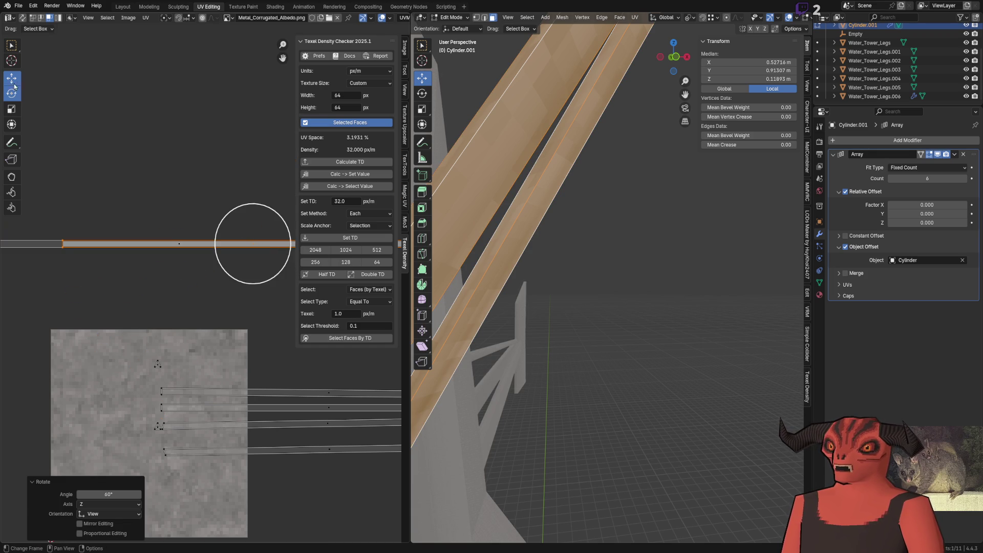
{"action": "left_click", "coordinate": [12, 77]}
{"action": "scroll", "coordinate": [155, 231], "scroll_direction": "down", "scroll_amount": 4}
Step: Set all brace UV strips to 32 px/m texel density in Texel Density Checker
{"action": "key", "text": "a"}
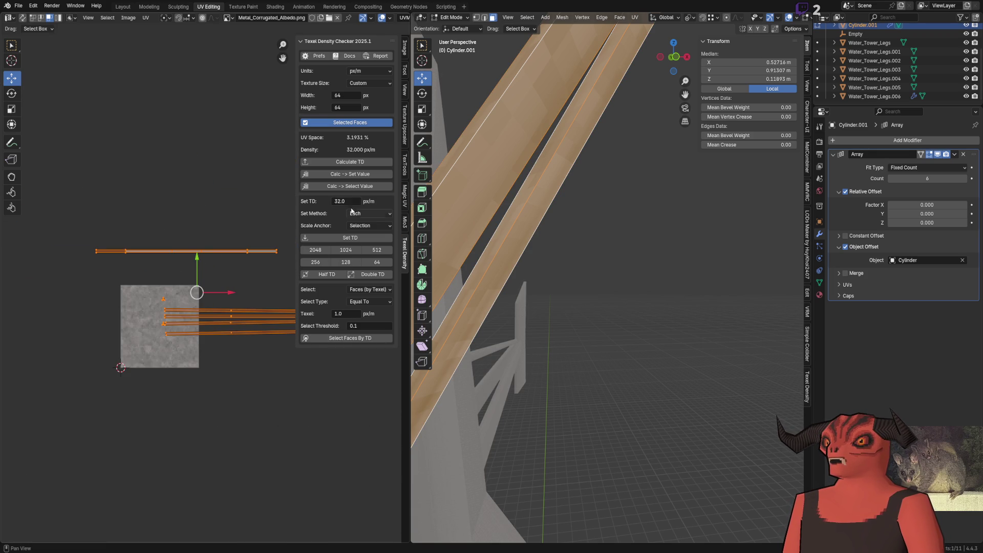
{"action": "left_click", "coordinate": [351, 240]}
{"action": "scroll", "coordinate": [214, 281], "scroll_direction": "up", "scroll_amount": 4}
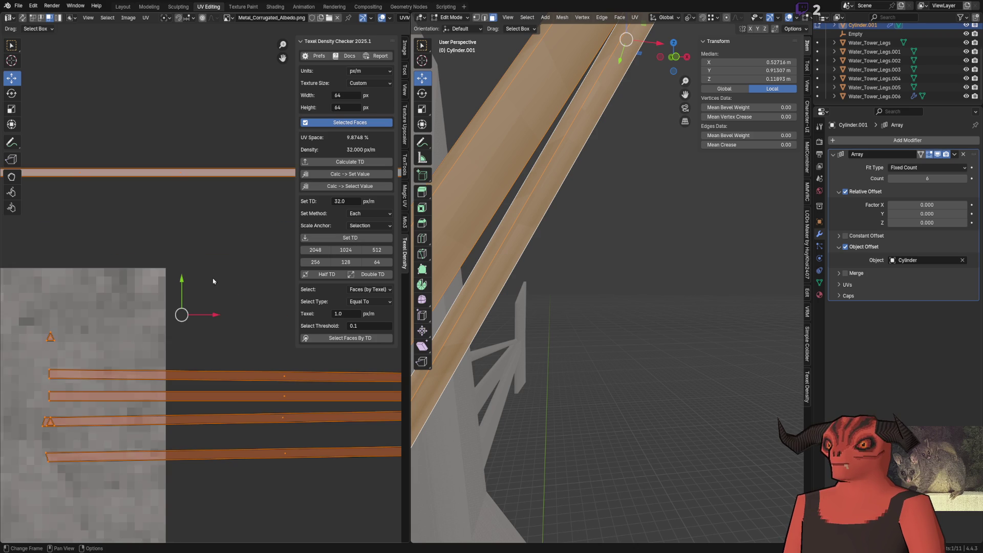
{"action": "scroll", "coordinate": [213, 279], "scroll_direction": "down", "scroll_amount": 1}
{"action": "scroll", "coordinate": [230, 307], "scroll_direction": "down", "scroll_amount": 1}
{"action": "scroll", "coordinate": [239, 200], "scroll_direction": "down", "scroll_amount": 1}
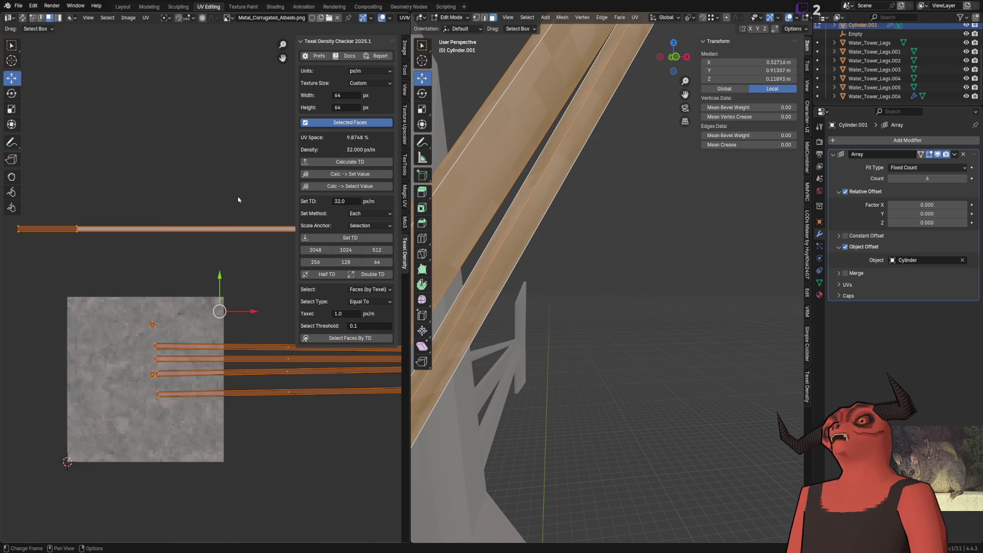
Step: Place the long top strip, then snap all spoke UV strips to texture pixels via Quick Favorites
{"action": "mouse_move", "coordinate": [239, 200]}
{"action": "middle_mouse_down"}
{"action": "mouse_move", "coordinate": [202, 231]}
{"action": "mouse_move", "coordinate": [219, 269]}
{"action": "mouse_move", "coordinate": [125, 248]}
{"action": "mouse_move", "coordinate": [351, 212]}
{"action": "middle_mouse_up"}
{"action": "left_click", "coordinate": [260, 262]}
{"action": "left_click", "coordinate": [247, 262]}
{"action": "key", "text": "a"}
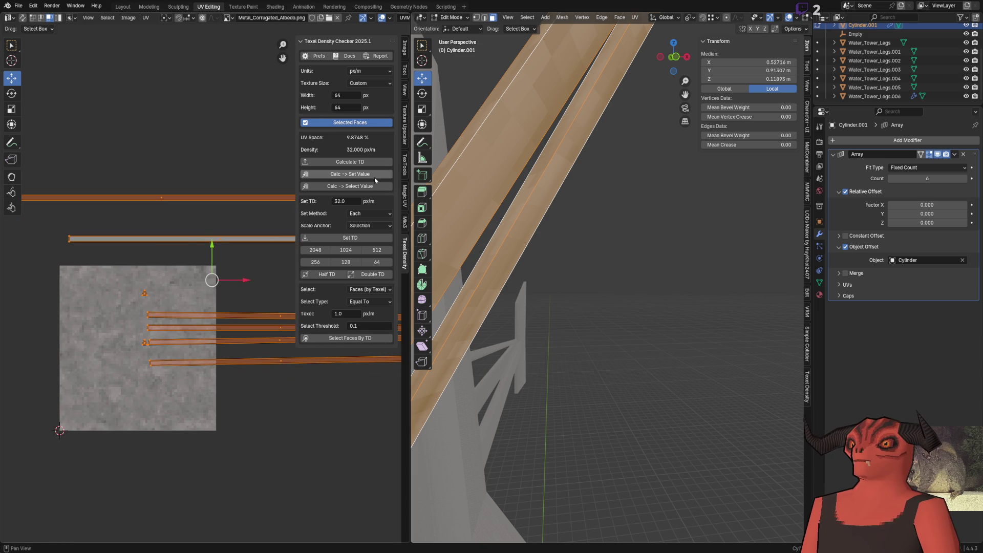
{"action": "key", "text": "q"}
{"action": "left_click", "coordinate": [186, 244]}
{"action": "key", "text": "q"}
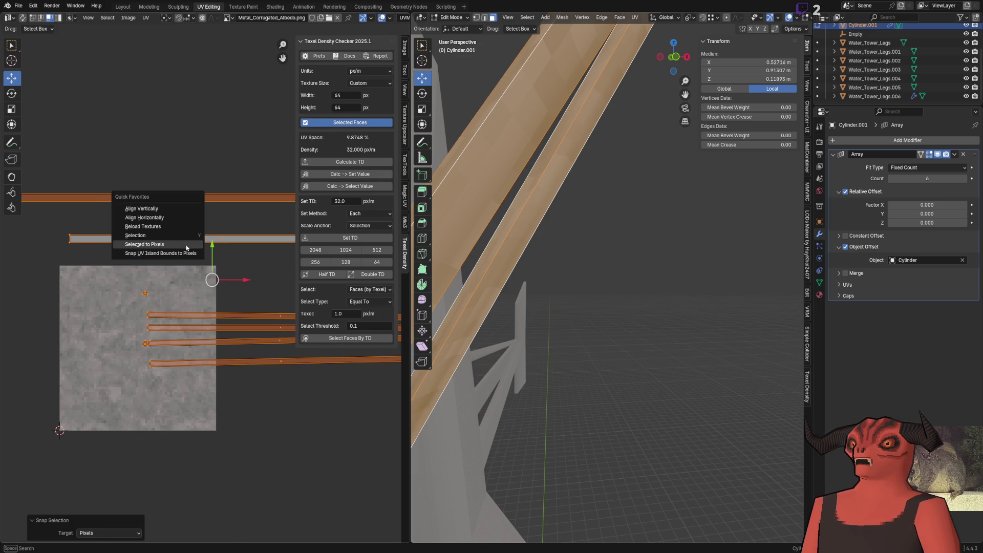
{"action": "left_click", "coordinate": [207, 243]}
{"action": "key", "text": "q"}
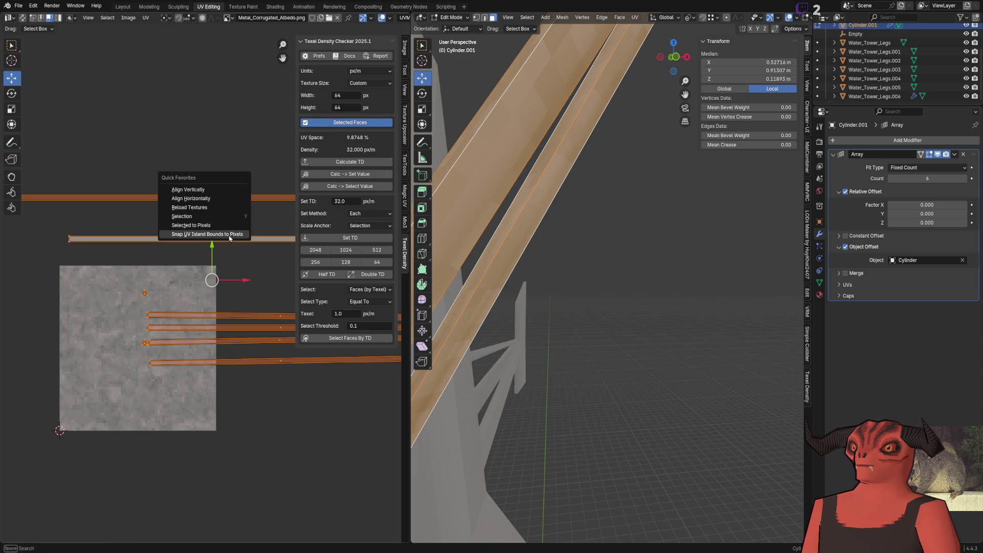
{"action": "left_click", "coordinate": [227, 203]}
{"action": "right_click", "coordinate": [236, 179]}
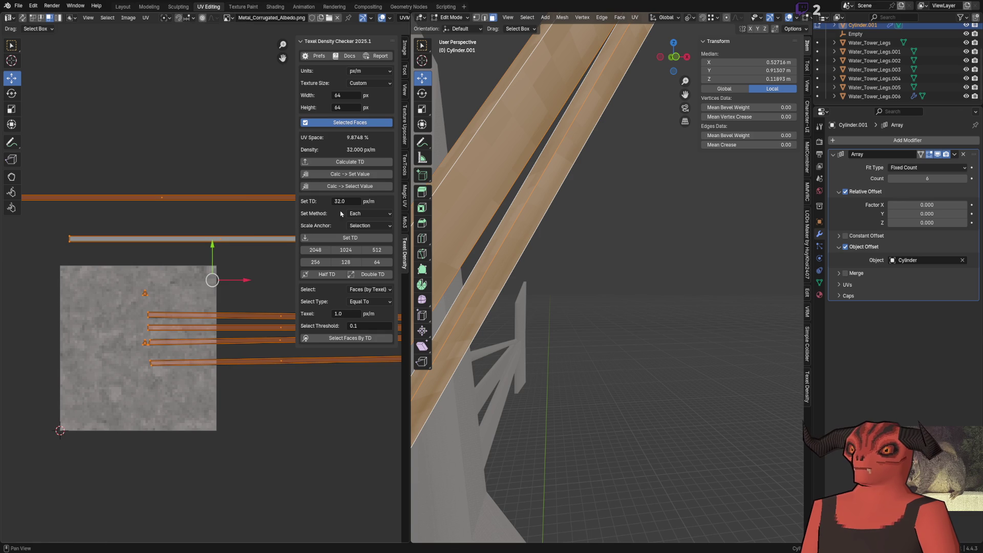
Step: Reapply 32 px/m density, re-snap to pixels and shift the spoke strips left and down
{"action": "left_click", "coordinate": [351, 239]}
{"action": "scroll", "coordinate": [115, 246], "scroll_direction": "up", "scroll_amount": 3}
{"action": "key", "text": "q"}
{"action": "left_click", "coordinate": [115, 235]}
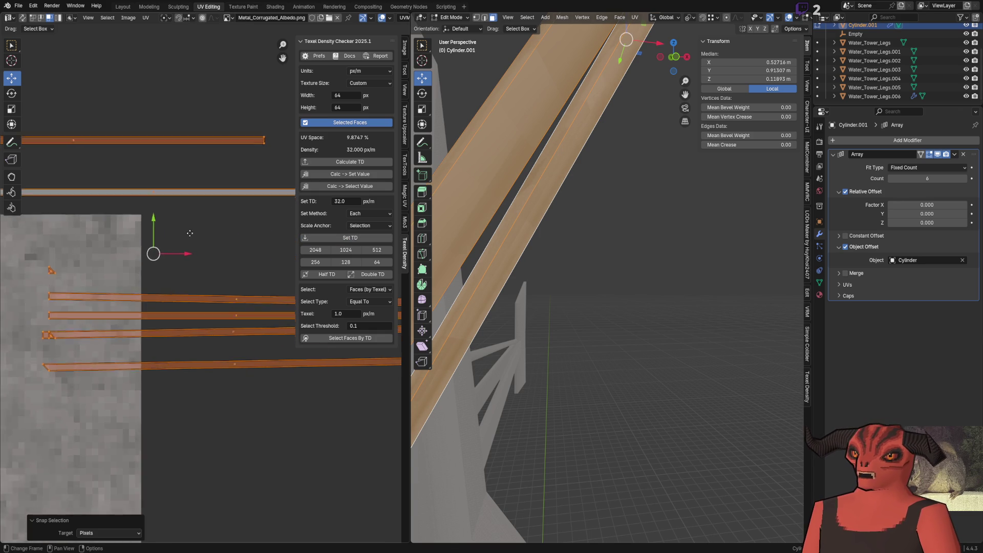
{"action": "scroll", "coordinate": [115, 266], "scroll_direction": "up", "scroll_amount": 6}
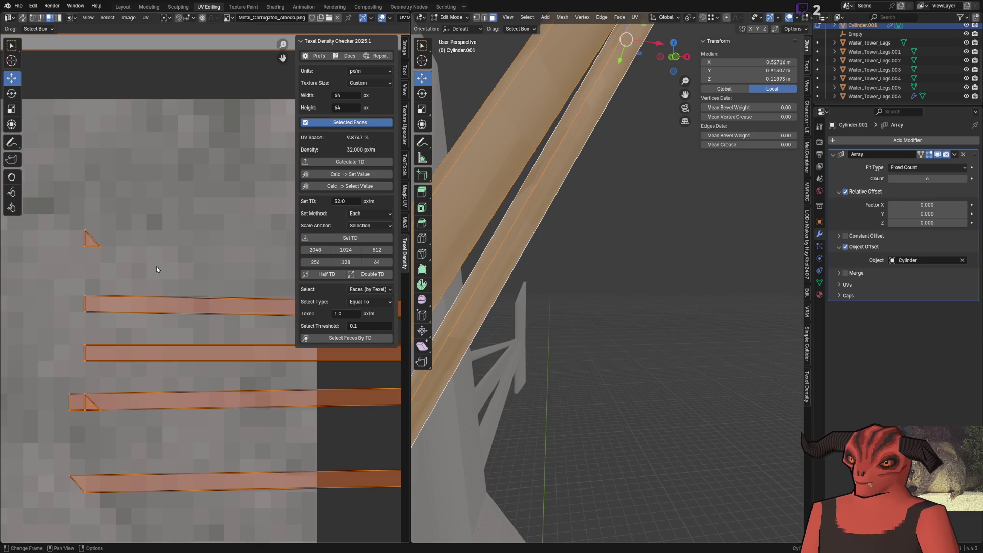
{"action": "scroll", "coordinate": [202, 251], "scroll_direction": "down", "scroll_amount": 5}
{"action": "key", "text": "g"}
{"action": "left_click", "coordinate": [91, 404]}
{"action": "scroll", "coordinate": [247, 343], "scroll_direction": "up", "scroll_amount": 2}
{"action": "scroll", "coordinate": [110, 338], "scroll_direction": "up", "scroll_amount": 2}
{"action": "key", "text": "q"}
{"action": "left_click", "coordinate": [110, 338]}
{"action": "scroll", "coordinate": [113, 338], "scroll_direction": "down", "scroll_amount": 3}
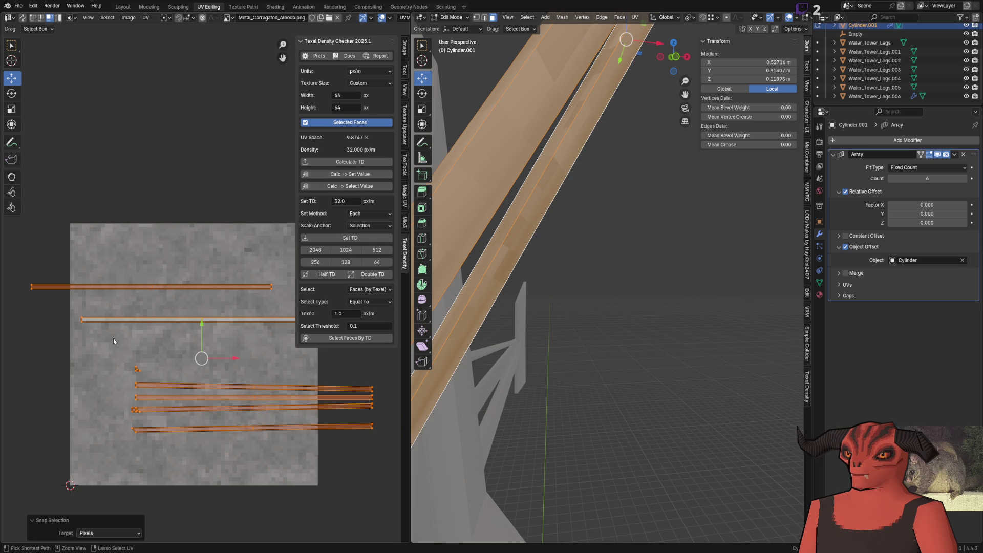
Step: Switch to Godot and fly the camera around the windmill's railings and tower
{"action": "key", "text": "alt+Tab"}
{"action": "right_click_drag", "start_coordinate": [426, 235], "coordinate": [431, 231]}
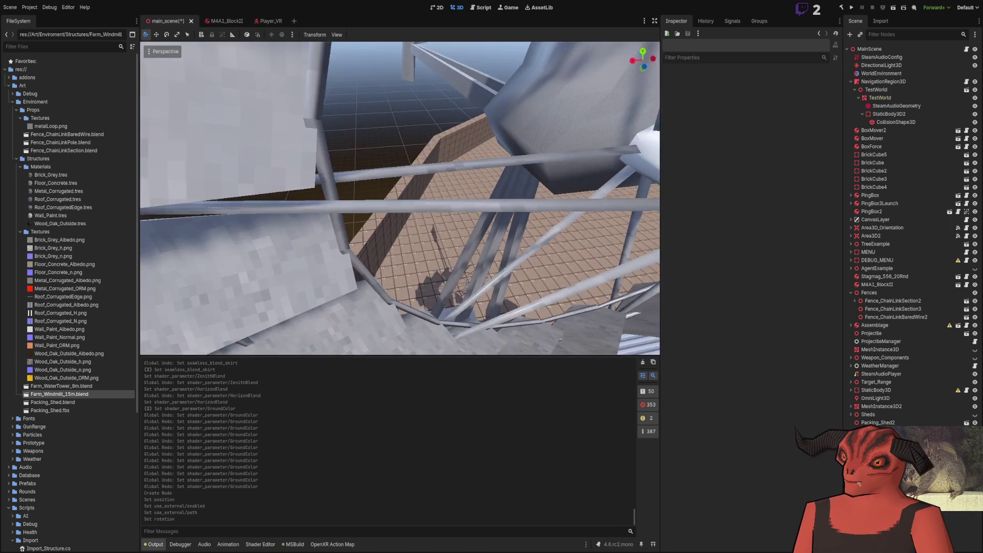
{"action": "right_click_drag", "start_coordinate": [366, 264], "coordinate": [366, 262]}
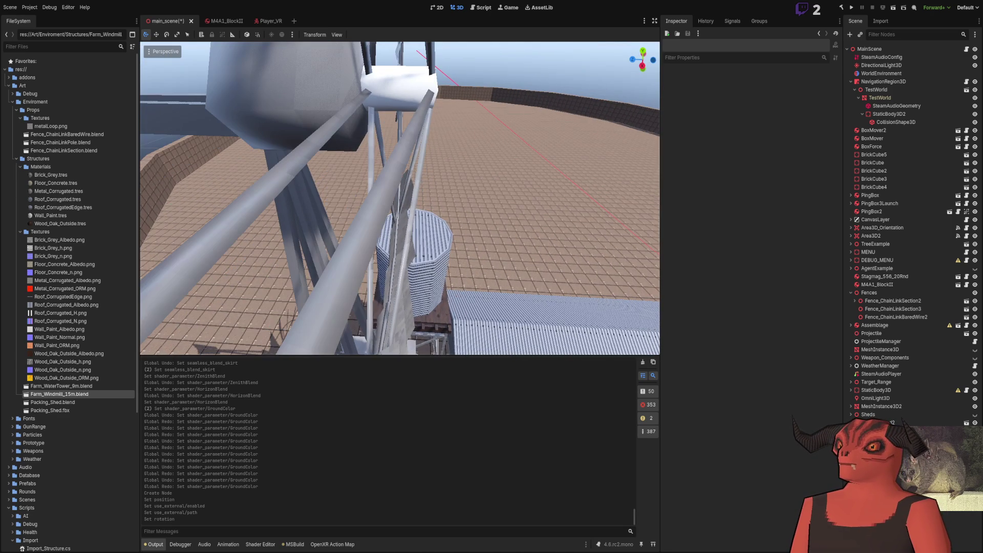
Step: Back in Blender, box-select the spoke strips' right ends and move them down into line
{"action": "key", "text": "alt+Tab"}
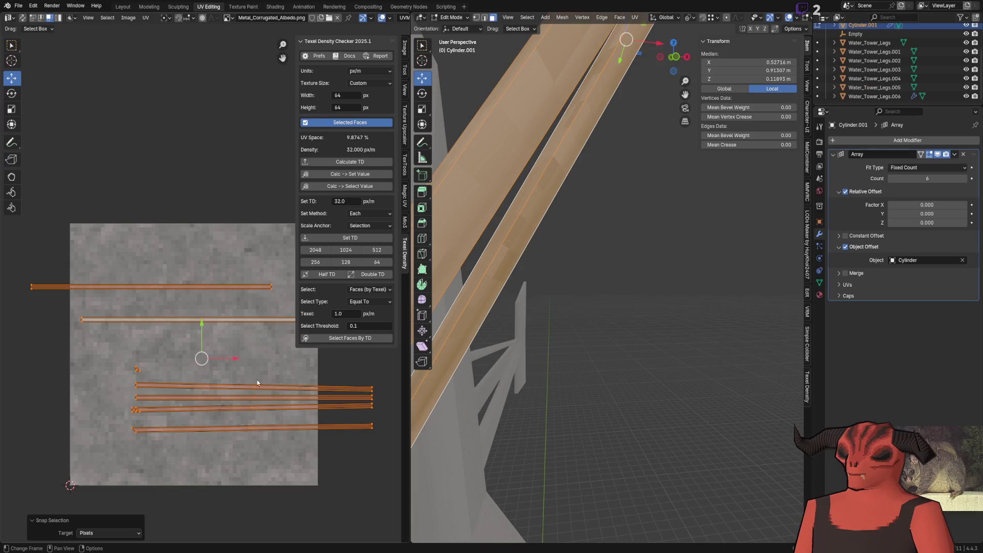
{"action": "scroll", "coordinate": [192, 248], "scroll_direction": "up", "scroll_amount": 2}
{"action": "scroll", "coordinate": [192, 248], "scroll_direction": "up", "scroll_amount": 2}
{"action": "scroll", "coordinate": [193, 248], "scroll_direction": "up", "scroll_amount": 2}
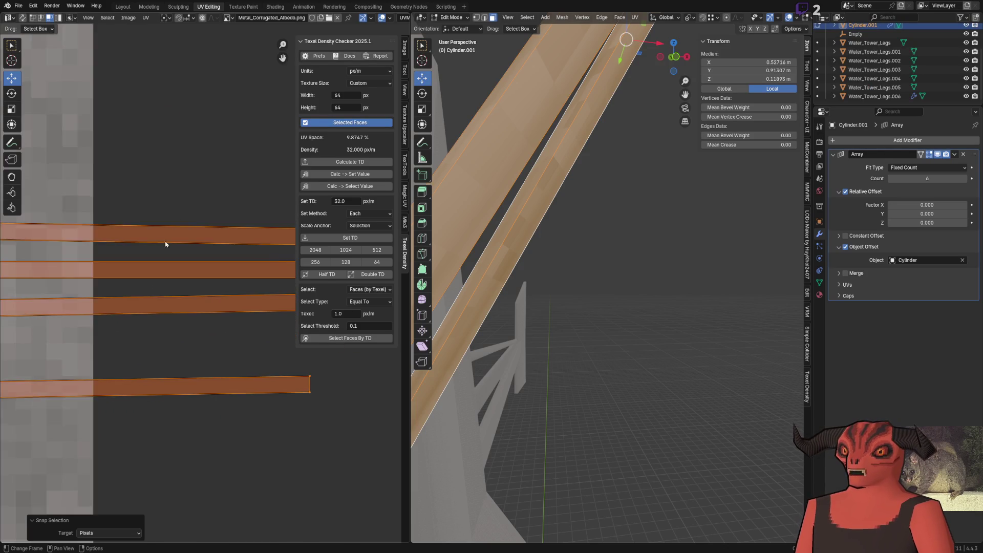
{"action": "scroll", "coordinate": [192, 247], "scroll_direction": "down", "scroll_amount": 2}
{"action": "middle_click_drag", "start_coordinate": [132, 202], "coordinate": [197, 249]}
{"action": "left_click_drag", "start_coordinate": [197, 249], "coordinate": [225, 277]}
{"action": "key", "text": "g"}
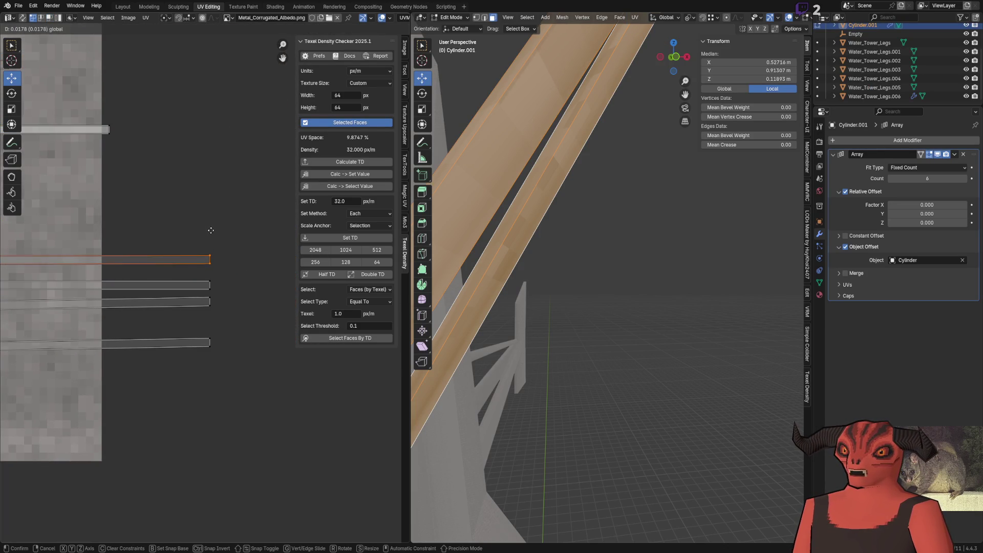
{"action": "left_click", "coordinate": [209, 229]}
{"action": "right_click", "coordinate": [210, 230]}
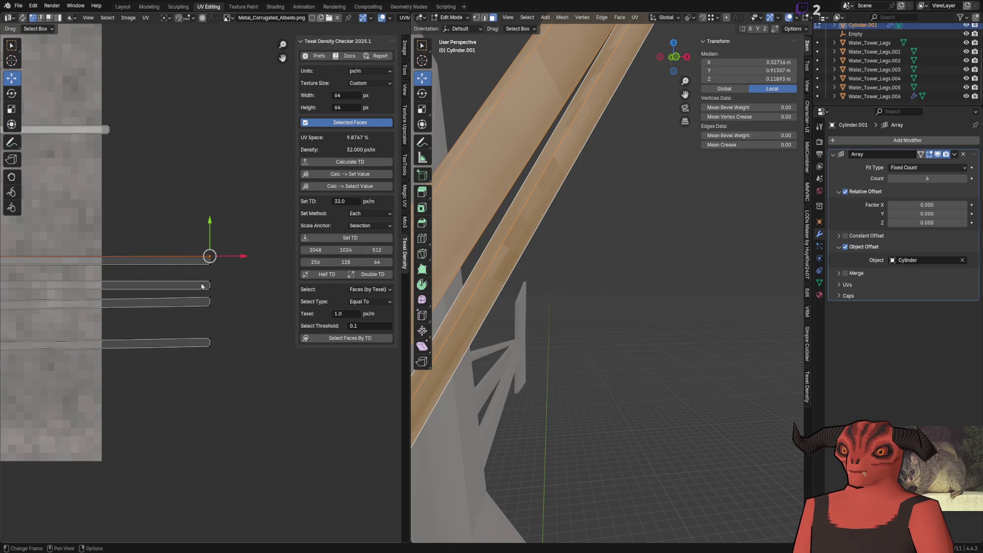
{"action": "left_click_drag", "start_coordinate": [211, 275], "coordinate": [212, 339]}
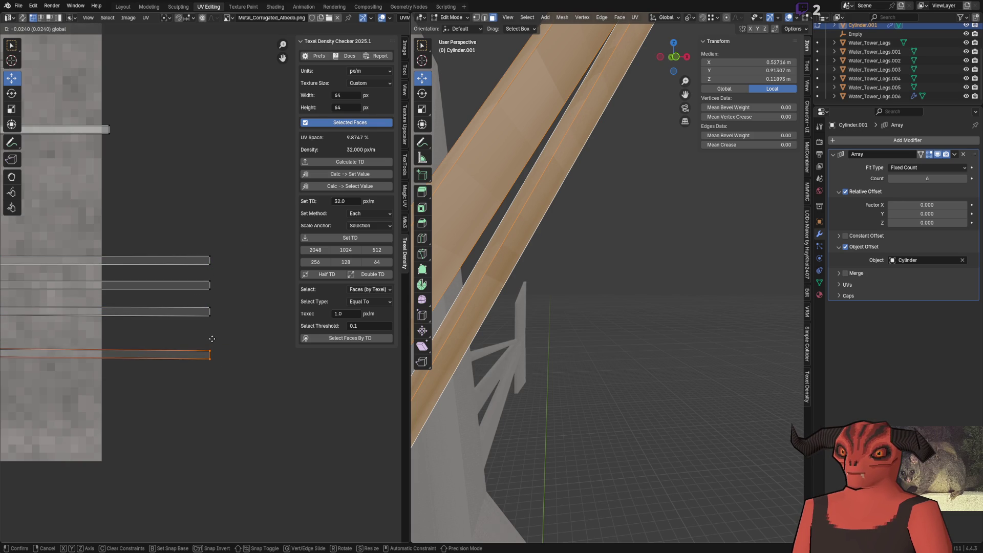
{"action": "left_click", "coordinate": [212, 338]}
Step: Snap all spoke strips' UV island bounds to pixels from Quick Favorites
{"action": "key", "text": "q"}
{"action": "key", "text": "a"}
{"action": "key", "text": "q"}
{"action": "left_click", "coordinate": [195, 206]}
{"action": "scroll", "coordinate": [167, 205], "scroll_direction": "up", "scroll_amount": 1}
{"action": "scroll", "coordinate": [206, 256], "scroll_direction": "up", "scroll_amount": 2}
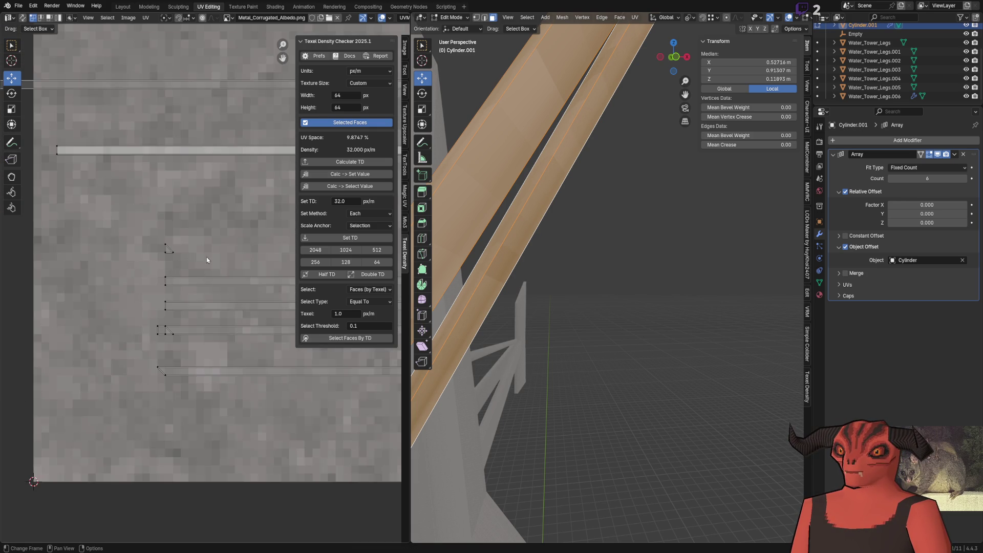
{"action": "scroll", "coordinate": [153, 314], "scroll_direction": "up", "scroll_amount": 2}
Step: Move the two small UV triangles up-left into place beside the strips
{"action": "left_click_drag", "start_coordinate": [132, 372], "coordinate": [70, 306]}
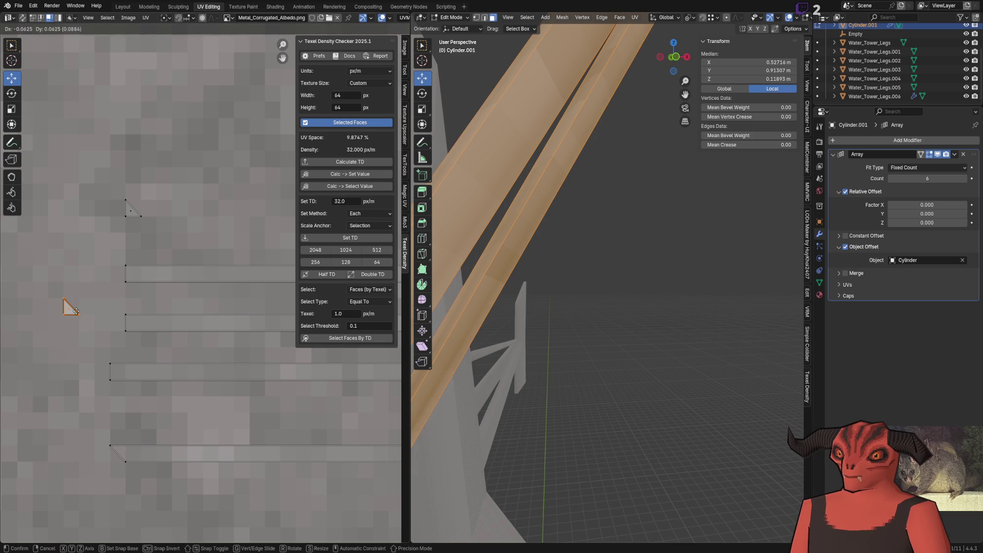
{"action": "left_click", "coordinate": [133, 210]}
{"action": "left_click_drag", "start_coordinate": [132, 210], "coordinate": [69, 261]}
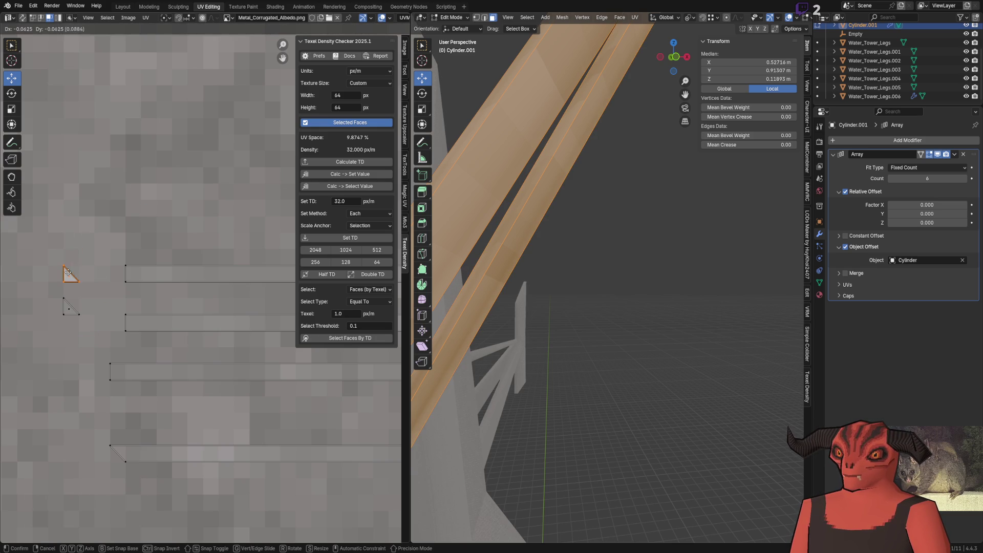
{"action": "left_click", "coordinate": [69, 275]}
{"action": "scroll", "coordinate": [115, 210], "scroll_direction": "down", "scroll_amount": 2}
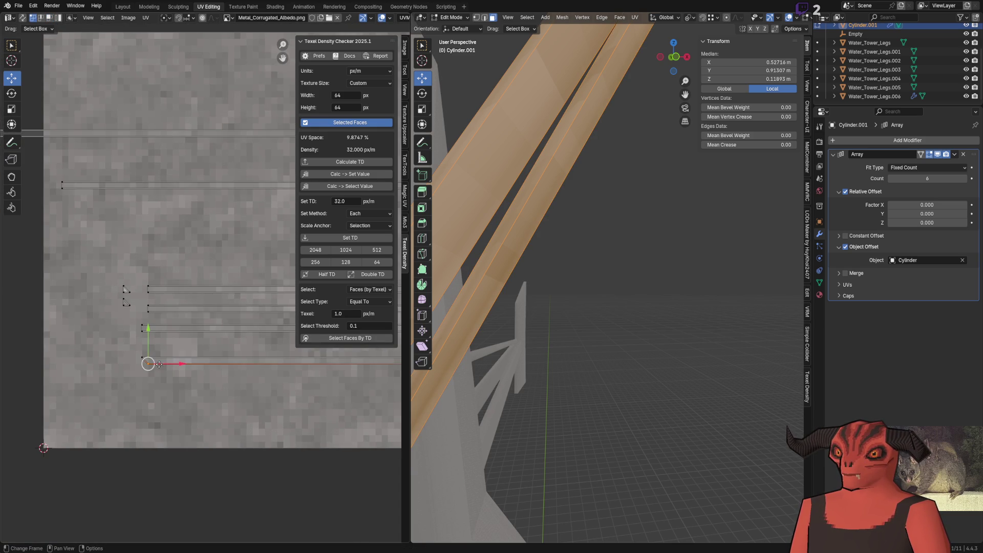
{"action": "scroll", "coordinate": [151, 365], "scroll_direction": "up", "scroll_amount": 4}
{"action": "left_click", "coordinate": [255, 317]}
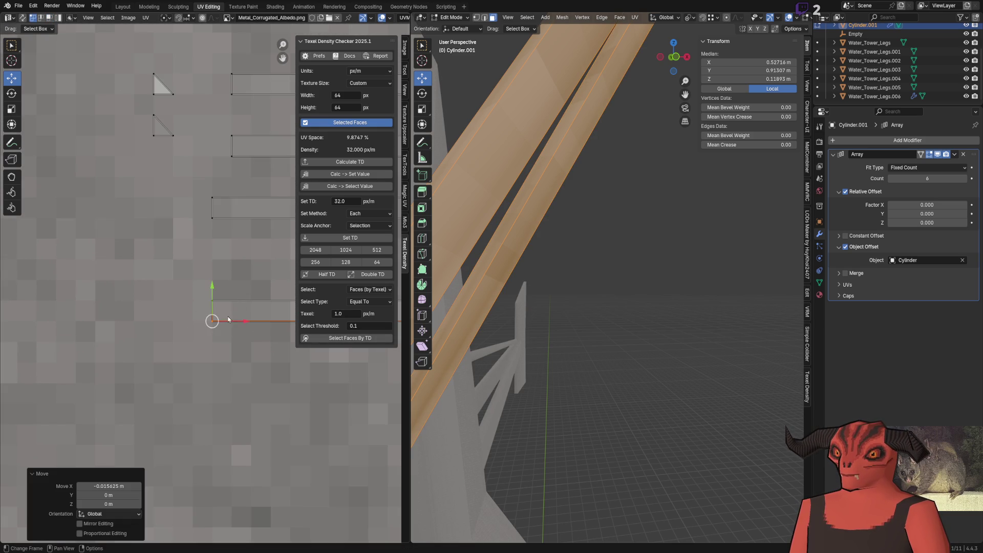
{"action": "scroll", "coordinate": [256, 318], "scroll_direction": "down", "scroll_amount": 4}
{"action": "scroll", "coordinate": [276, 323], "scroll_direction": "up", "scroll_amount": 2}
{"action": "scroll", "coordinate": [299, 329], "scroll_direction": "down", "scroll_amount": 2}
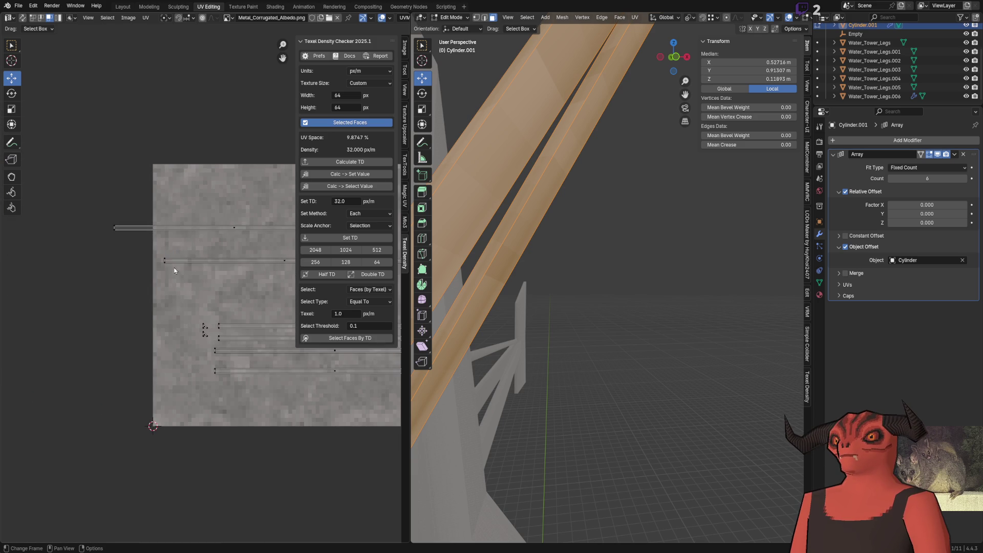
{"action": "middle_click_drag", "start_coordinate": [299, 328], "coordinate": [116, 319]}
Step: Snap all spoke UVs to pixels with Selected to Pixels, then switch to Godot to reimport
{"action": "key", "text": "shift+g"}
{"action": "left_click", "coordinate": [84, 264]}
{"action": "key", "text": "shift+s"}
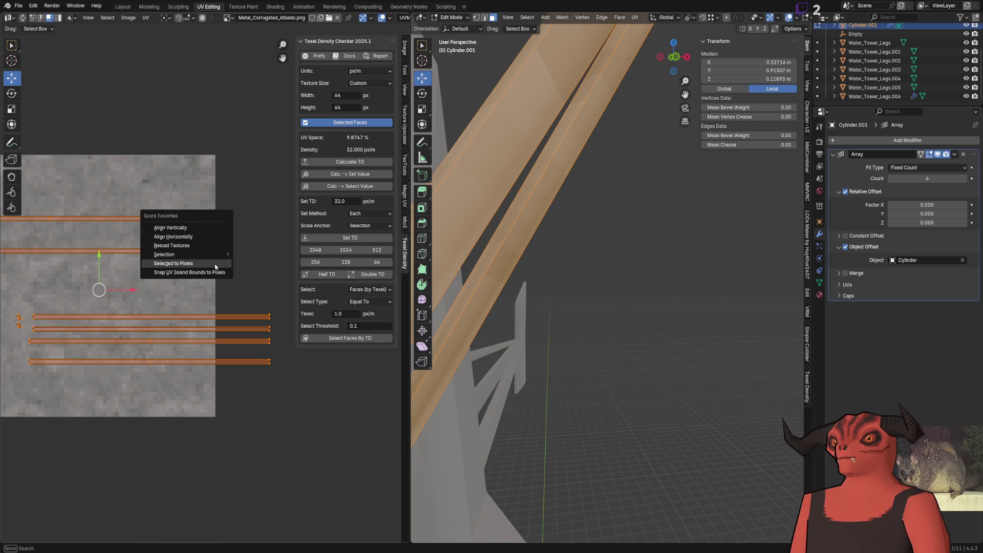
{"action": "left_click", "coordinate": [214, 264]}
{"action": "key", "text": "alt+Tab"}
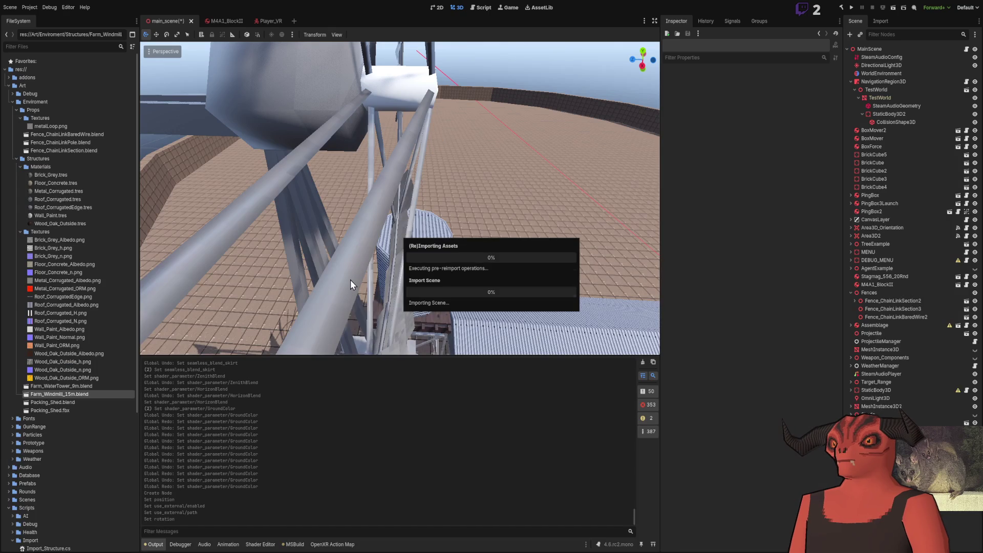
Step: Fly Godot's camera around and through the reimported windmill's wheel toward the tower
{"action": "right_click_drag", "start_coordinate": [399, 198], "coordinate": [399, 198]}
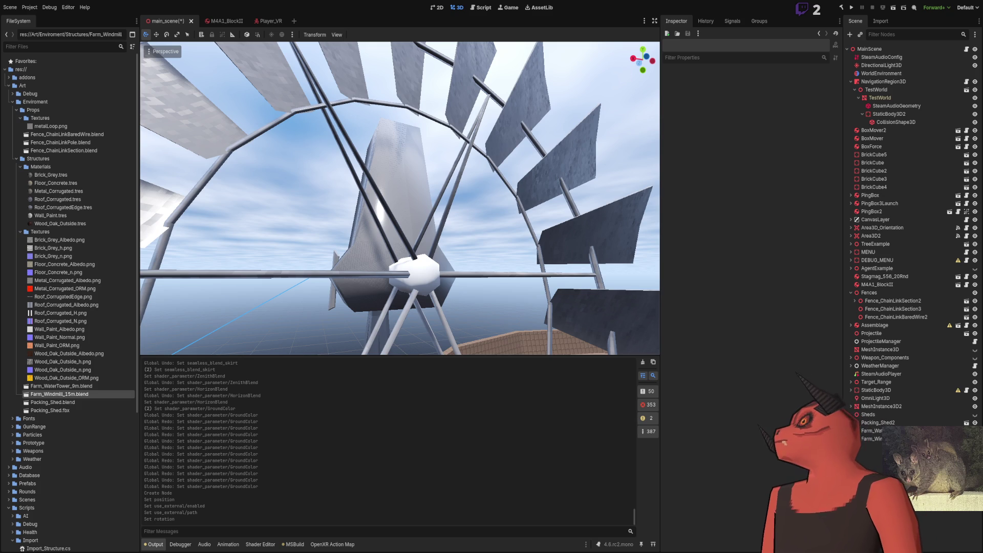
{"action": "middle_click_drag", "start_coordinate": [400, 254], "coordinate": [350, 277]}
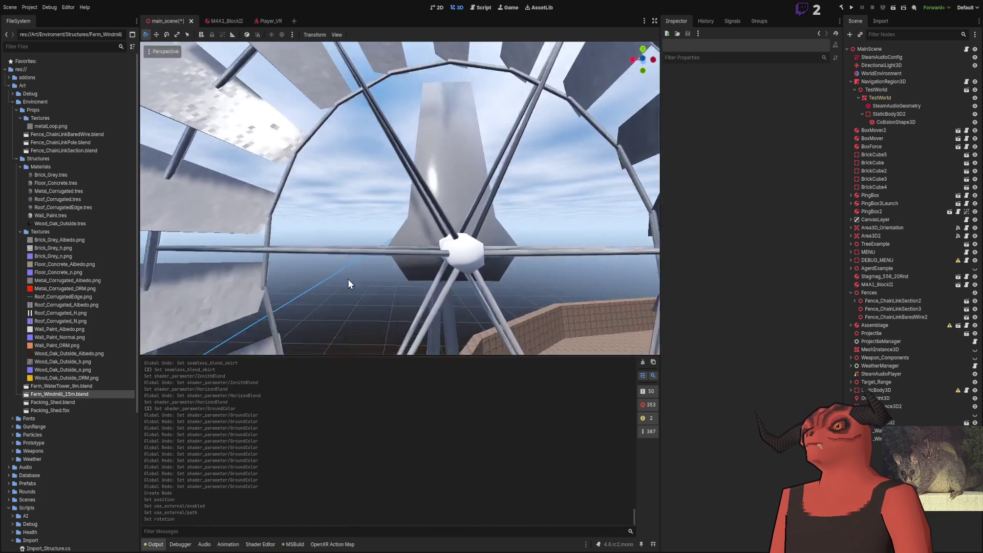
{"action": "middle_click_drag", "start_coordinate": [400, 199], "coordinate": [399, 198]}
{"action": "scroll", "coordinate": [400, 198], "scroll_direction": "down", "scroll_amount": 8}
{"action": "scroll", "coordinate": [400, 199], "scroll_direction": "up", "scroll_amount": 10}
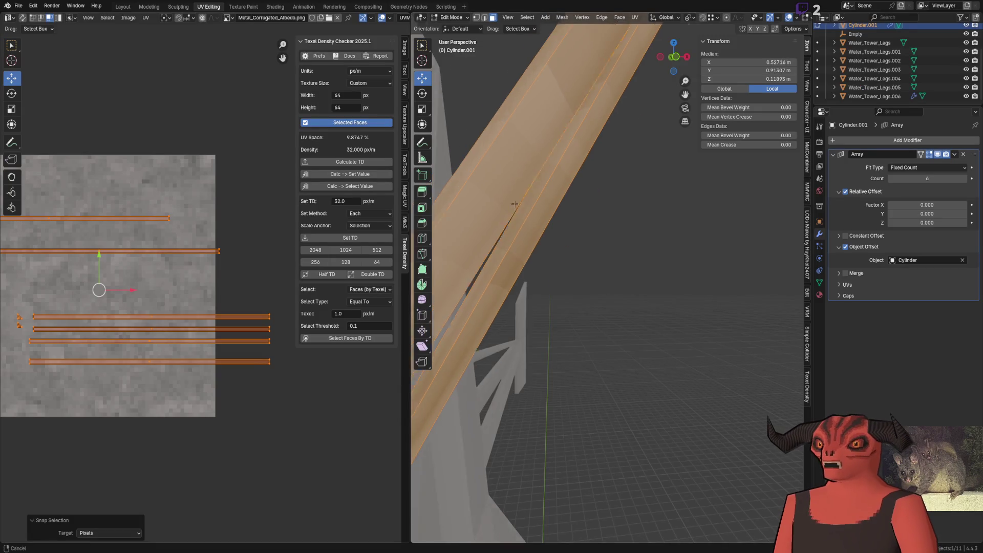
Step: In Object Mode, apply the Array modifiers on the spokes and on the windmill blades
{"action": "key", "text": "Tab"}
{"action": "left_click", "coordinate": [579, 376]}
{"action": "left_click", "coordinate": [845, 142]}
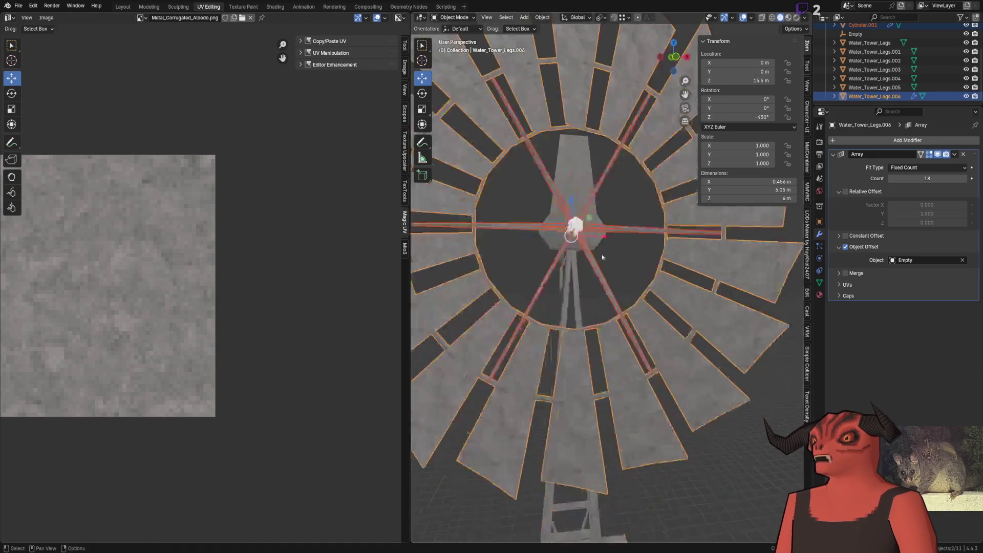
{"action": "key", "text": "Delete"}
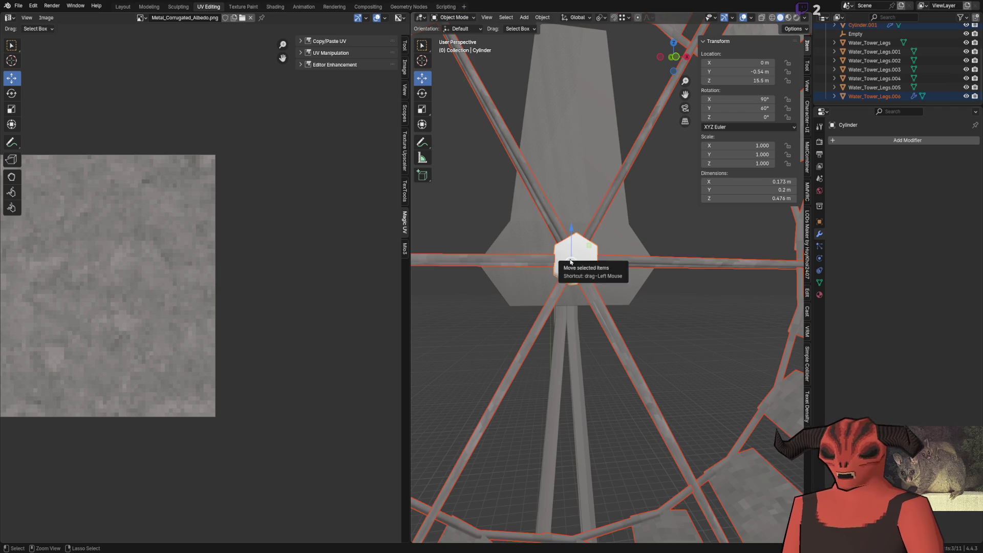
{"action": "left_click", "coordinate": [570, 259]}
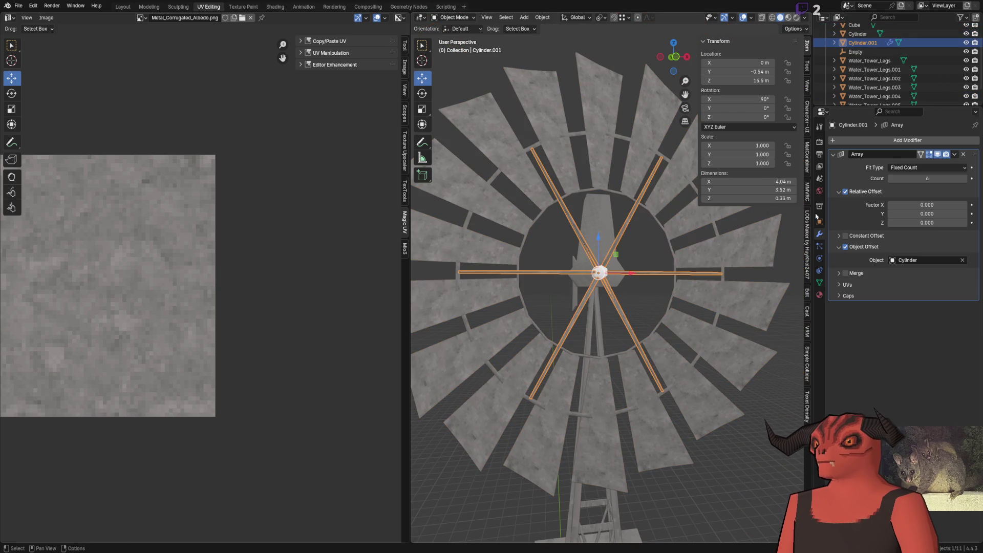
{"action": "left_click", "coordinate": [955, 154]}
{"action": "left_click", "coordinate": [923, 174]}
{"action": "left_click", "coordinate": [626, 146]}
{"action": "left_click", "coordinate": [955, 154]}
{"action": "left_click", "coordinate": [922, 174]}
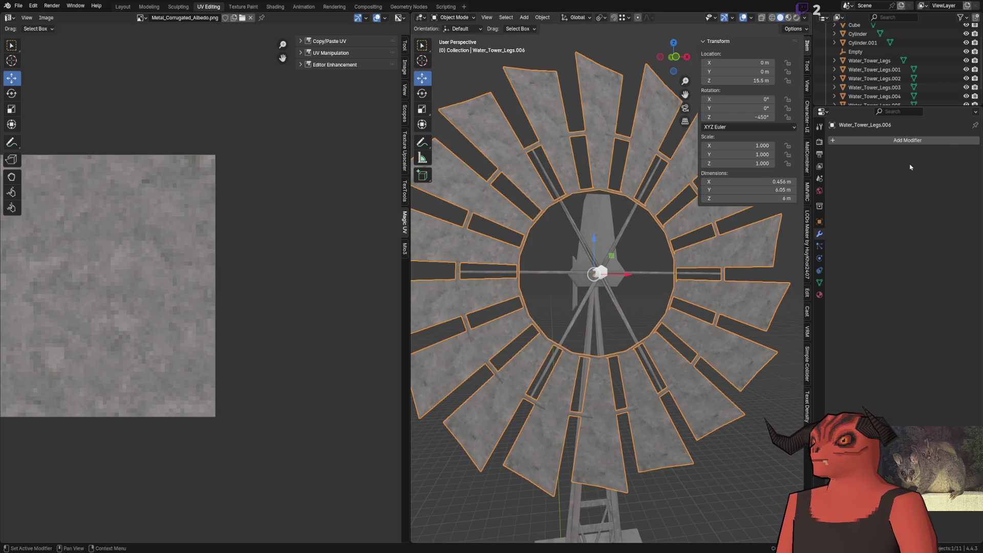
Step: Join blades, spokes and hub into the hub's Cylinder object and enter Edit Mode on it
{"action": "left_click", "coordinate": [638, 271]}
{"action": "scroll", "coordinate": [639, 268], "scroll_direction": "up", "scroll_amount": 5}
{"action": "scroll", "coordinate": [639, 268], "scroll_direction": "down", "scroll_amount": 5}
{"action": "scroll", "coordinate": [623, 196], "scroll_direction": "up", "scroll_amount": 2}
{"action": "left_click", "coordinate": [623, 196], "text": "shift"}
{"action": "left_click", "coordinate": [576, 326], "text": "shift"}
{"action": "left_click", "coordinate": [574, 329], "text": "shift"}
{"action": "key", "text": "ctrl+j"}
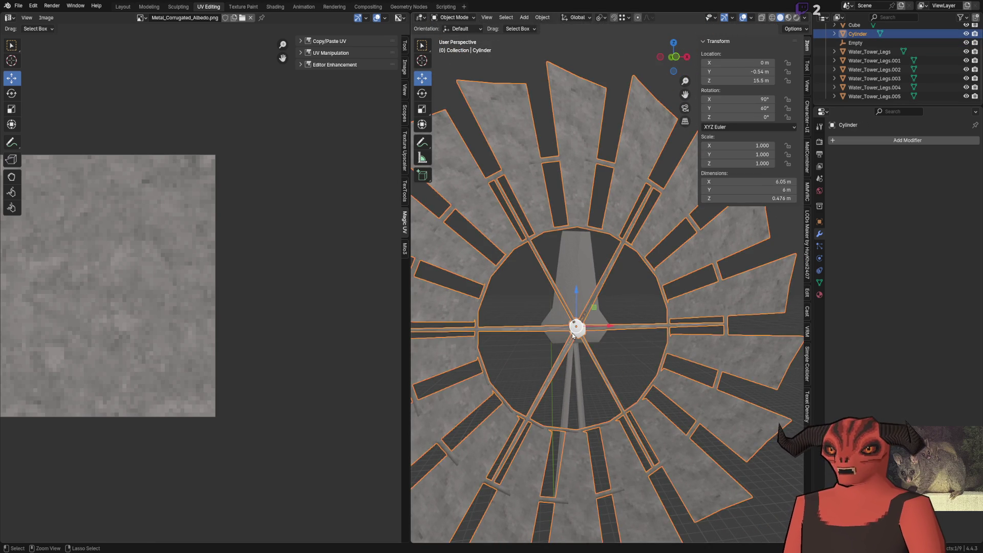
{"action": "scroll", "coordinate": [574, 338], "scroll_direction": "up", "scroll_amount": 5}
{"action": "middle_click_drag", "start_coordinate": [575, 338], "coordinate": [551, 444]}
{"action": "key", "text": "Tab"}
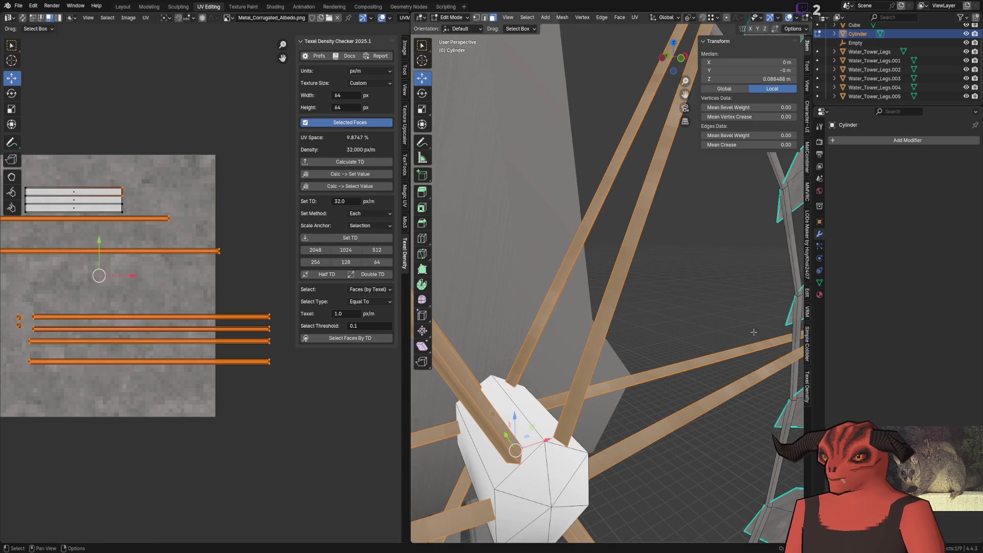
Step: Select the linked hub piece and check its material on the textured object
{"action": "left_click", "coordinate": [551, 444]}
{"action": "key", "text": "ctrl+l"}
{"action": "left_click", "coordinate": [819, 295]}
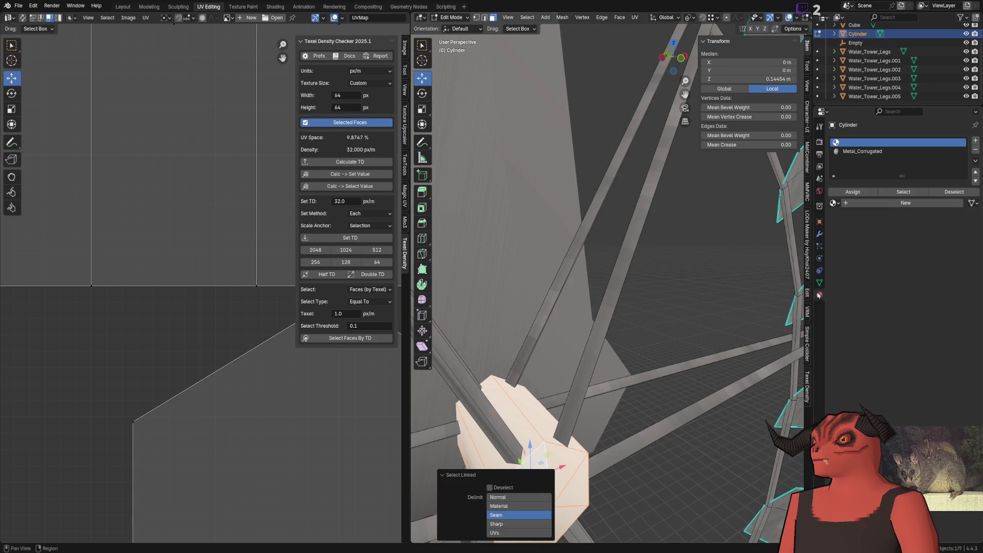
{"action": "key", "text": "Tab"}
{"action": "scroll", "coordinate": [628, 327], "scroll_direction": "down", "scroll_amount": 5}
{"action": "key", "text": "Tab"}
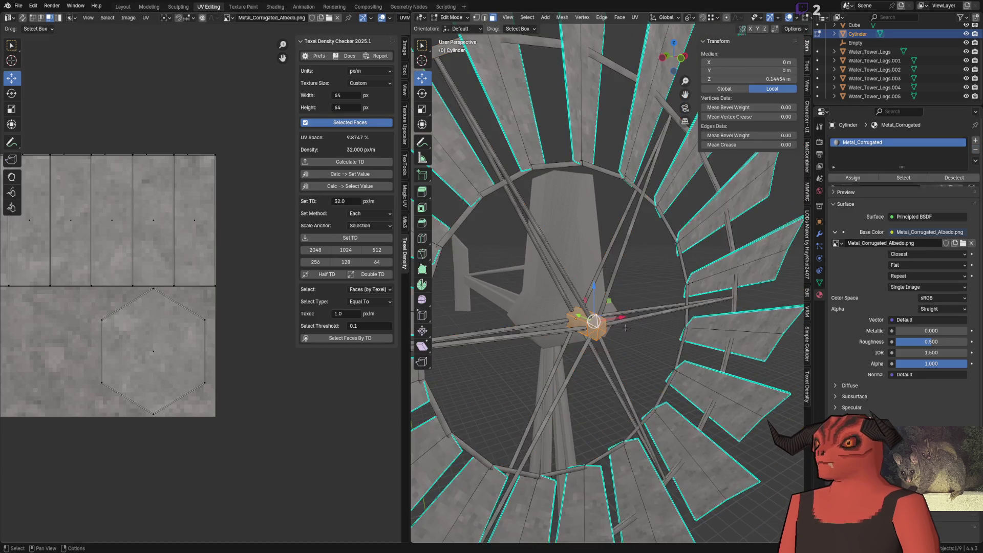
{"action": "scroll", "coordinate": [627, 326], "scroll_direction": "up", "scroll_amount": 5}
Step: View the hexagonal hub face-on and select all its faces for UV repositioning
{"action": "mouse_move", "coordinate": [584, 322]}
{"action": "middle_mouse_down"}
{"action": "mouse_move", "coordinate": [555, 295]}
{"action": "mouse_move", "coordinate": [655, 306]}
{"action": "mouse_move", "coordinate": [599, 341]}
{"action": "middle_mouse_up"}
{"action": "scroll", "coordinate": [151, 342], "scroll_direction": "up", "scroll_amount": 3}
{"action": "left_click", "coordinate": [655, 307]}
{"action": "right_click", "coordinate": [655, 307]}
{"action": "key", "text": "alt+a"}
{"action": "key", "text": "a"}
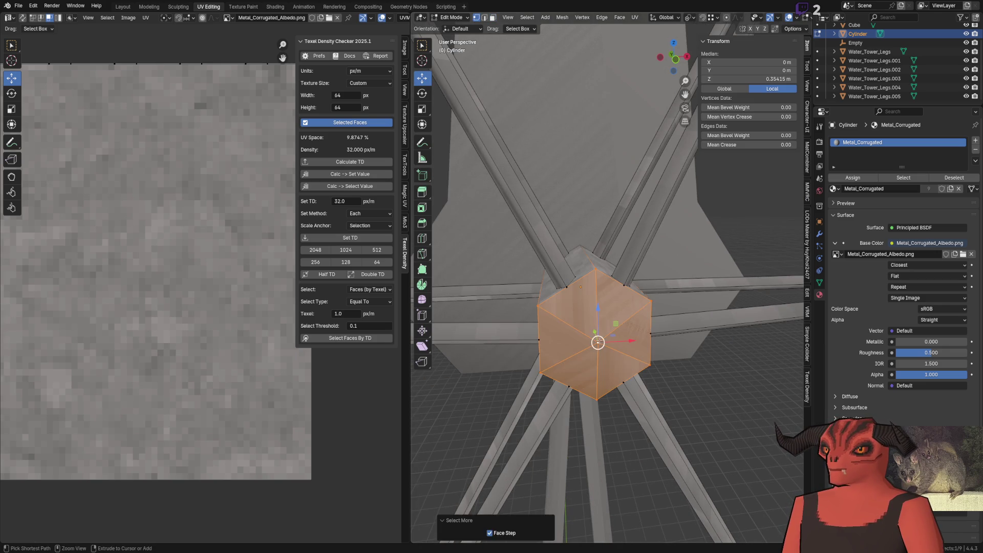
{"action": "scroll", "coordinate": [152, 287], "scroll_direction": "down", "scroll_amount": 2}
{"action": "scroll", "coordinate": [172, 303], "scroll_direction": "down", "scroll_amount": 1}
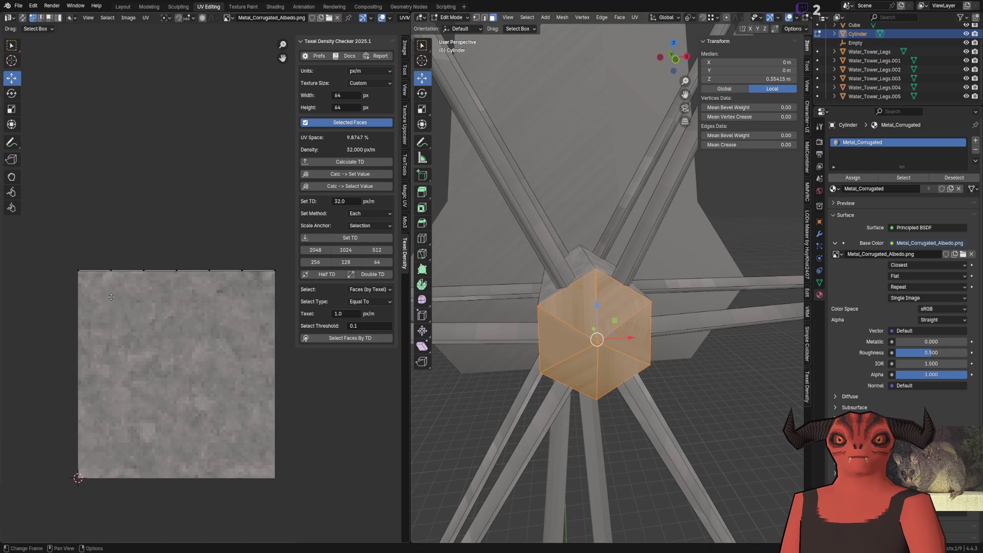
{"action": "scroll", "coordinate": [64, 275], "scroll_direction": "up", "scroll_amount": 1}
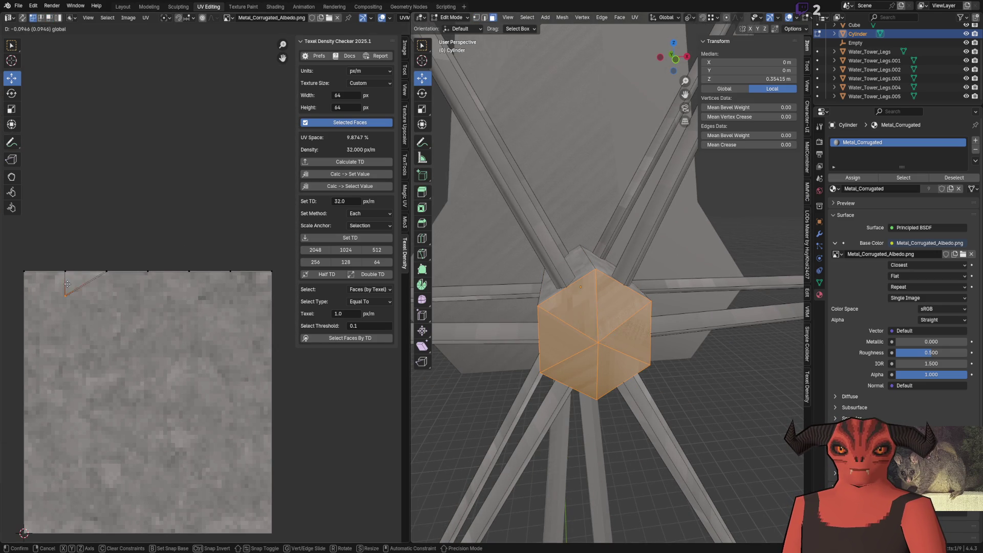
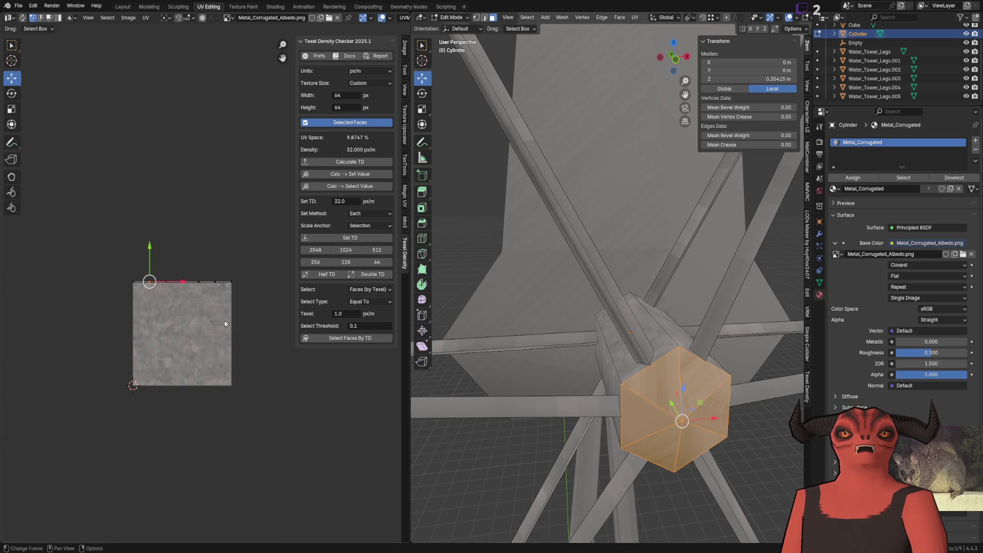
Step: Orbit the Blender viewport to see the windmill hub from below
{"action": "middle_click_drag", "start_coordinate": [584, 308], "coordinate": [638, 272]}
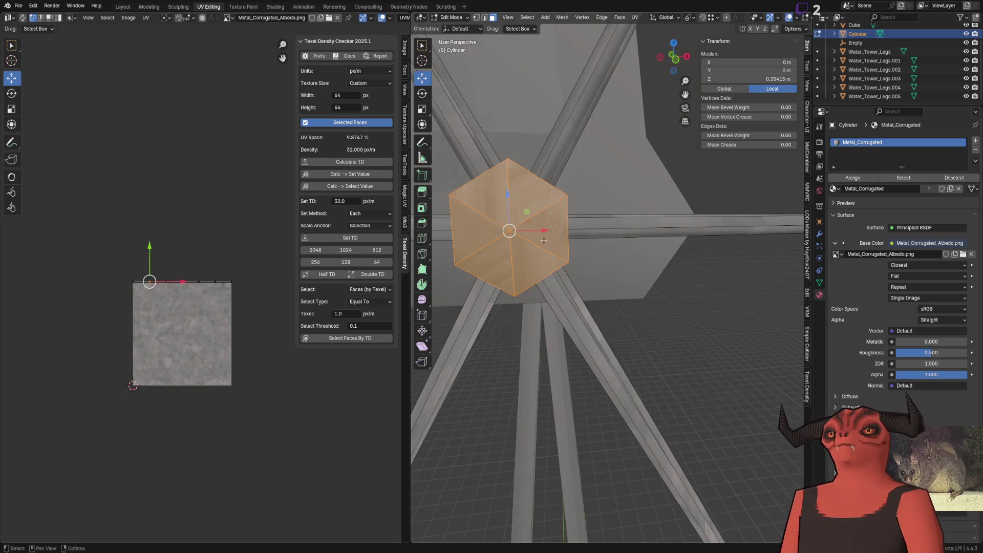
Step: Unwrap the linked hub faces, then apply a Cube Projection to all hub faces with an adjusted cube size
{"action": "key", "text": "l"}
{"action": "right_click", "coordinate": [636, 270]}
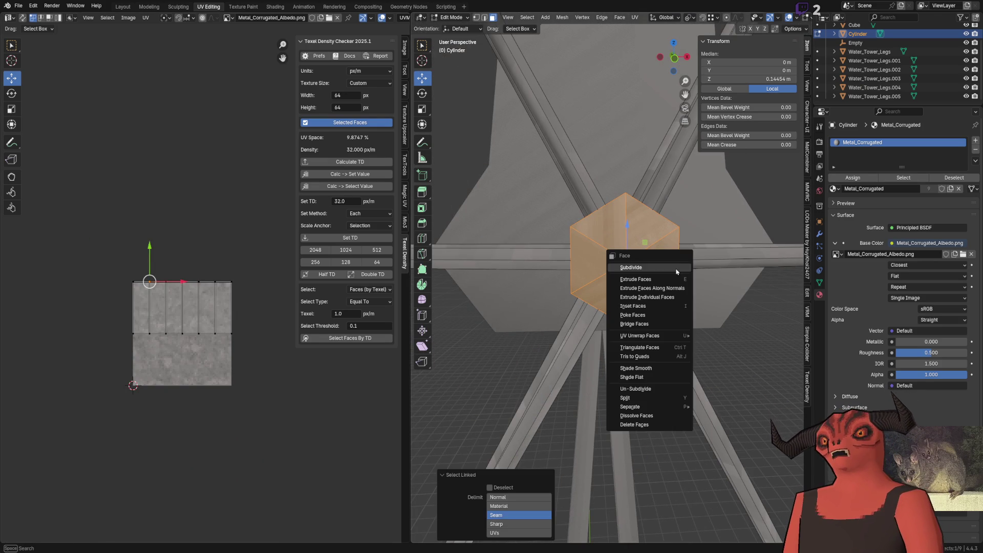
{"action": "mouse_move", "coordinate": [640, 335]}
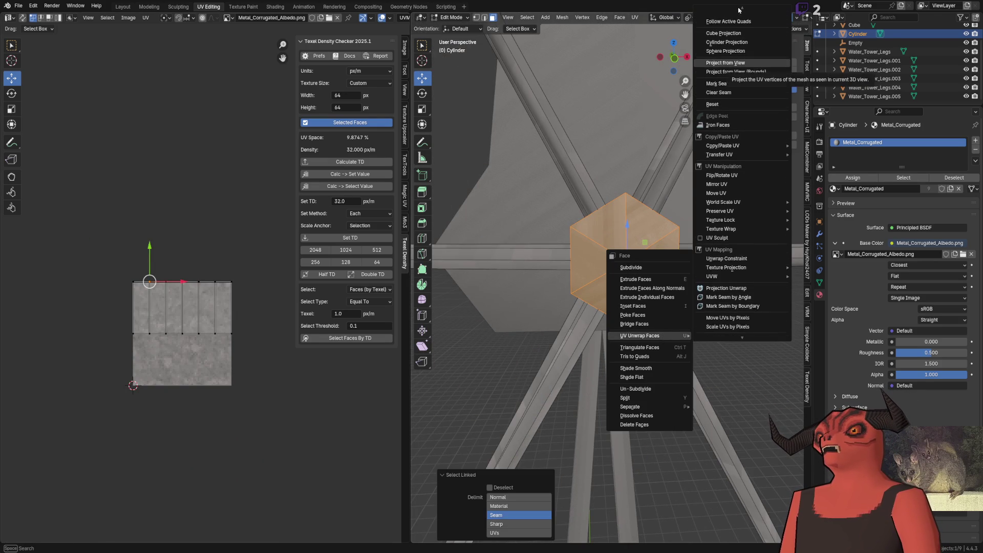
{"action": "left_click", "coordinate": [734, 34]}
{"action": "key", "text": "a"}
{"action": "right_click", "coordinate": [653, 240]}
{"action": "right_click", "coordinate": [610, 242]}
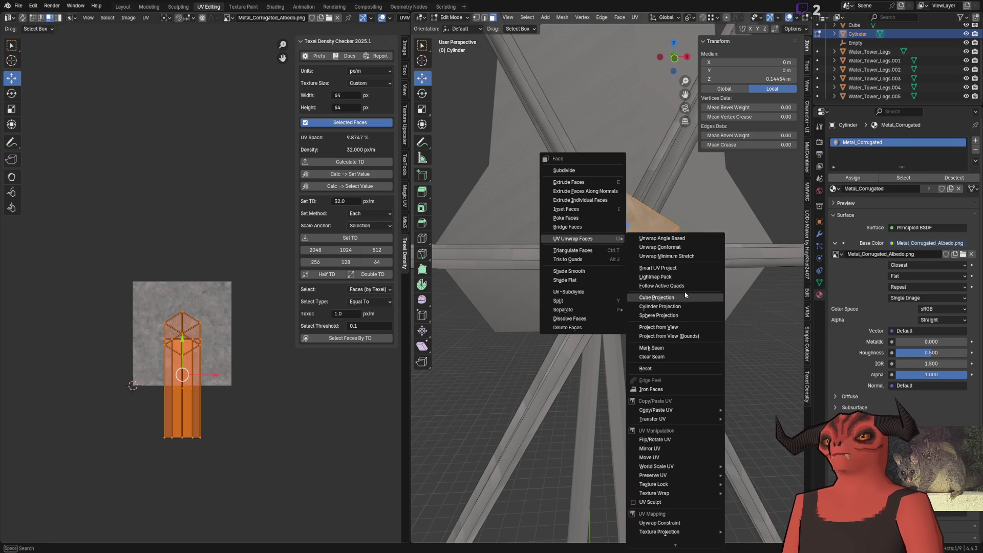
{"action": "left_click", "coordinate": [662, 297]}
{"action": "left_click", "coordinate": [520, 504]}
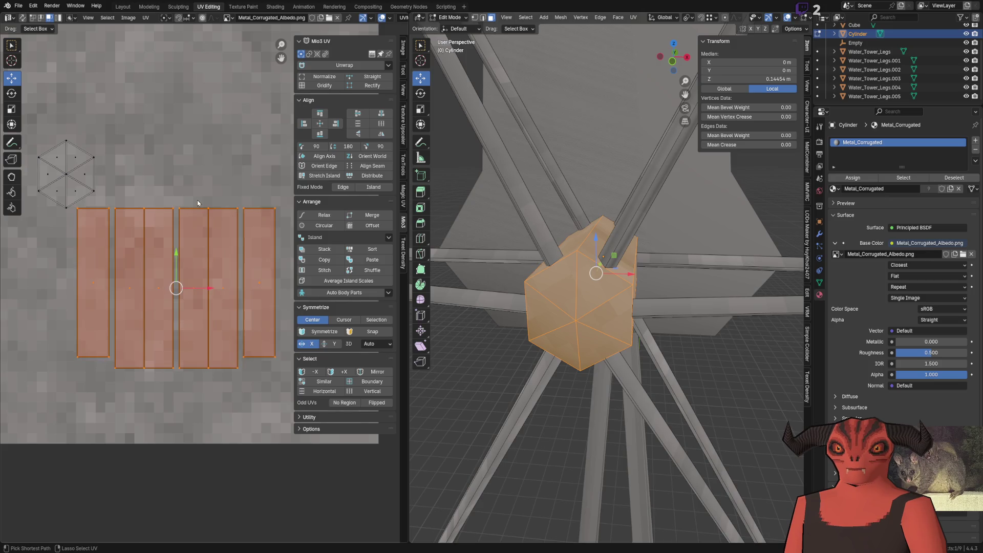
Step: Move the hexagon cap island up-right on the metal texture and nudge its top and centre vertices into place
{"action": "left_click", "coordinate": [198, 200]}
{"action": "scroll", "coordinate": [160, 177], "scroll_direction": "up", "scroll_amount": 2}
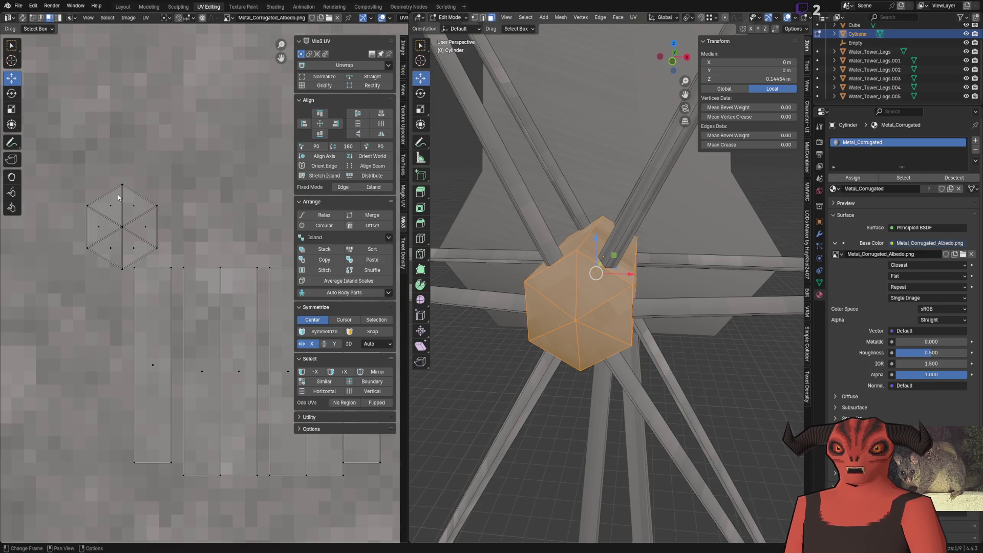
{"action": "mouse_move", "coordinate": [127, 217]}
{"action": "left_mouse_down"}
{"action": "mouse_move", "coordinate": [196, 190]}
{"action": "mouse_move", "coordinate": [204, 201]}
{"action": "left_mouse_up"}
{"action": "left_click", "coordinate": [203, 201]}
{"action": "key", "text": "shift+s"}
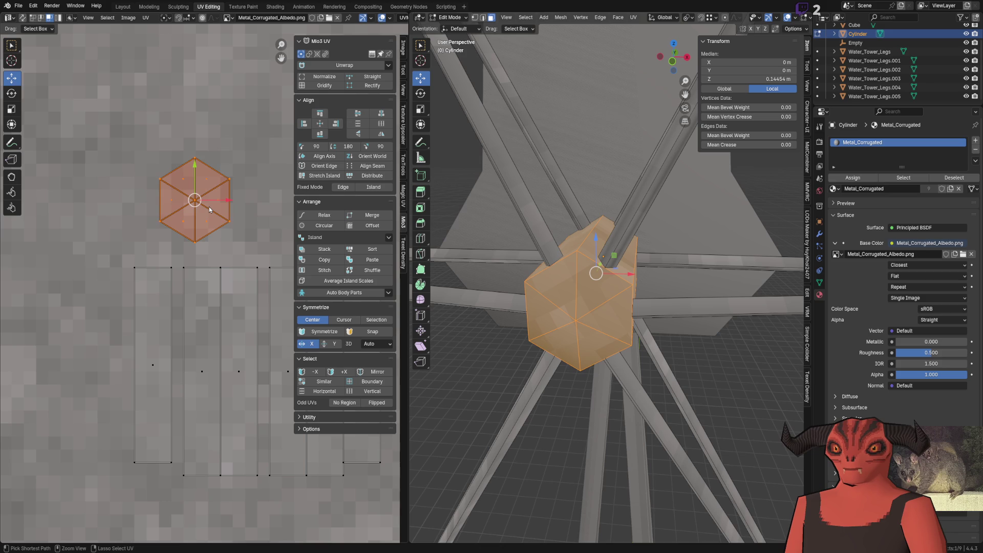
{"action": "left_click", "coordinate": [196, 166]}
{"action": "scroll", "coordinate": [192, 199], "scroll_direction": "up", "scroll_amount": 4}
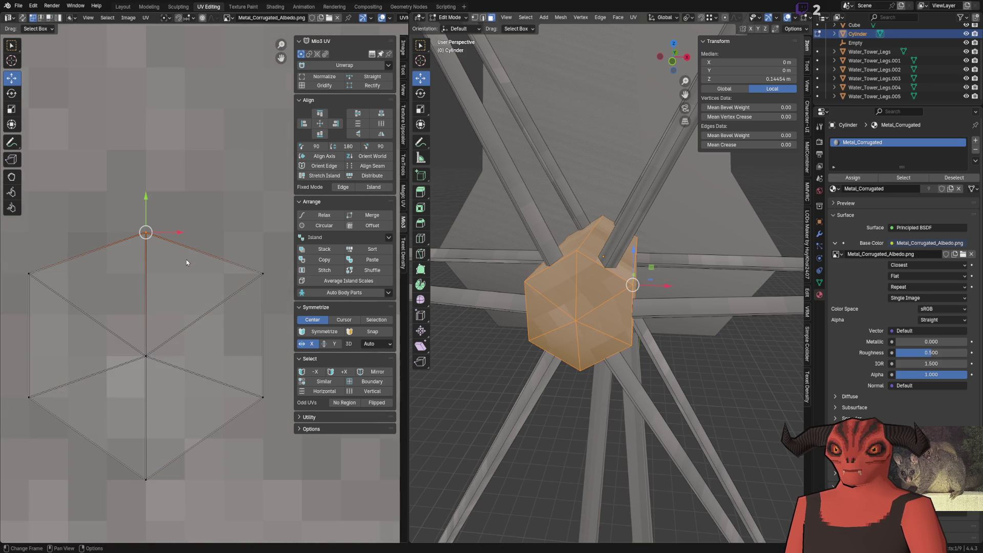
{"action": "key", "text": "g"}
{"action": "left_click", "coordinate": [150, 159]}
{"action": "left_click", "coordinate": [168, 291]}
{"action": "key", "text": "g"}
{"action": "left_click", "coordinate": [167, 270]}
Step: Leave edit mode and view the textured windmill from the front
{"action": "key", "text": "Tab"}
{"action": "mouse_move", "coordinate": [523, 304]}
{"action": "middle_mouse_down"}
{"action": "mouse_move", "coordinate": [554, 290]}
{"action": "mouse_move", "coordinate": [508, 290]}
{"action": "mouse_move", "coordinate": [516, 225]}
{"action": "middle_mouse_up"}
{"action": "key", "text": "alt+a"}
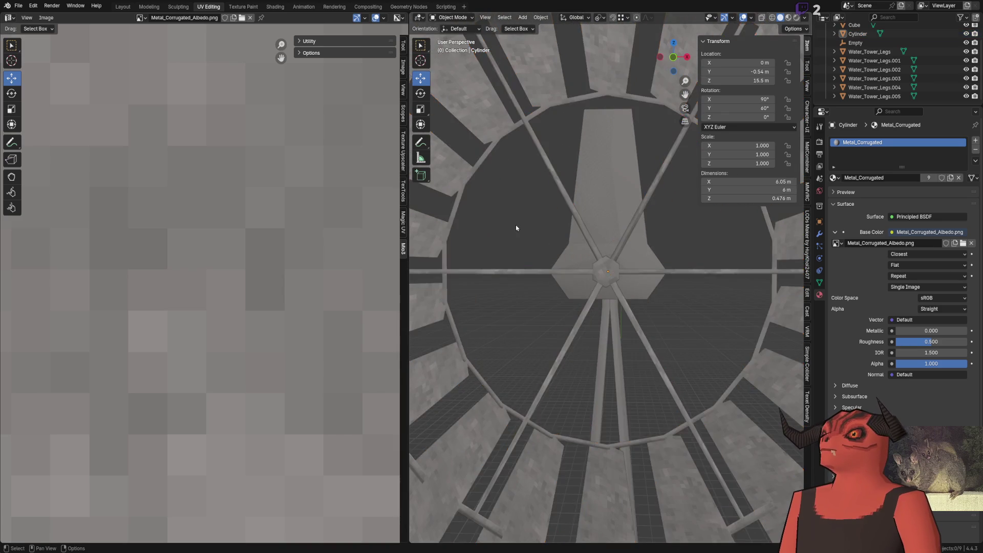
{"action": "scroll", "coordinate": [516, 226], "scroll_direction": "down", "scroll_amount": 5}
{"action": "scroll", "coordinate": [516, 225], "scroll_direction": "down", "scroll_amount": 3}
{"action": "scroll", "coordinate": [516, 225], "scroll_direction": "up", "scroll_amount": 2}
Step: Save the windmill file, inspect the reimported hub in the Godot scene, and return to Blender
{"action": "key", "text": "ctrl+s"}
{"action": "key", "text": "alt+Tab"}
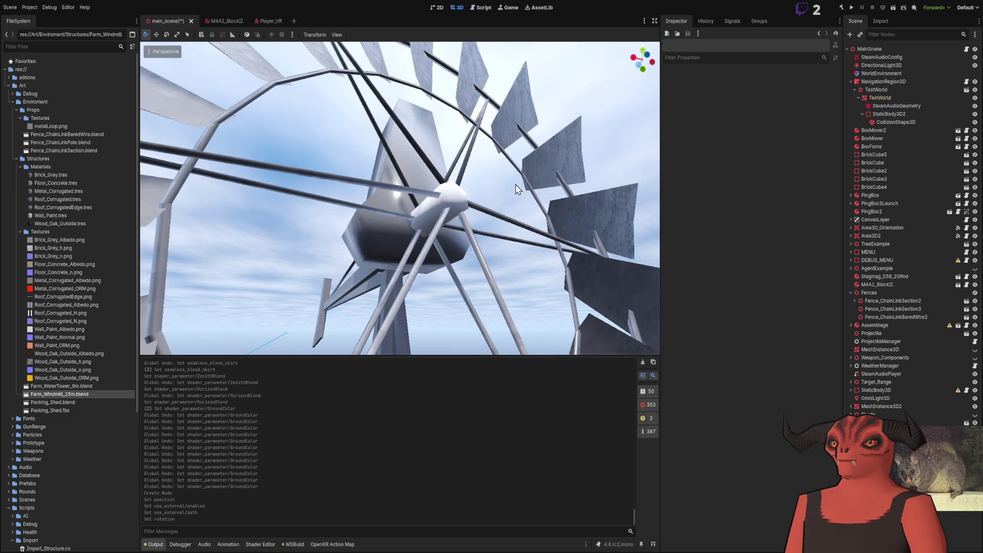
{"action": "scroll", "coordinate": [444, 196], "scroll_direction": "down", "scroll_amount": 5}
{"action": "scroll", "coordinate": [444, 198], "scroll_direction": "down", "scroll_amount": 5}
{"action": "scroll", "coordinate": [400, 198], "scroll_direction": "up", "scroll_amount": 5}
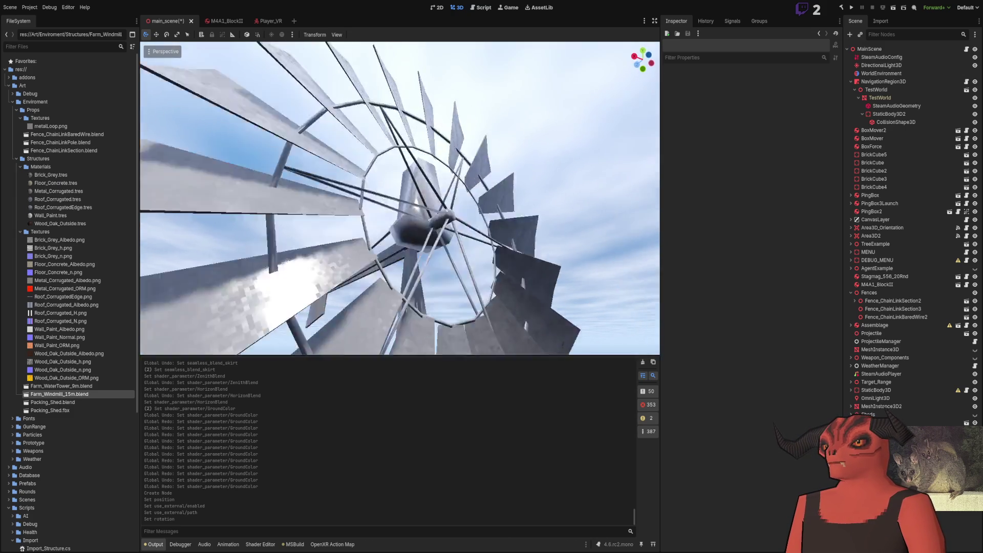
{"action": "middle_click_drag", "start_coordinate": [400, 199], "coordinate": [431, 185]}
{"action": "scroll", "coordinate": [399, 199], "scroll_direction": "down", "scroll_amount": 3}
{"action": "scroll", "coordinate": [400, 198], "scroll_direction": "down", "scroll_amount": 3}
{"action": "key", "text": "alt+Tab"}
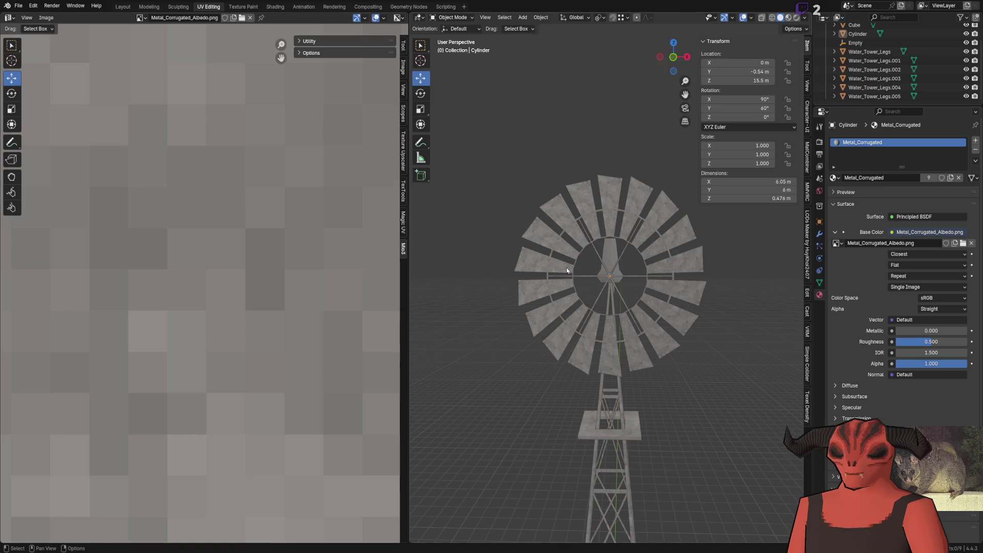
Step: Back in Blender, leave edit mode and select the Water_Tower_Legs.005 tower piece
{"action": "key", "text": "a"}
{"action": "scroll", "coordinate": [575, 262], "scroll_direction": "up", "scroll_amount": 5}
{"action": "key", "text": "Tab"}
{"action": "middle_click_drag", "start_coordinate": [575, 262], "coordinate": [589, 260]}
{"action": "scroll", "coordinate": [589, 260], "scroll_direction": "up", "scroll_amount": 4}
{"action": "left_click", "coordinate": [590, 260]}
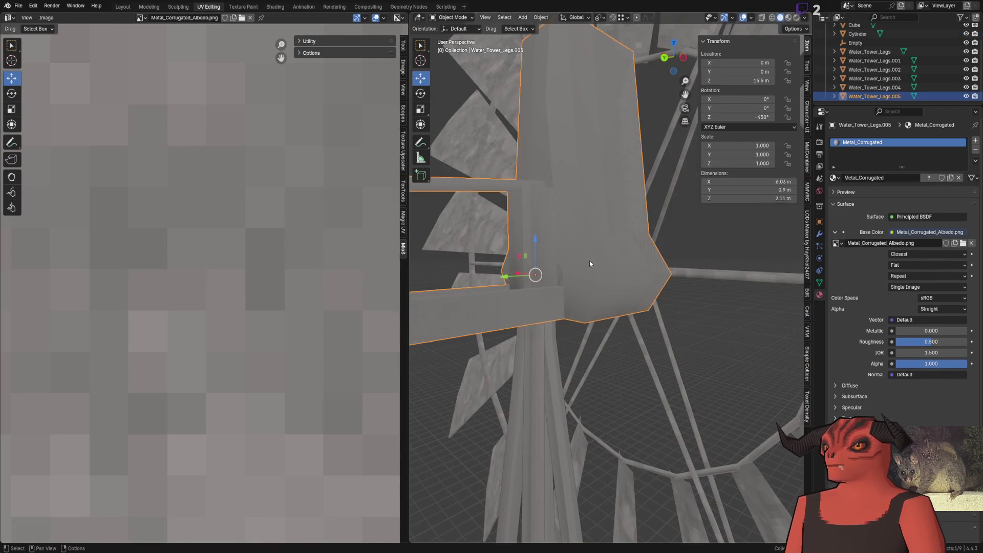
Step: In Edit Mode, select the connected tail vane, boom and beam faces and cube-project their UVs
{"action": "key", "text": "Tab"}
{"action": "key", "text": "l"}
{"action": "key", "text": "l"}
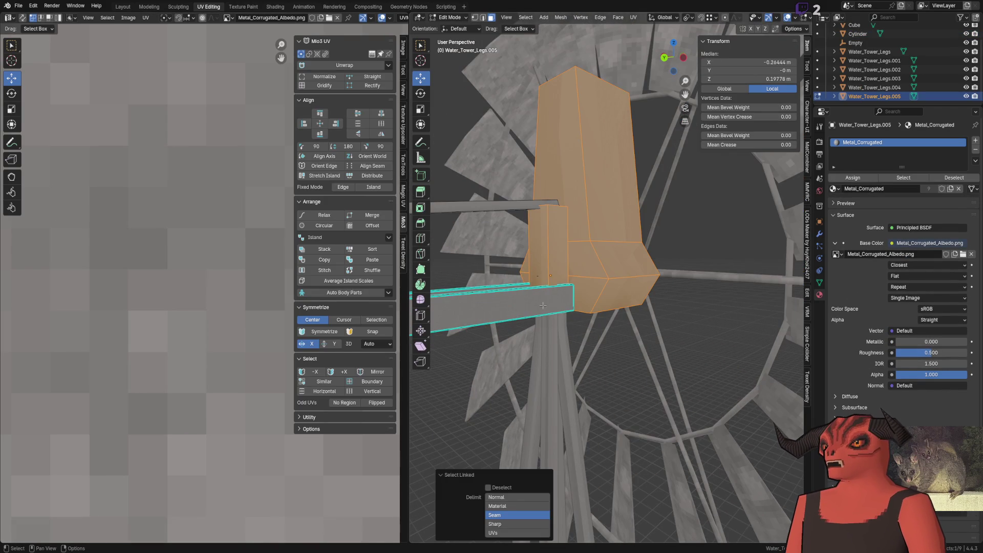
{"action": "key", "text": "l"}
{"action": "scroll", "coordinate": [506, 209], "scroll_direction": "down", "scroll_amount": 4}
{"action": "middle_click_drag", "start_coordinate": [506, 210], "coordinate": [575, 260]}
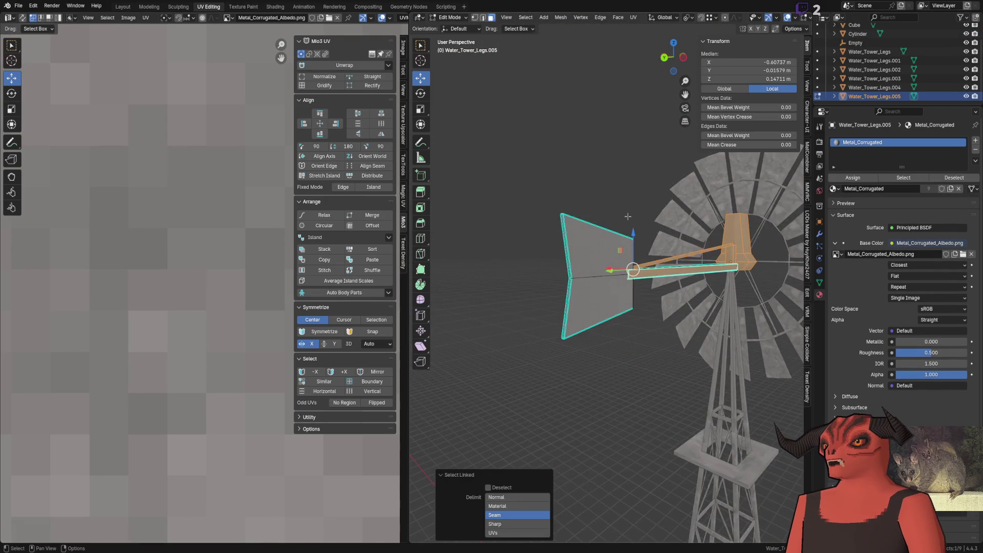
{"action": "key", "text": "l"}
{"action": "scroll", "coordinate": [625, 356], "scroll_direction": "up", "scroll_amount": 2}
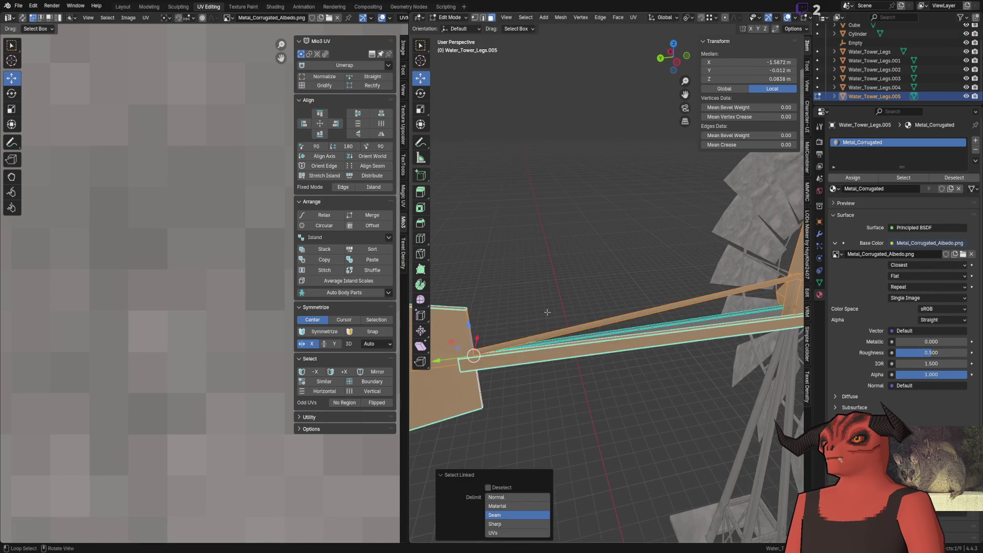
{"action": "scroll", "coordinate": [626, 355], "scroll_direction": "up", "scroll_amount": 2}
{"action": "scroll", "coordinate": [625, 358], "scroll_direction": "down", "scroll_amount": 3}
{"action": "scroll", "coordinate": [625, 357], "scroll_direction": "down", "scroll_amount": 2}
{"action": "right_click", "coordinate": [580, 293]}
{"action": "mouse_move", "coordinate": [572, 293]}
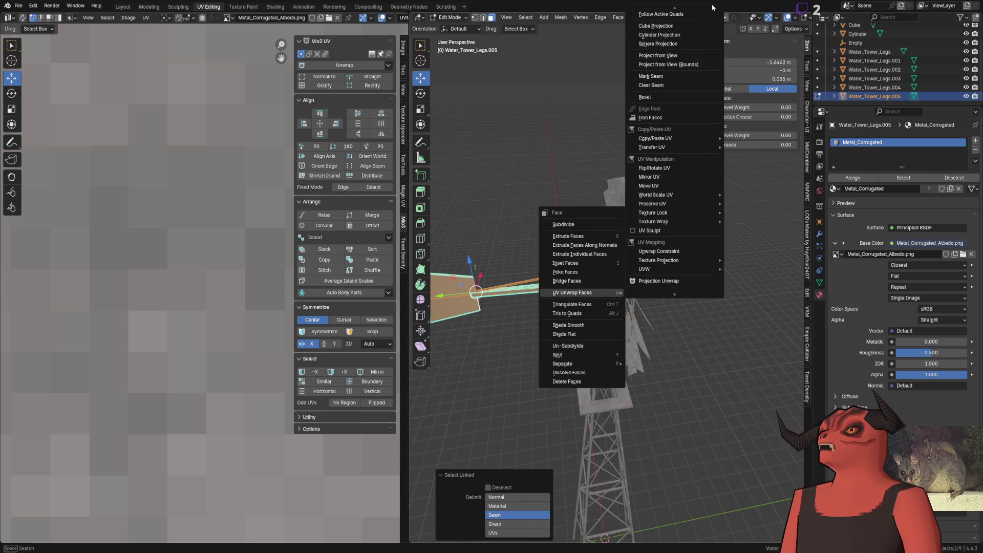
{"action": "left_click", "coordinate": [664, 45]}
{"action": "scroll", "coordinate": [217, 261], "scroll_direction": "down", "scroll_amount": 4}
{"action": "scroll", "coordinate": [217, 261], "scroll_direction": "down", "scroll_amount": 2}
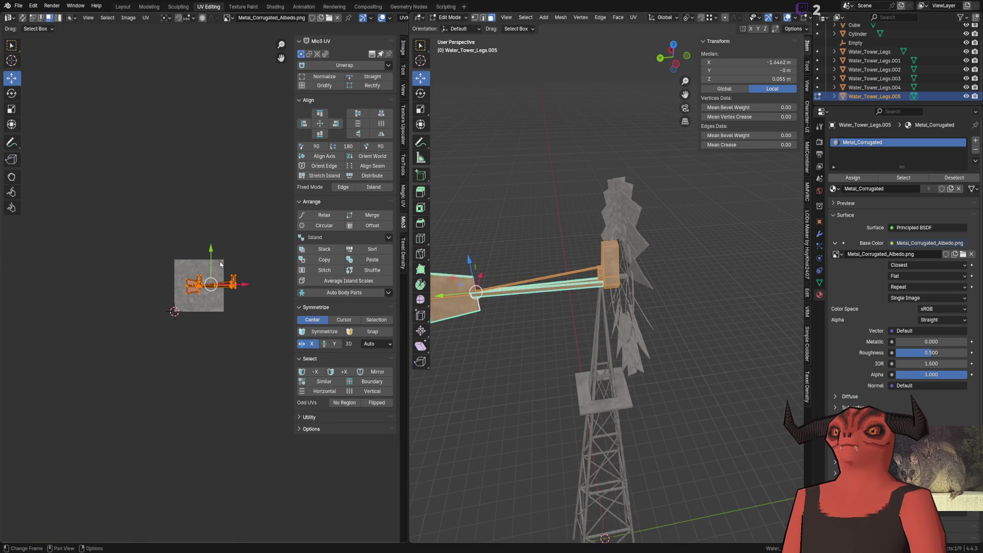
{"action": "scroll", "coordinate": [221, 263], "scroll_direction": "up", "scroll_amount": 6}
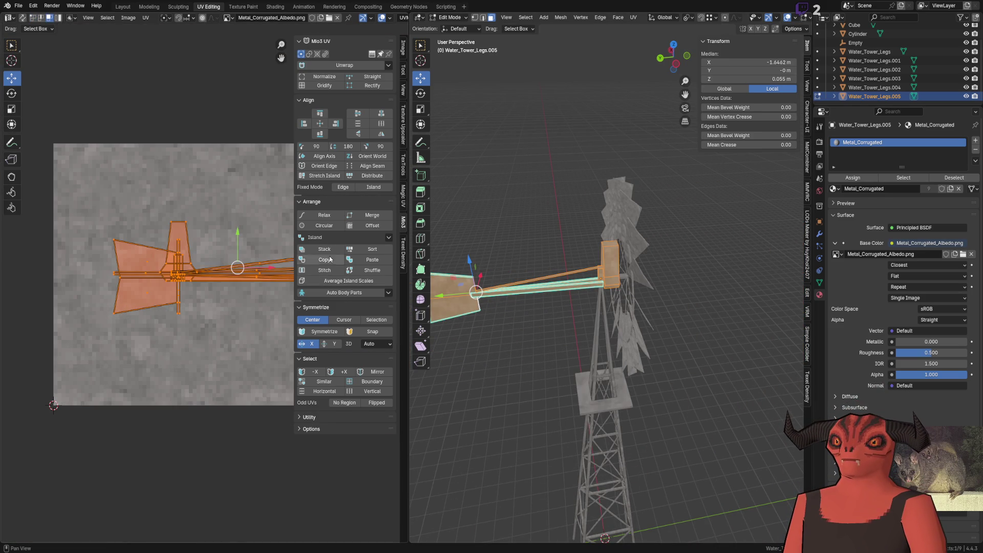
Step: Re-apply Cube Projection at cube size 1.5 and set the islands to 32 px/m texel density
{"action": "key", "text": "u"}
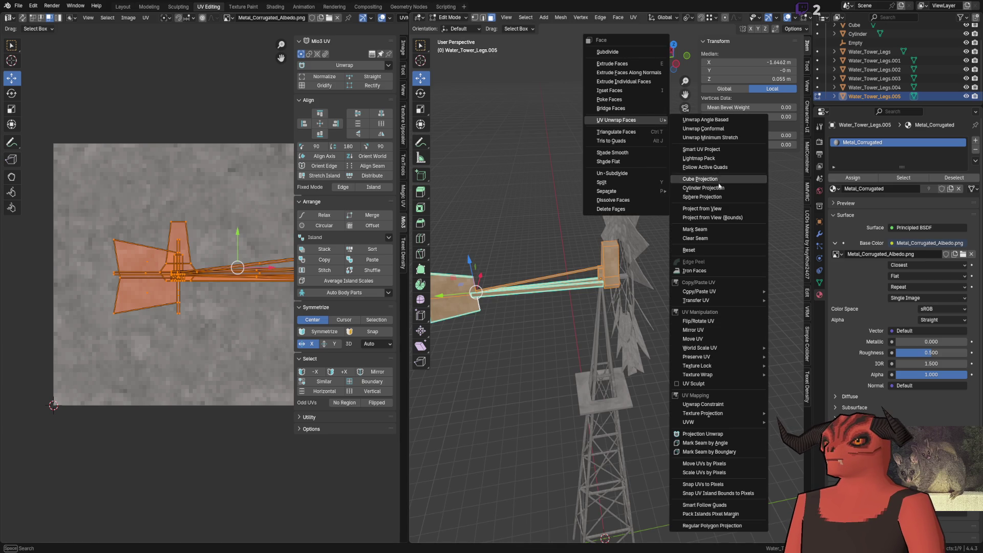
{"action": "left_click", "coordinate": [673, 188]}
{"action": "left_click", "coordinate": [518, 505]}
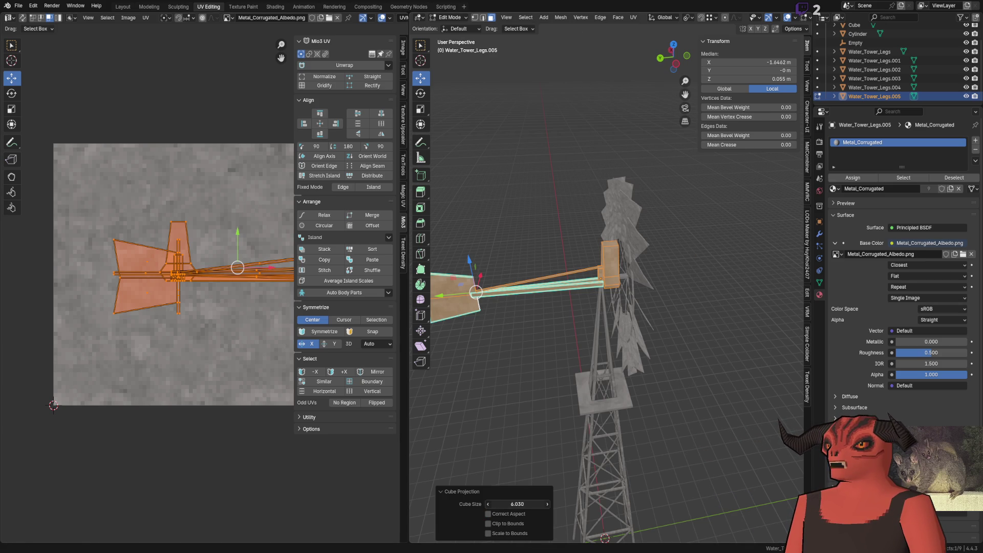
{"action": "type", "text": "1.5"}
{"action": "key", "text": "Return"}
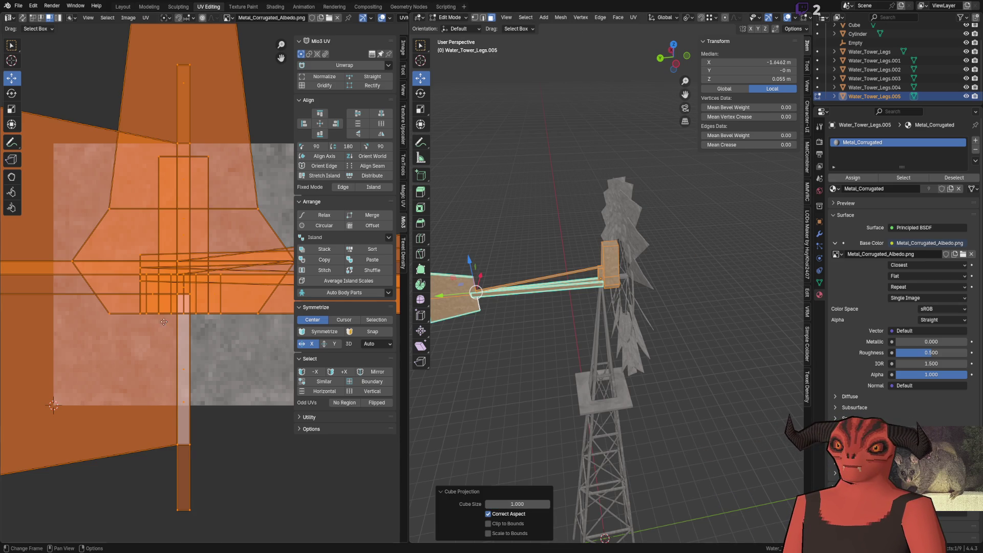
{"action": "middle_click_drag", "start_coordinate": [238, 255], "coordinate": [170, 272]}
{"action": "left_click", "coordinate": [403, 253]}
{"action": "left_click", "coordinate": [348, 237]}
{"action": "scroll", "coordinate": [169, 272], "scroll_direction": "down", "scroll_amount": 2}
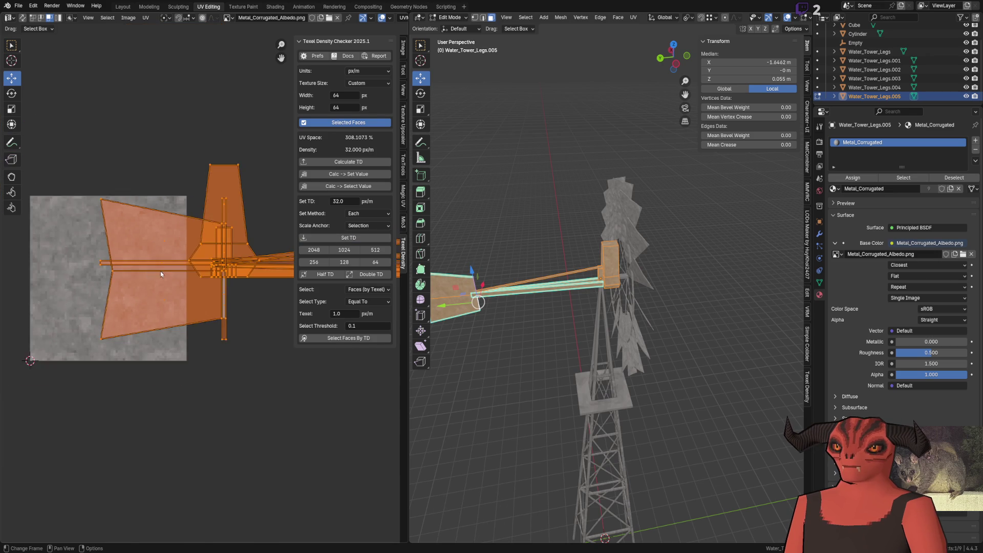
{"action": "scroll", "coordinate": [169, 272], "scroll_direction": "down", "scroll_amount": 5}
Step: Move the UV islands left, snap them to texture pixels and save the windmill file
{"action": "left_click_drag", "start_coordinate": [262, 275], "coordinate": [210, 282]}
{"action": "key", "text": "shift+s"}
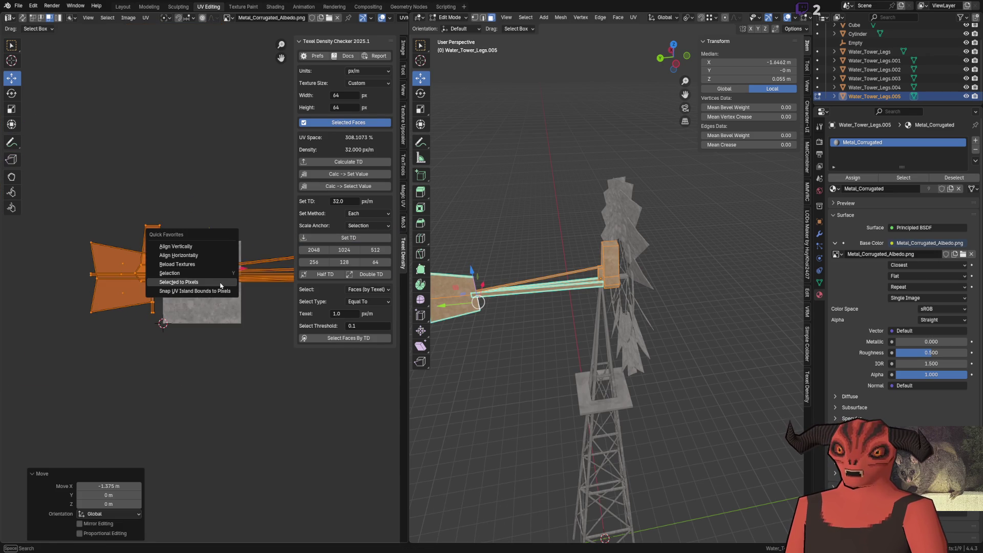
{"action": "left_click", "coordinate": [208, 279]}
{"action": "scroll", "coordinate": [185, 307], "scroll_direction": "up", "scroll_amount": 4}
{"action": "scroll", "coordinate": [179, 323], "scroll_direction": "up", "scroll_amount": 2}
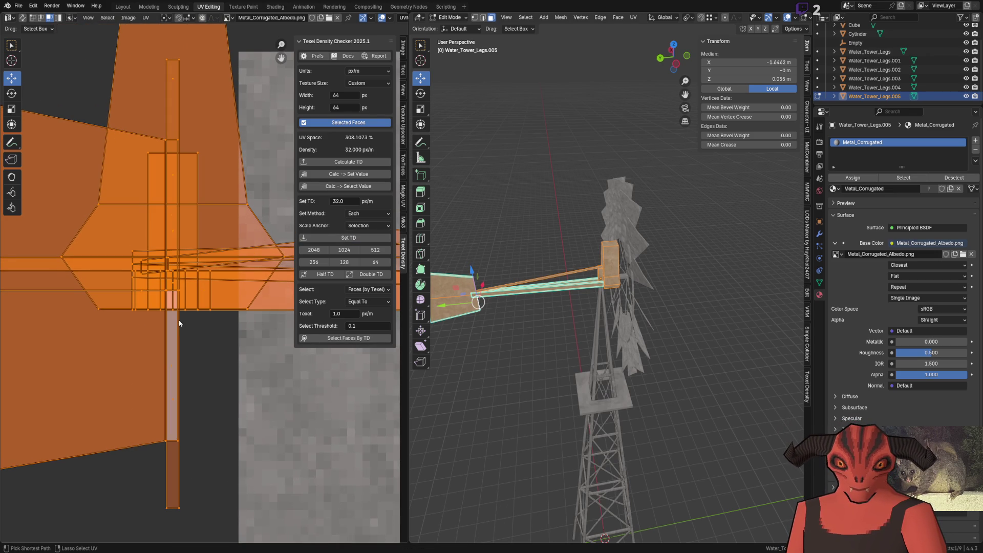
{"action": "key", "text": "ctrl+z"}
{"action": "key", "text": "ctrl+s"}
Step: Switch to Godot and fly the camera around the windmill tail vane to check the corrugated metal
{"action": "key", "text": "alt+Tab"}
{"action": "right_click_drag", "start_coordinate": [400, 199], "coordinate": [400, 198]}
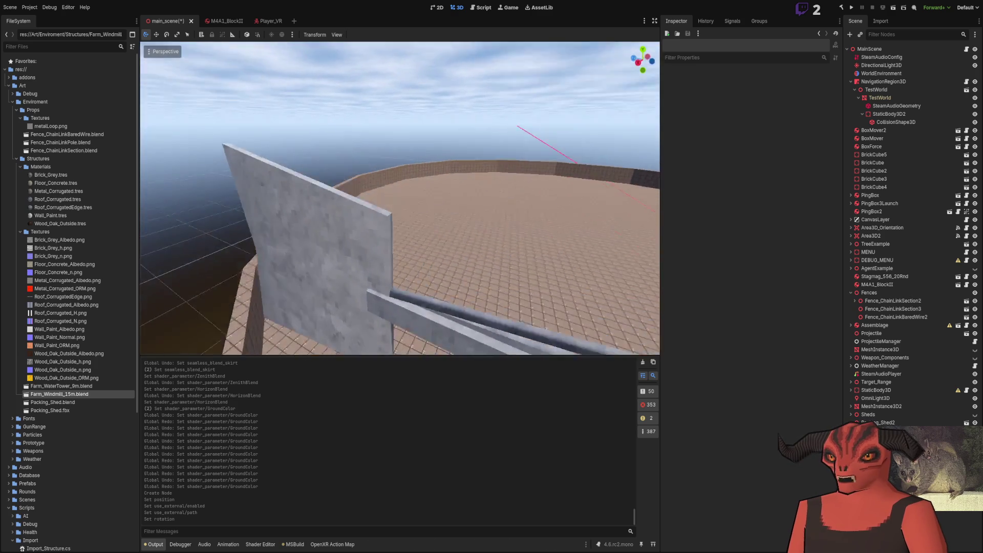
{"action": "right_click_drag", "start_coordinate": [410, 215], "coordinate": [409, 215]}
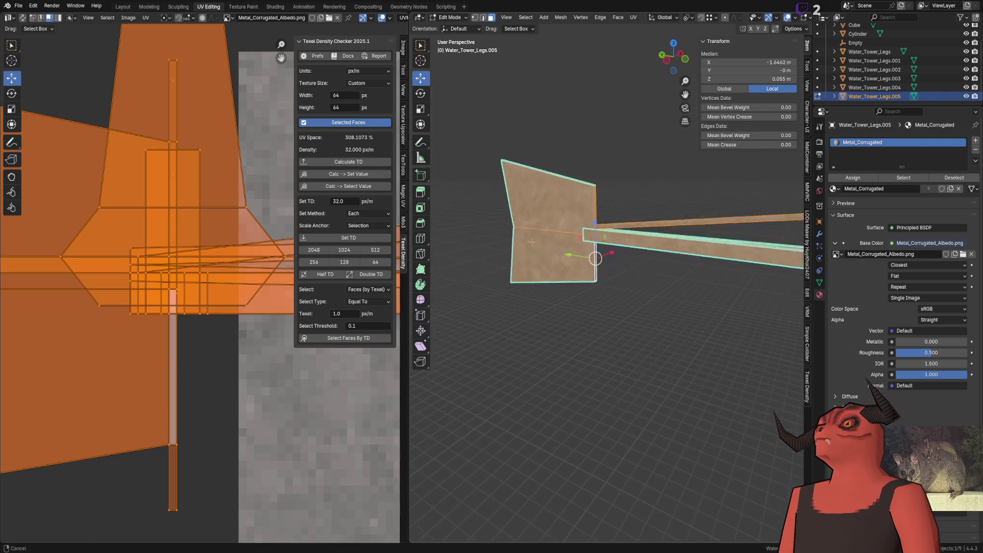
{"action": "scroll", "coordinate": [580, 295], "scroll_direction": "up", "scroll_amount": 5}
Step: Mark the vane's vertical edge as sharp and deselect everything
{"action": "left_click", "coordinate": [581, 294]}
{"action": "right_click", "coordinate": [630, 400]}
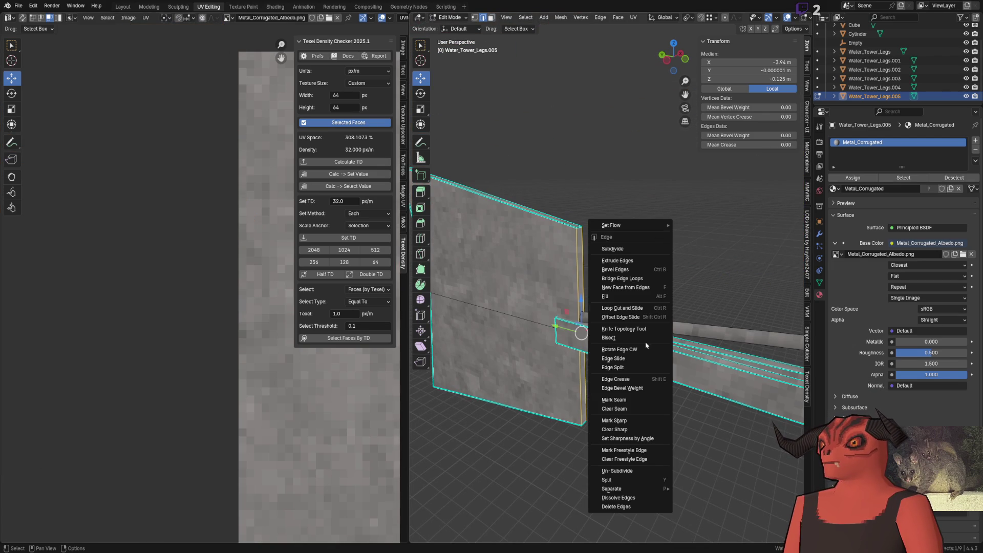
{"action": "left_click", "coordinate": [625, 421]}
{"action": "middle_click_drag", "start_coordinate": [630, 268], "coordinate": [456, 244]}
{"action": "key", "text": "alt+a"}
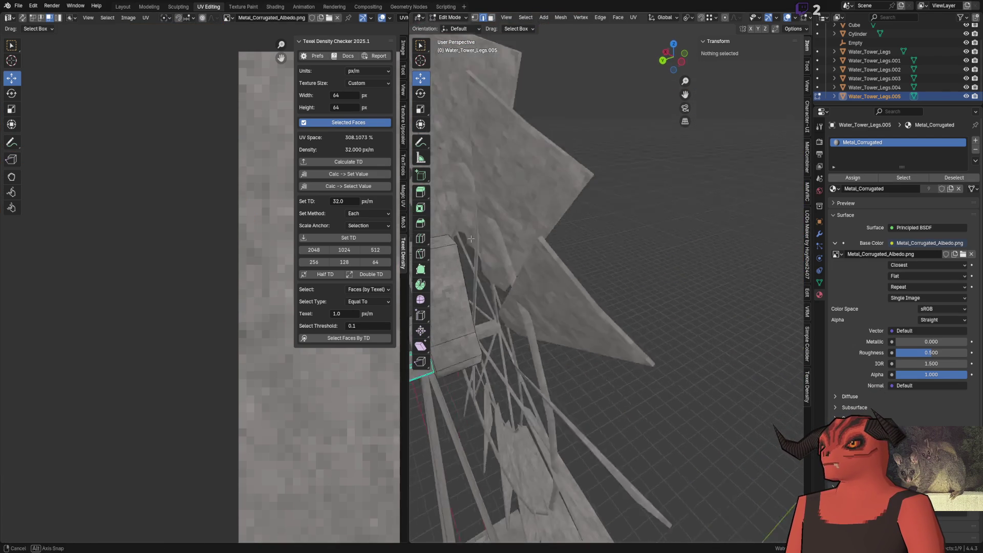
{"action": "scroll", "coordinate": [457, 244], "scroll_direction": "up", "scroll_amount": 5}
Step: Select the whole connected post and apply an edge operation from the Ctrl+E list
{"action": "mouse_move", "coordinate": [457, 245]}
{"action": "middle_mouse_down"}
{"action": "mouse_move", "coordinate": [587, 219]}
{"action": "mouse_move", "coordinate": [584, 254]}
{"action": "middle_mouse_up"}
{"action": "left_click", "coordinate": [584, 258]}
{"action": "key", "text": "l"}
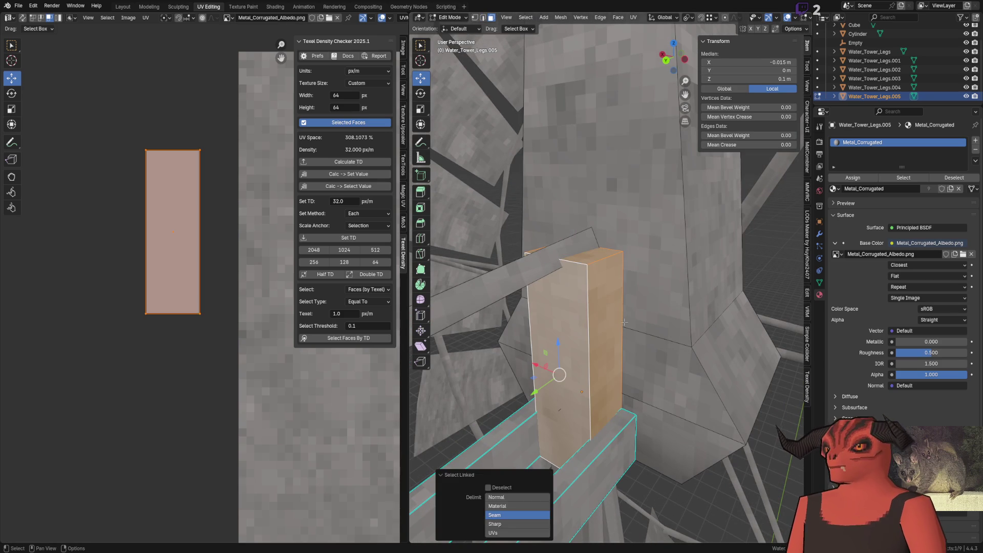
{"action": "key", "text": "ctrl+e"}
{"action": "left_click", "coordinate": [614, 322]}
{"action": "middle_click_drag", "start_coordinate": [614, 321], "coordinate": [578, 205]}
{"action": "key", "text": "alt+a"}
{"action": "scroll", "coordinate": [579, 207], "scroll_direction": "up", "scroll_amount": 5}
Step: Select the post's right and left vertical edges for further edge adjustment
{"action": "left_click", "coordinate": [615, 212], "text": "shift"}
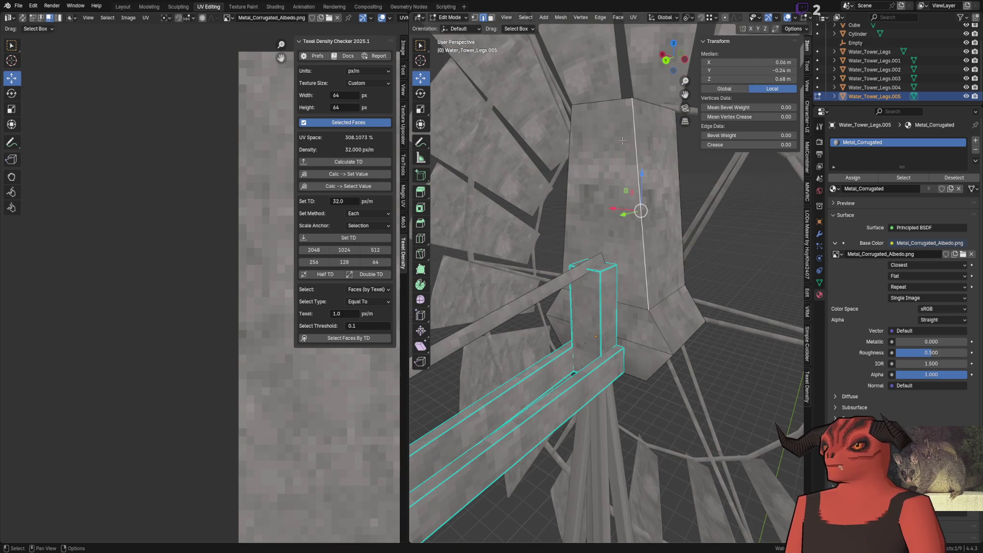
{"action": "left_click", "coordinate": [567, 188], "text": "shift"}
{"action": "left_click", "coordinate": [553, 325], "text": "shift"}
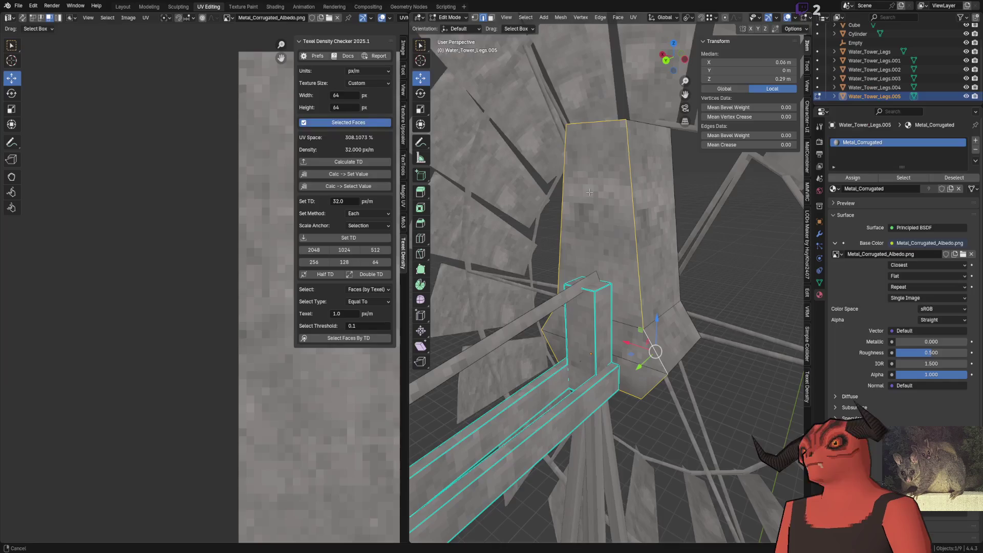
{"action": "scroll", "coordinate": [523, 235], "scroll_direction": "up", "scroll_amount": 5}
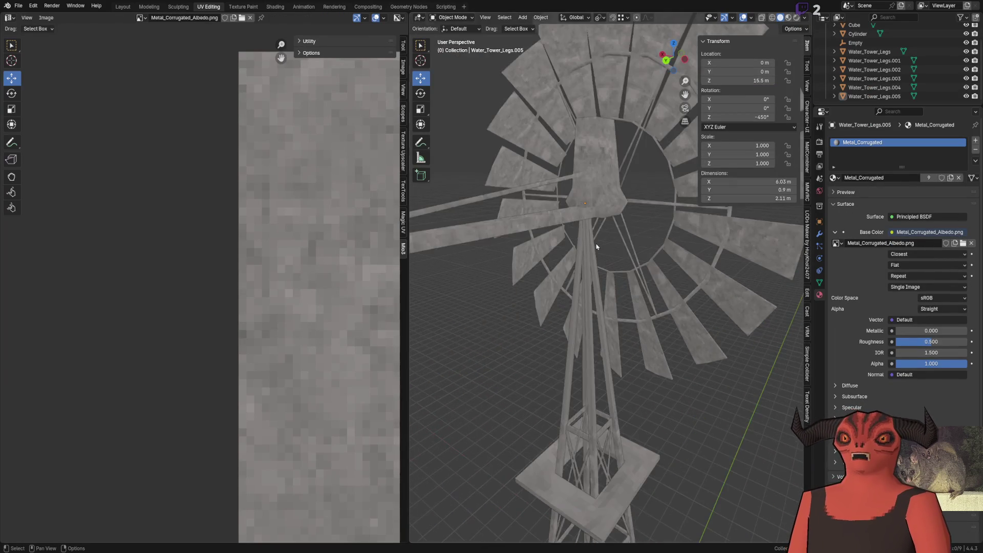
{"action": "scroll", "coordinate": [538, 215], "scroll_direction": "up", "scroll_amount": 4}
Step: Select Water_Tower_Legs.001, enter Edit Mode with all faces selected and bring its UV island into view in X-ray
{"action": "mouse_move", "coordinate": [591, 199]}
{"action": "middle_mouse_down"}
{"action": "mouse_move", "coordinate": [593, 299]}
{"action": "mouse_move", "coordinate": [566, 237]}
{"action": "middle_mouse_up"}
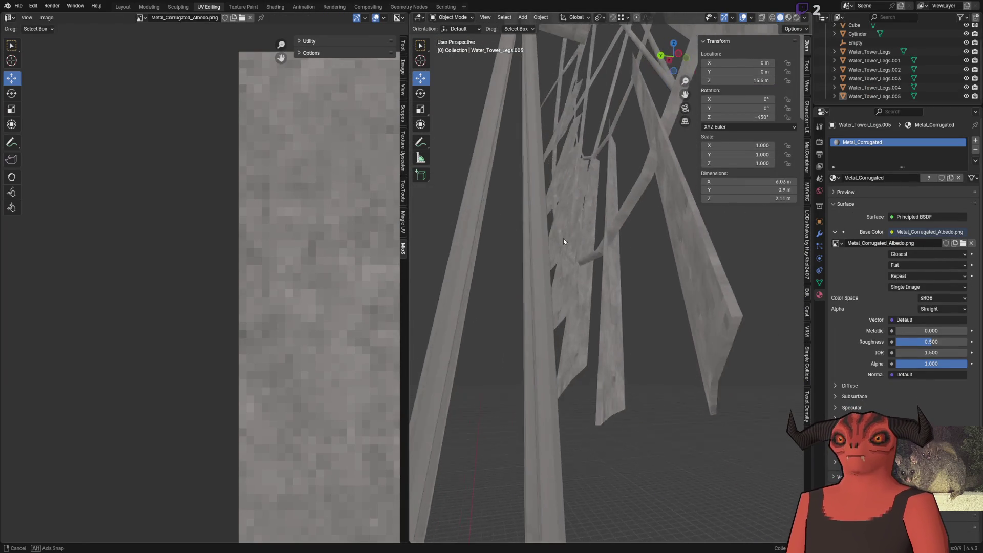
{"action": "scroll", "coordinate": [549, 365], "scroll_direction": "down", "scroll_amount": 4}
{"action": "scroll", "coordinate": [549, 364], "scroll_direction": "up", "scroll_amount": 3}
{"action": "middle_click_drag", "start_coordinate": [602, 162], "coordinate": [611, 294]}
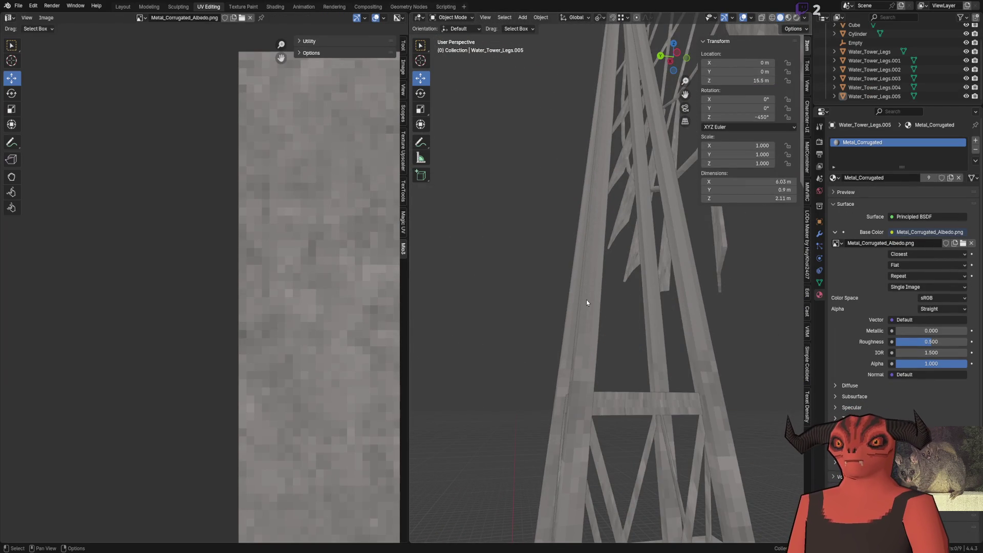
{"action": "left_click", "coordinate": [586, 300]}
{"action": "key", "text": "Tab"}
{"action": "key", "text": "a"}
{"action": "key", "text": "alt+z"}
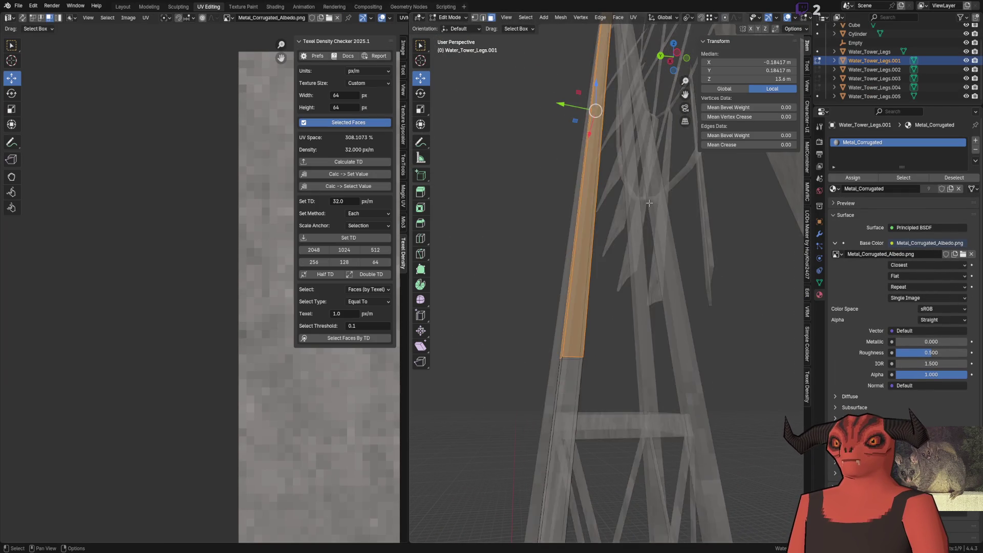
{"action": "key", "text": "KP_Decimal"}
{"action": "left_click_drag", "start_coordinate": [484, 191], "coordinate": [626, 318]}
{"action": "scroll", "coordinate": [237, 293], "scroll_direction": "down", "scroll_amount": 8}
{"action": "mouse_move", "coordinate": [237, 293]}
{"action": "middle_mouse_down"}
{"action": "mouse_move", "coordinate": [222, 315]}
{"action": "mouse_move", "coordinate": [221, 450]}
{"action": "middle_mouse_up"}
Step: Try stretching the leg island taller by its top UV edge, then undo the stretch
{"action": "left_click", "coordinate": [192, 299]}
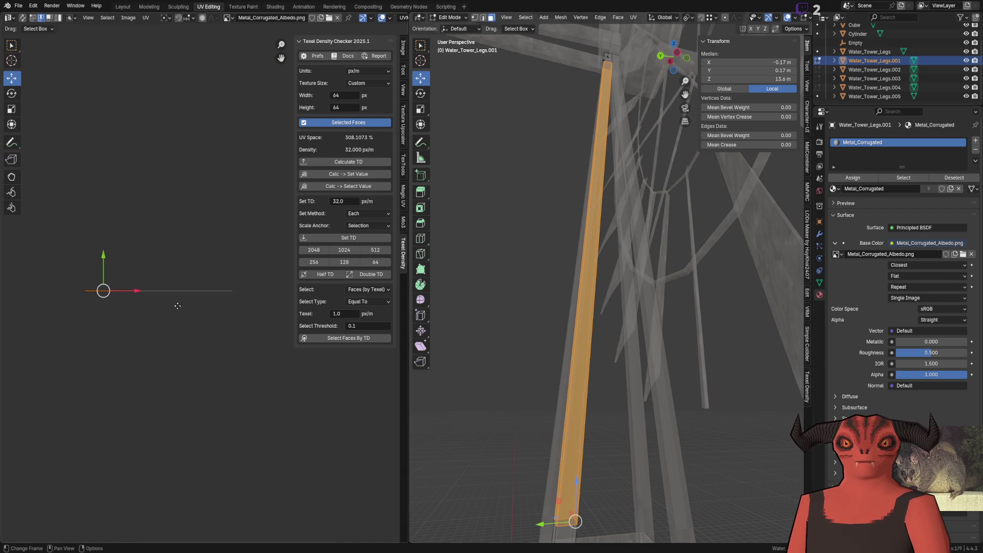
{"action": "key", "text": "s"}
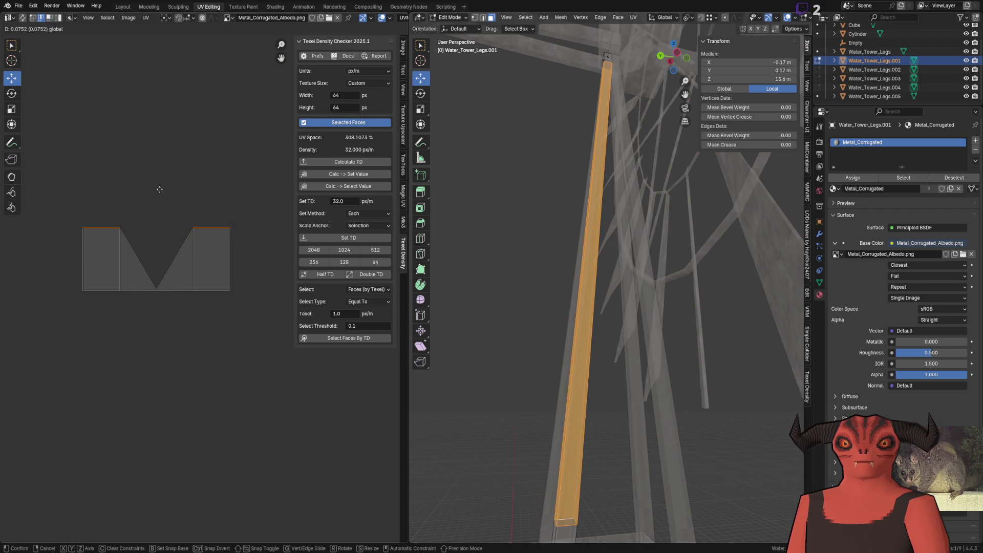
{"action": "key", "text": "Escape"}
{"action": "left_click_drag", "start_coordinate": [155, 272], "coordinate": [171, 180]}
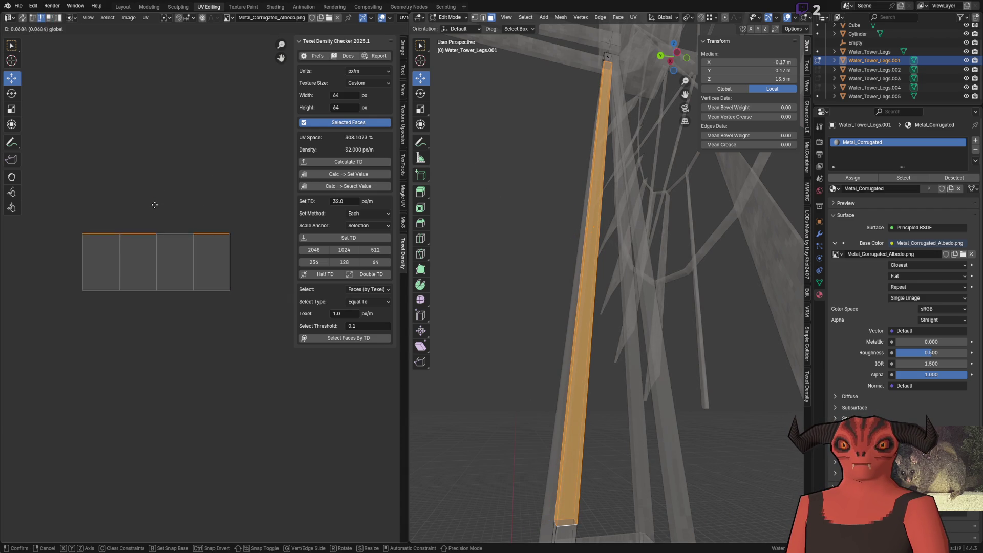
{"action": "key", "text": "alt+z"}
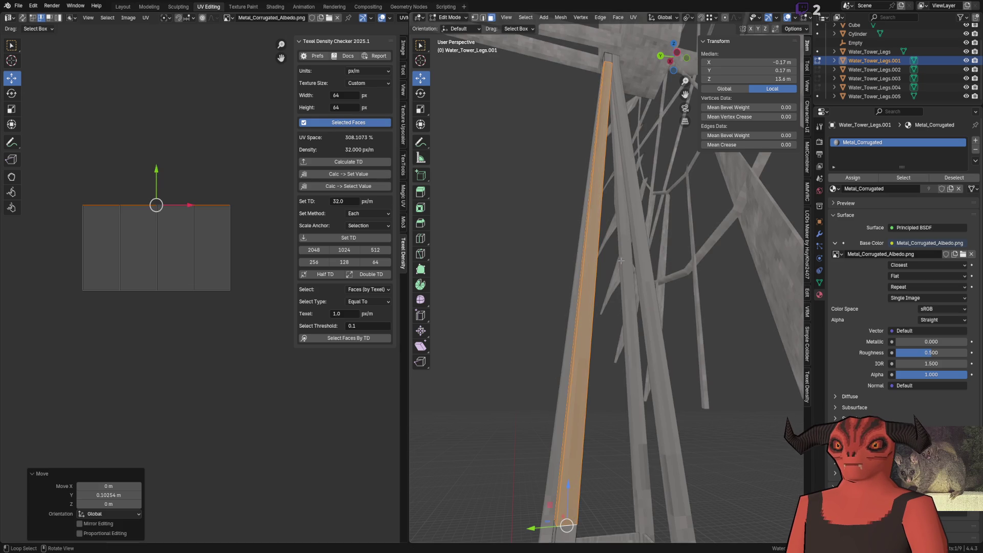
{"action": "left_click_drag", "start_coordinate": [158, 181], "coordinate": [158, 164]}
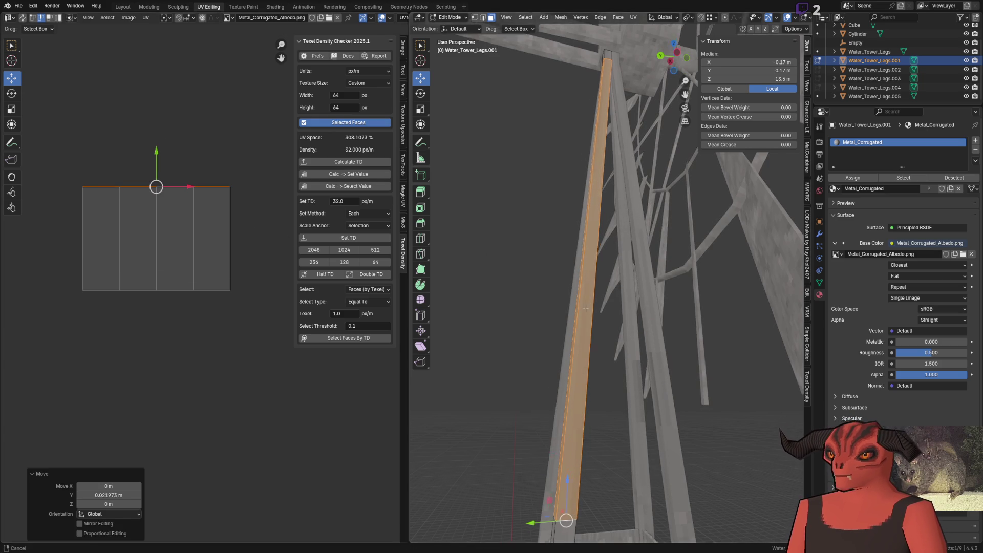
{"action": "middle_click_drag", "start_coordinate": [476, 230], "coordinate": [505, 255]}
{"action": "key", "text": "g"}
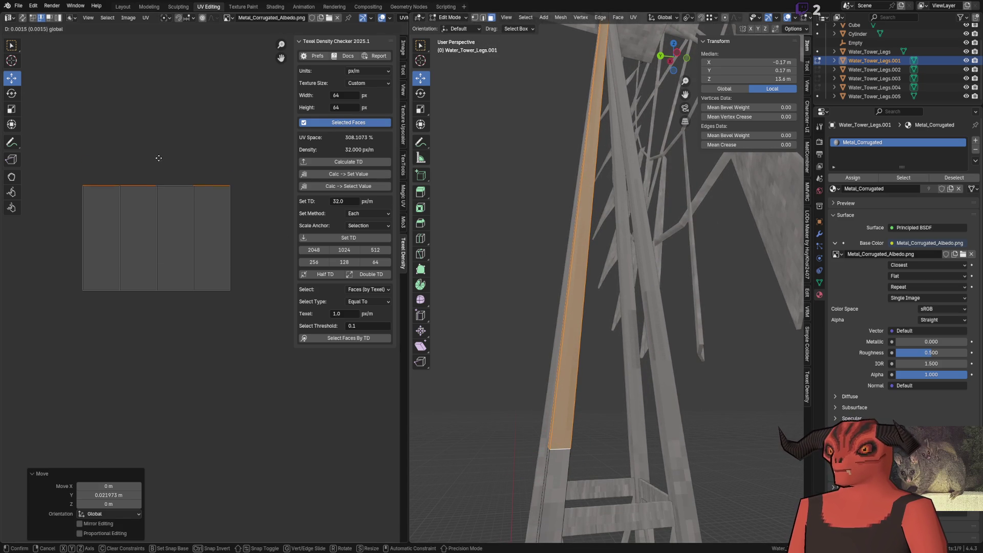
{"action": "key", "text": "Escape"}
{"action": "key", "text": "ctrl+z"}
{"action": "key", "text": "ctrl+z"}
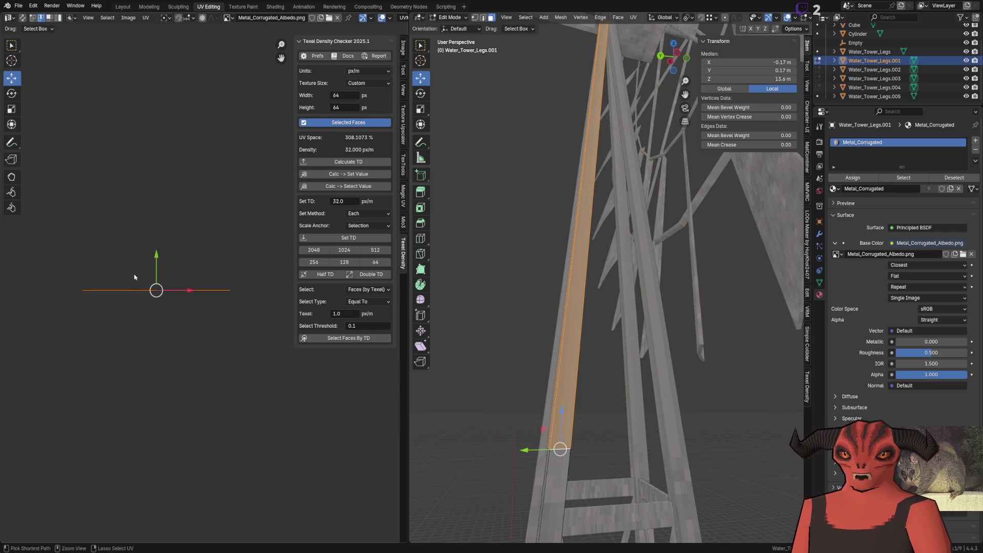
Step: After checking UV selection options, G-move the island's edges to stretch the corrugated texture along the leg's length
{"action": "key", "text": "g"}
{"action": "key", "text": "Escape"}
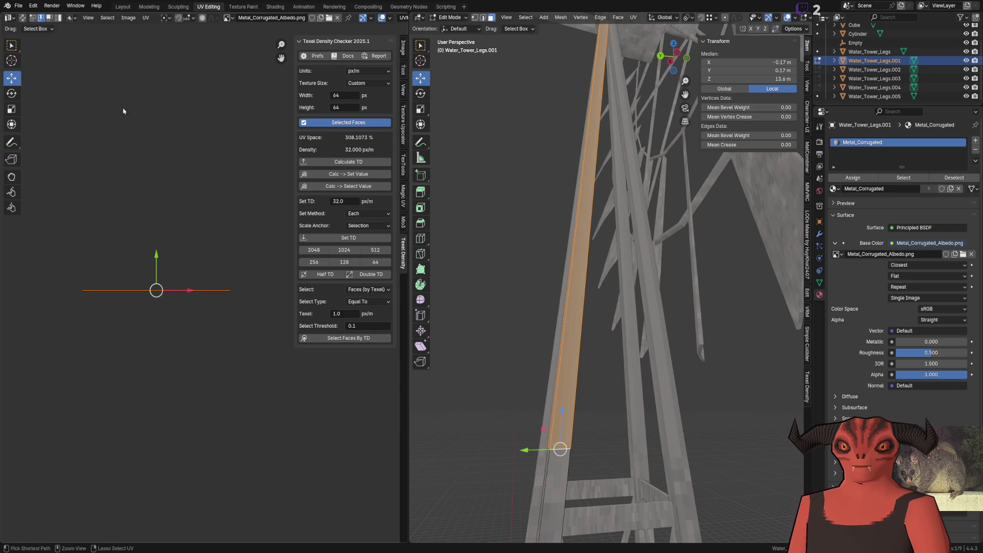
{"action": "left_click", "coordinate": [112, 19]}
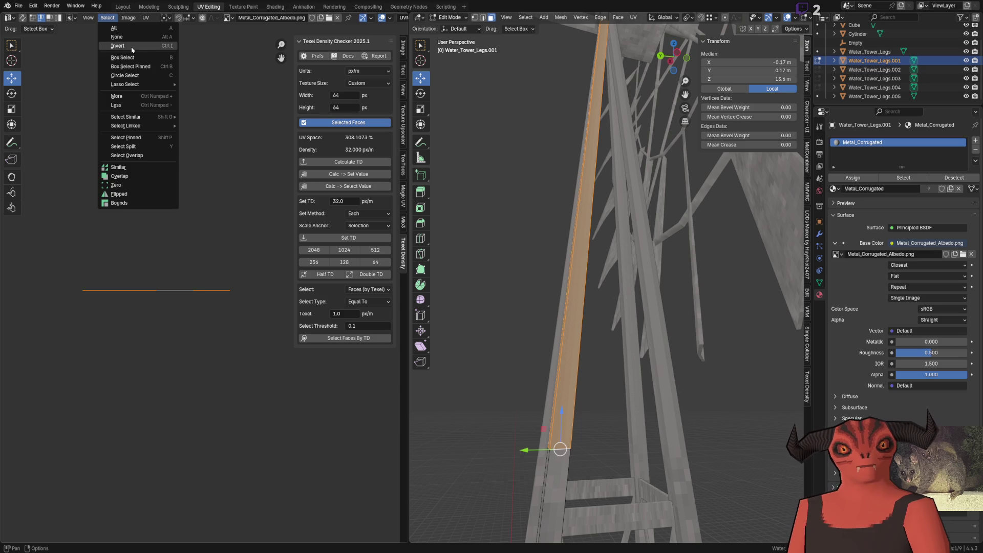
{"action": "left_click", "coordinate": [168, 135]}
{"action": "key", "text": "g"}
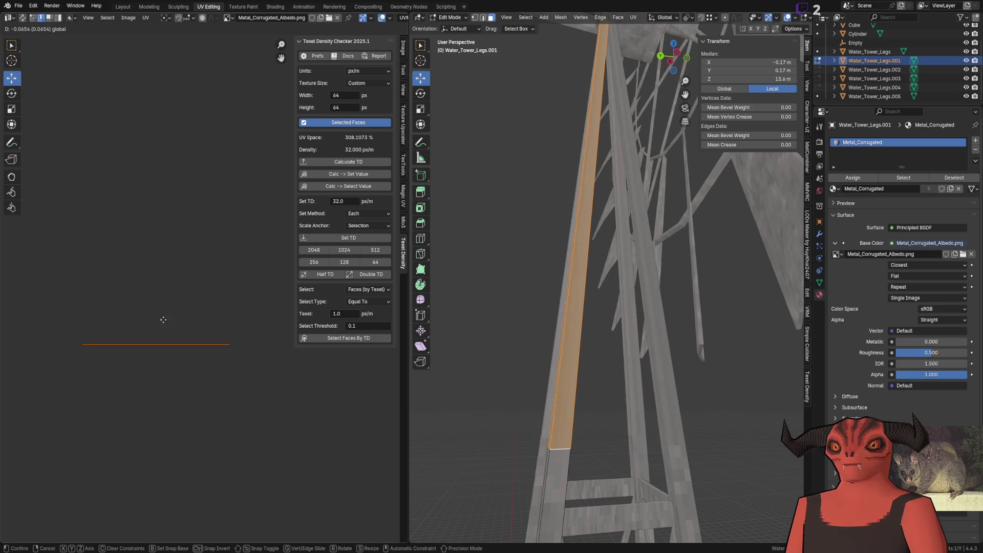
{"action": "key", "text": "Escape"}
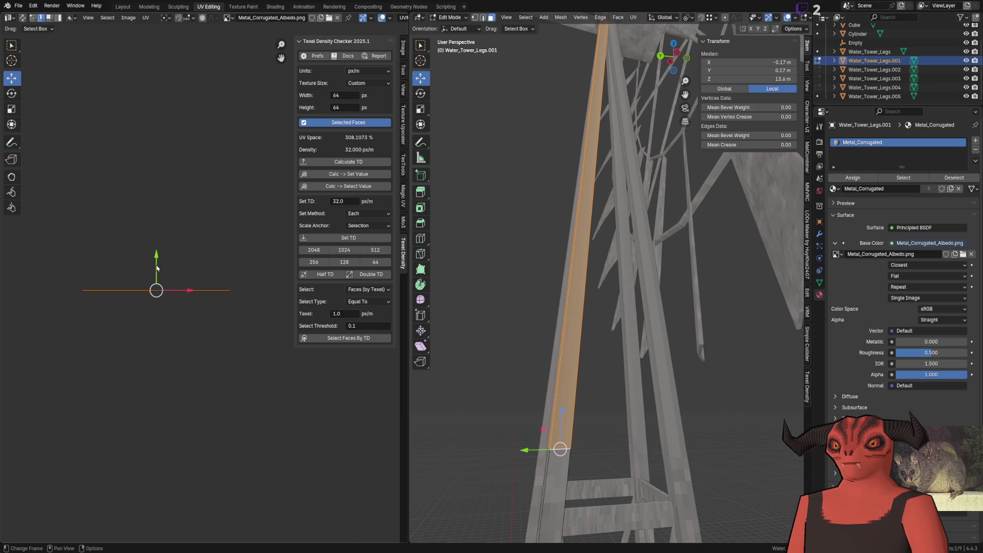
{"action": "key", "text": "g"}
{"action": "left_click", "coordinate": [157, 257]}
{"action": "left_click", "coordinate": [121, 290]}
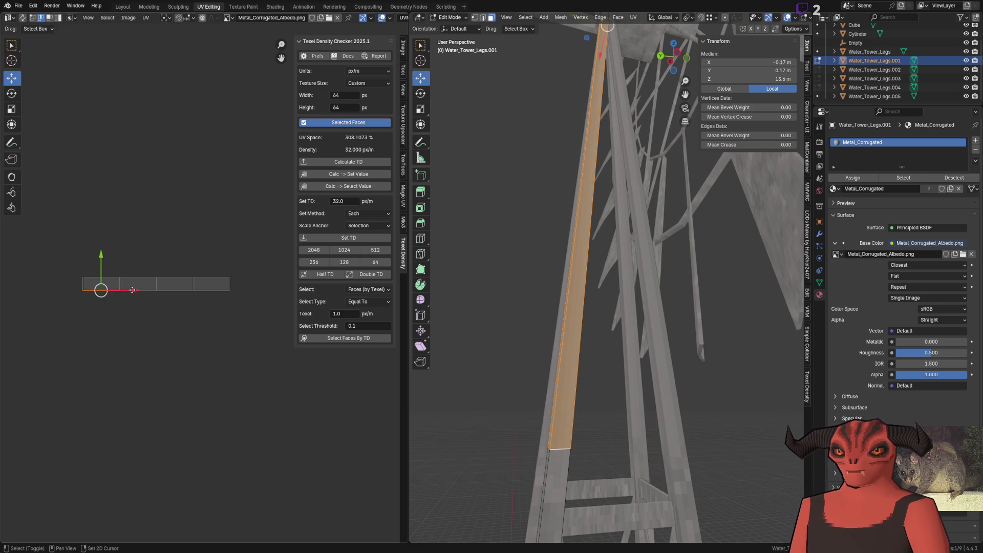
{"action": "left_click", "coordinate": [137, 272], "text": "ctrl"}
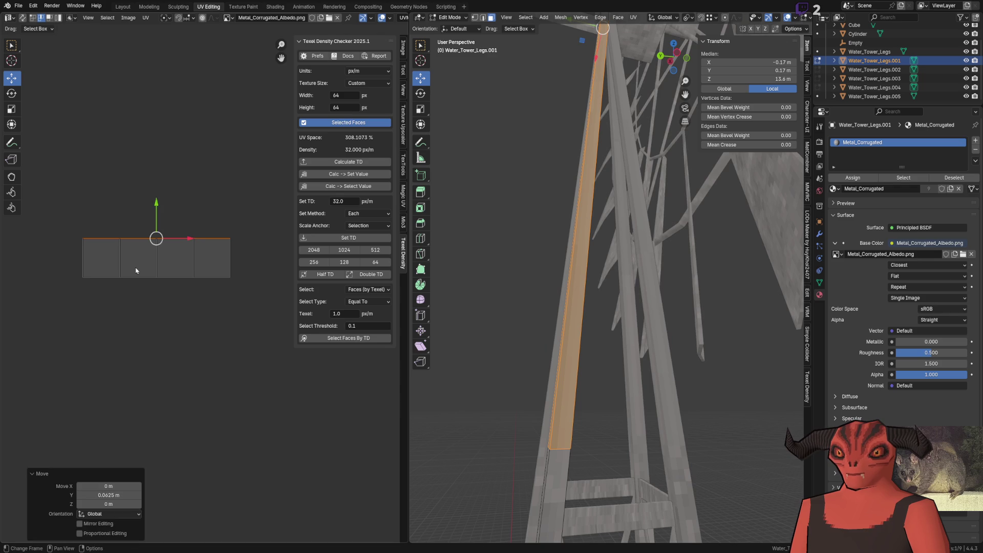
{"action": "left_click_drag", "start_coordinate": [157, 262], "coordinate": [156, 272]}
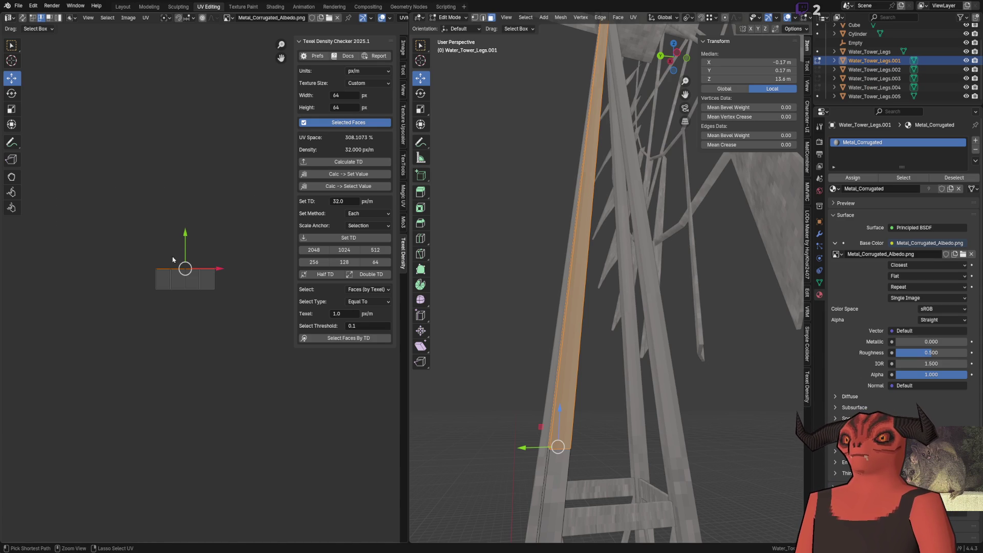
{"action": "key", "text": "g"}
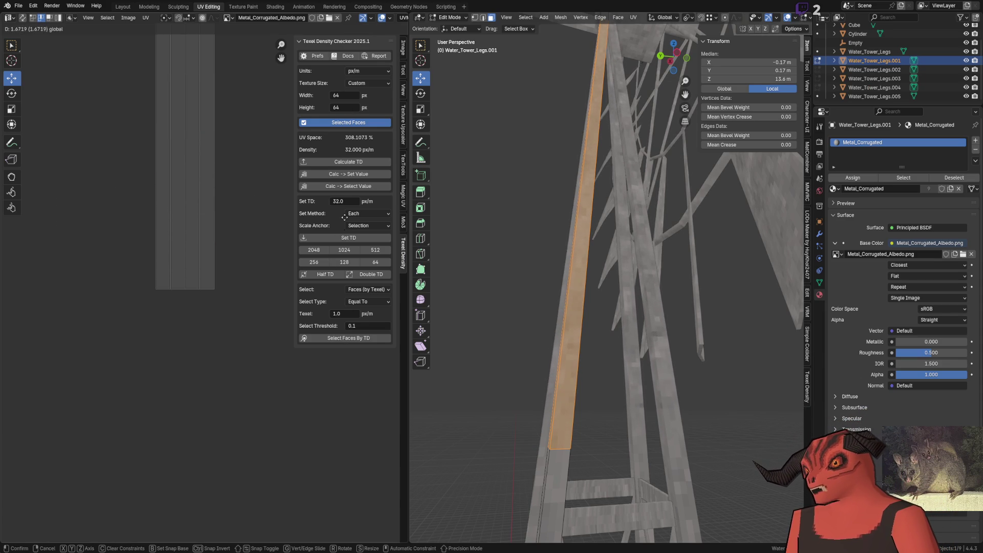
{"action": "left_click", "coordinate": [344, 252]}
Step: Slide the UV strip down the texture, snap it to pixels and check the leg from Object Mode
{"action": "mouse_move", "coordinate": [660, 336]}
{"action": "middle_mouse_down"}
{"action": "mouse_move", "coordinate": [764, 235]}
{"action": "mouse_move", "coordinate": [565, 226]}
{"action": "middle_mouse_up"}
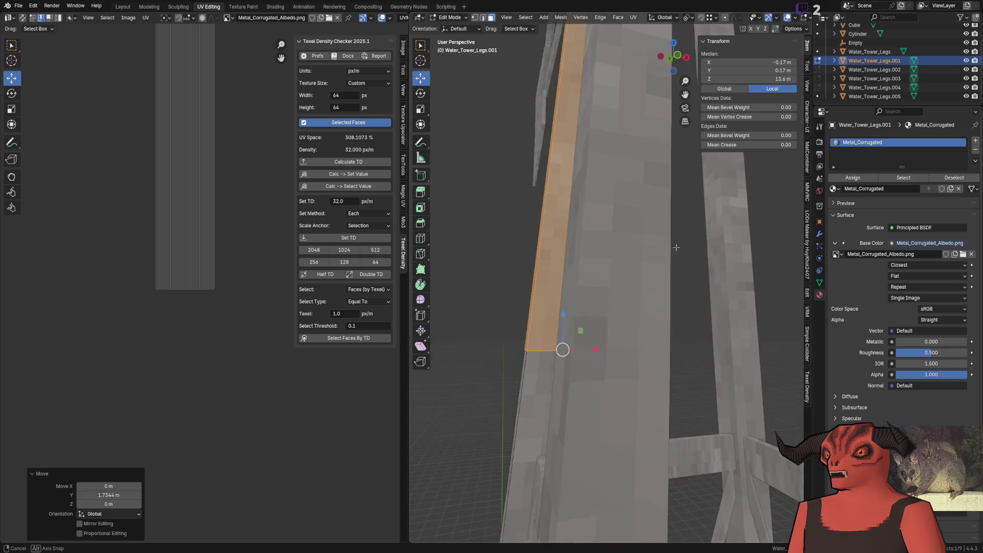
{"action": "middle_click_drag", "start_coordinate": [208, 200], "coordinate": [209, 318]}
{"action": "scroll", "coordinate": [231, 248], "scroll_direction": "down", "scroll_amount": 2}
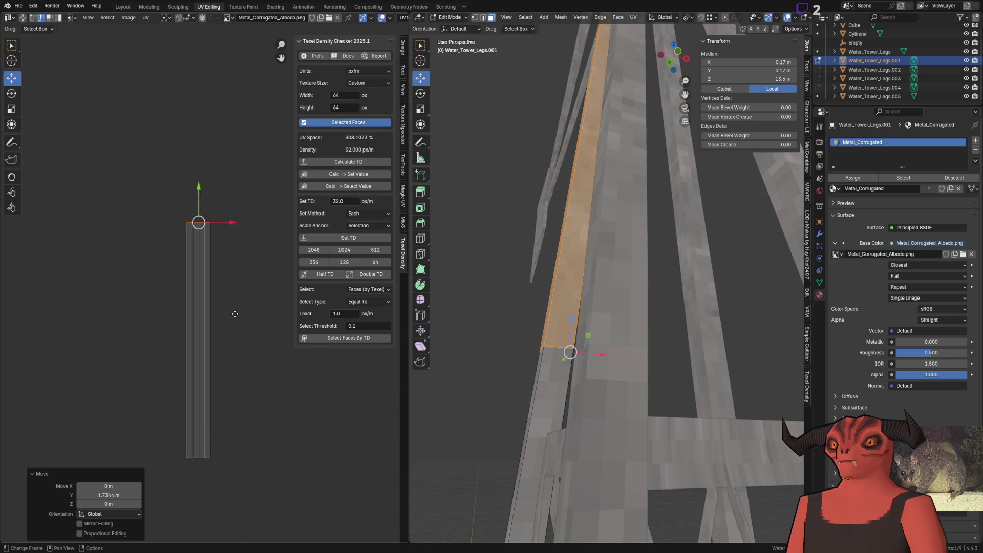
{"action": "scroll", "coordinate": [202, 206], "scroll_direction": "up", "scroll_amount": 2}
{"action": "mouse_move", "coordinate": [207, 192]}
{"action": "left_mouse_down"}
{"action": "mouse_move", "coordinate": [211, 482]}
{"action": "mouse_move", "coordinate": [244, 462]}
{"action": "mouse_move", "coordinate": [249, 397]}
{"action": "mouse_move", "coordinate": [253, 514]}
{"action": "left_mouse_up"}
{"action": "key", "text": "q"}
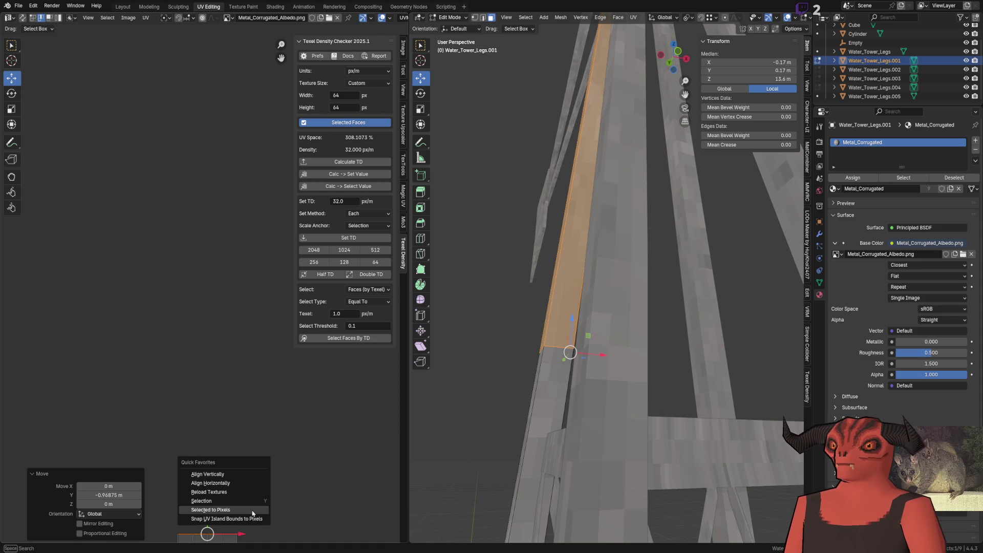
{"action": "left_click", "coordinate": [253, 510]}
{"action": "key", "text": "Tab"}
{"action": "mouse_move", "coordinate": [559, 307]}
{"action": "middle_mouse_down"}
{"action": "mouse_move", "coordinate": [737, 323]}
{"action": "mouse_move", "coordinate": [649, 267]}
{"action": "mouse_move", "coordinate": [610, 279]}
{"action": "mouse_move", "coordinate": [606, 470]}
{"action": "mouse_move", "coordinate": [612, 268]}
{"action": "mouse_move", "coordinate": [643, 236]}
{"action": "mouse_move", "coordinate": [612, 302]}
{"action": "mouse_move", "coordinate": [721, 295]}
{"action": "middle_mouse_up"}
Step: Square up the leg's top cap UVs so the texture fills it, then review the tower legs outside X-ray
{"action": "key", "text": "Tab"}
{"action": "left_click", "coordinate": [613, 301]}
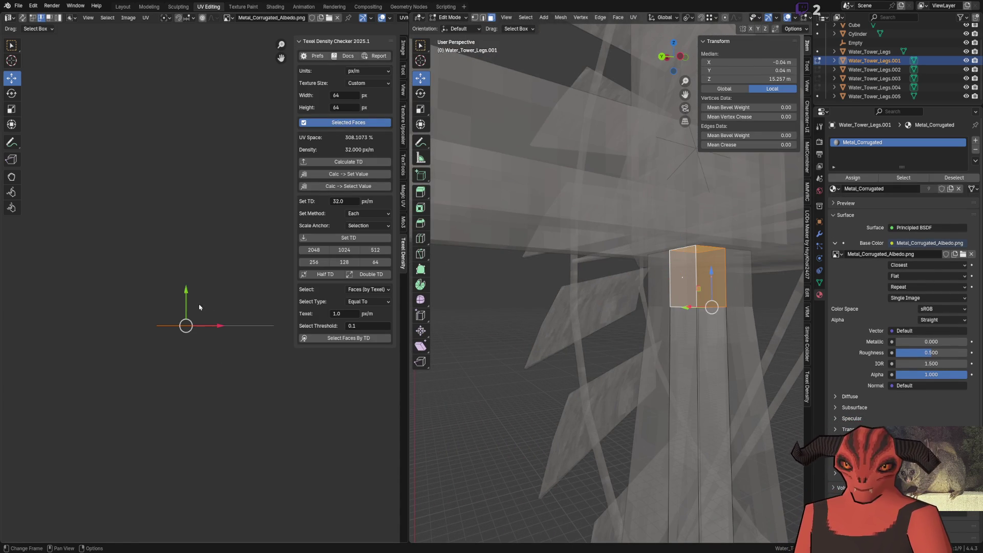
{"action": "left_click_drag", "start_coordinate": [215, 289], "coordinate": [215, 207]}
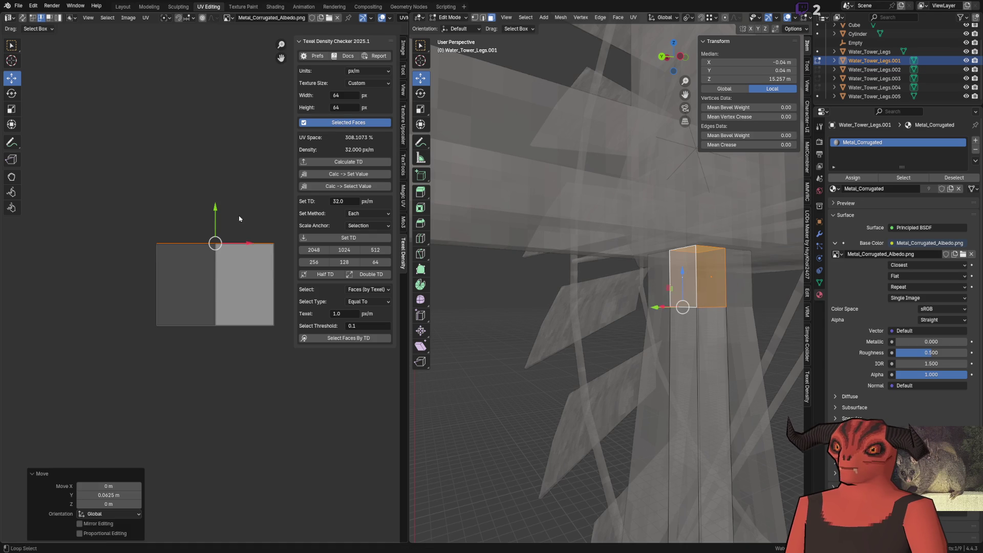
{"action": "key", "text": "alt+z"}
{"action": "mouse_move", "coordinate": [567, 229]}
{"action": "middle_mouse_down"}
{"action": "mouse_move", "coordinate": [524, 230]}
{"action": "mouse_move", "coordinate": [600, 184]}
{"action": "middle_mouse_up"}
{"action": "key", "text": "Tab"}
{"action": "scroll", "coordinate": [600, 183], "scroll_direction": "down", "scroll_amount": 3}
{"action": "key", "text": "Tab"}
{"action": "key", "text": "Tab"}
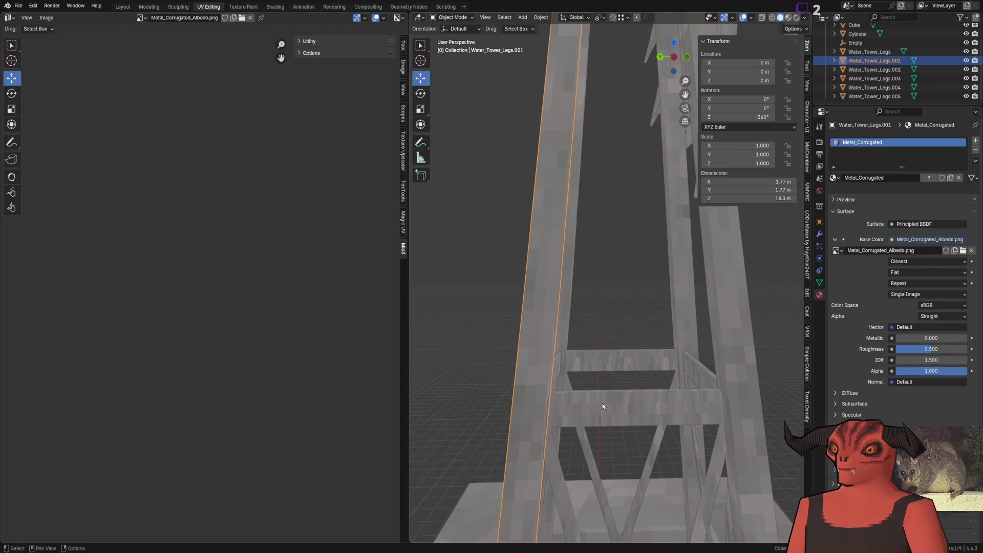
Step: Select the Water_Tower_Legs top cross-beam and all of its UV strips in the UV editor
{"action": "left_click", "coordinate": [603, 403]}
{"action": "key", "text": "Tab"}
{"action": "middle_click_drag", "start_coordinate": [603, 404], "coordinate": [579, 285]}
{"action": "key", "text": "alt+z"}
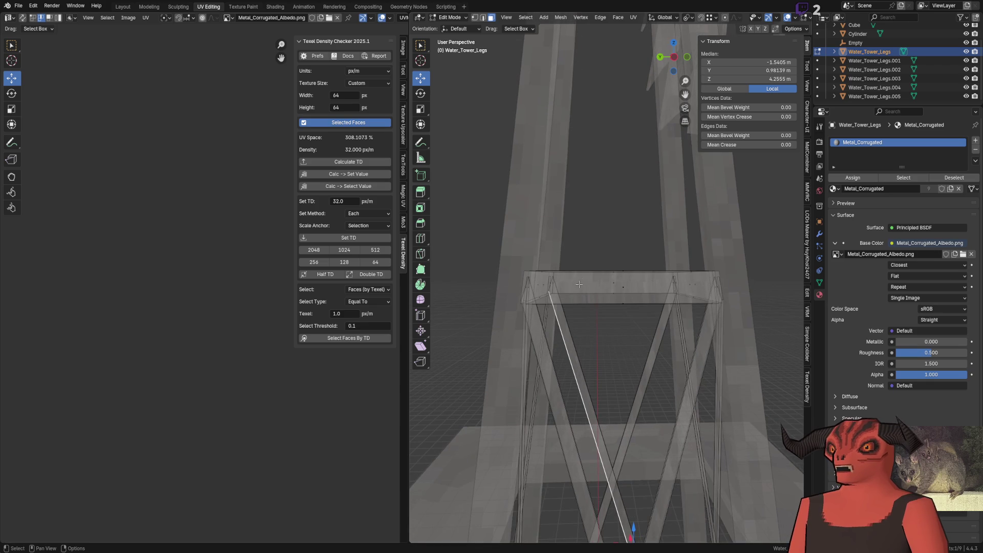
{"action": "key", "text": "ctrl+l"}
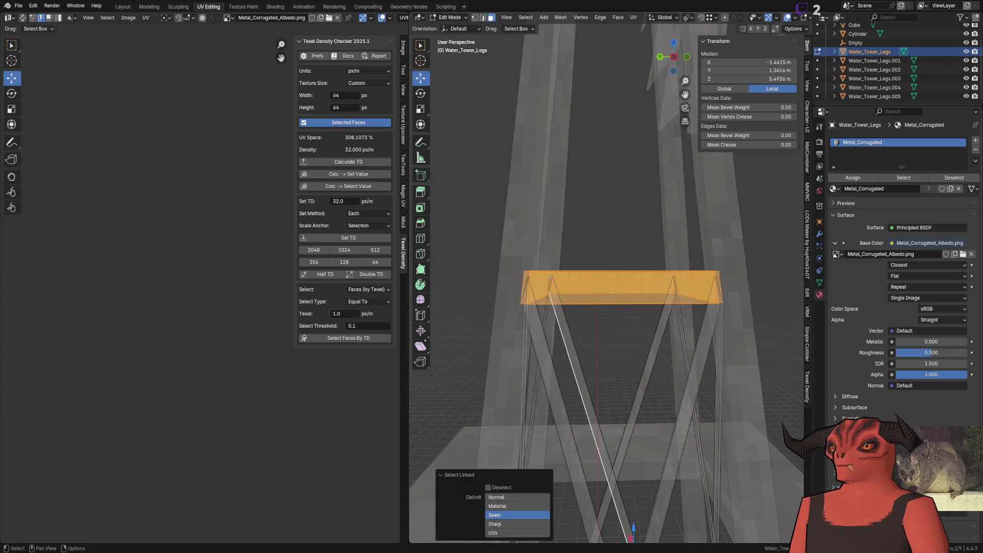
{"action": "middle_click_drag", "start_coordinate": [551, 278], "coordinate": [586, 287]}
{"action": "key", "text": "alt+z"}
{"action": "middle_click_drag", "start_coordinate": [180, 286], "coordinate": [200, 259]}
{"action": "scroll", "coordinate": [200, 259], "scroll_direction": "up", "scroll_amount": 3}
{"action": "scroll", "coordinate": [173, 343], "scroll_direction": "up", "scroll_amount": 3}
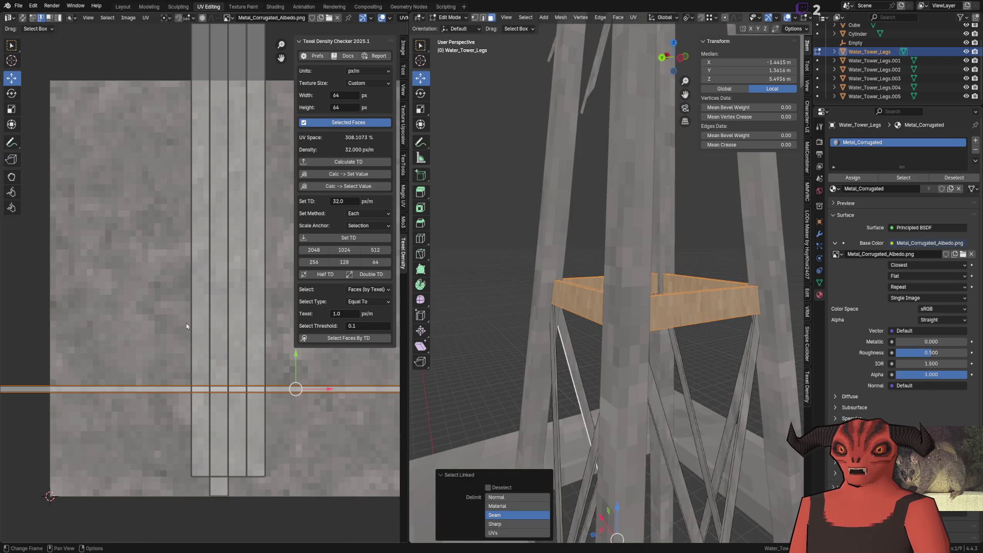
{"action": "scroll", "coordinate": [208, 244], "scroll_direction": "down", "scroll_amount": 4}
{"action": "left_click_drag", "start_coordinate": [176, 127], "coordinate": [250, 429]}
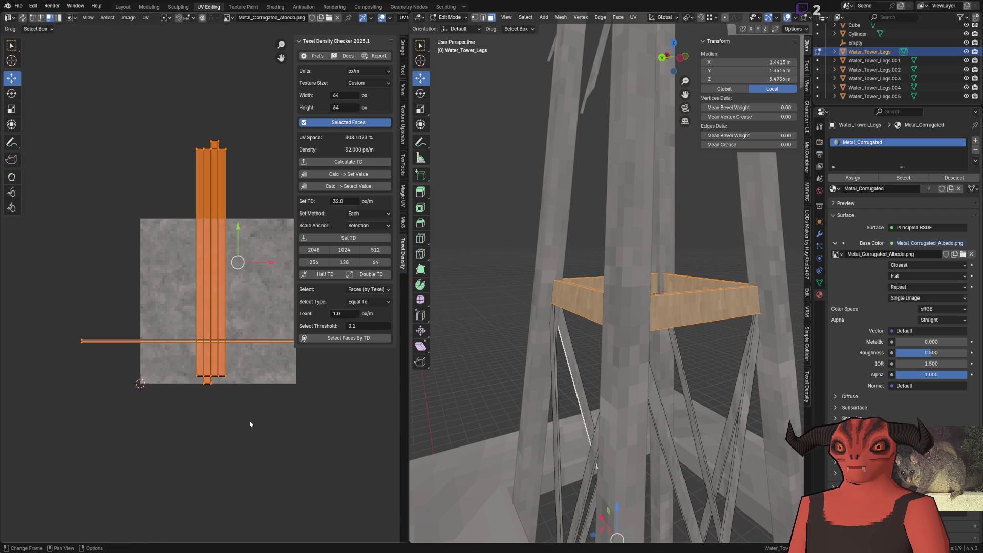
{"action": "scroll", "coordinate": [200, 289], "scroll_direction": "up", "scroll_amount": 3}
{"action": "key", "text": "alt+a"}
{"action": "scroll", "coordinate": [212, 297], "scroll_direction": "down", "scroll_amount": 2}
{"action": "left_click", "coordinate": [222, 254]}
{"action": "left_click_drag", "start_coordinate": [212, 58], "coordinate": [235, 433]}
{"action": "mouse_move", "coordinate": [584, 322]}
{"action": "middle_mouse_down"}
{"action": "mouse_move", "coordinate": [625, 346]}
{"action": "mouse_move", "coordinate": [638, 307]}
{"action": "middle_mouse_up"}
{"action": "scroll", "coordinate": [657, 246], "scroll_direction": "up", "scroll_amount": 3}
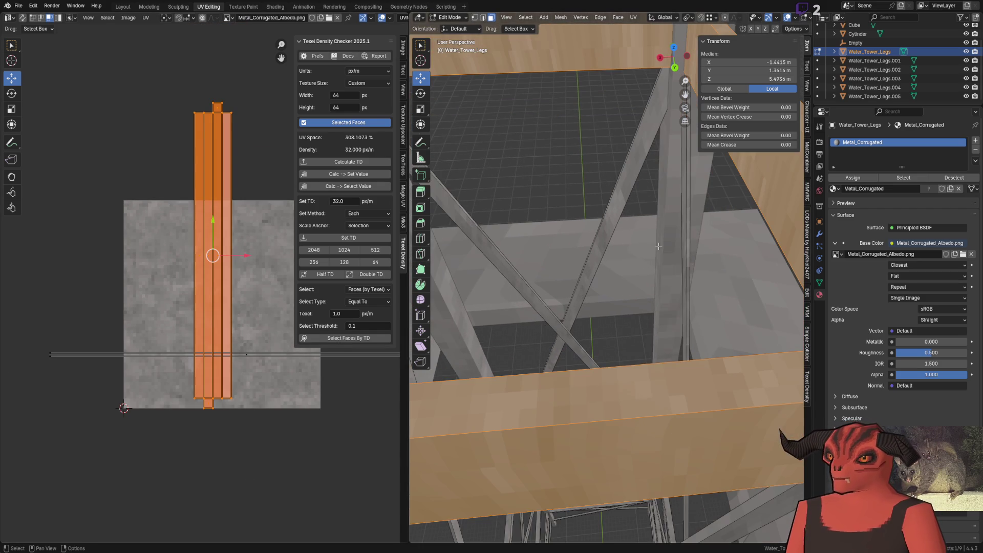
{"action": "scroll", "coordinate": [201, 219], "scroll_direction": "up", "scroll_amount": 3}
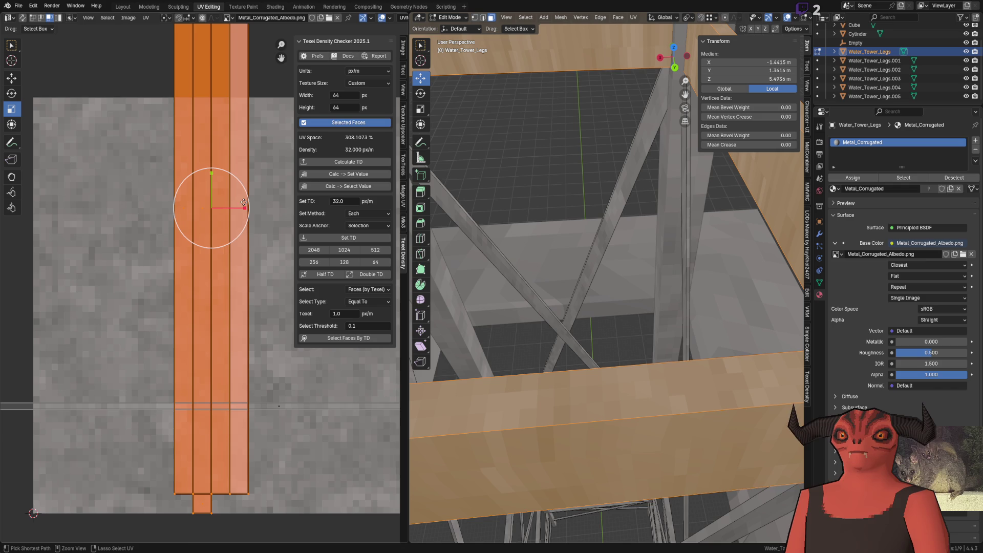
Step: Shrink the cross-beam UV strips vertically to roughly a third of their height
{"action": "left_click_drag", "start_coordinate": [243, 209], "coordinate": [221, 206]}
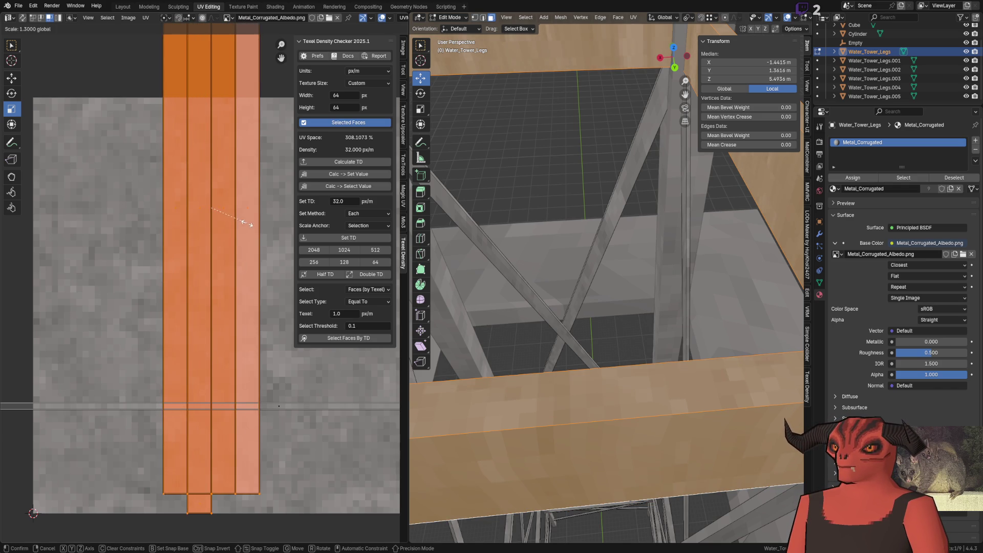
{"action": "key", "text": "Escape"}
{"action": "mouse_move", "coordinate": [606, 231]}
{"action": "middle_mouse_down"}
{"action": "mouse_move", "coordinate": [616, 310]}
{"action": "mouse_move", "coordinate": [607, 330]}
{"action": "middle_mouse_up"}
{"action": "scroll", "coordinate": [217, 224], "scroll_direction": "down", "scroll_amount": 2}
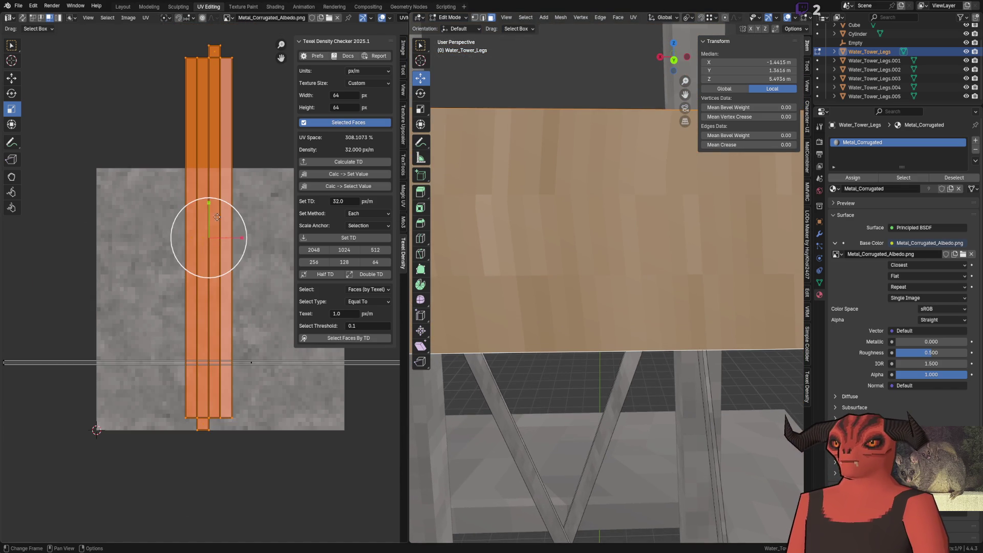
{"action": "left_click_drag", "start_coordinate": [208, 203], "coordinate": [208, 228]}
{"action": "key", "text": "Tab"}
{"action": "scroll", "coordinate": [571, 256], "scroll_direction": "down", "scroll_amount": 3}
{"action": "middle_click_drag", "start_coordinate": [571, 255], "coordinate": [584, 230]}
{"action": "key", "text": "Tab"}
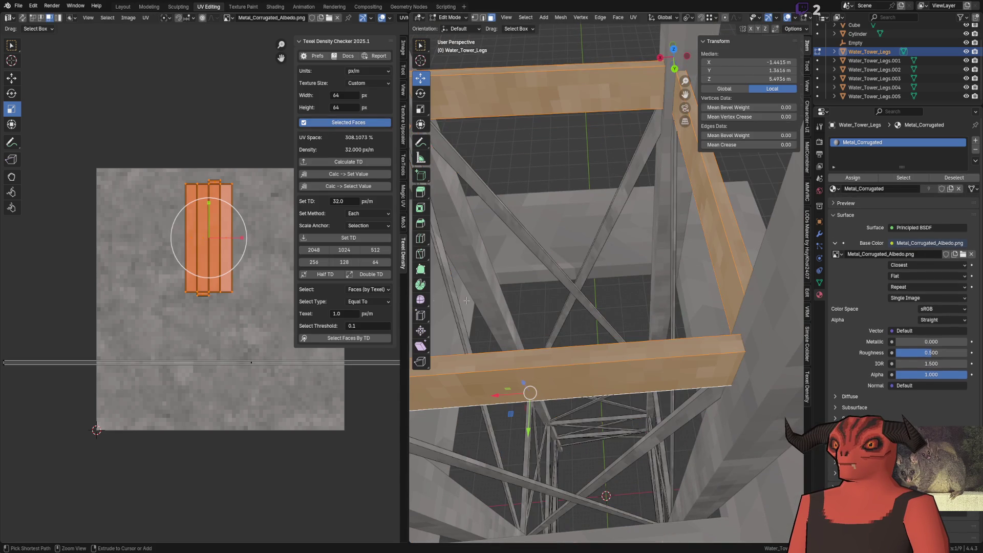
{"action": "left_click_drag", "start_coordinate": [217, 222], "coordinate": [211, 231]}
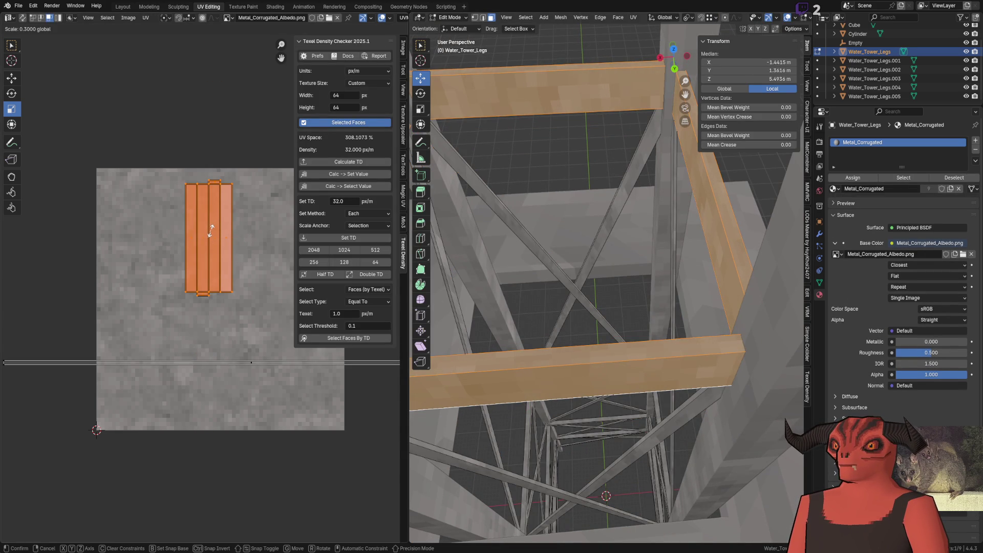
{"action": "key", "text": "Escape"}
Step: Scale the strips to 0.4 height on Y and set their texel density to 32 px/m
{"action": "left_click", "coordinate": [327, 239]}
{"action": "left_click", "coordinate": [334, 241]}
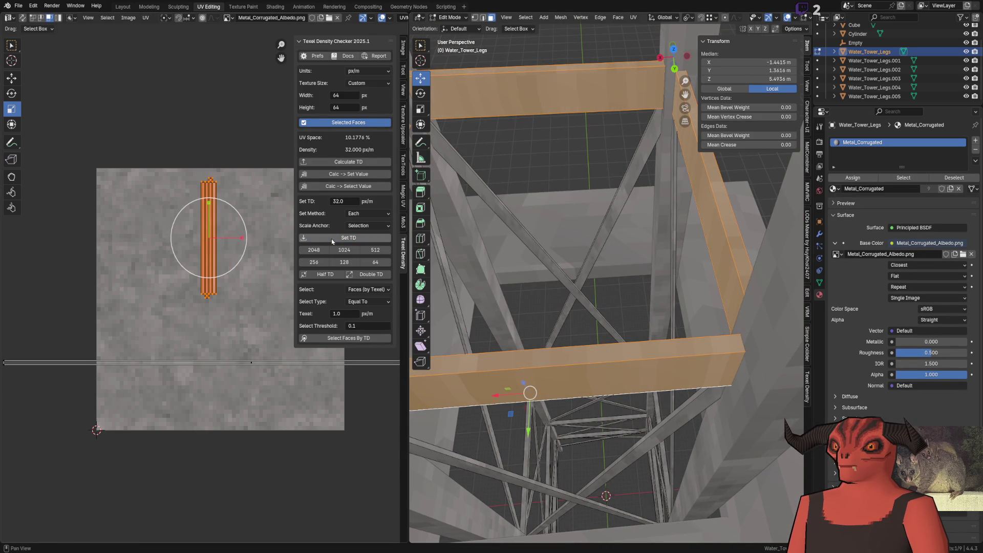
{"action": "key", "text": "ctrl+z"}
{"action": "key", "text": "s"}
{"action": "key", "text": "y"}
{"action": "key", "text": "Return"}
{"action": "left_click", "coordinate": [376, 241]}
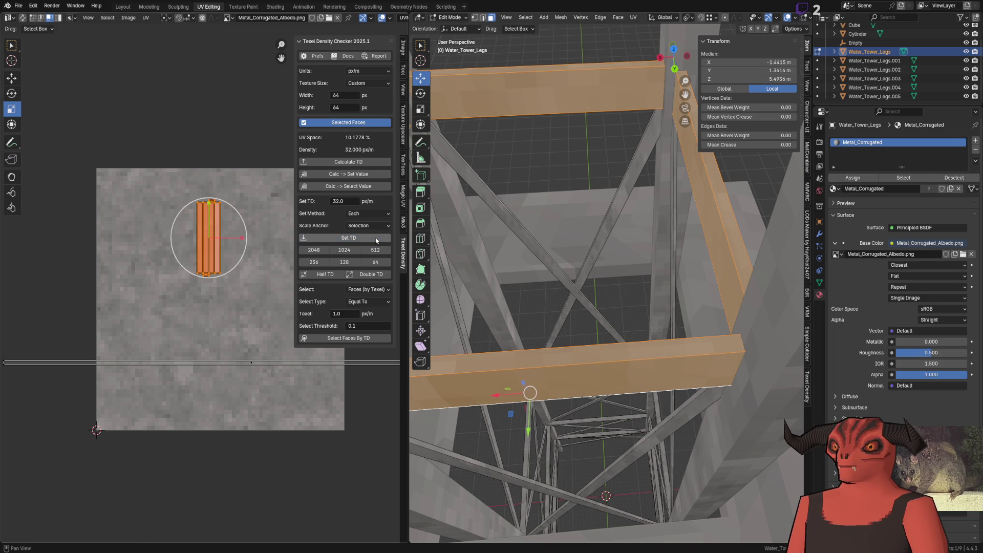
{"action": "scroll", "coordinate": [230, 231], "scroll_direction": "up", "scroll_amount": 3}
Step: Snap the selected UV strips to the pixel grid and return to object mode
{"action": "key", "text": "q"}
{"action": "left_click", "coordinate": [238, 235]}
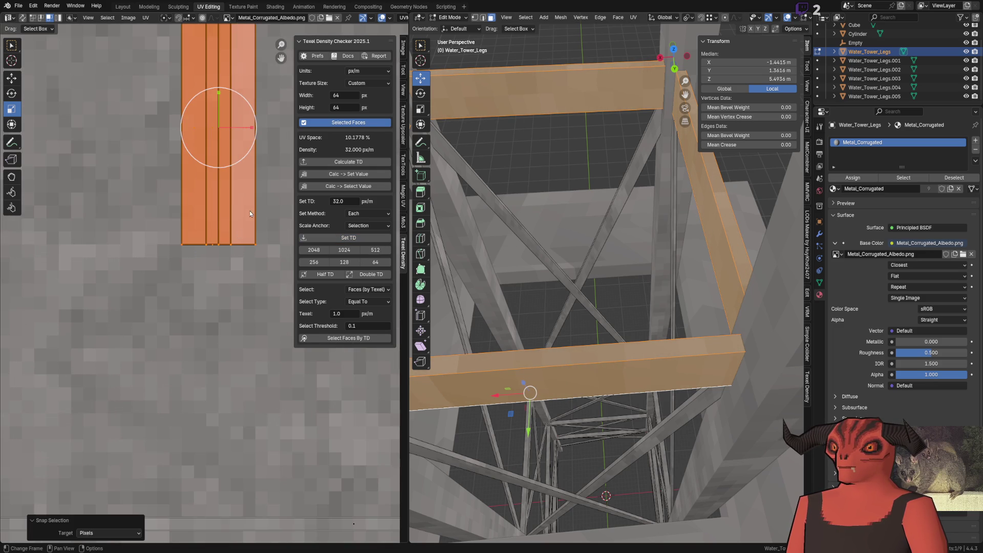
{"action": "middle_click_drag", "start_coordinate": [238, 235], "coordinate": [241, 282]}
{"action": "scroll", "coordinate": [242, 265], "scroll_direction": "up", "scroll_amount": 3}
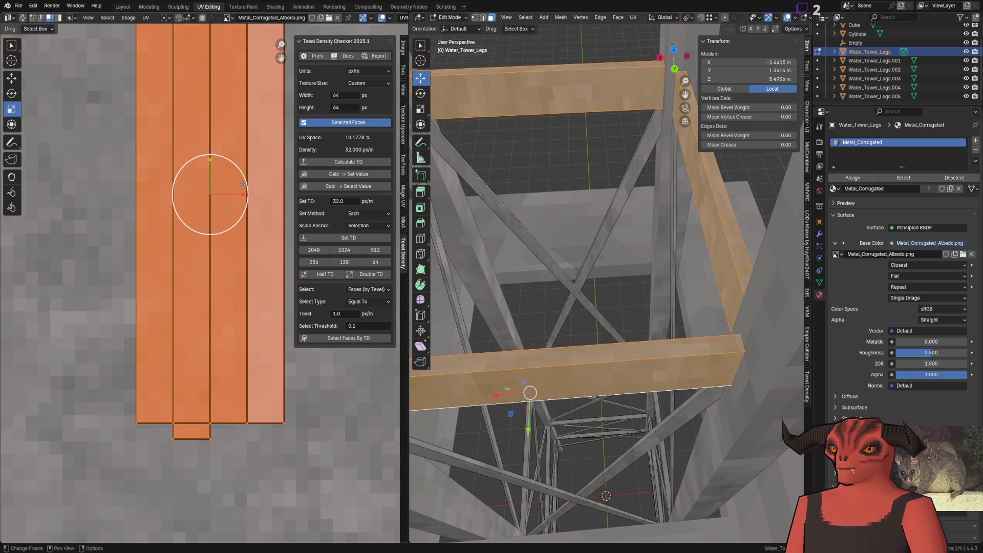
{"action": "key", "text": "q"}
{"action": "left_click", "coordinate": [242, 185]}
{"action": "key", "text": "Tab"}
{"action": "scroll", "coordinate": [615, 247], "scroll_direction": "up", "scroll_amount": 3}
Step: Select the square platform Cube and enter edit mode with all faces selected
{"action": "mouse_move", "coordinate": [616, 247]}
{"action": "middle_mouse_down"}
{"action": "mouse_move", "coordinate": [571, 215]}
{"action": "mouse_move", "coordinate": [588, 281]}
{"action": "mouse_move", "coordinate": [543, 300]}
{"action": "mouse_move", "coordinate": [652, 290]}
{"action": "middle_mouse_up"}
{"action": "left_click", "coordinate": [571, 219]}
{"action": "scroll", "coordinate": [589, 291], "scroll_direction": "up", "scroll_amount": 3}
{"action": "scroll", "coordinate": [543, 300], "scroll_direction": "down", "scroll_amount": 3}
{"action": "scroll", "coordinate": [652, 290], "scroll_direction": "up", "scroll_amount": 4}
{"action": "left_click", "coordinate": [688, 422]}
{"action": "key", "text": "Tab"}
{"action": "key", "text": "a"}
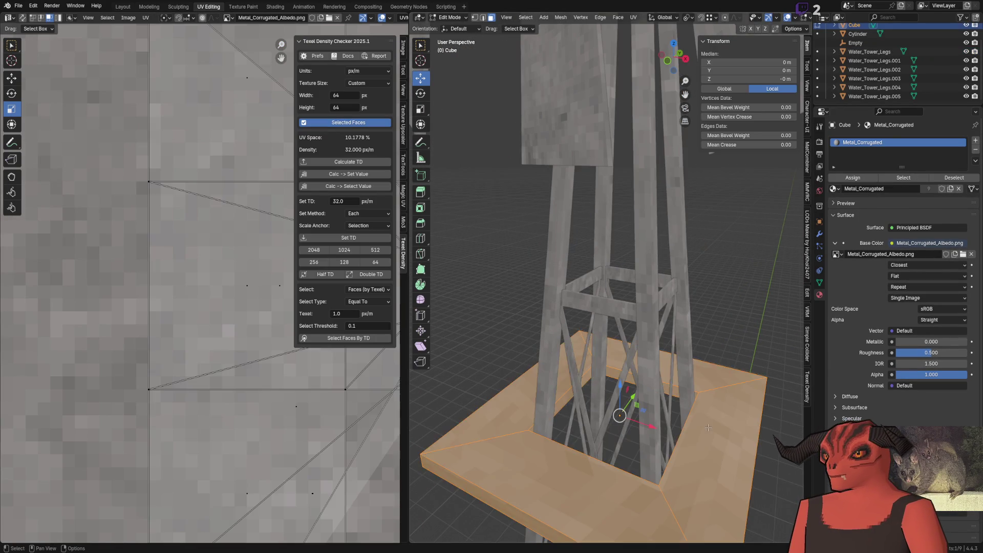
{"action": "scroll", "coordinate": [692, 369], "scroll_direction": "down", "scroll_amount": 3}
Step: Re-unwrap the platform faces with a Cube Projection of size 1.0
{"action": "right_click", "coordinate": [681, 348]}
{"action": "mouse_move", "coordinate": [671, 416]}
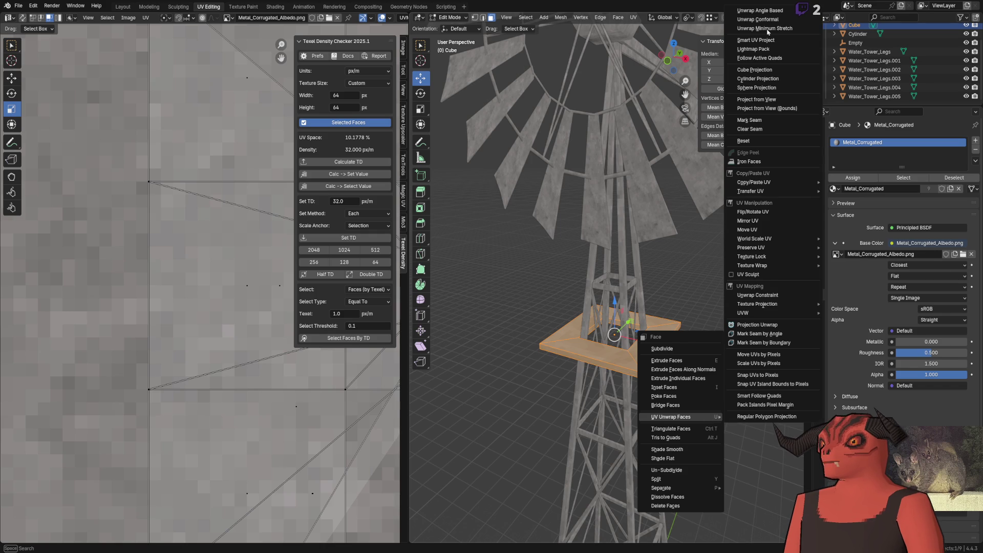
{"action": "left_click", "coordinate": [757, 78]}
{"action": "scroll", "coordinate": [261, 293], "scroll_direction": "down", "scroll_amount": 4}
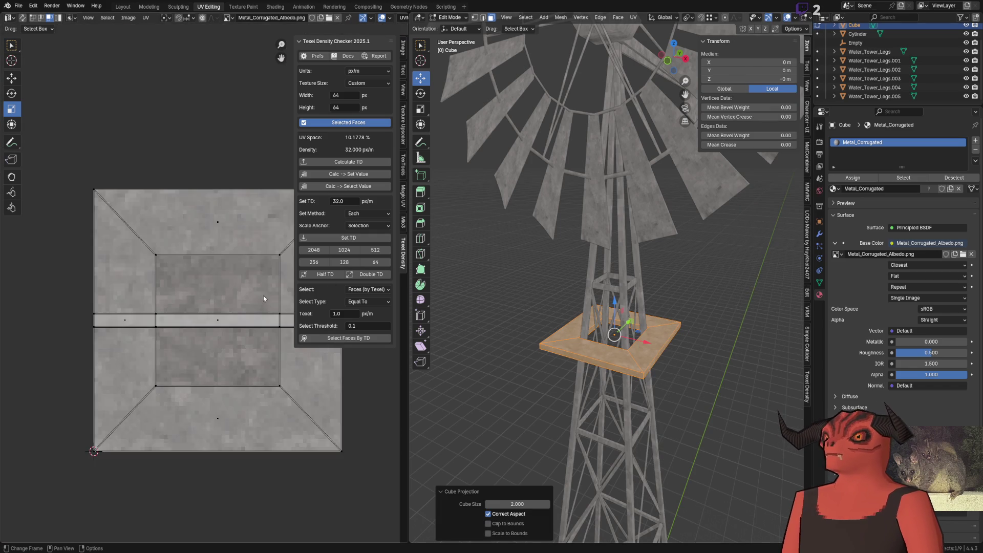
{"action": "scroll", "coordinate": [260, 294], "scroll_direction": "down", "scroll_amount": 3}
{"action": "scroll", "coordinate": [236, 305], "scroll_direction": "up", "scroll_amount": 3}
{"action": "key", "text": "a"}
{"action": "middle_click_drag", "start_coordinate": [591, 338], "coordinate": [591, 331]}
{"action": "scroll", "coordinate": [592, 331], "scroll_direction": "up", "scroll_amount": 3}
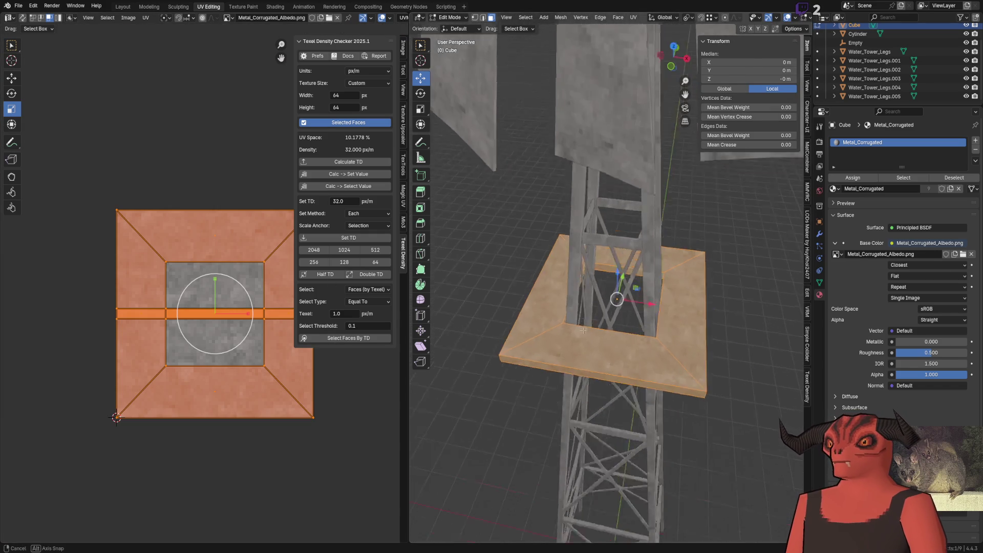
{"action": "scroll", "coordinate": [591, 330], "scroll_direction": "up", "scroll_amount": 3}
{"action": "key", "text": "u"}
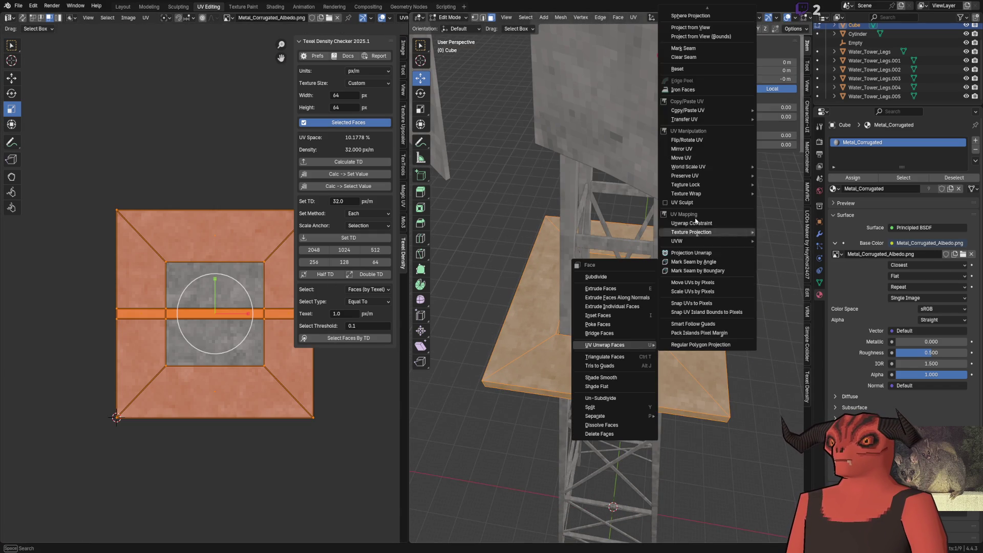
{"action": "left_click", "coordinate": [691, 57]}
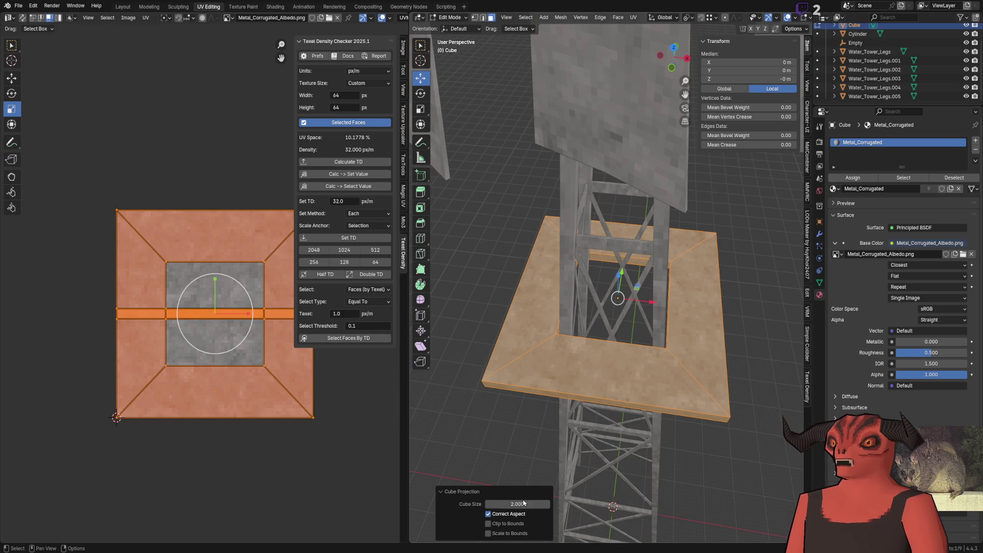
{"action": "left_click_drag", "start_coordinate": [523, 503], "coordinate": [522, 502]}
{"action": "scroll", "coordinate": [266, 388], "scroll_direction": "down", "scroll_amount": 2}
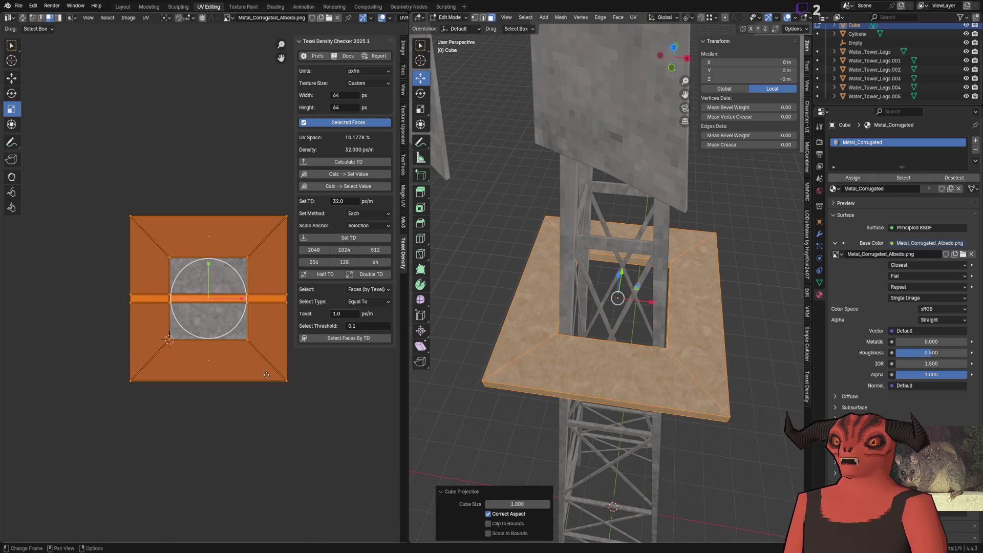
Step: Set the platform UVs to 32 px/m, snap them to pixels and save the windmill file
{"action": "left_click", "coordinate": [348, 238]}
{"action": "key", "text": "q"}
{"action": "left_click", "coordinate": [223, 303]}
{"action": "scroll", "coordinate": [566, 251], "scroll_direction": "up", "scroll_amount": 3}
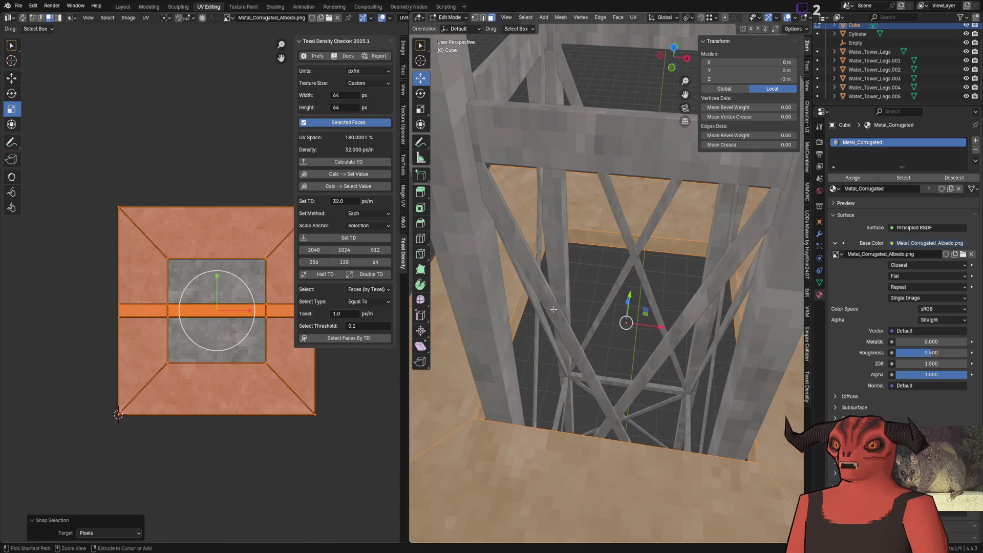
{"action": "key", "text": "Tab"}
{"action": "middle_click_drag", "start_coordinate": [569, 253], "coordinate": [694, 241]}
{"action": "key", "text": "ctrl+s"}
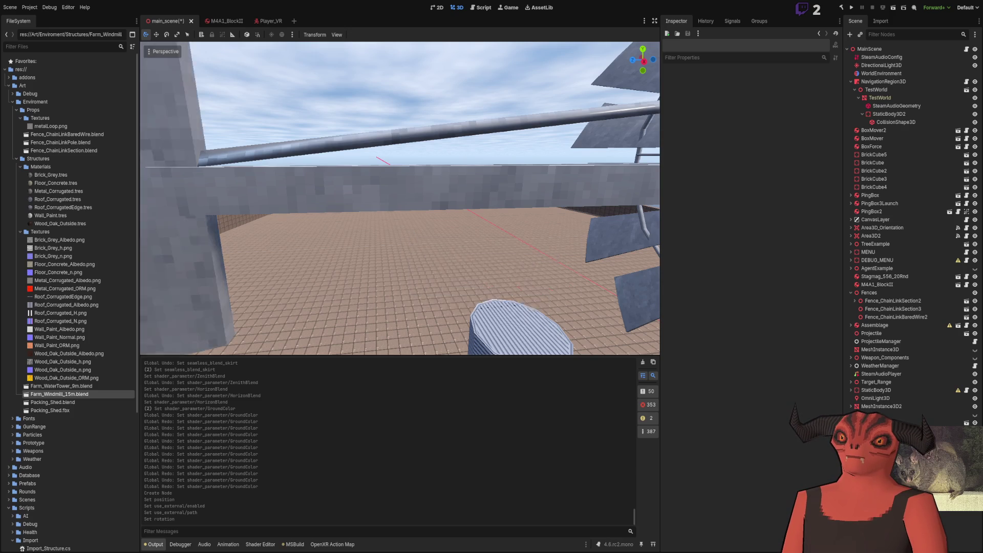
Step: Fly the Godot camera around and above the reimported windmill, water tower and shed
{"action": "right_click_drag", "start_coordinate": [410, 231], "coordinate": [412, 154]}
{"action": "right_click_drag", "start_coordinate": [399, 199], "coordinate": [400, 198]}
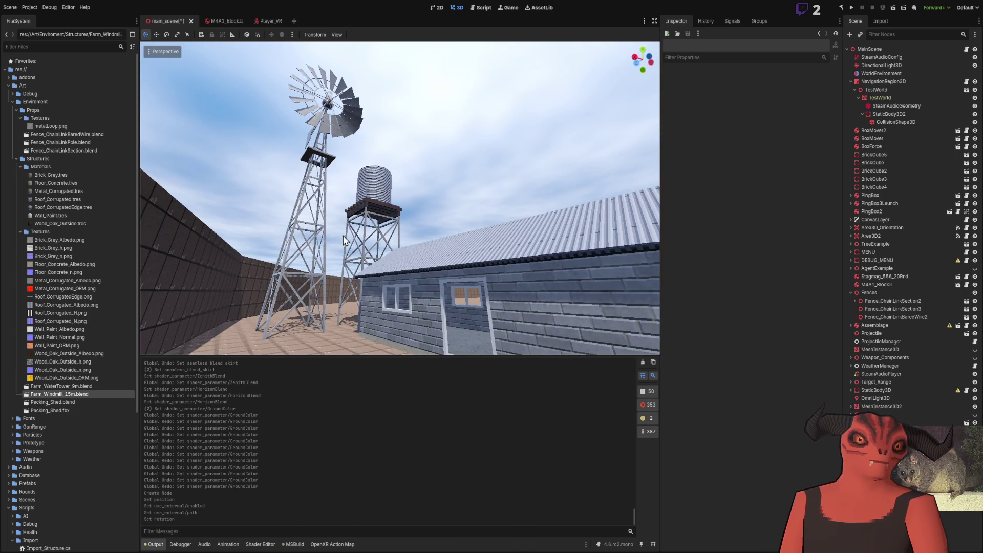
{"action": "right_click_drag", "start_coordinate": [482, 225], "coordinate": [483, 226]}
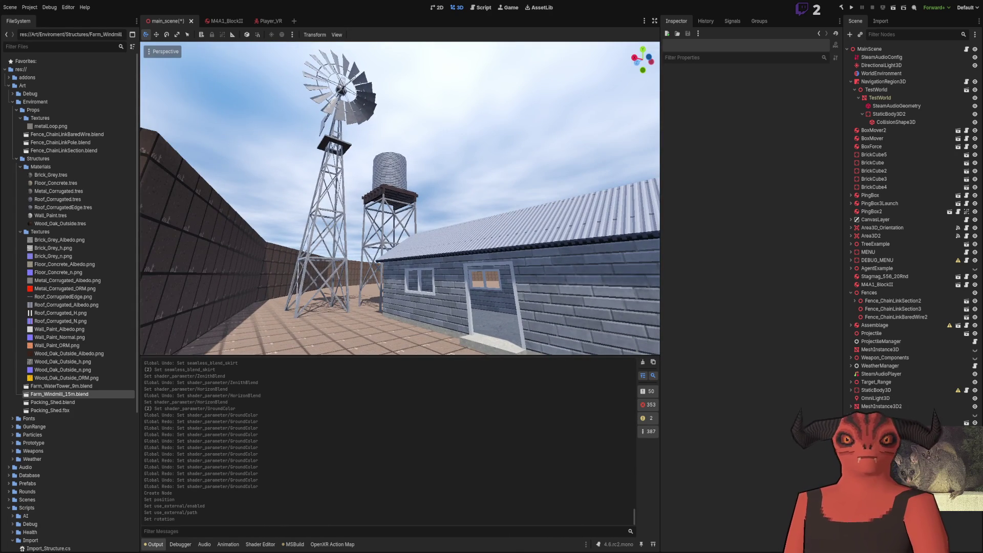
{"action": "right_click_drag", "start_coordinate": [399, 198], "coordinate": [185, 476]}
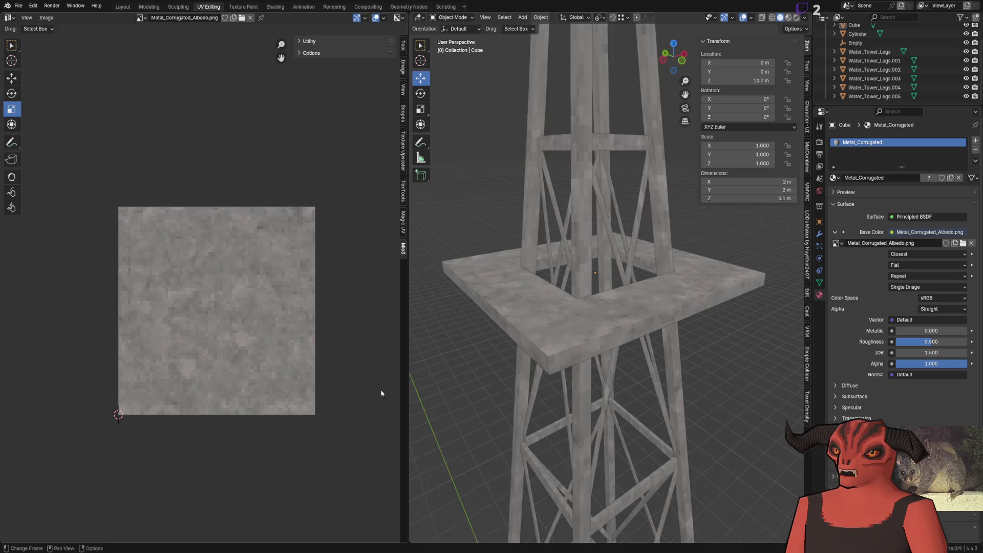
{"action": "scroll", "coordinate": [509, 269], "scroll_direction": "down", "scroll_amount": 3}
{"action": "scroll", "coordinate": [662, 231], "scroll_direction": "down", "scroll_amount": 3}
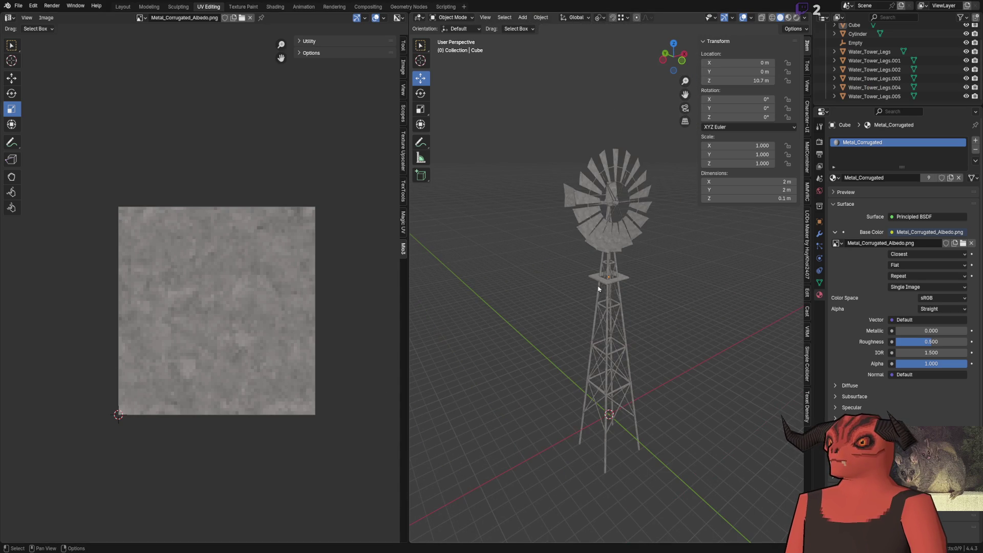
Step: Inspect the water tower by selecting its leg pieces and orbiting around it
{"action": "left_click", "coordinate": [599, 289]}
{"action": "scroll", "coordinate": [598, 289], "scroll_direction": "up", "scroll_amount": 4}
{"action": "left_click", "coordinate": [595, 340]}
{"action": "mouse_move", "coordinate": [596, 340]}
{"action": "middle_mouse_down", "text": "shift"}
{"action": "mouse_move", "coordinate": [567, 323]}
{"action": "mouse_move", "coordinate": [574, 308]}
{"action": "middle_mouse_up", "text": "shift"}
{"action": "left_click", "coordinate": [18, 6]}
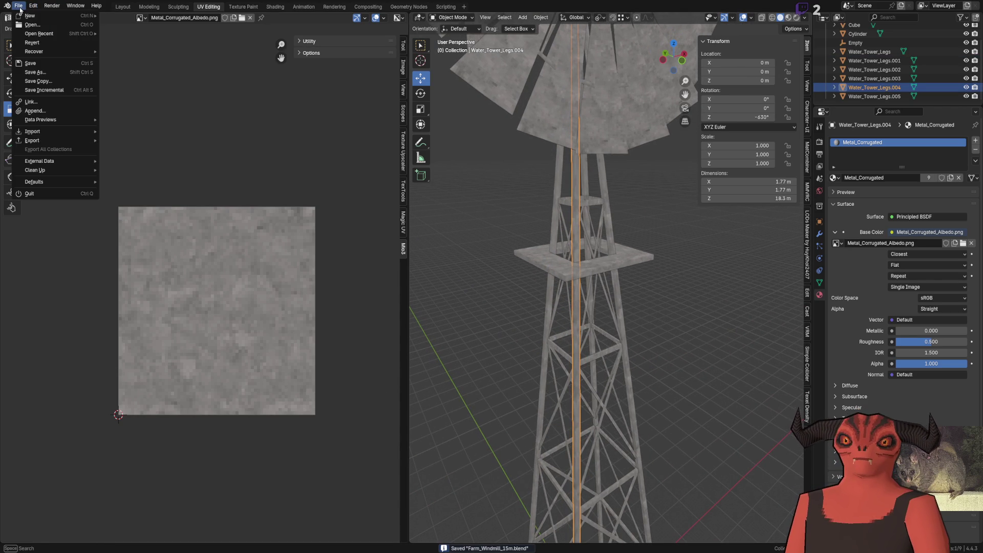
{"action": "middle_click_drag", "start_coordinate": [646, 276], "coordinate": [672, 274]}
{"action": "left_click", "coordinate": [673, 273]}
{"action": "scroll", "coordinate": [672, 274], "scroll_direction": "up", "scroll_amount": 5}
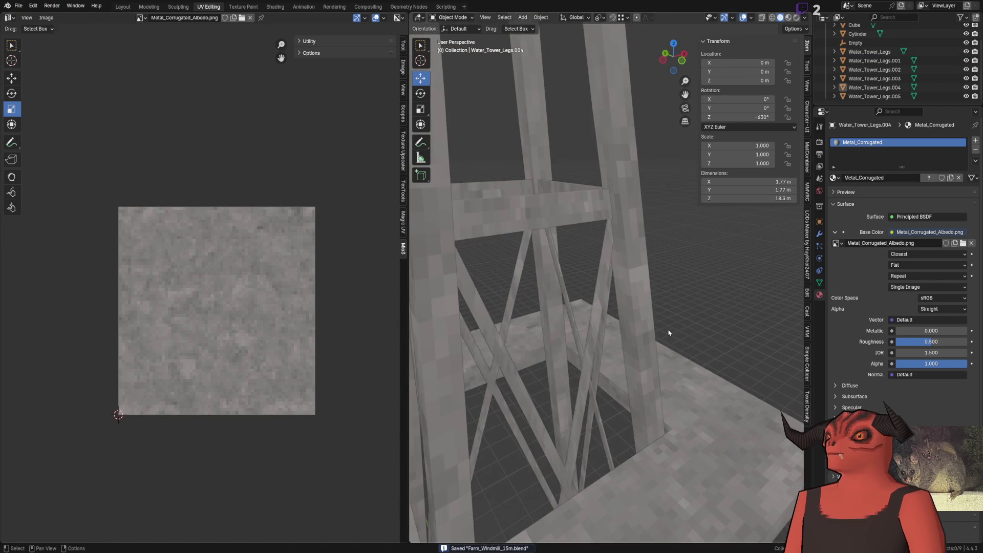
{"action": "scroll", "coordinate": [624, 305], "scroll_direction": "up", "scroll_amount": 2}
{"action": "left_click", "coordinate": [663, 265]}
{"action": "left_click", "coordinate": [496, 249]}
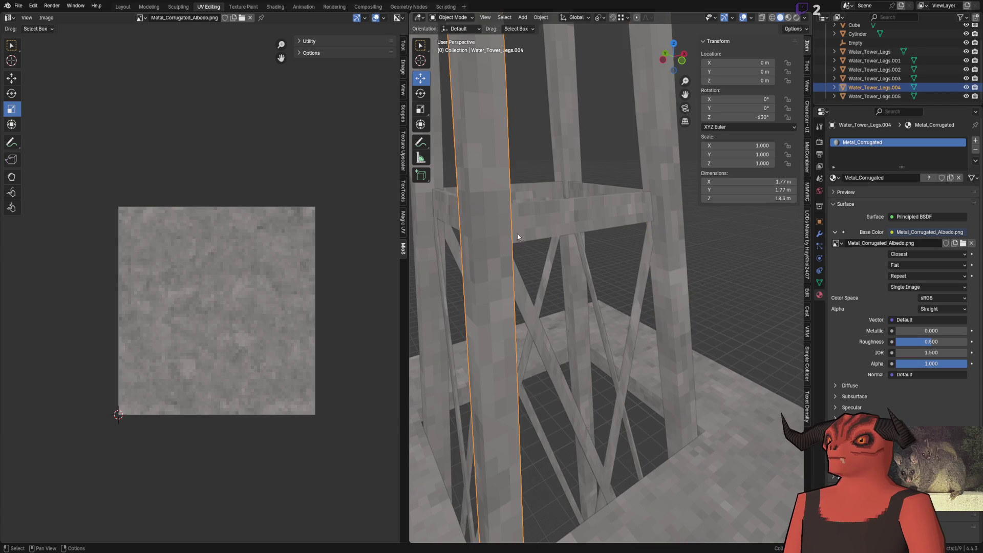
{"action": "left_click", "coordinate": [548, 196]}
{"action": "scroll", "coordinate": [603, 277], "scroll_direction": "down", "scroll_amount": 5}
{"action": "left_click", "coordinate": [603, 277]}
{"action": "scroll", "coordinate": [603, 277], "scroll_direction": "up", "scroll_amount": 5}
{"action": "mouse_move", "coordinate": [638, 362]}
{"action": "middle_mouse_down"}
{"action": "mouse_move", "coordinate": [576, 299]}
{"action": "mouse_move", "coordinate": [560, 337]}
{"action": "mouse_move", "coordinate": [600, 256]}
{"action": "middle_mouse_up"}
{"action": "scroll", "coordinate": [575, 298], "scroll_direction": "down", "scroll_amount": 4}
{"action": "scroll", "coordinate": [599, 256], "scroll_direction": "down", "scroll_amount": 3}
{"action": "scroll", "coordinate": [599, 256], "scroll_direction": "up", "scroll_amount": 2}
Step: Delete the leftover Empty object and frame the Cube platform, leaving its name unchanged
{"action": "left_click", "coordinate": [599, 256]}
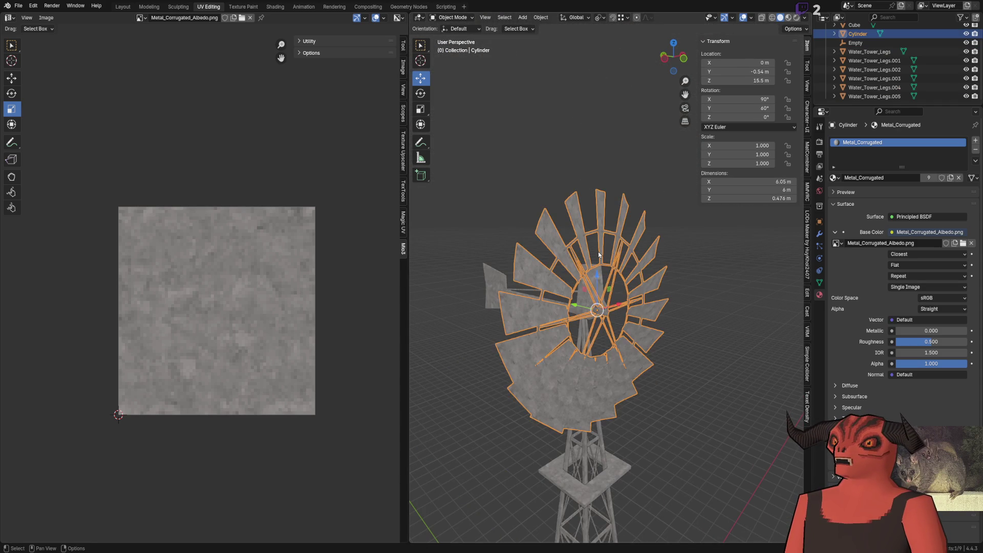
{"action": "left_click", "coordinate": [590, 139]}
{"action": "key", "text": "Delete"}
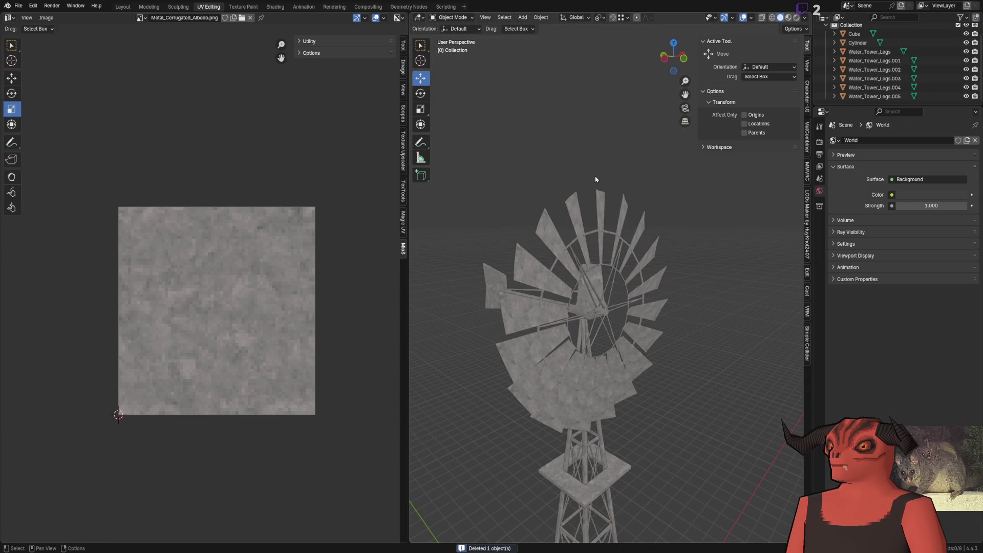
{"action": "scroll", "coordinate": [591, 287], "scroll_direction": "up", "scroll_amount": 5}
{"action": "left_click", "coordinate": [855, 34]}
{"action": "scroll", "coordinate": [598, 279], "scroll_direction": "down", "scroll_amount": 5}
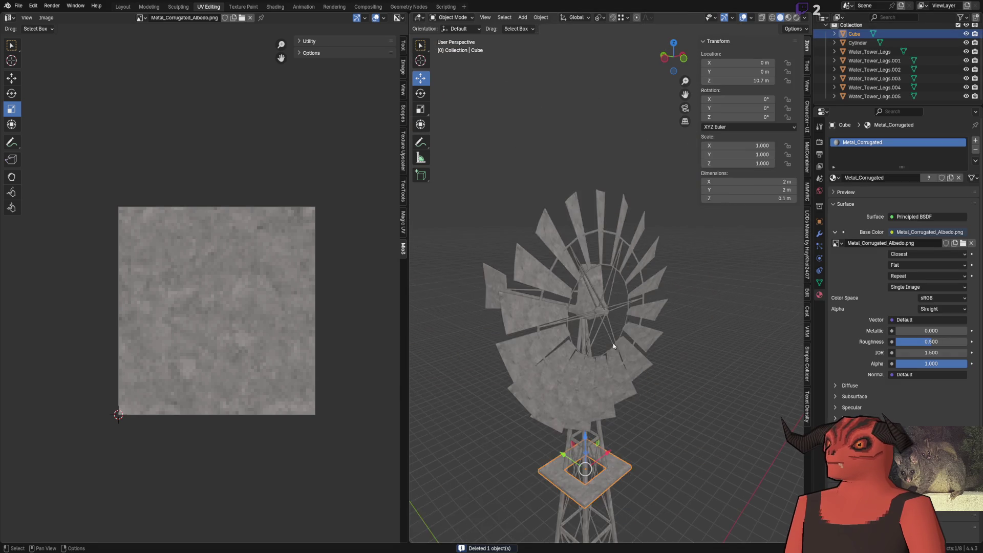
{"action": "key", "text": "KP_Decimal"}
{"action": "key", "text": "F2"}
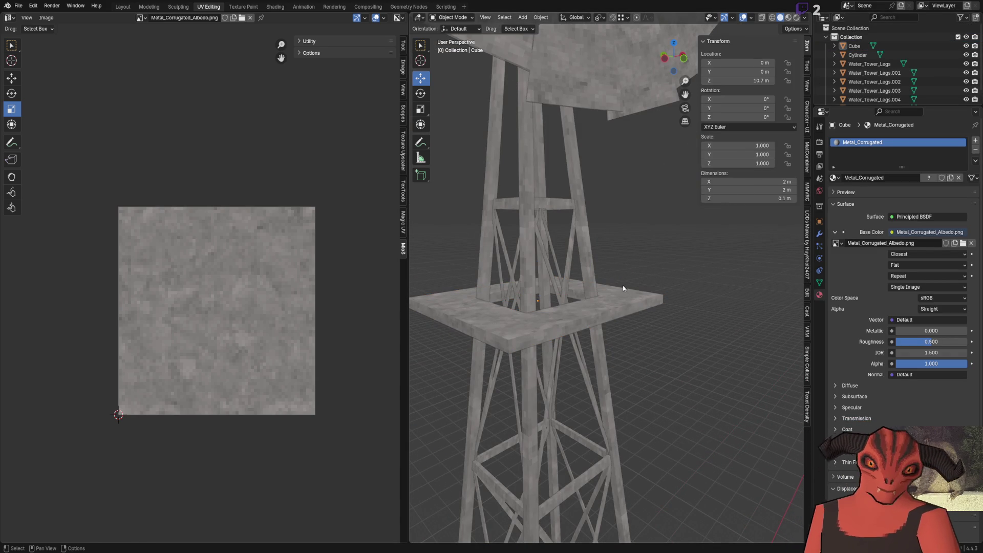
{"action": "key", "text": "Escape"}
{"action": "scroll", "coordinate": [581, 271], "scroll_direction": "down", "scroll_amount": 5}
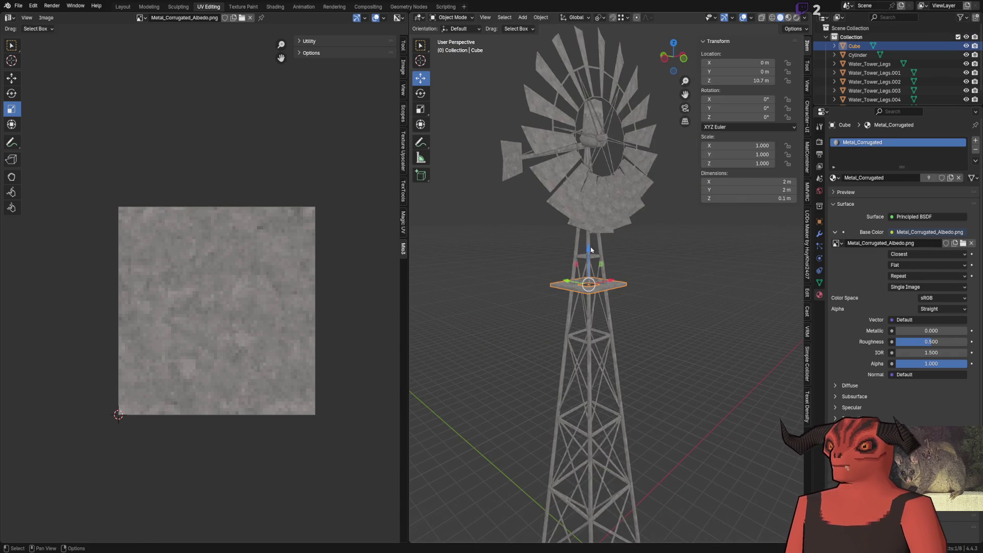
Step: Name the wheel Windmill_Wheel and its mesh data Windmill_Wheel_Mesh in the Outliner
{"action": "left_click", "coordinate": [635, 173]}
{"action": "key", "text": "KP_Decimal"}
{"action": "mouse_move", "coordinate": [647, 301]}
{"action": "middle_mouse_down"}
{"action": "mouse_move", "coordinate": [679, 301]}
{"action": "mouse_move", "coordinate": [612, 261]}
{"action": "mouse_move", "coordinate": [545, 261]}
{"action": "mouse_move", "coordinate": [949, 101]}
{"action": "middle_mouse_up"}
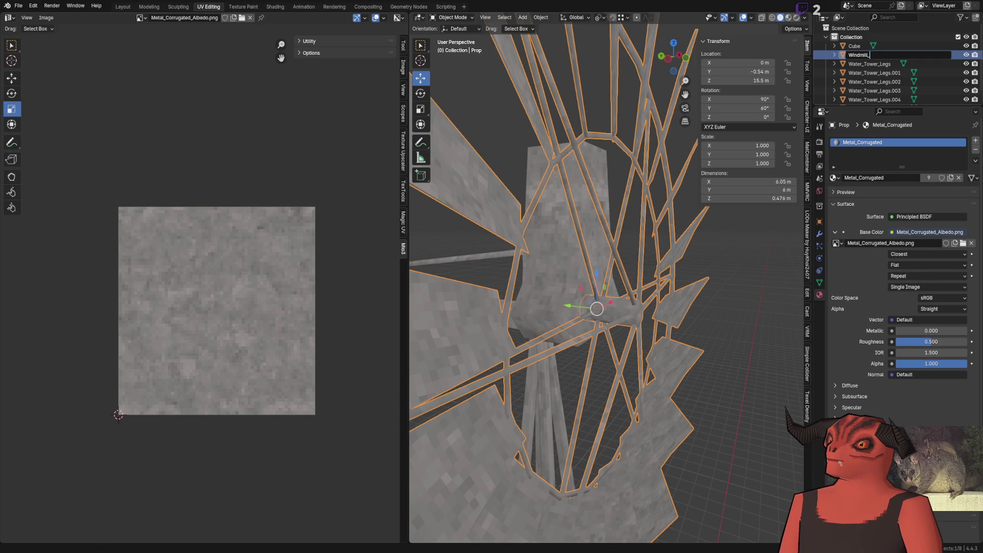
{"action": "type", "text": "el"}
{"action": "key", "text": "Return"}
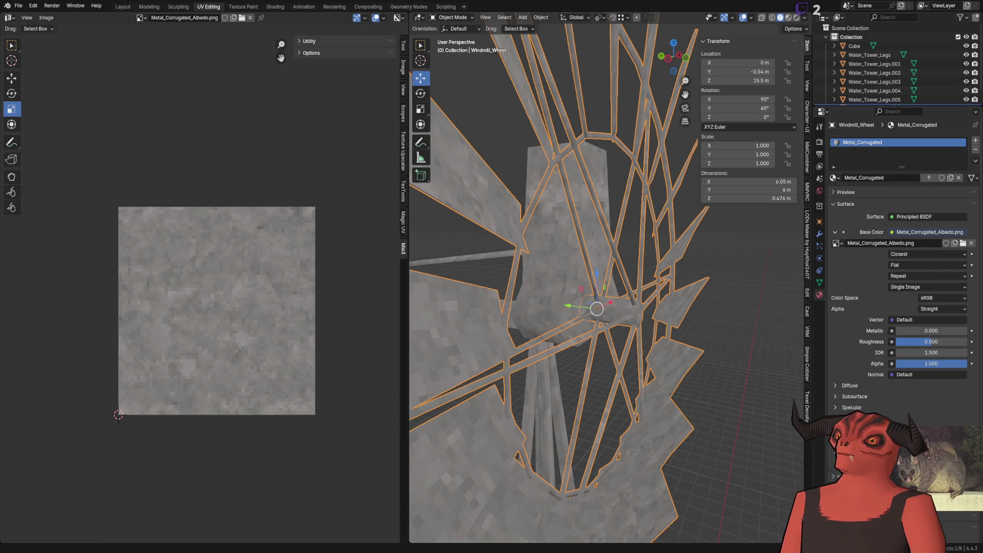
{"action": "scroll", "coordinate": [883, 92], "scroll_direction": "down", "scroll_amount": 1}
{"action": "double_click", "coordinate": [884, 96]}
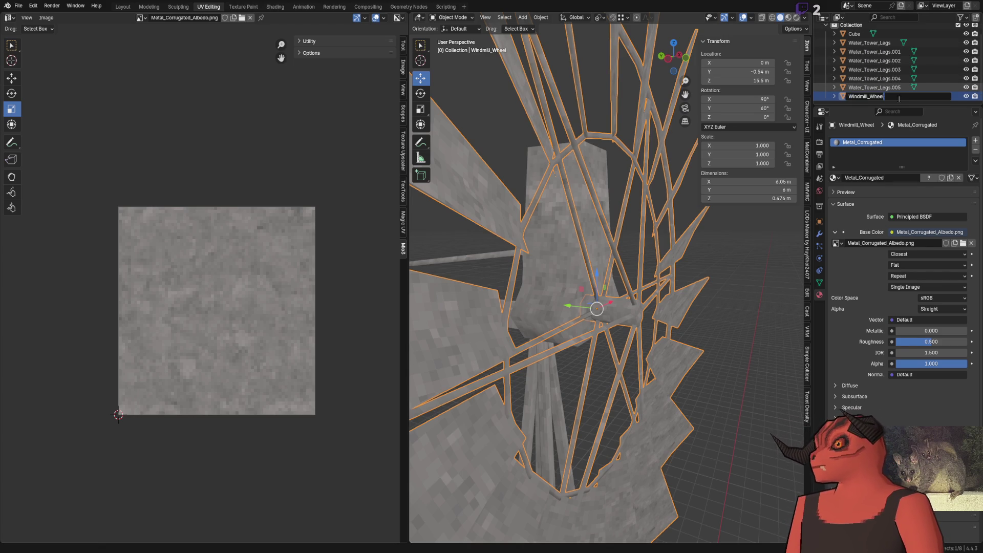
{"action": "key", "text": "Return"}
{"action": "double_click", "coordinate": [903, 101]}
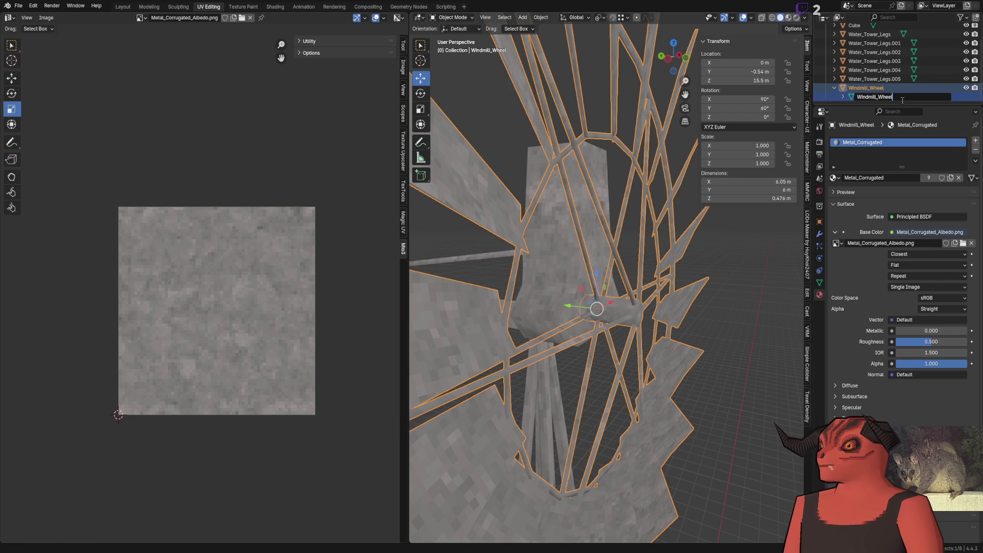
{"action": "type", "text": "_Mes"}
{"action": "type", "text": "Mesh"}
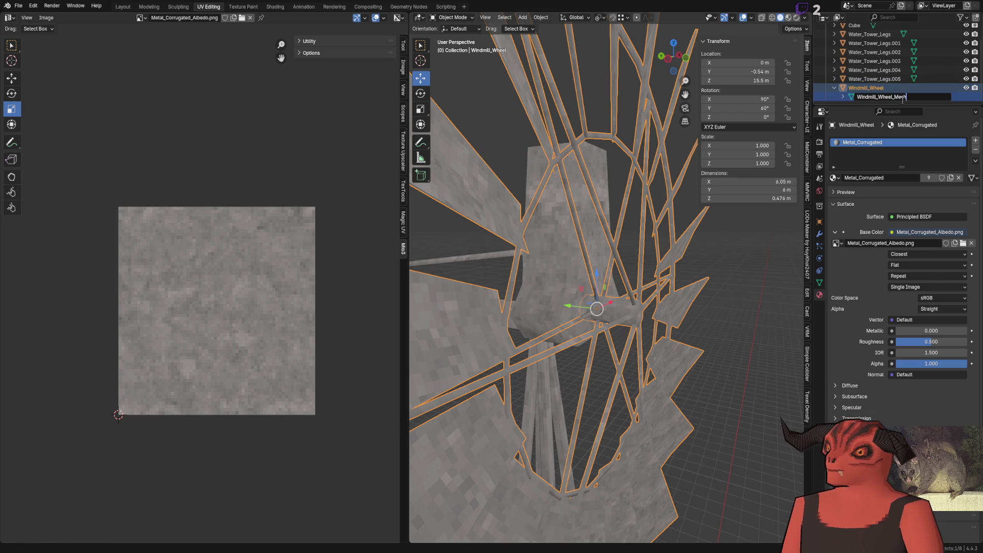
{"action": "key", "text": "Return"}
Step: Hide the wheel, select the vane Water_Tower_Legs.005 for renaming, and switch to Godot
{"action": "left_click", "coordinate": [833, 88]}
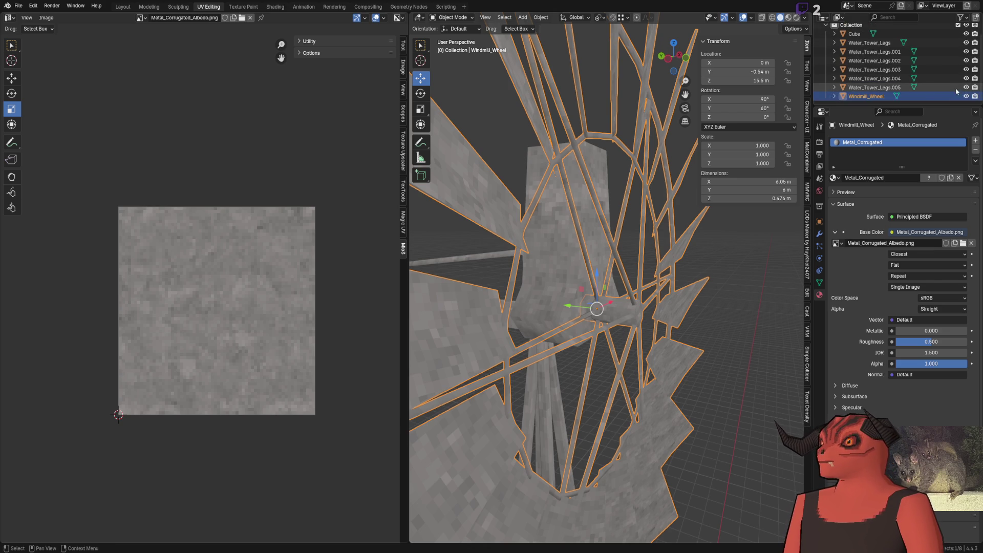
{"action": "key", "text": "h"}
{"action": "left_click", "coordinate": [597, 269]}
{"action": "key", "text": "KP_Decimal"}
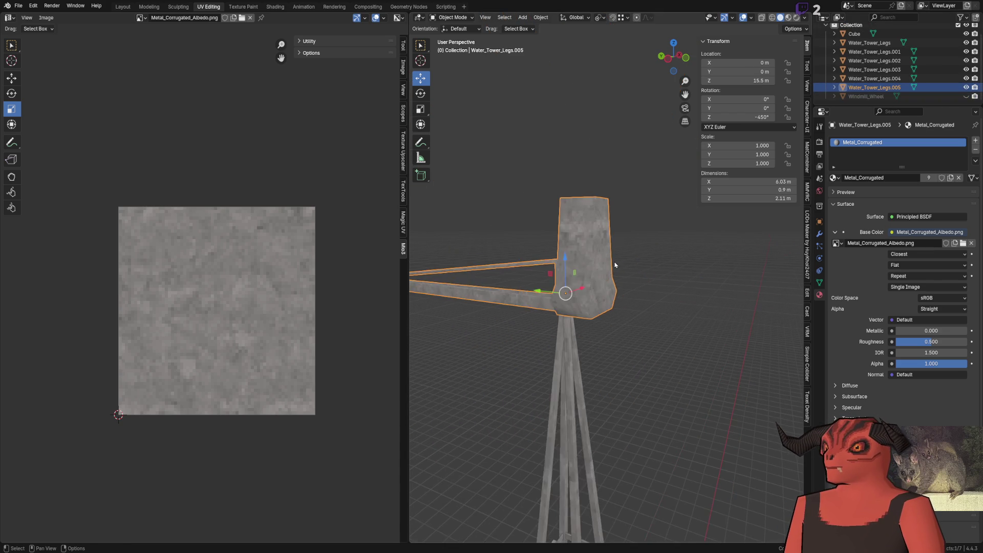
{"action": "double_click", "coordinate": [872, 88]}
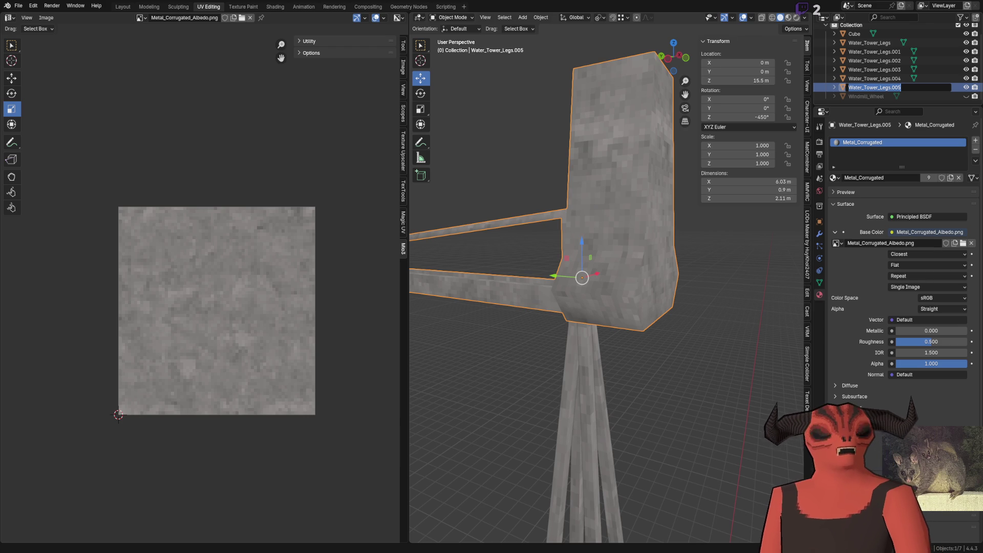
{"action": "key", "text": "alt+Tab"}
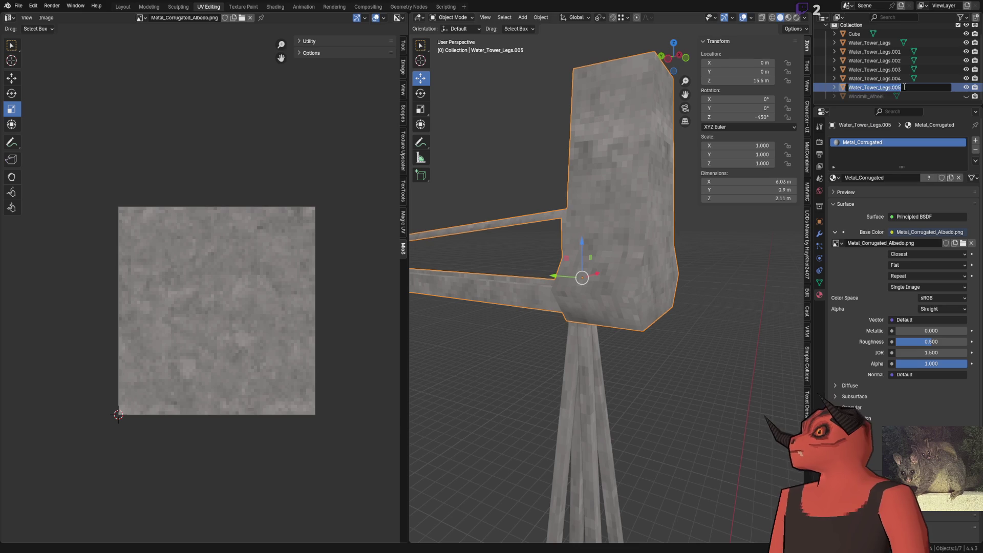
{"action": "type", "text": "Windmill_"}
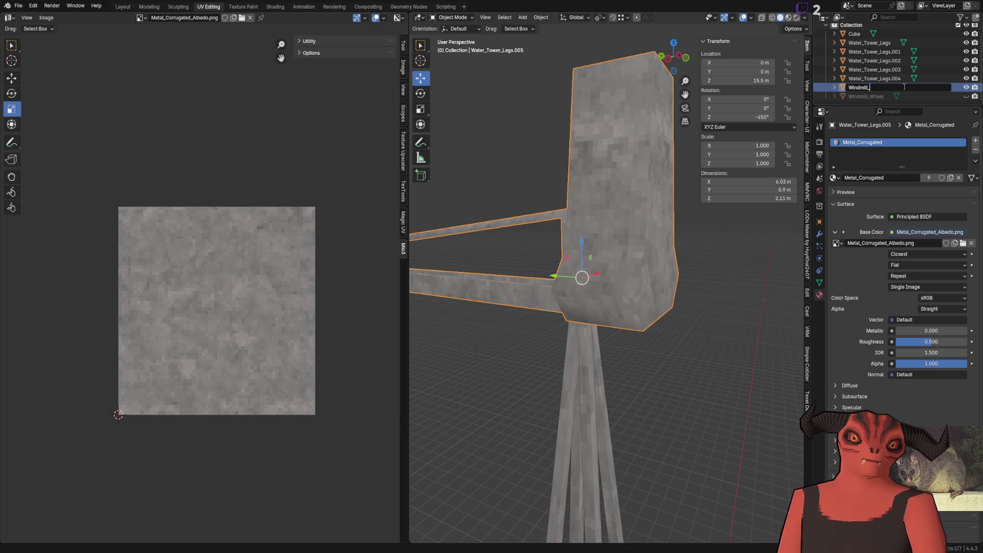
{"action": "type", "text": "Vane"}
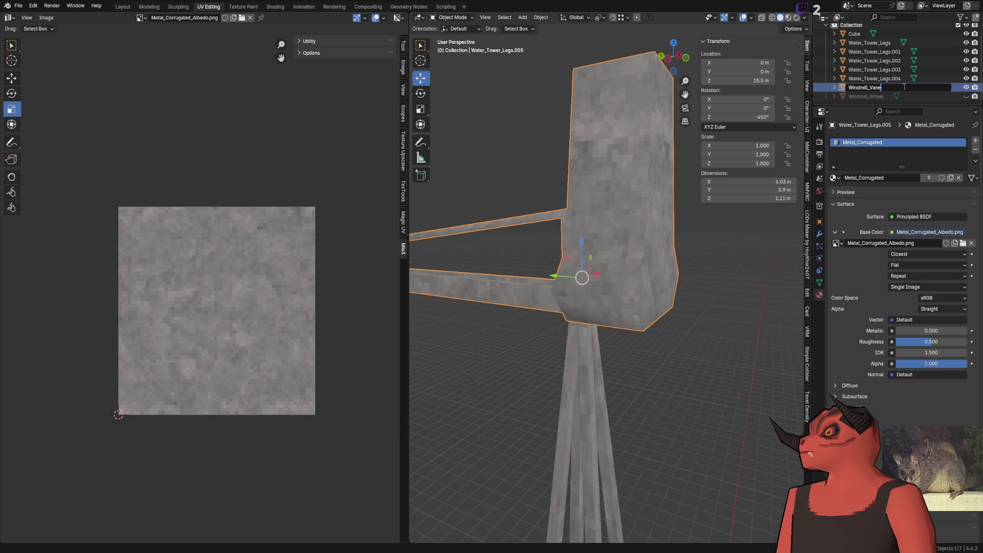
Step: Name the vane Windmill_Vane and its mesh data Windmill_Vane_Mesh
{"action": "key", "text": "Return"}
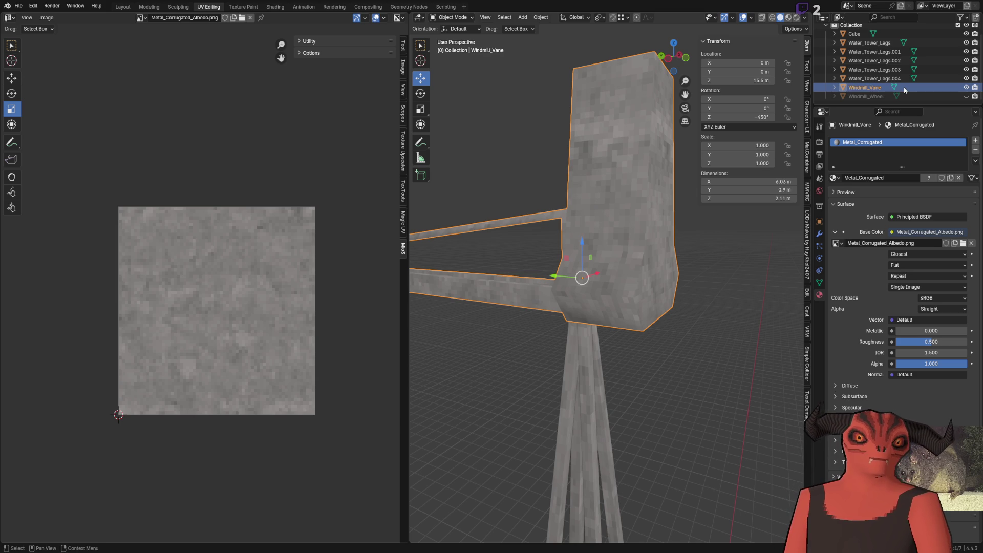
{"action": "key", "text": "KP_Add"}
{"action": "double_click", "coordinate": [904, 91]}
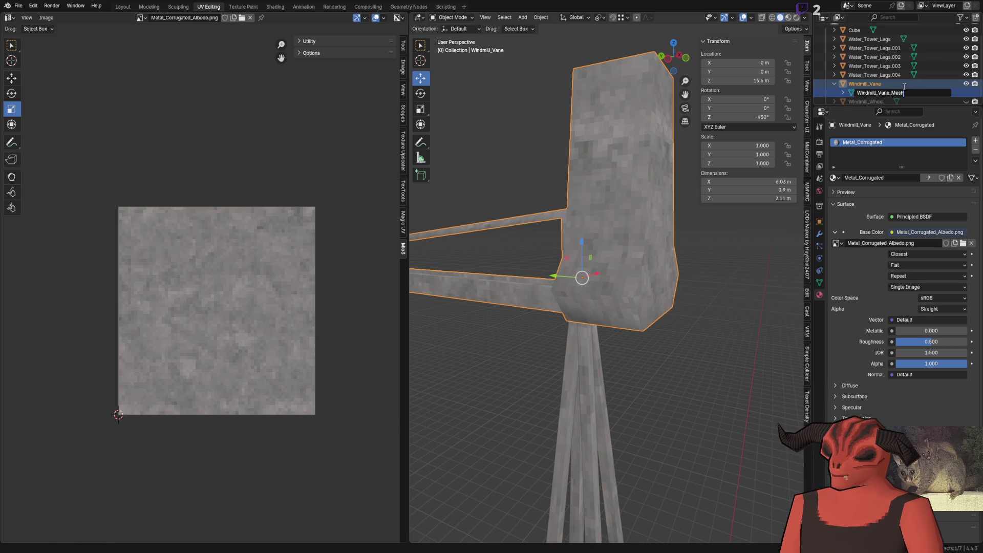
{"action": "key", "text": "Escape"}
{"action": "key", "text": "KP_Subtract"}
Step: Select all five pieces Water_Tower_Legs through .004 and frame them in view
{"action": "key", "text": "Up"}
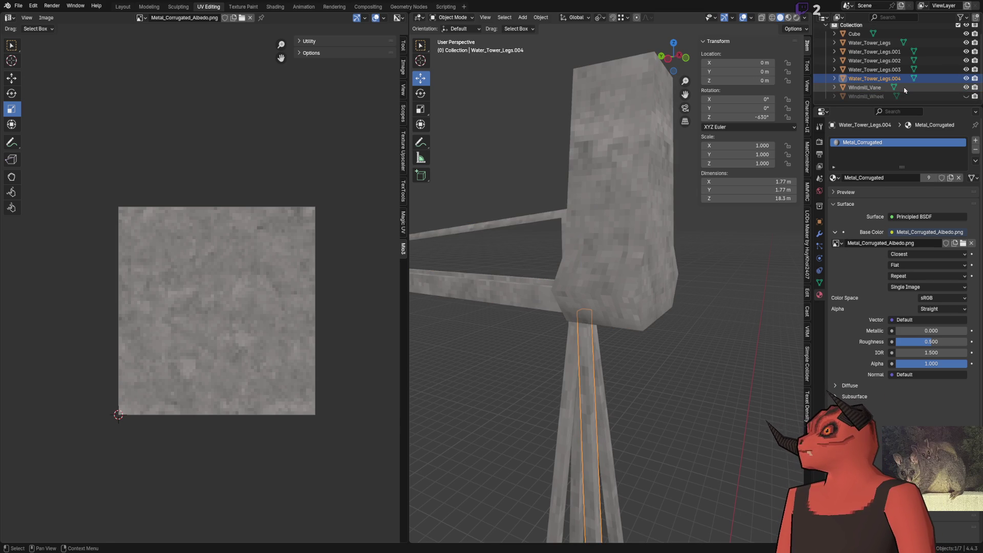
{"action": "left_click", "coordinate": [874, 51], "text": "shift"}
{"action": "key", "text": "KP_Decimal"}
{"action": "left_click", "coordinate": [875, 42], "text": "shift"}
{"action": "key", "text": "KP_Decimal"}
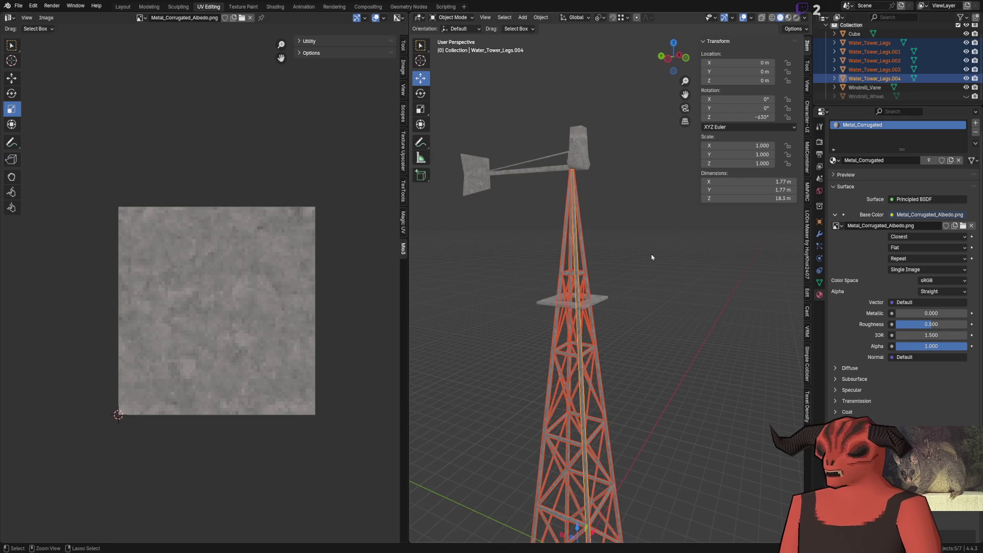
Step: Join the five leg pieces into one object named Windmill_Legs
{"action": "middle_click_drag", "start_coordinate": [636, 313], "coordinate": [625, 226], "text": "shift"}
{"action": "key", "text": "ctrl+j"}
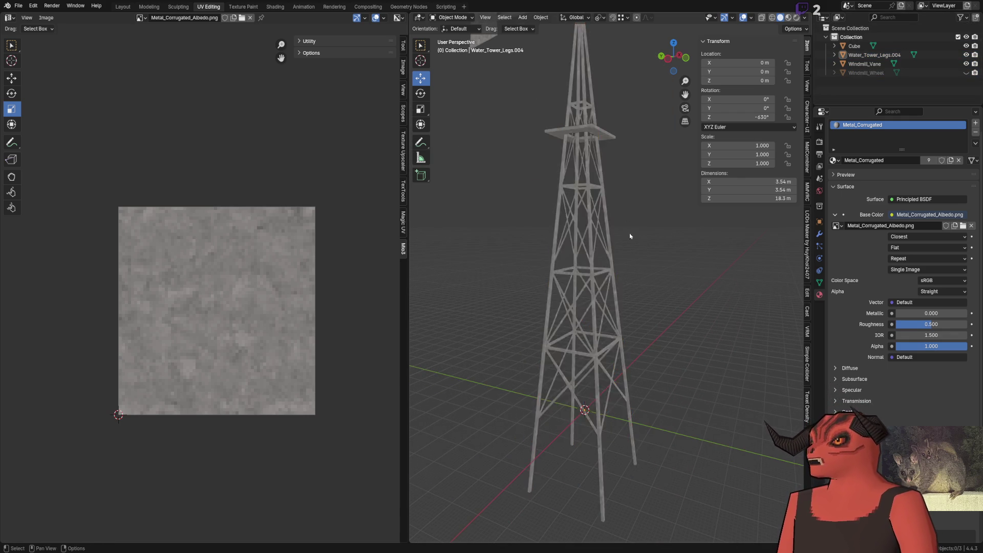
{"action": "scroll", "coordinate": [592, 268], "scroll_direction": "up", "scroll_amount": 5}
{"action": "scroll", "coordinate": [582, 266], "scroll_direction": "up", "scroll_amount": 4, "text": "shift"}
{"action": "scroll", "coordinate": [581, 266], "scroll_direction": "up", "scroll_amount": 4}
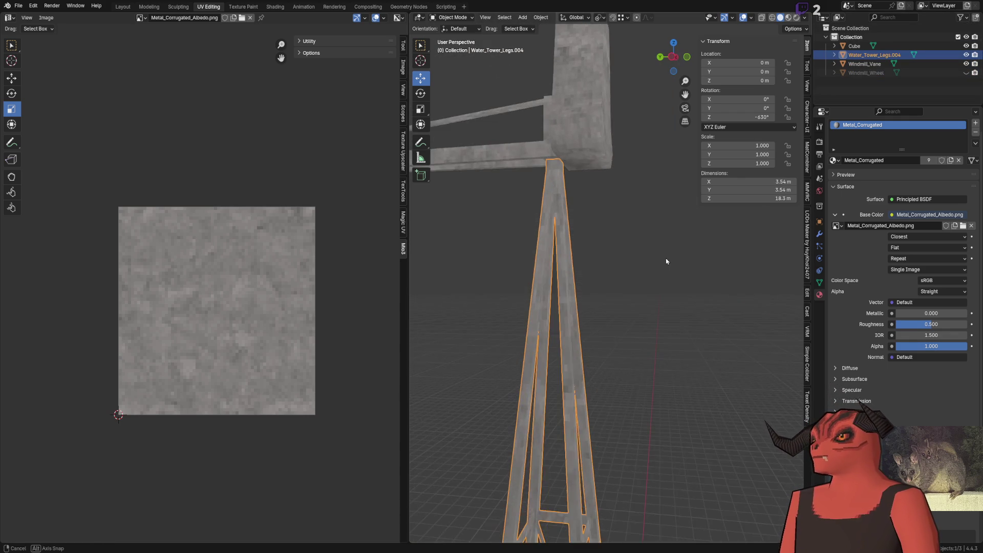
{"action": "scroll", "coordinate": [679, 257], "scroll_direction": "up", "scroll_amount": 4}
{"action": "middle_click_drag", "start_coordinate": [649, 204], "coordinate": [637, 193]}
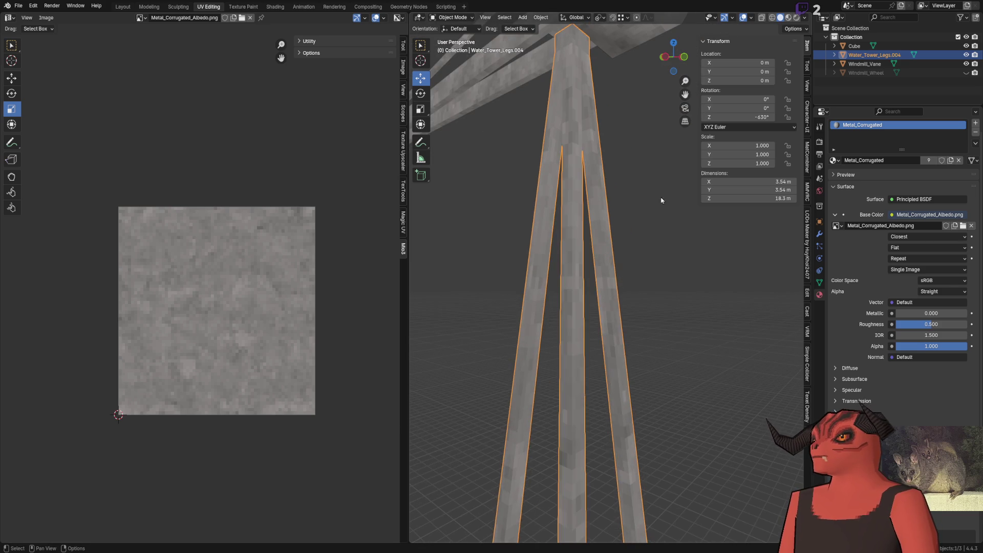
{"action": "left_click", "coordinate": [636, 193]}
{"action": "double_click", "coordinate": [874, 55]}
{"action": "type", "text": "Wi"}
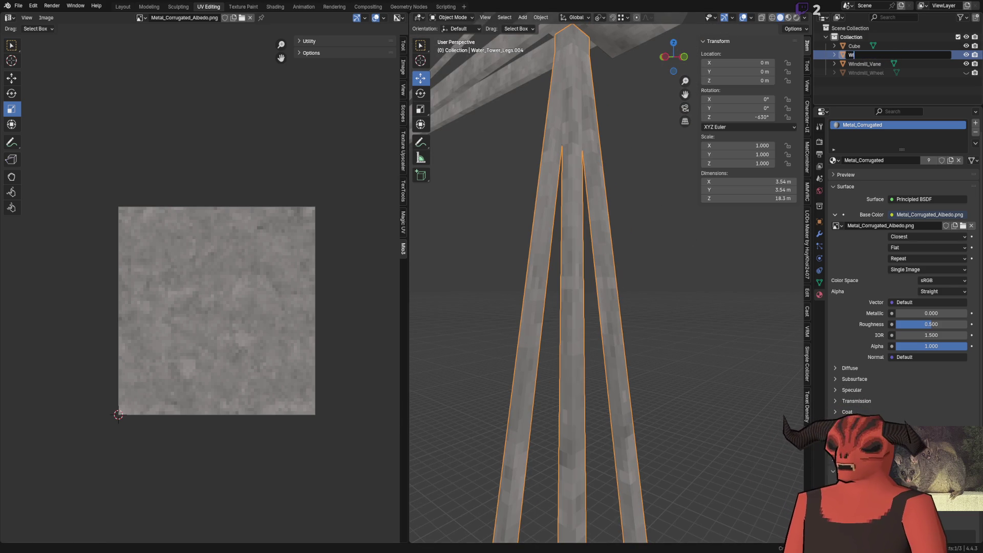
{"action": "type", "text": "ndmill_Legs"}
{"action": "key", "text": "Return"}
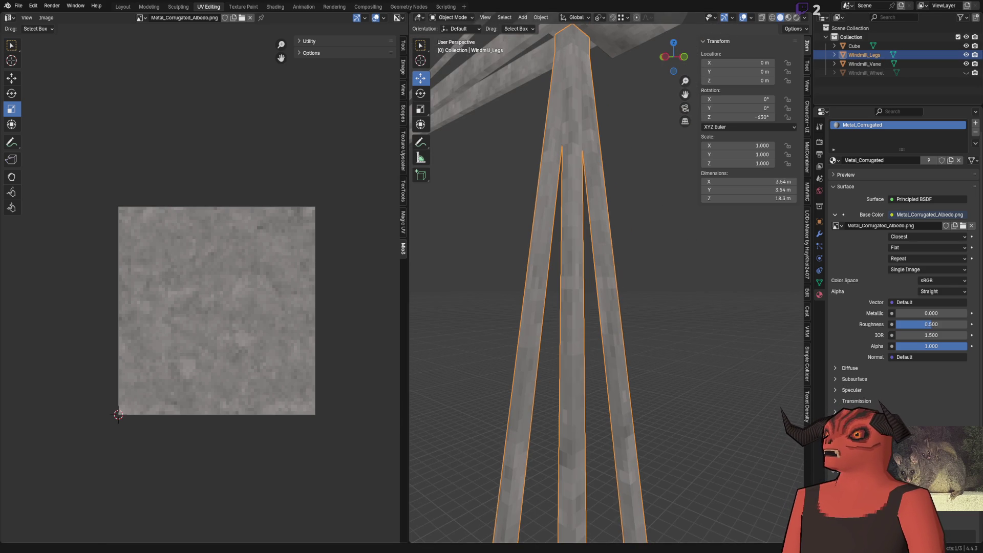
Step: Join the Cube platform into the Windmill_Legs object
{"action": "left_click", "coordinate": [855, 45]}
{"action": "scroll", "coordinate": [556, 230], "scroll_direction": "down", "scroll_amount": 2}
{"action": "scroll", "coordinate": [556, 229], "scroll_direction": "down", "scroll_amount": 4}
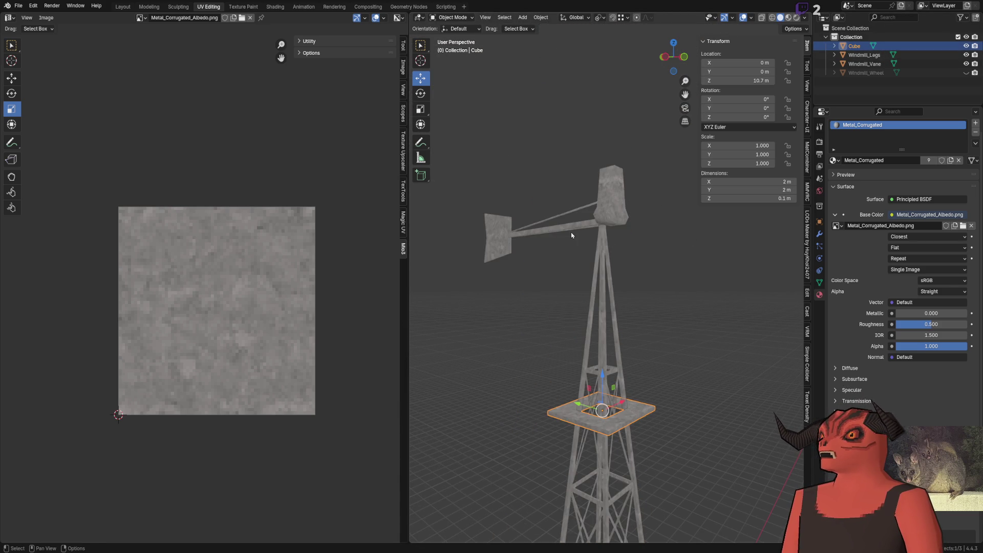
{"action": "left_click", "coordinate": [602, 323], "text": "shift"}
{"action": "key", "text": "ctrl+j"}
{"action": "left_click", "coordinate": [649, 316]}
{"action": "middle_click_drag", "start_coordinate": [648, 316], "coordinate": [649, 177]}
Step: Rename the merged mesh data to Windmill_Legs_mesh and switch over to Godot
{"action": "left_click", "coordinate": [862, 46]}
{"action": "key", "text": "F3"}
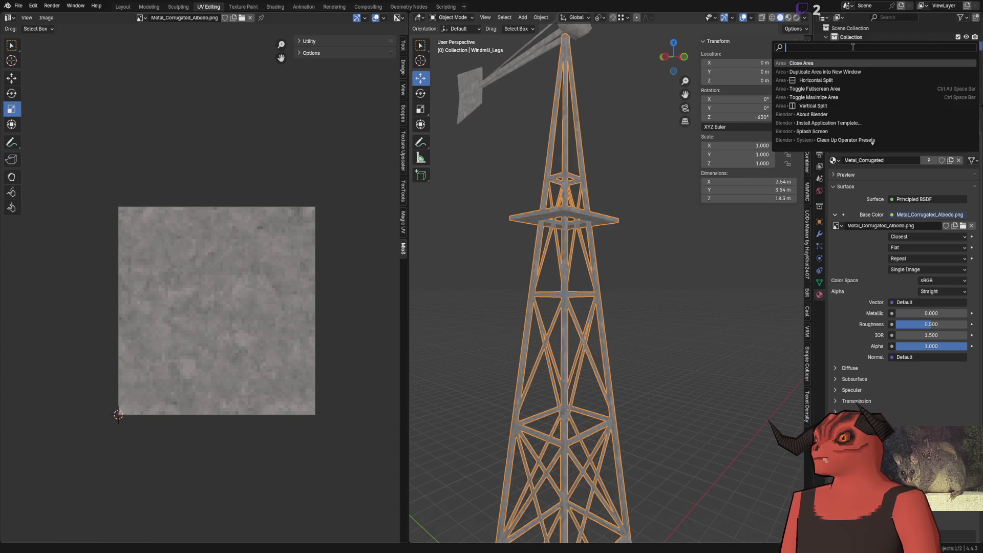
{"action": "key", "text": "Escape"}
{"action": "double_click", "coordinate": [889, 46]}
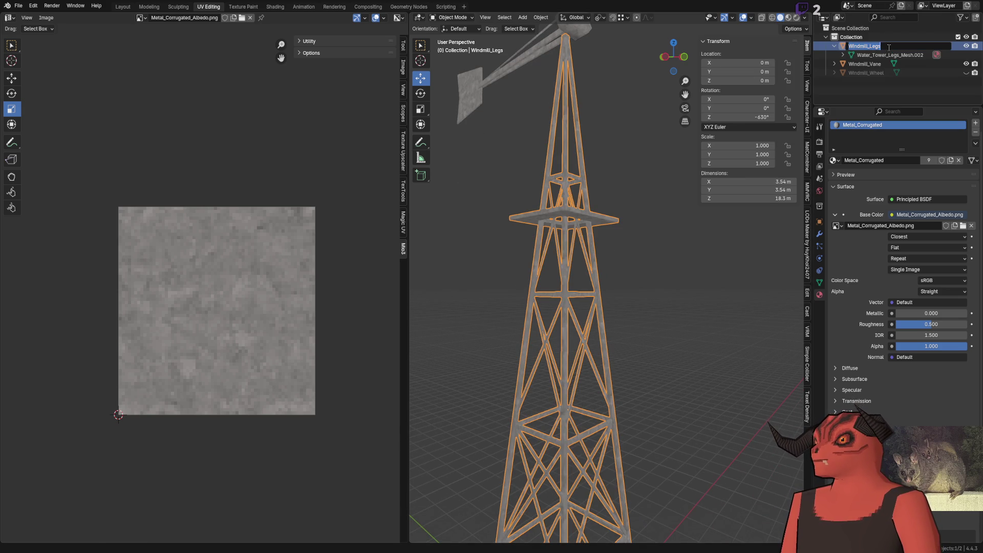
{"action": "key", "text": "ctrl+c"}
{"action": "key", "text": "Return"}
{"action": "double_click", "coordinate": [889, 55]}
{"action": "key", "text": "ctrl+v"}
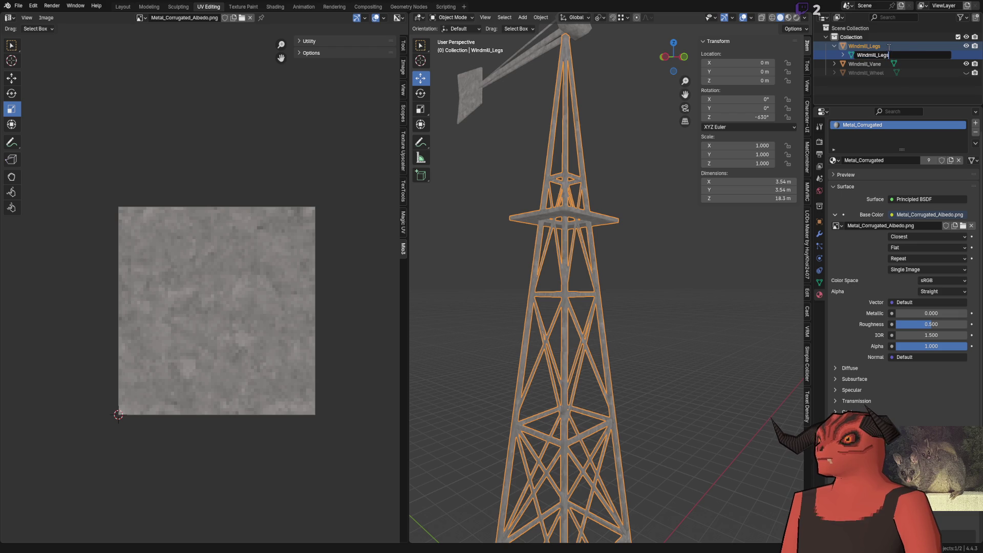
{"action": "type", "text": "_mesh"}
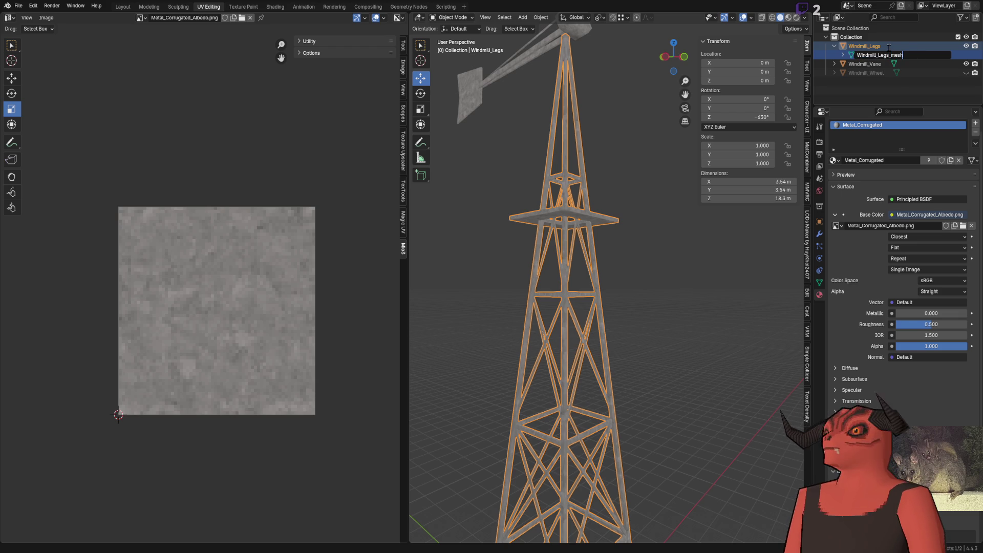
{"action": "key", "text": "Return"}
{"action": "key", "text": "alt+Tab"}
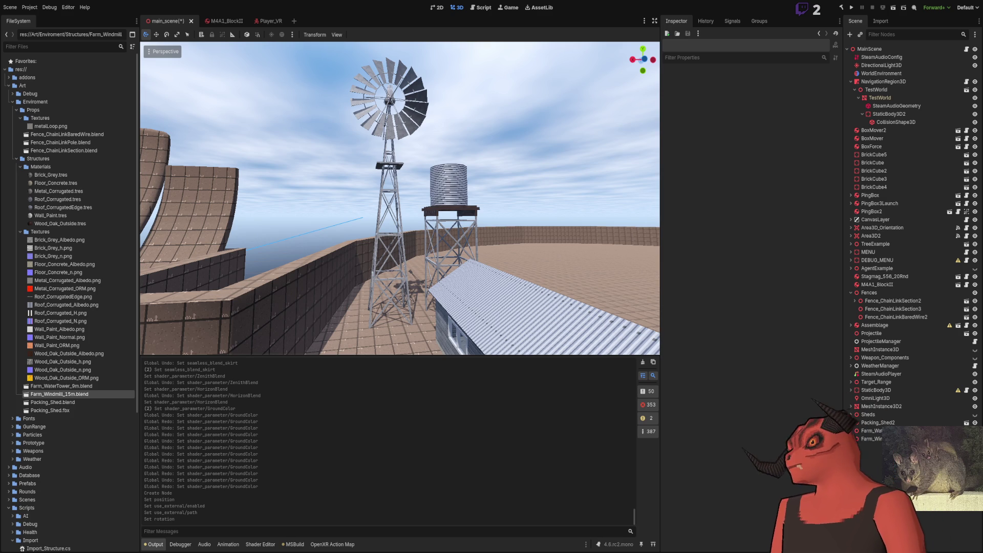
{"action": "scroll", "coordinate": [603, 233], "scroll_direction": "up", "scroll_amount": 3}
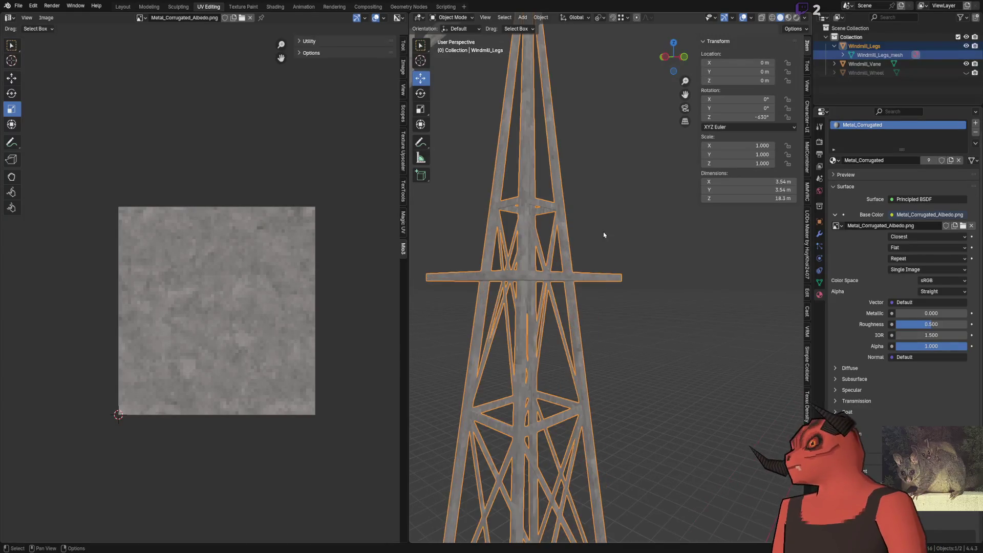
{"action": "scroll", "coordinate": [571, 232], "scroll_direction": "down", "scroll_amount": 3}
{"action": "scroll", "coordinate": [571, 232], "scroll_direction": "up", "scroll_amount": 3}
{"action": "scroll", "coordinate": [566, 253], "scroll_direction": "up", "scroll_amount": 3}
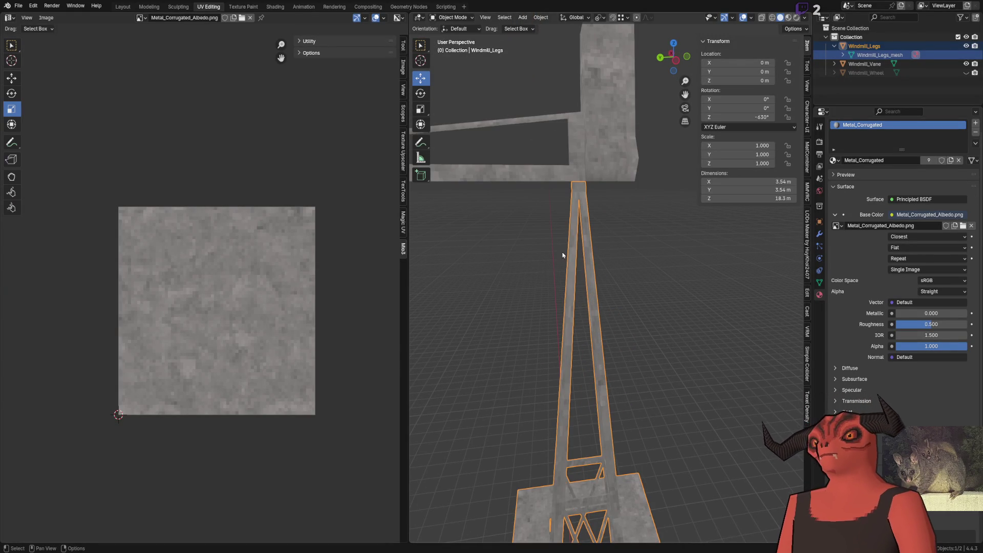
Step: Pick through the legs, vane and wheel in the outliner and make Windmill_Wheel visible again
{"action": "left_click", "coordinate": [637, 279]}
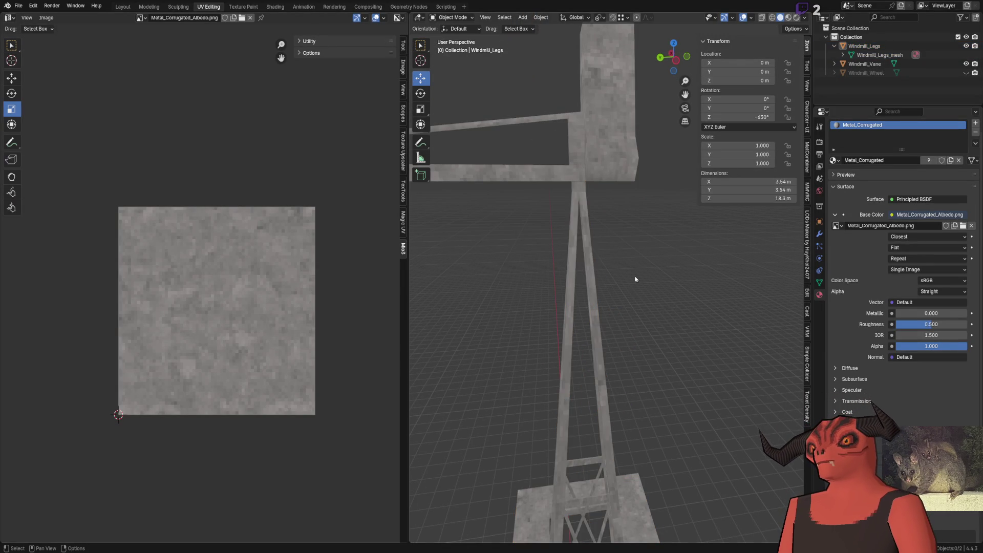
{"action": "left_click", "coordinate": [575, 280]}
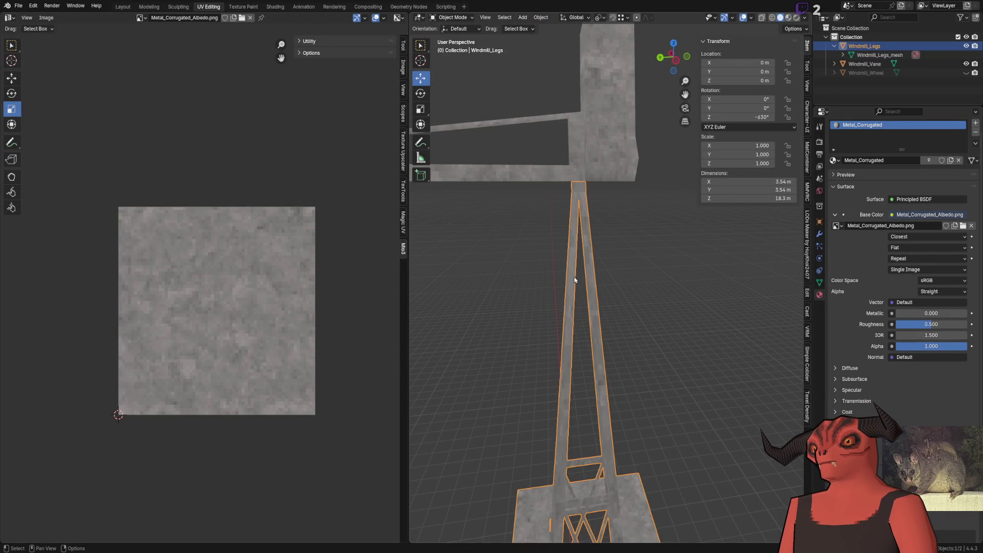
{"action": "left_click", "coordinate": [658, 204]}
{"action": "left_click", "coordinate": [867, 47]}
{"action": "left_click", "coordinate": [872, 65]}
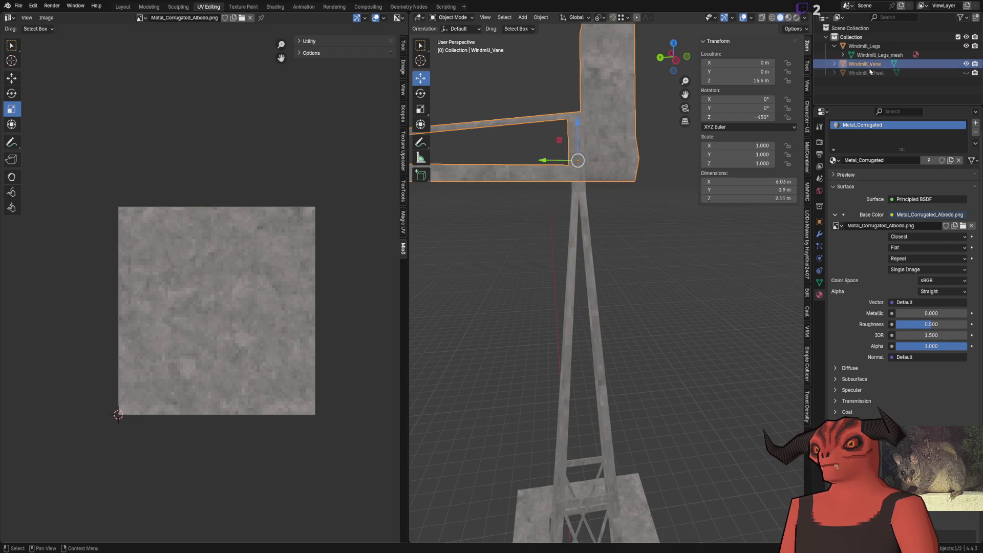
{"action": "left_click", "coordinate": [871, 65]}
{"action": "left_click", "coordinate": [871, 65]}
{"action": "key", "text": "KP_Decimal"}
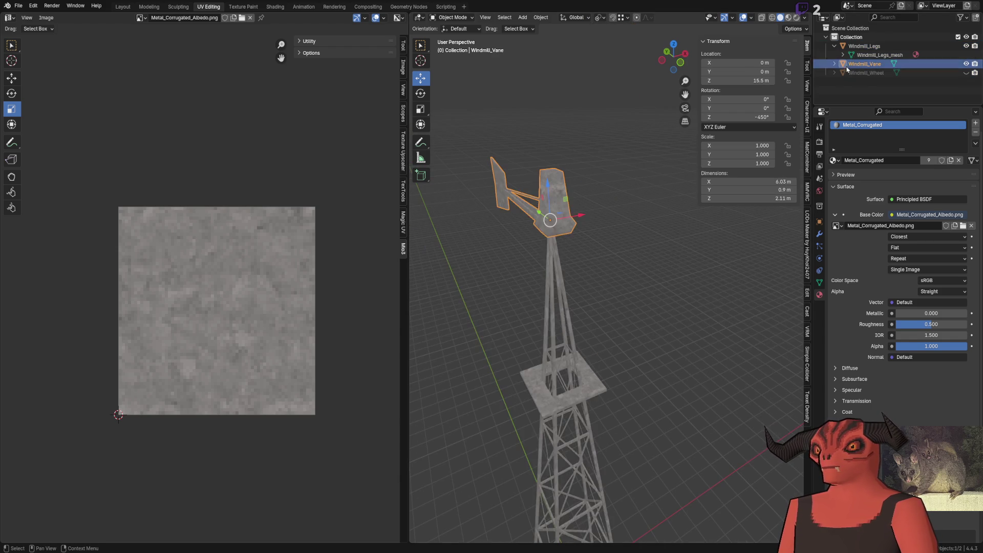
{"action": "left_click", "coordinate": [866, 47]}
{"action": "left_click", "coordinate": [836, 47]}
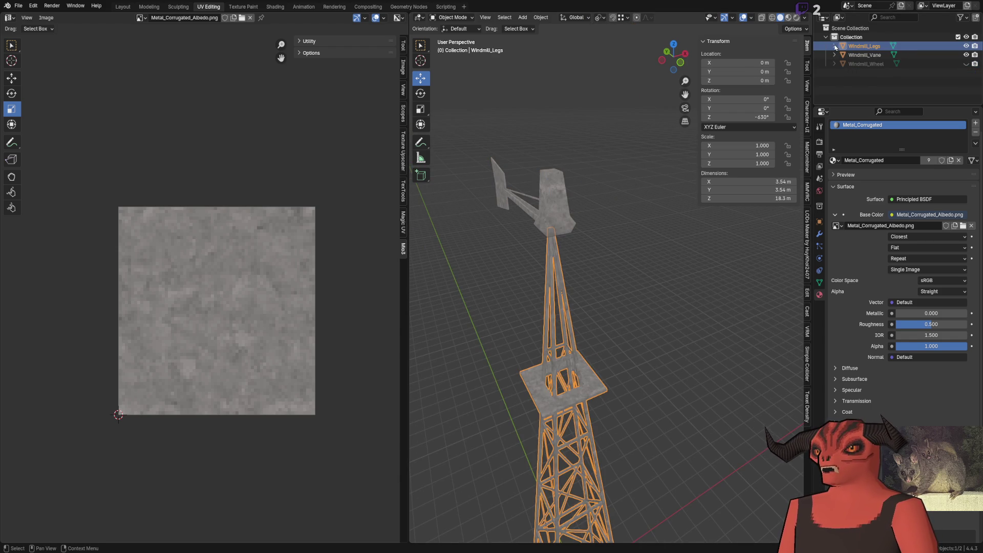
{"action": "left_click", "coordinate": [859, 65]}
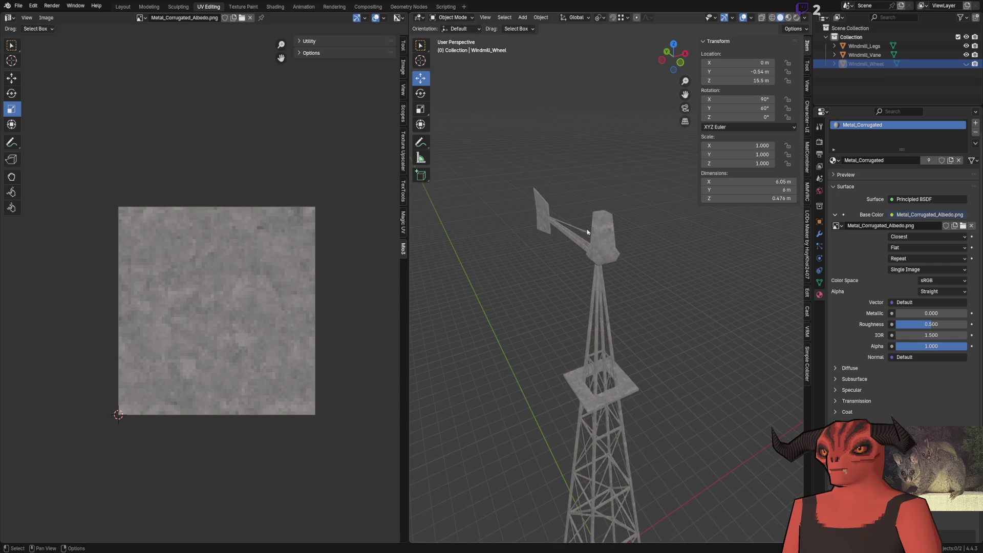
{"action": "left_click", "coordinate": [966, 65]}
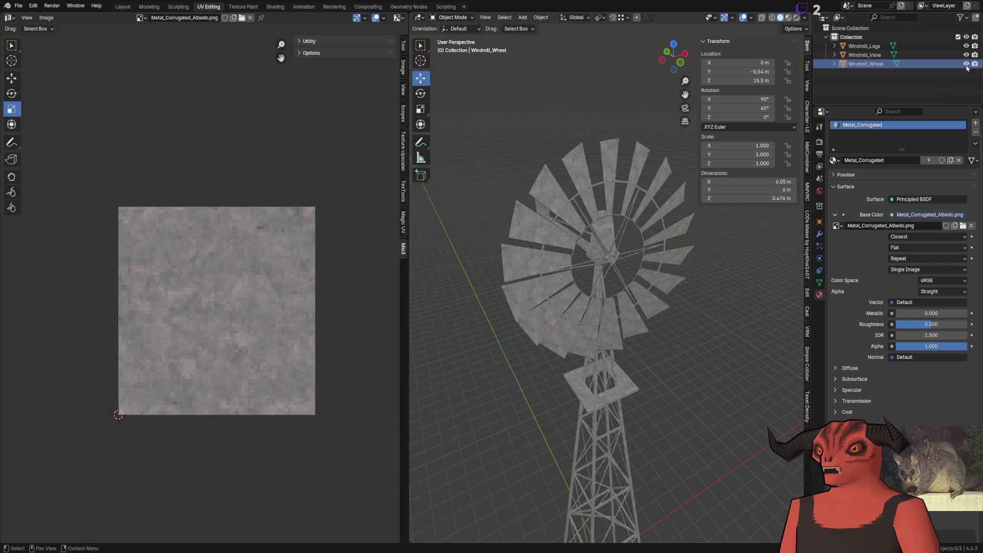
Step: Apply the rotation of Windmill_Wheel and of Windmill_Vane so both read zero degrees
{"action": "left_click", "coordinate": [615, 148]}
{"action": "left_click", "coordinate": [541, 17]}
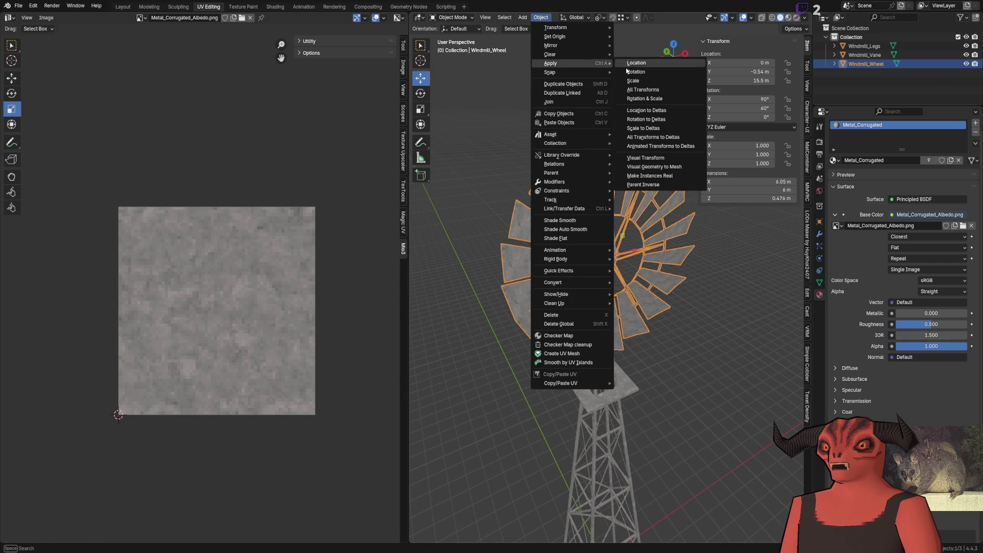
{"action": "left_click", "coordinate": [642, 71]}
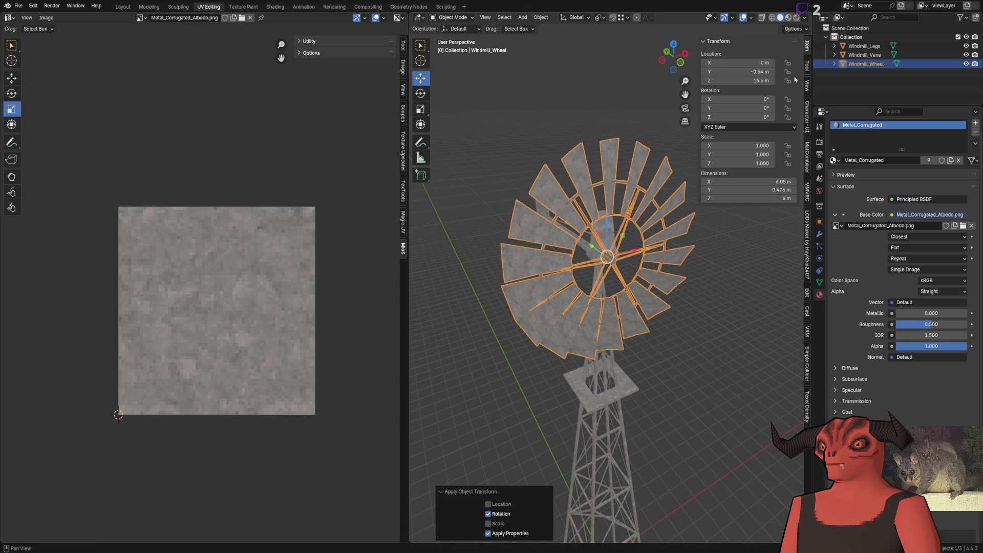
{"action": "left_click", "coordinate": [877, 55]}
{"action": "left_click", "coordinate": [541, 17]}
{"action": "mouse_move", "coordinate": [551, 63]}
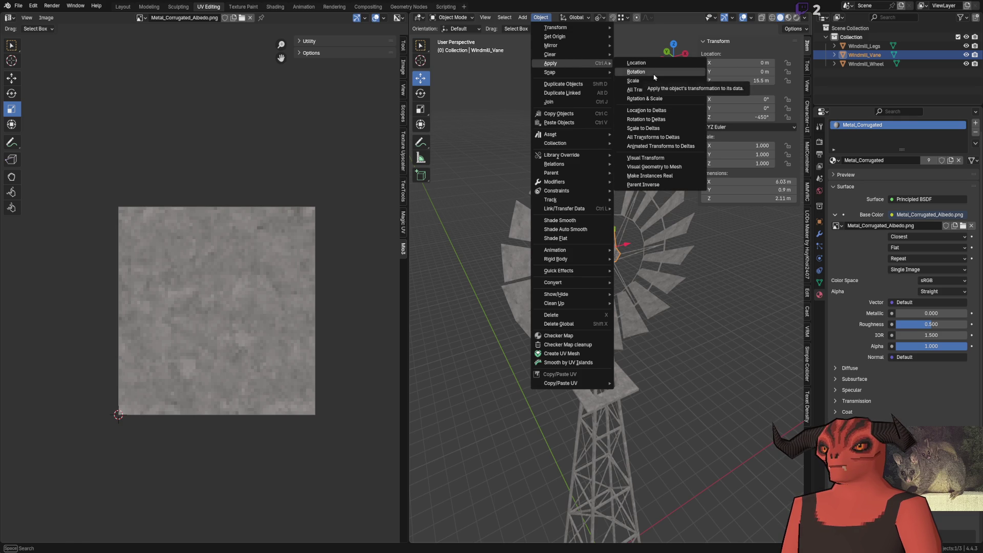
{"action": "left_click", "coordinate": [649, 72]}
Step: Check the windmill from side and front, save the file and switch to Godot for the reimport
{"action": "middle_click_drag", "start_coordinate": [566, 120], "coordinate": [588, 121]}
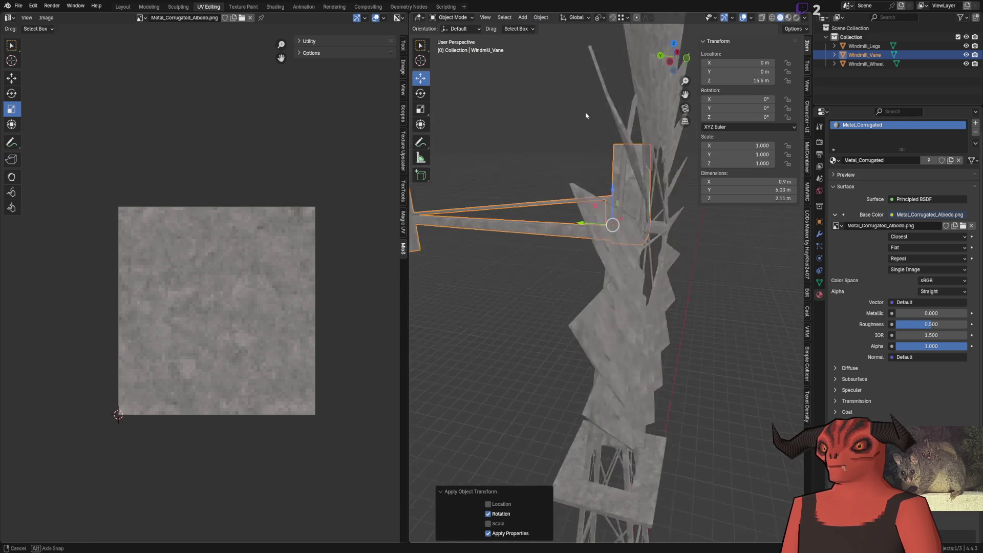
{"action": "left_click", "coordinate": [531, 137]}
{"action": "scroll", "coordinate": [532, 137], "scroll_direction": "down", "scroll_amount": 3}
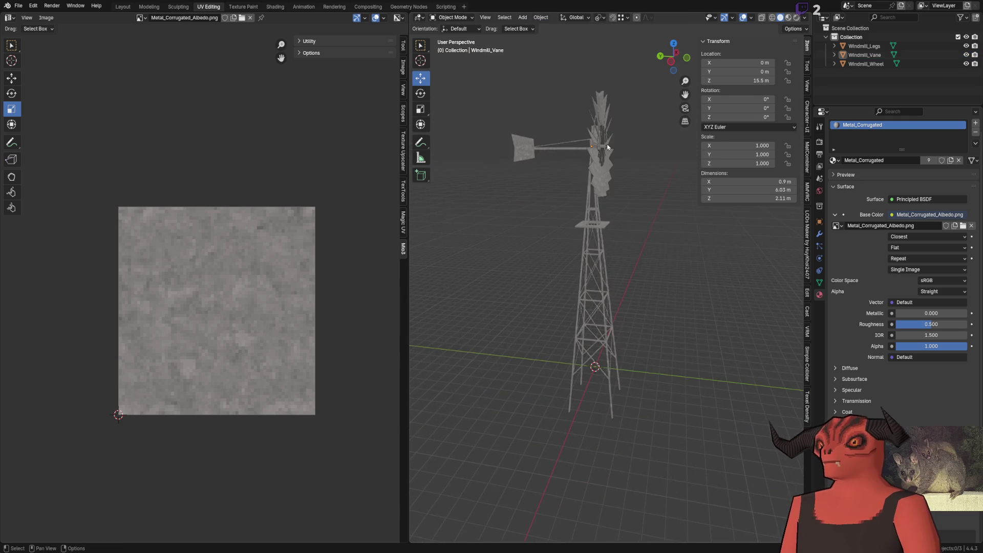
{"action": "middle_click_drag", "start_coordinate": [532, 137], "coordinate": [516, 231]}
{"action": "scroll", "coordinate": [516, 245], "scroll_direction": "up", "scroll_amount": 5}
{"action": "left_click", "coordinate": [515, 246]}
{"action": "scroll", "coordinate": [507, 140], "scroll_direction": "down", "scroll_amount": 3}
{"action": "left_click", "coordinate": [538, 154]}
{"action": "left_click", "coordinate": [626, 154]}
{"action": "left_click", "coordinate": [524, 223]}
{"action": "left_click", "coordinate": [525, 241]}
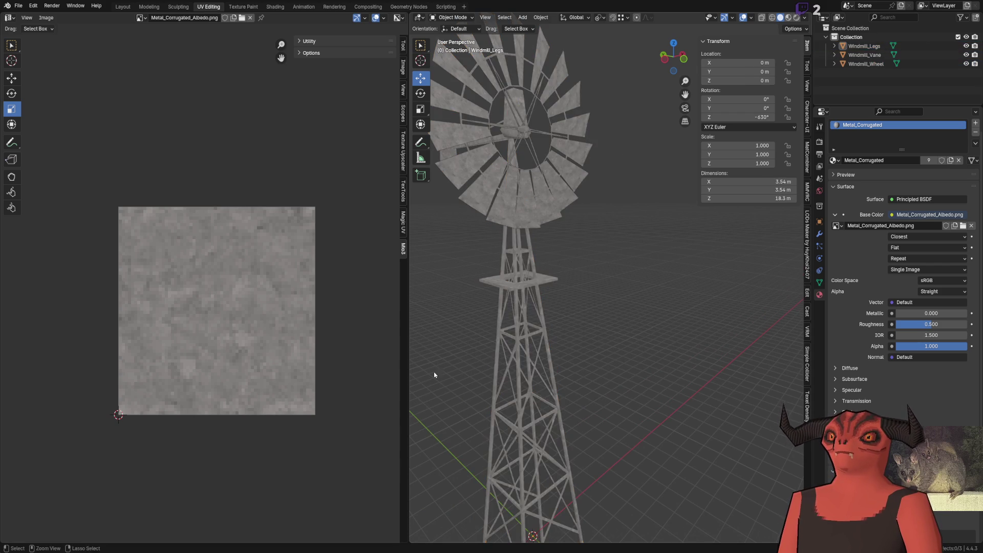
{"action": "key", "text": "ctrl+s"}
{"action": "key", "text": "alt+Tab"}
Step: Fly around the reimported windmill for close views of the wheel blades and underside of the head
{"action": "mouse_move", "coordinate": [400, 199]}
{"action": "right_mouse_down"}
{"action": "mouse_move", "coordinate": [399, 185]}
{"action": "mouse_move", "coordinate": [399, 199]}
{"action": "mouse_move", "coordinate": [460, 210]}
{"action": "right_mouse_up"}
{"action": "left_click", "coordinate": [382, 226]}
{"action": "right_click_drag", "start_coordinate": [383, 225], "coordinate": [382, 225]}
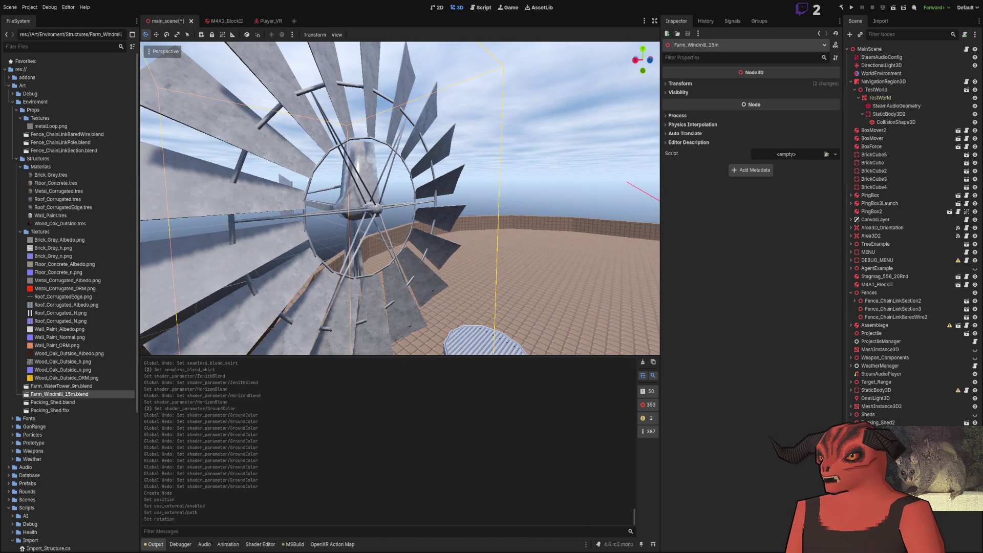
{"action": "right_click_drag", "start_coordinate": [566, 293], "coordinate": [567, 292]}
{"action": "right_click_drag", "start_coordinate": [400, 199], "coordinate": [399, 199]}
Step: With the Rotate tool on the Windmill wheel node, spin the wheel about its hub to check it turns correctly
{"action": "left_click", "coordinate": [167, 34]}
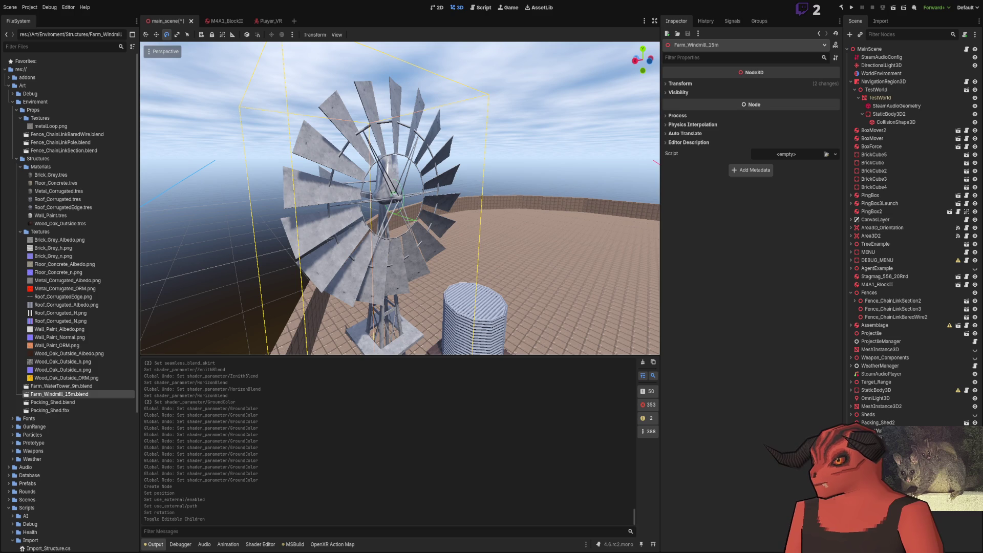
{"action": "left_click", "coordinate": [394, 194]}
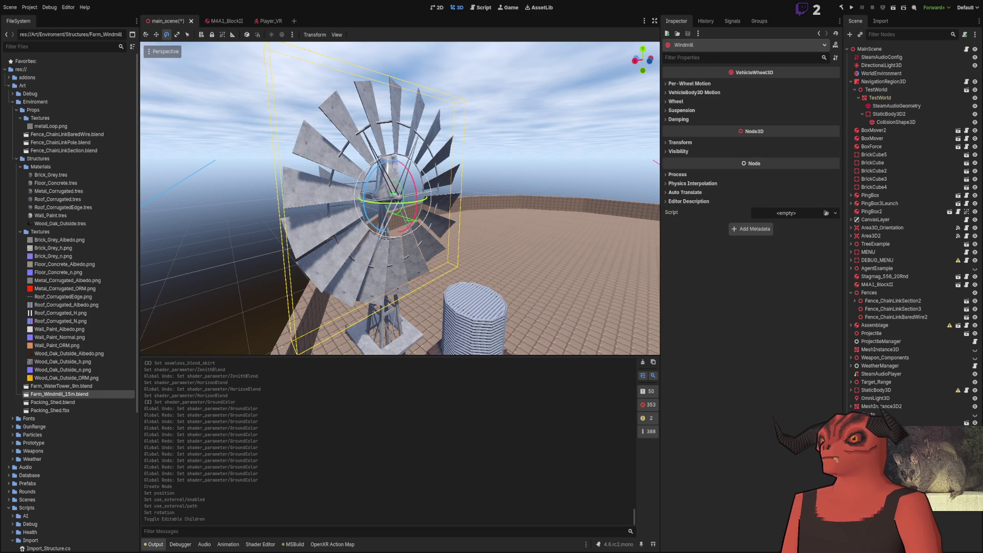
{"action": "left_click", "coordinate": [394, 194]}
{"action": "left_click", "coordinate": [394, 193]}
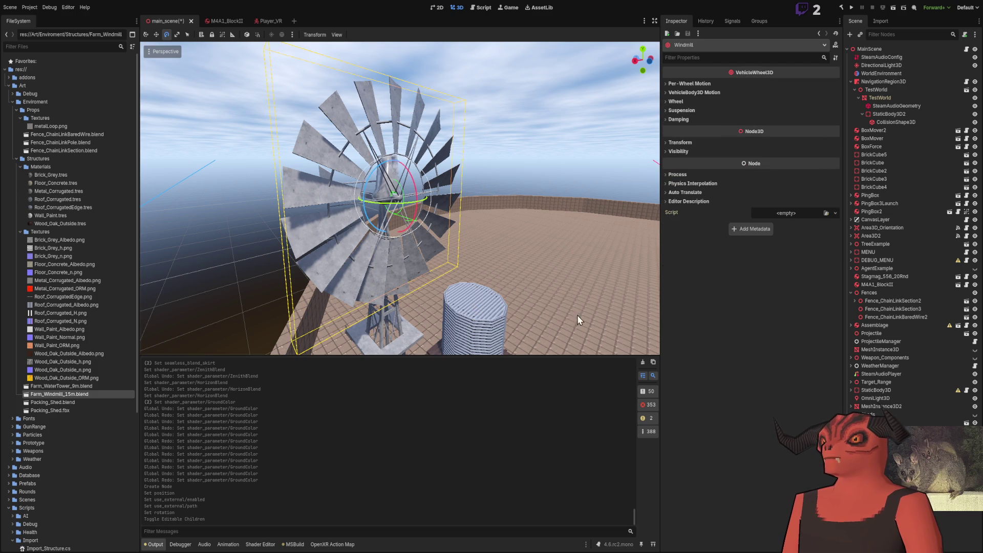
{"action": "scroll", "coordinate": [393, 194], "scroll_direction": "up", "scroll_amount": 5}
{"action": "mouse_move", "coordinate": [471, 265]}
{"action": "left_mouse_down"}
{"action": "mouse_move", "coordinate": [523, 254]}
{"action": "mouse_move", "coordinate": [502, 254]}
{"action": "left_mouse_up"}
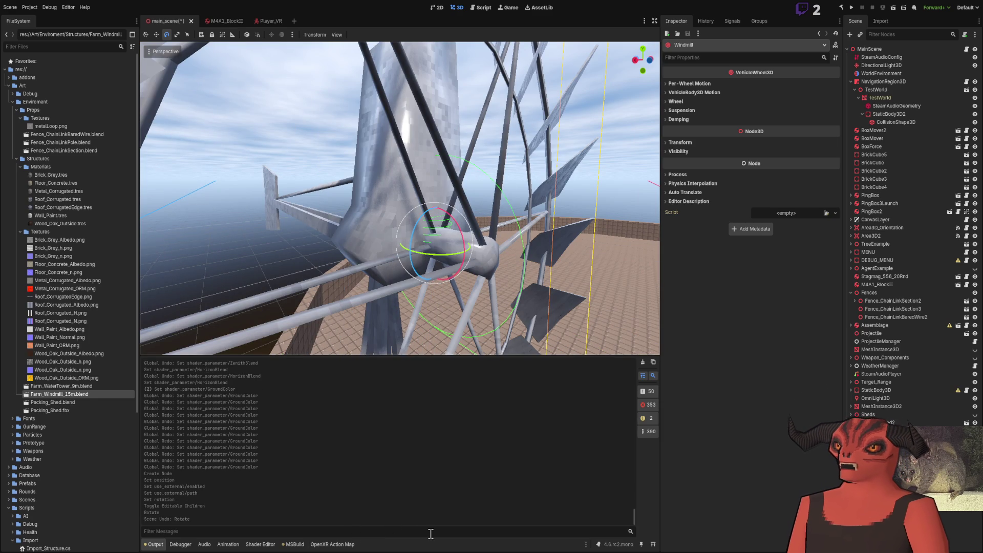
{"action": "middle_click_drag", "start_coordinate": [382, 258], "coordinate": [461, 163]}
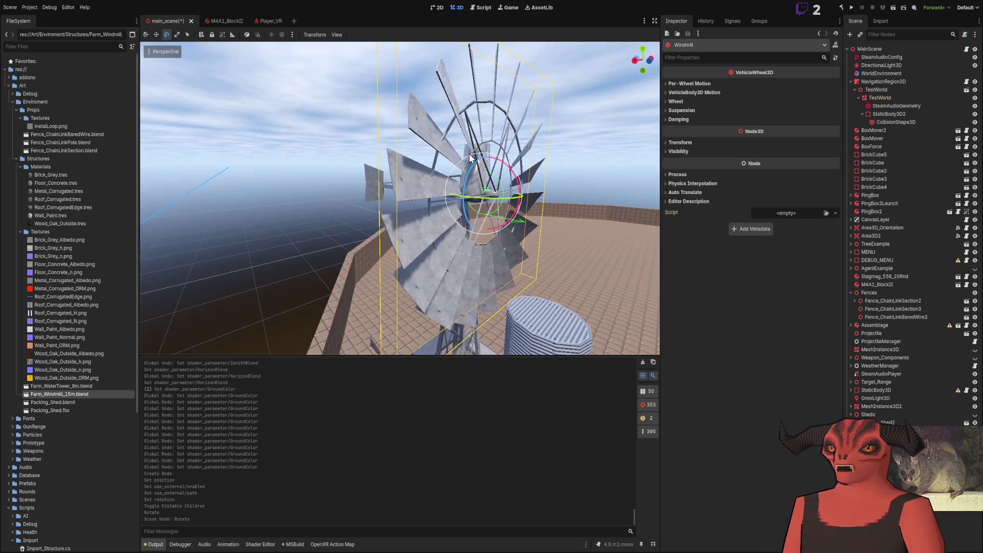
{"action": "left_click_drag", "start_coordinate": [474, 162], "coordinate": [431, 293]}
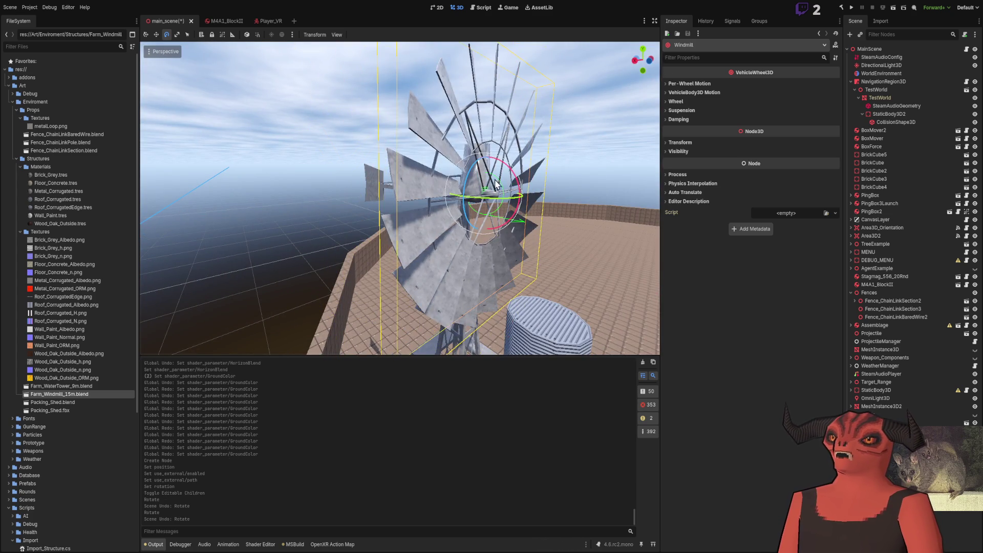
{"action": "scroll", "coordinate": [432, 292], "scroll_direction": "up", "scroll_amount": 3}
{"action": "middle_click_drag", "start_coordinate": [345, 307], "coordinate": [392, 513]}
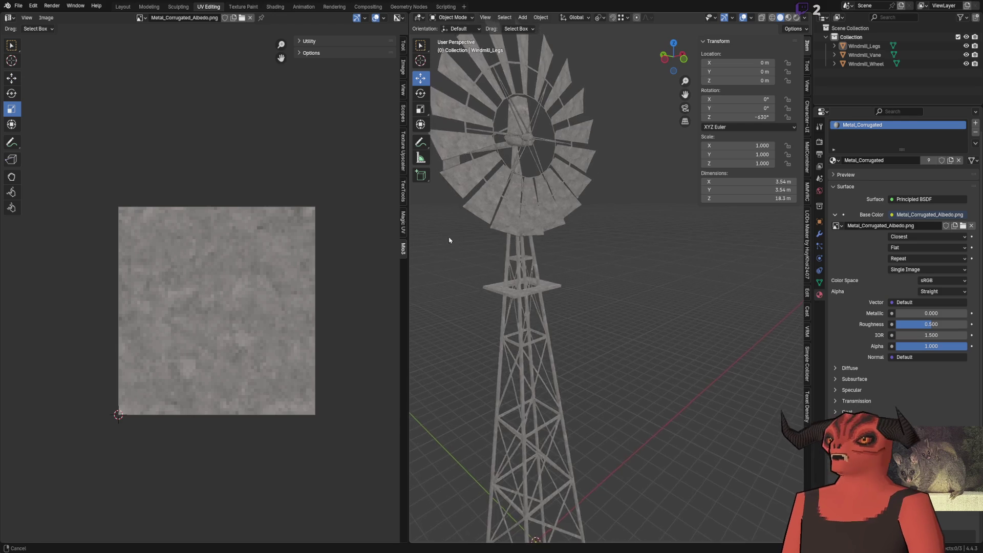
Step: Rename the wheel object to Windmill_WindWheel and its mesh to Windmill_WindWheel_Mesh
{"action": "left_click", "coordinate": [538, 285]}
{"action": "scroll", "coordinate": [538, 285], "scroll_direction": "up", "scroll_amount": 5}
{"action": "mouse_move", "coordinate": [538, 286]}
{"action": "middle_mouse_down"}
{"action": "mouse_move", "coordinate": [530, 332]}
{"action": "mouse_move", "coordinate": [538, 330]}
{"action": "middle_mouse_up"}
{"action": "double_click", "coordinate": [876, 64]}
{"action": "key", "text": "Return"}
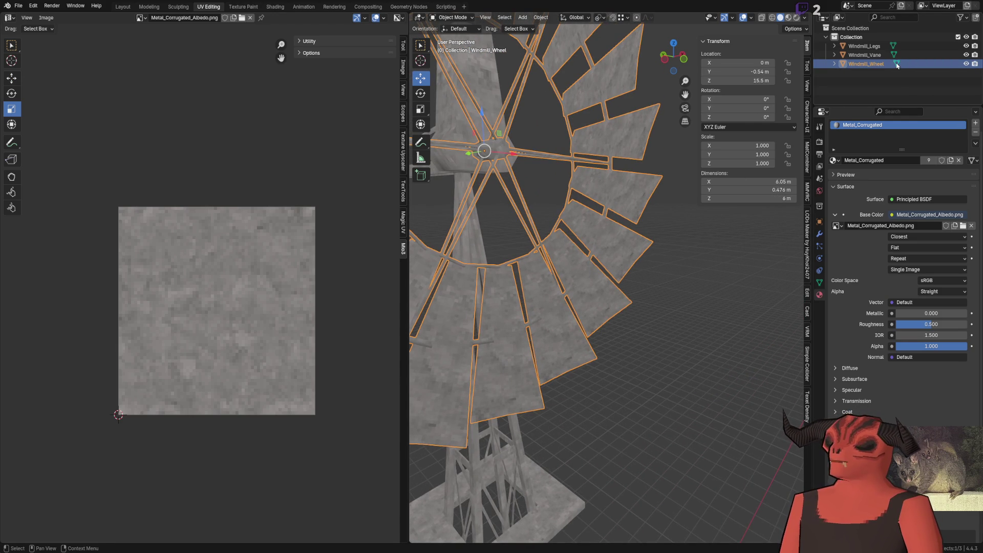
{"action": "double_click", "coordinate": [897, 65]}
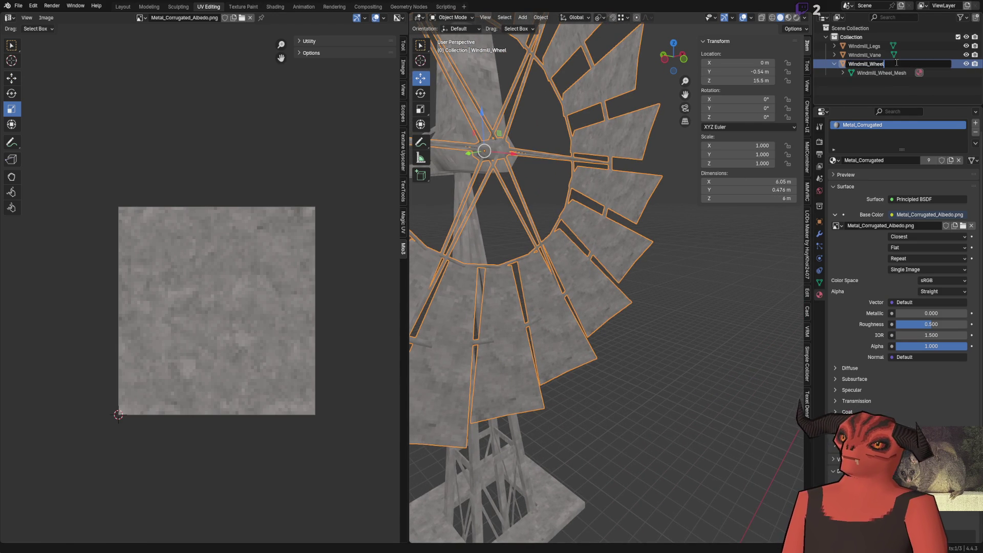
{"action": "key", "text": "Left"}
{"action": "key", "text": "Left"}
{"action": "key", "text": "Left"}
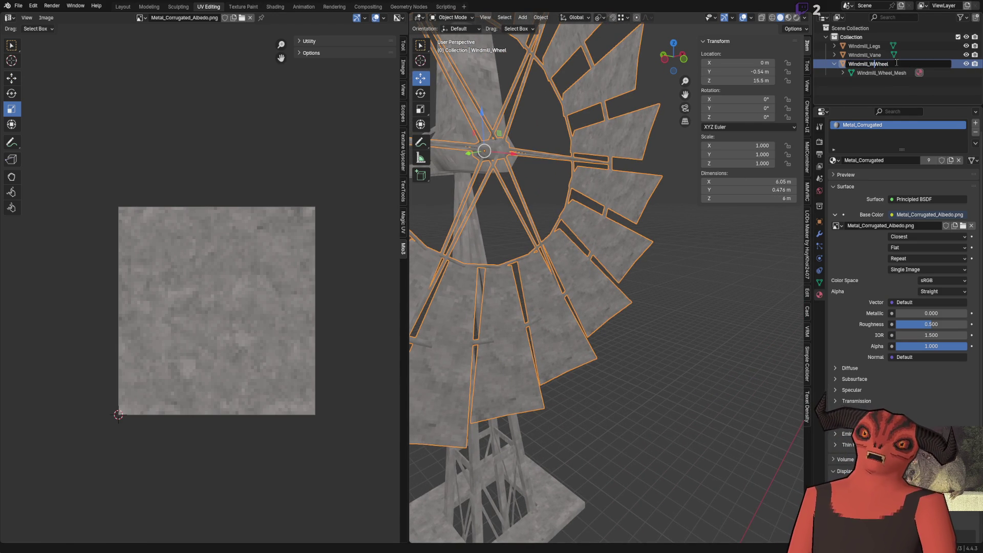
{"action": "type", "text": "ind"}
{"action": "key", "text": "Return"}
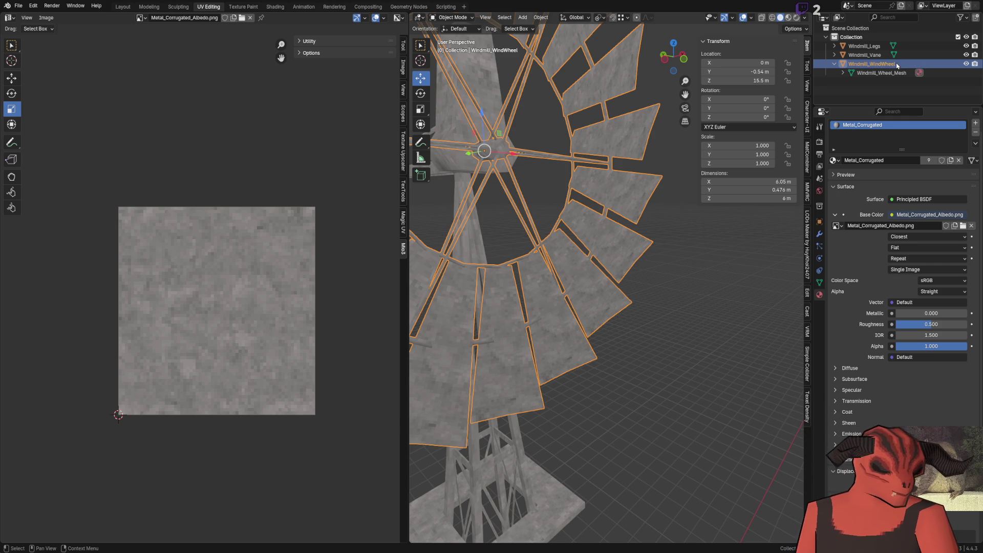
{"action": "double_click", "coordinate": [904, 74]}
{"action": "type", "text": "indW"}
{"action": "key", "text": "Return"}
Step: Save the windmill, check the reimport in Godot beside the tower and tank, then return to Blender
{"action": "key", "text": "ctrl+s"}
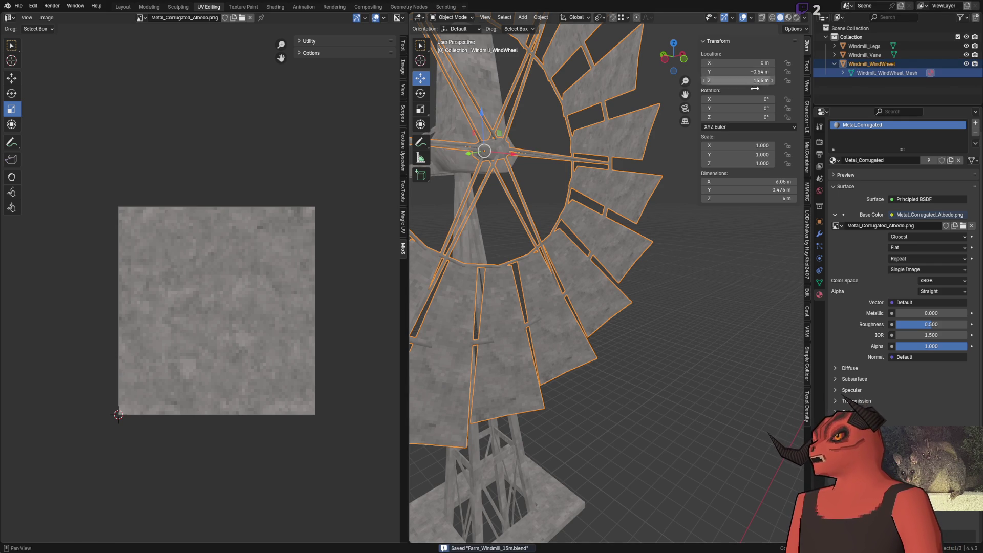
{"action": "key", "text": "alt+Tab"}
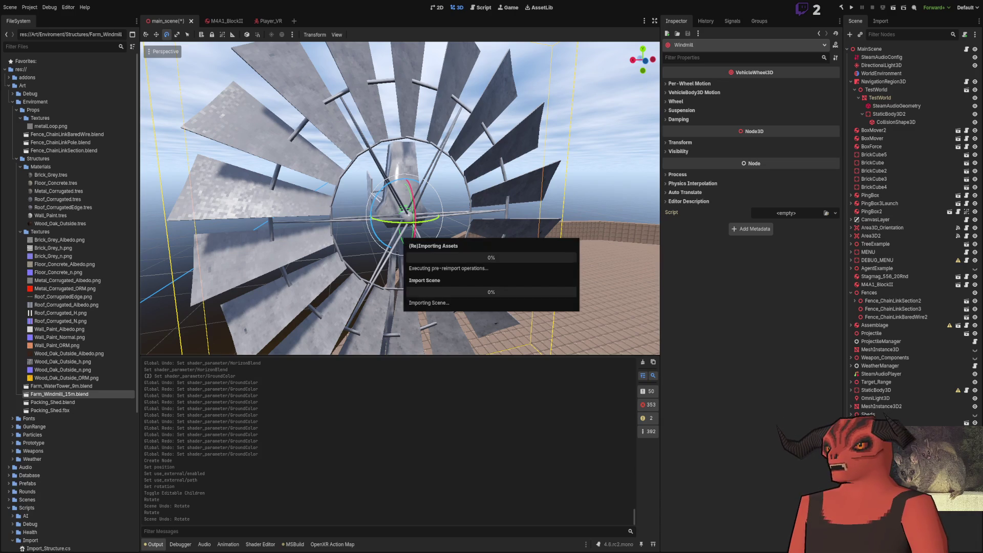
{"action": "right_click_drag", "start_coordinate": [400, 198], "coordinate": [400, 198]}
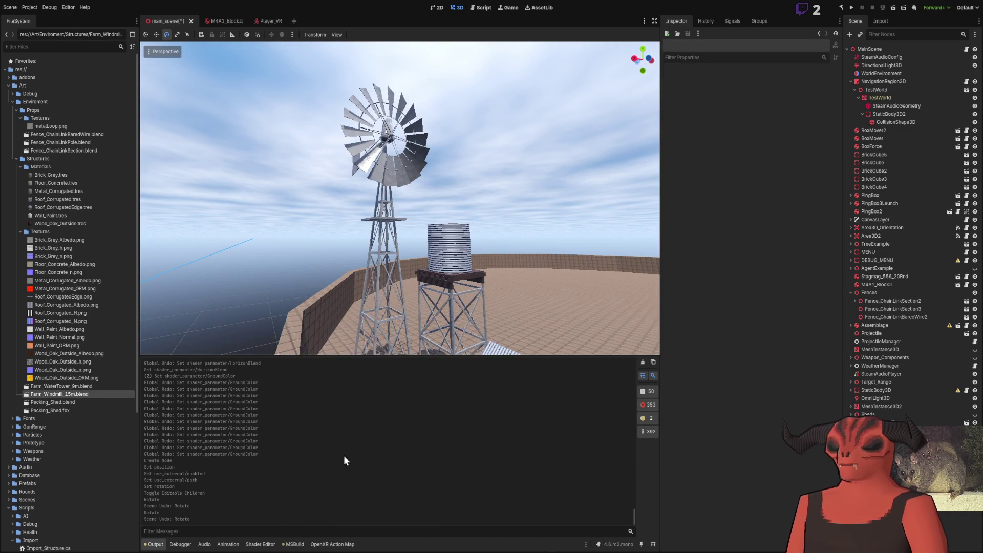
{"action": "key", "text": "alt+Tab"}
{"action": "left_click", "coordinate": [868, 95]}
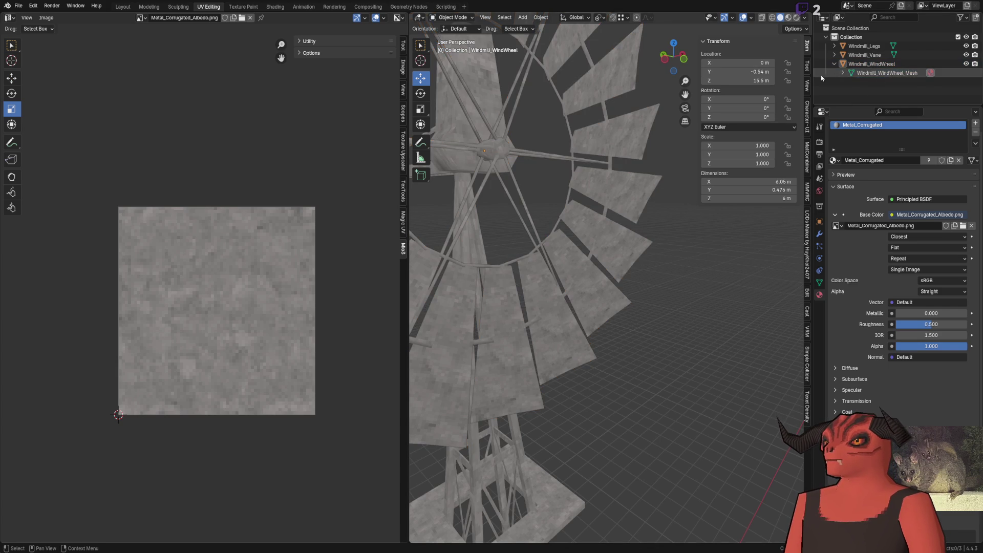
Step: Parent Windmill_WindWheel to Windmill_Vane with Ctrl+P
{"action": "left_click", "coordinate": [835, 63]}
{"action": "middle_click_drag", "start_coordinate": [491, 89], "coordinate": [589, 285]}
{"action": "left_click", "coordinate": [588, 285]}
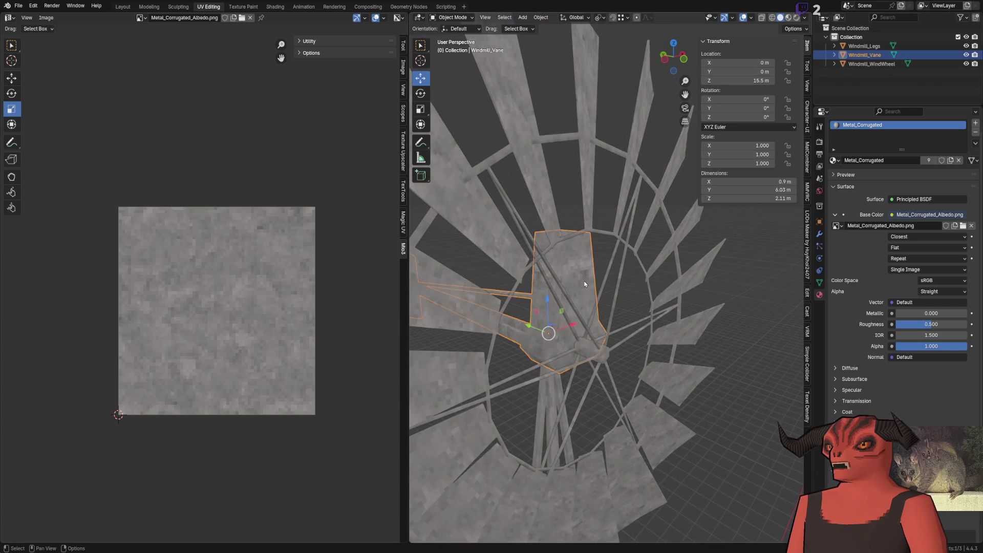
{"action": "scroll", "coordinate": [656, 297], "scroll_direction": "down", "scroll_amount": 5}
{"action": "scroll", "coordinate": [628, 302], "scroll_direction": "up", "scroll_amount": 3}
{"action": "scroll", "coordinate": [628, 301], "scroll_direction": "up", "scroll_amount": 3}
{"action": "left_click", "coordinate": [613, 288]}
{"action": "left_click", "coordinate": [560, 308]}
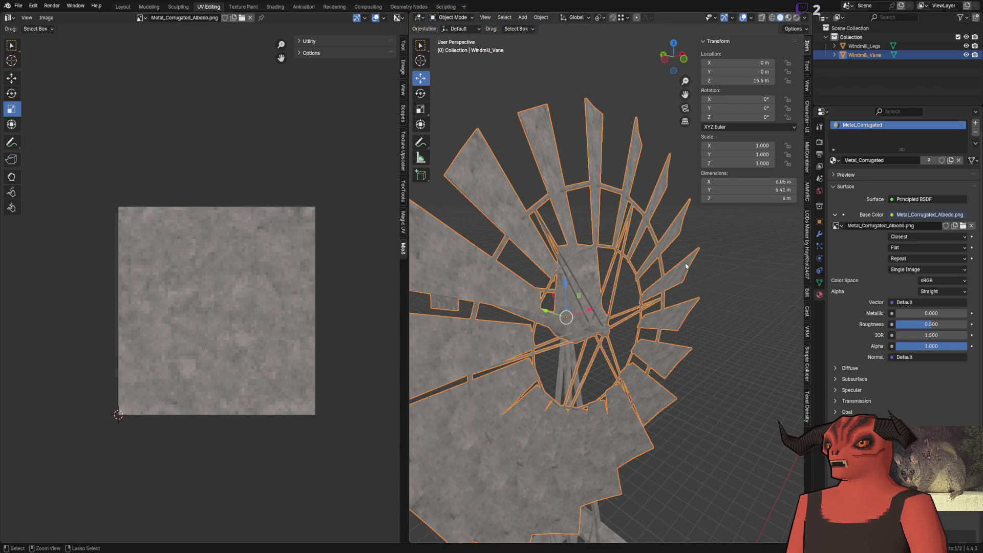
{"action": "key", "text": "ctrl+p"}
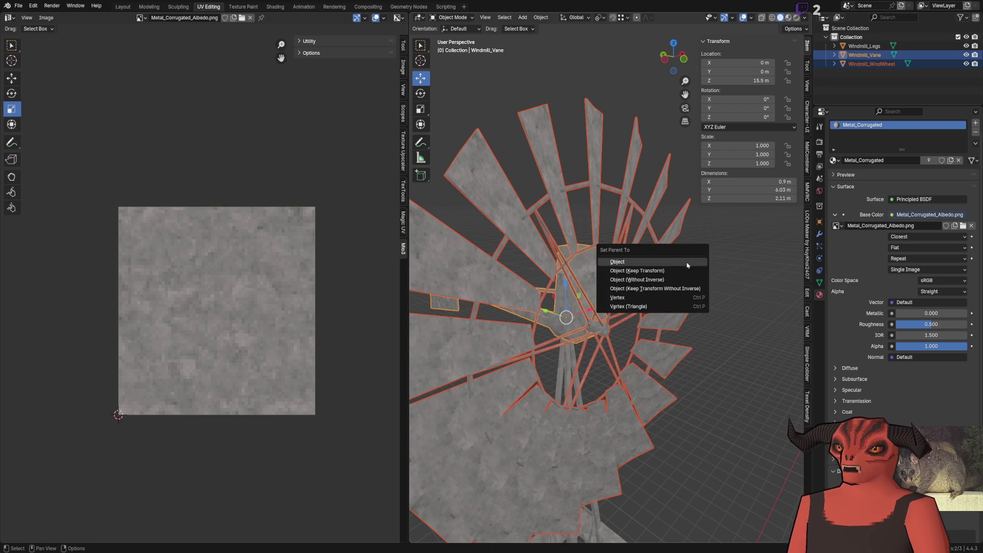
{"action": "left_click", "coordinate": [637, 270]}
{"action": "key", "text": "alt+a"}
Step: Swing the vane to confirm the wheel follows, then cancel the rotation
{"action": "left_click", "coordinate": [591, 291]}
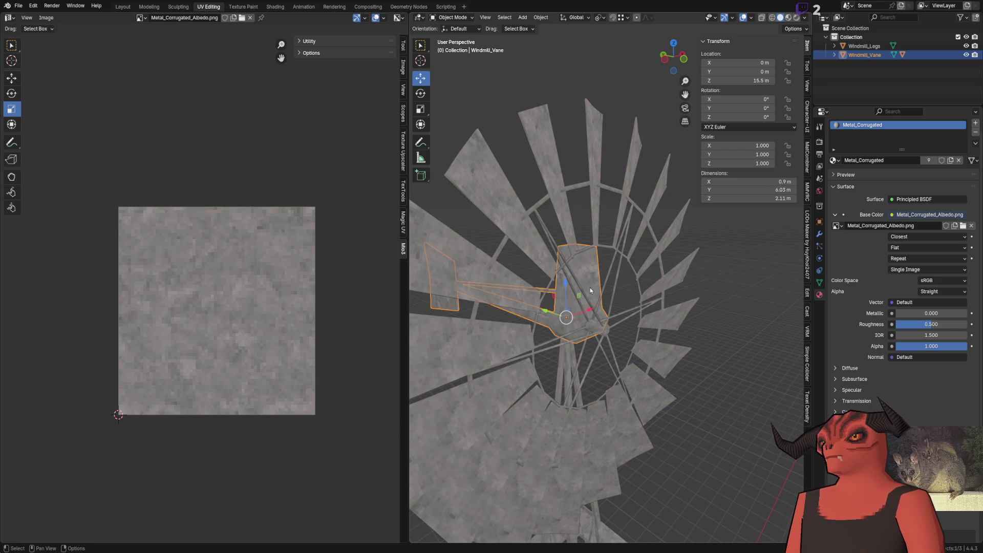
{"action": "left_click", "coordinate": [420, 93]}
{"action": "left_click_drag", "start_coordinate": [567, 329], "coordinate": [560, 268]}
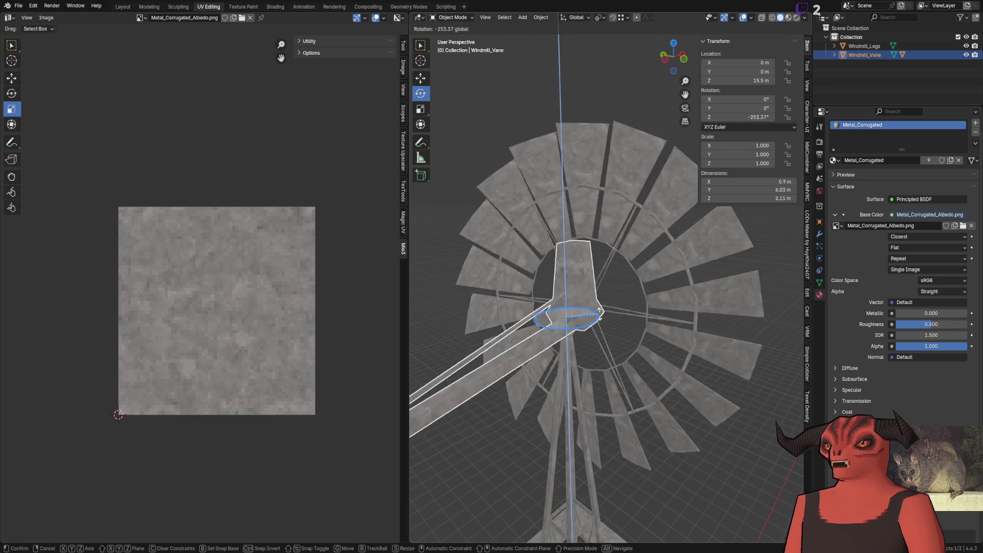
{"action": "left_click_drag", "start_coordinate": [560, 269], "coordinate": [500, 121]}
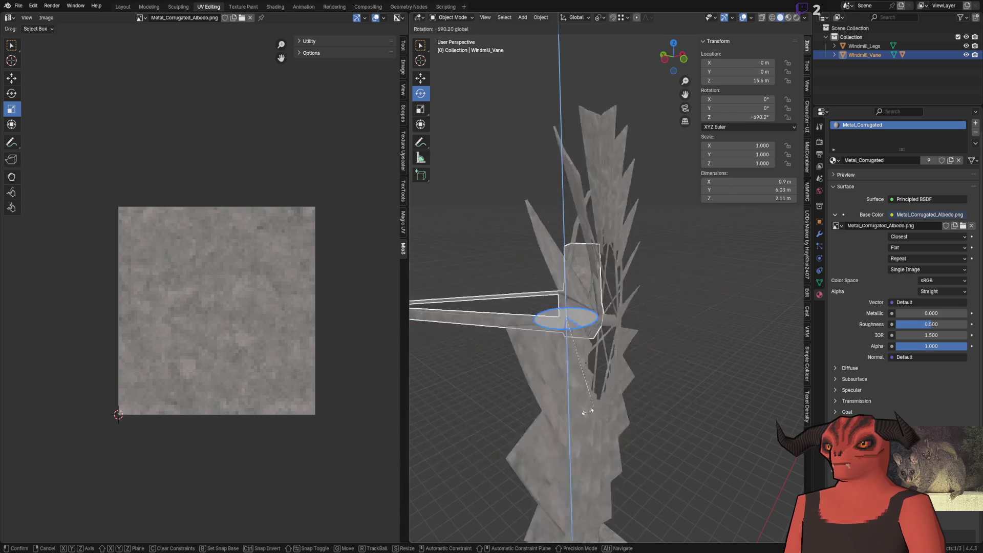
{"action": "right_click", "coordinate": [500, 121]}
{"action": "left_click", "coordinate": [500, 121]}
{"action": "scroll", "coordinate": [533, 274], "scroll_direction": "down", "scroll_amount": 5}
{"action": "mouse_move", "coordinate": [533, 274]}
{"action": "middle_mouse_down"}
{"action": "mouse_move", "coordinate": [537, 198]}
{"action": "mouse_move", "coordinate": [565, 226]}
{"action": "middle_mouse_up"}
Step: Save Farm_Windmill_15m.blend and switch to Godot so the windmill reimports
{"action": "key", "text": "ctrl+s"}
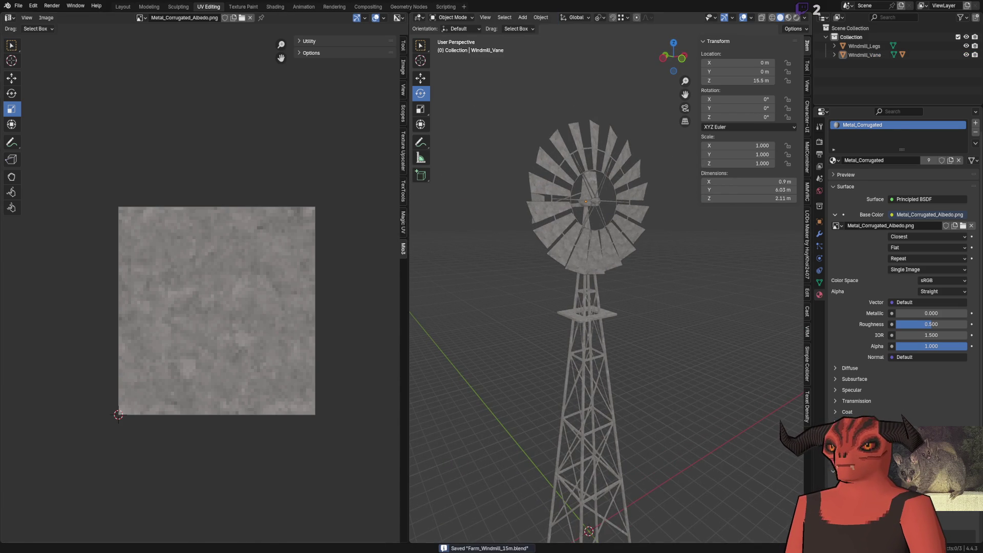
{"action": "key", "text": "alt+Tab"}
{"action": "mouse_move", "coordinate": [457, 223]}
{"action": "right_mouse_down"}
{"action": "mouse_move", "coordinate": [389, 239]}
{"action": "mouse_move", "coordinate": [400, 230]}
{"action": "right_mouse_up"}
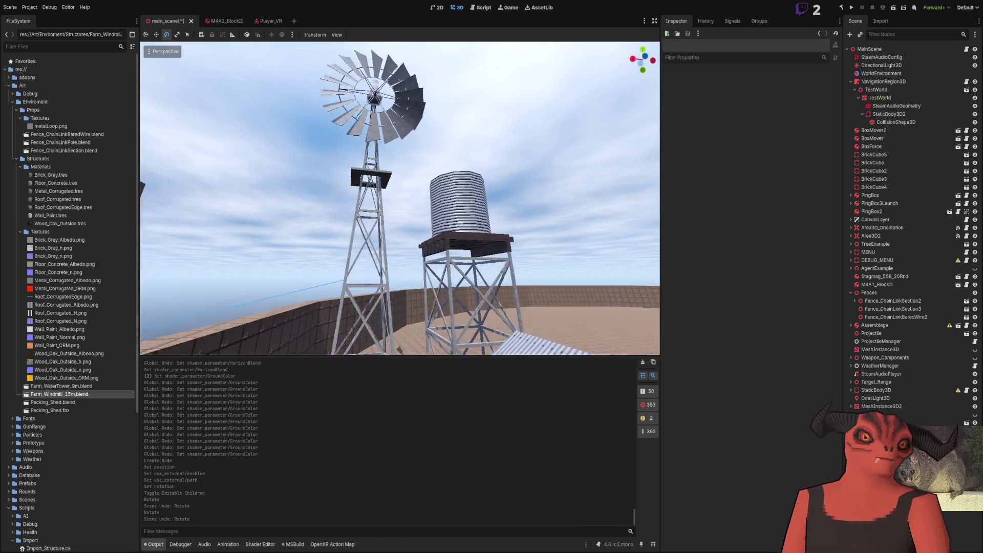
Step: Fly in toward the windmill's rotor and tail vane for a close look at the blades
{"action": "right_click_drag", "start_coordinate": [311, 234], "coordinate": [311, 234]}
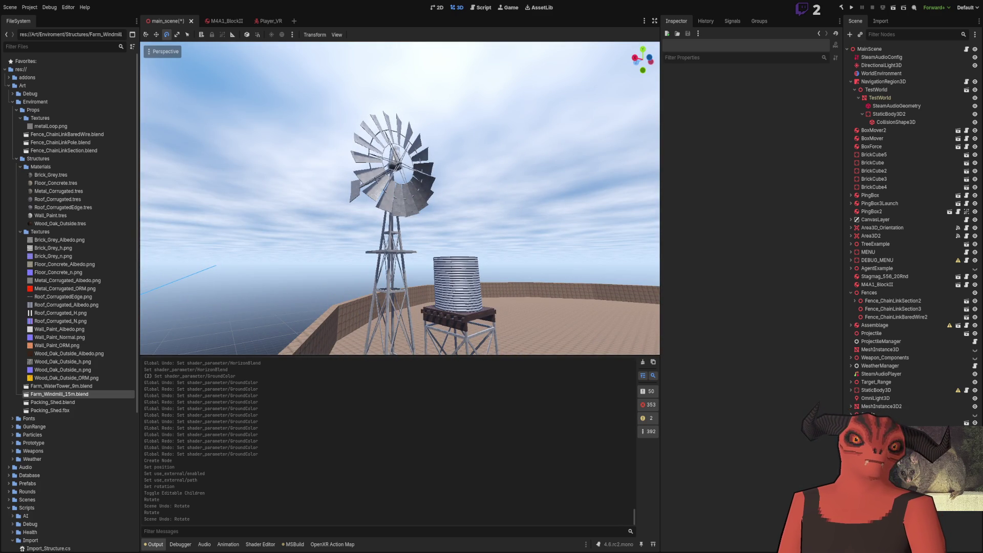
{"action": "right_click_drag", "start_coordinate": [400, 198], "coordinate": [399, 198]}
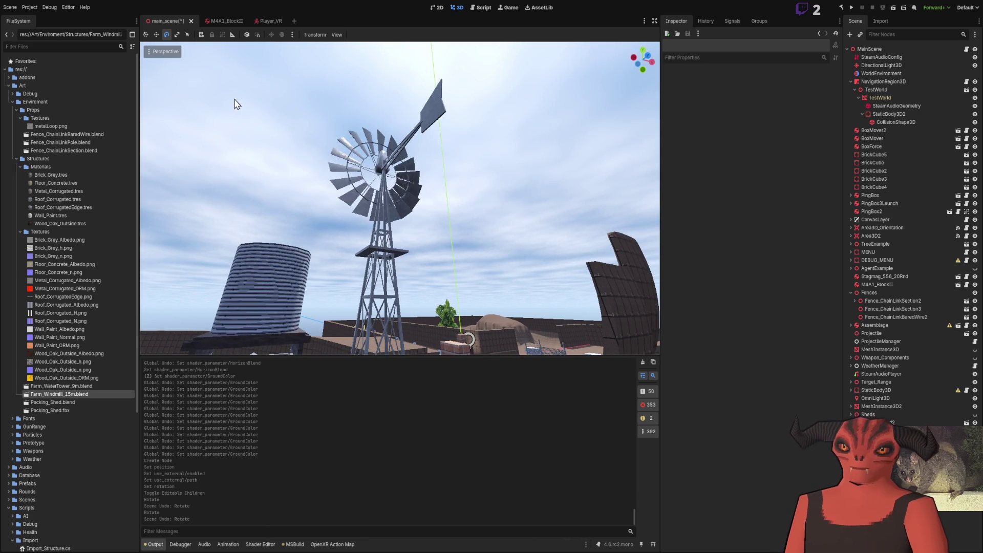
{"action": "right_click_drag", "start_coordinate": [235, 104], "coordinate": [234, 103]}
{"action": "right_click_drag", "start_coordinate": [400, 198], "coordinate": [400, 199]}
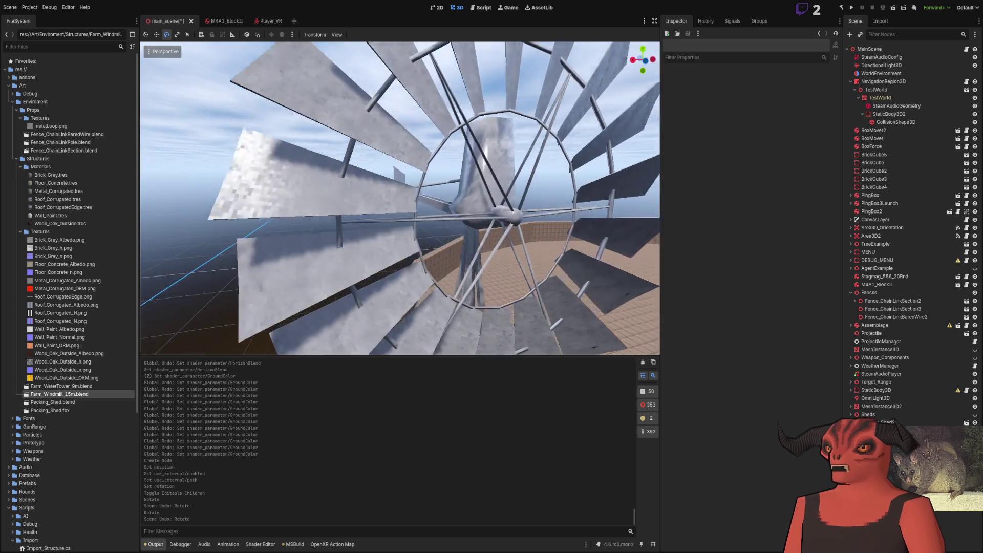
Step: View the rotor from an angle, pick Metal_Corrugated_ORM.png in the FileSystem dock and switch to Photoshop
{"action": "mouse_move", "coordinate": [400, 199]}
{"action": "right_mouse_down"}
{"action": "mouse_move", "coordinate": [286, 262]}
{"action": "mouse_move", "coordinate": [400, 198]}
{"action": "mouse_move", "coordinate": [328, 222]}
{"action": "right_mouse_up"}
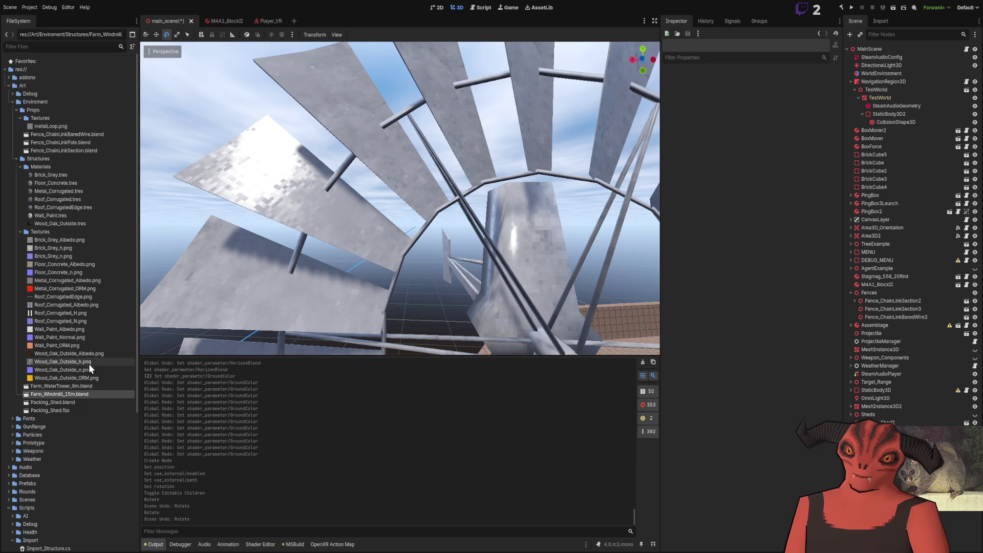
{"action": "left_click", "coordinate": [64, 289]}
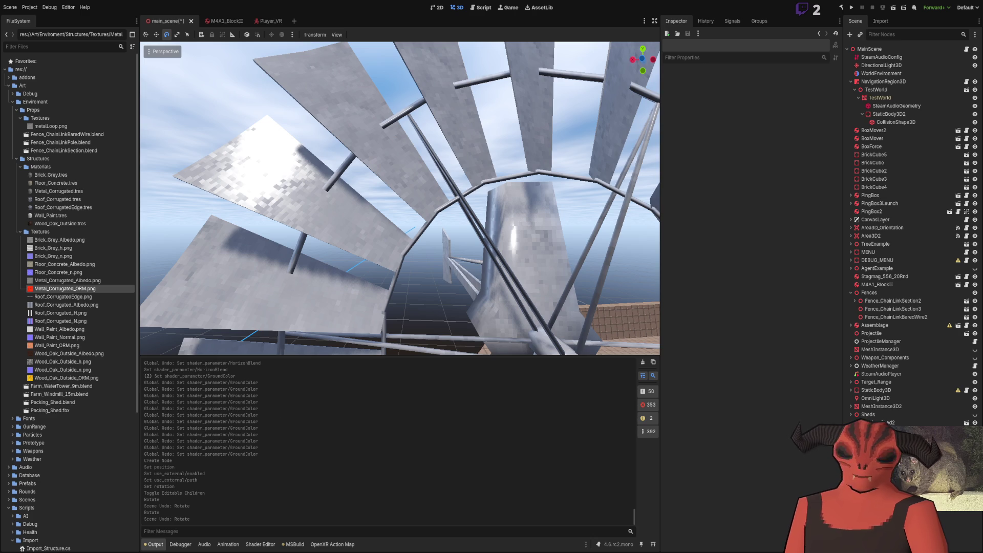
{"action": "key", "text": "alt+Tab"}
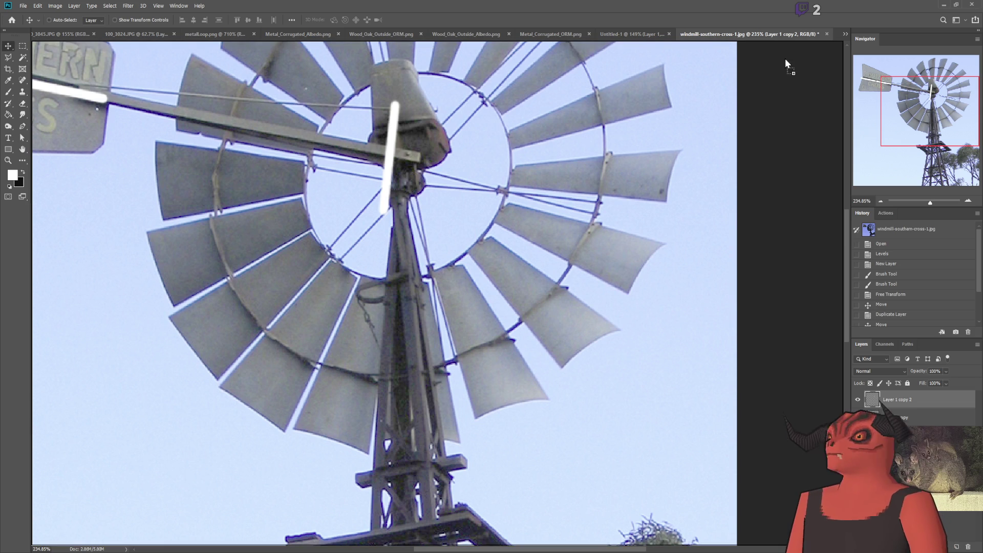
{"action": "scroll", "coordinate": [468, 325], "scroll_direction": "up", "scroll_amount": 5, "text": "alt"}
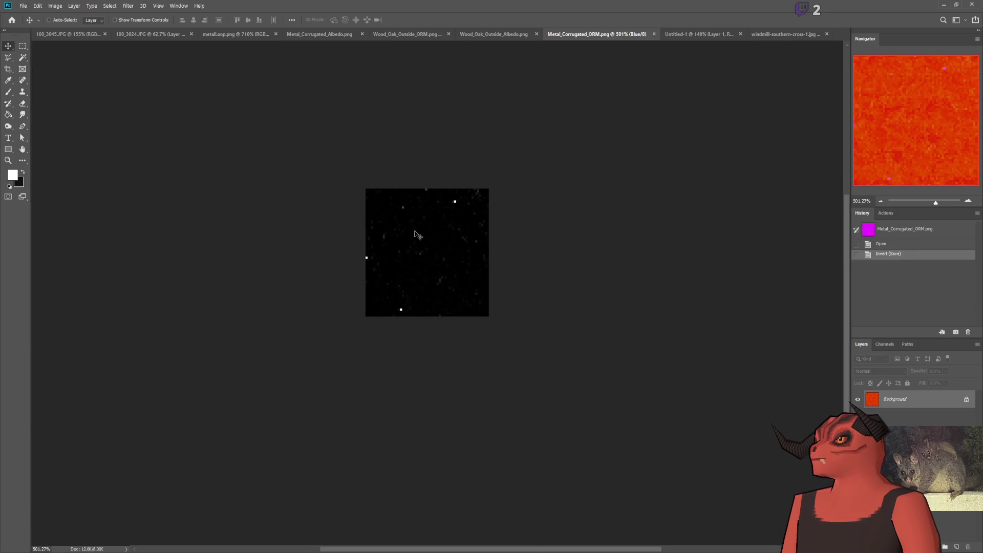
Step: Isolate the Green channel of Metal_Corrugated_ORM.png and sample its pixel values
{"action": "left_click", "coordinate": [885, 343]}
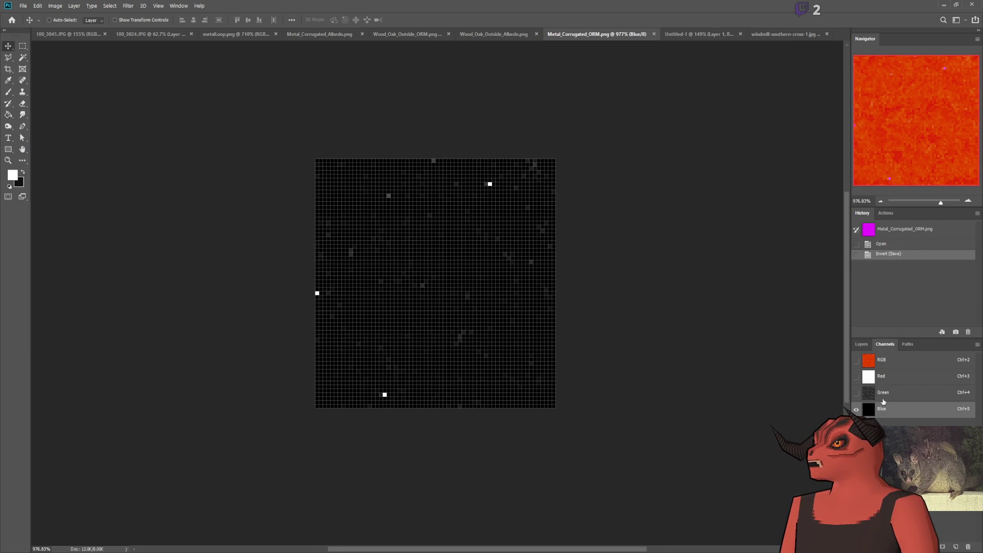
{"action": "left_click", "coordinate": [884, 392]}
{"action": "scroll", "coordinate": [469, 203], "scroll_direction": "up", "scroll_amount": 2, "text": "alt"}
{"action": "scroll", "coordinate": [469, 204], "scroll_direction": "down", "scroll_amount": 2, "text": "alt"}
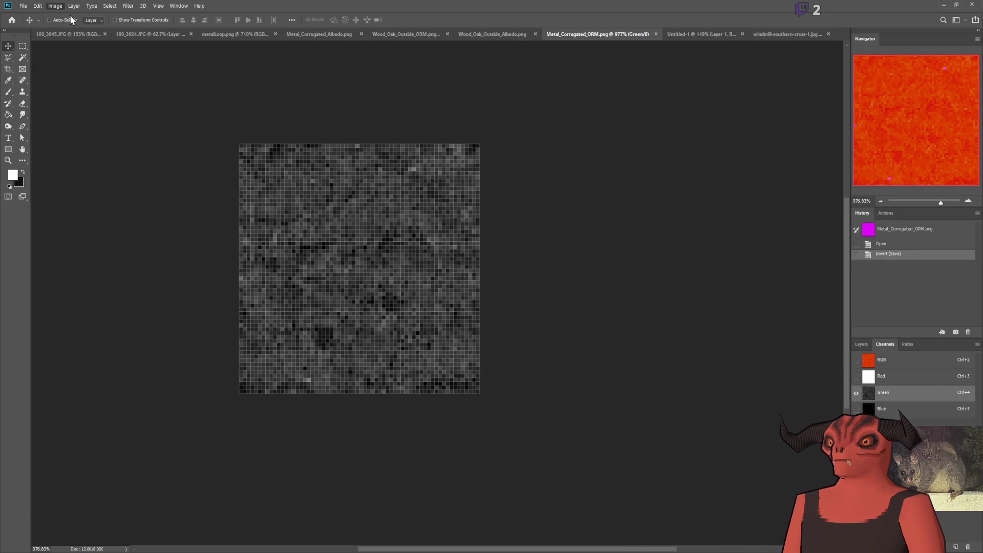
{"action": "key", "text": "i"}
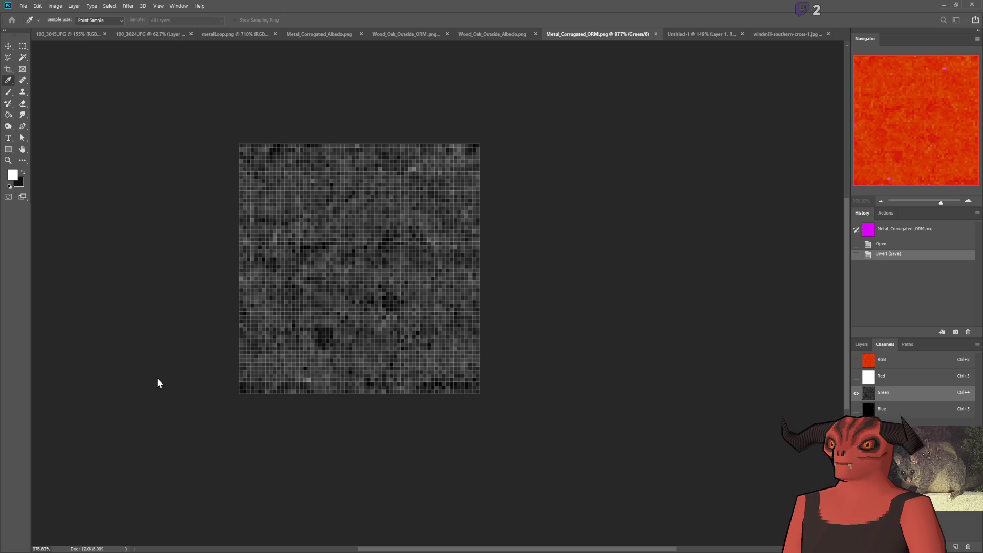
{"action": "key", "text": "ctrl+5"}
{"action": "key", "text": "ctrl+4"}
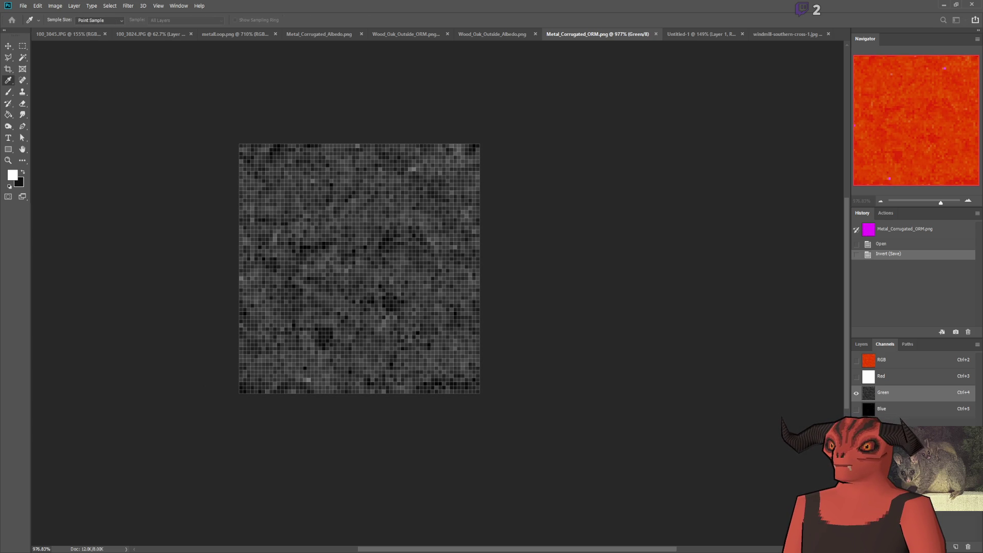
{"action": "key", "text": "v"}
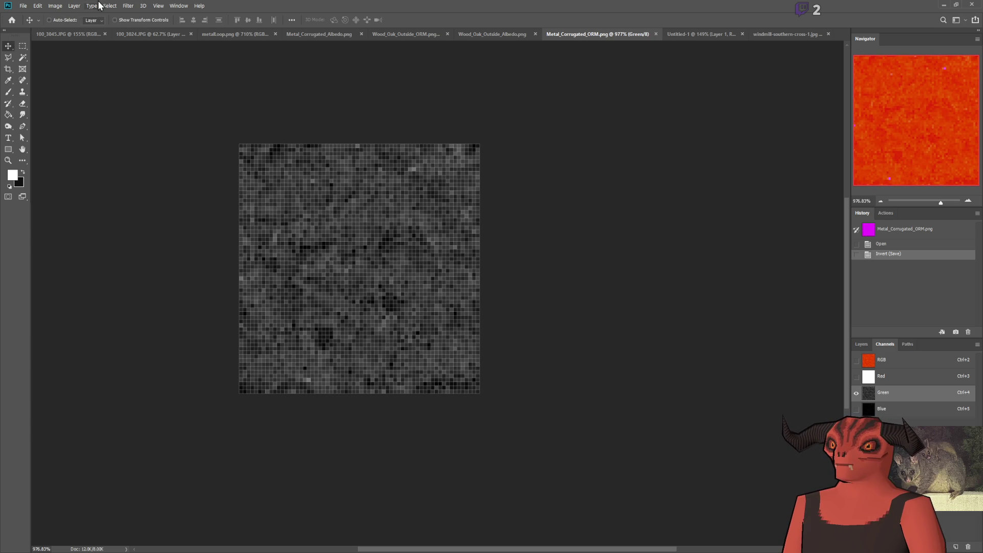
{"action": "key", "text": "i"}
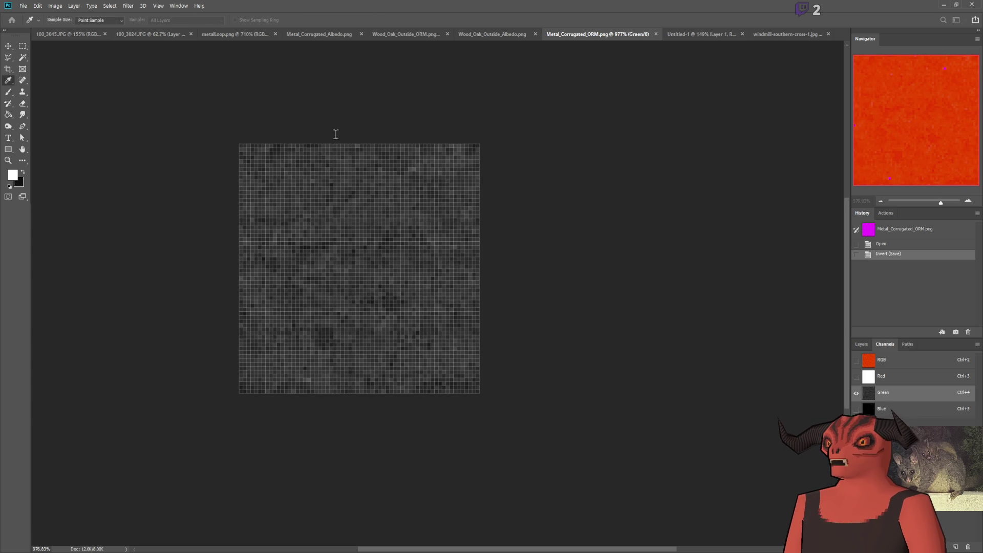
Step: Apply a Brightness/Contrast adjustment to the Green channel, save the texture and return to Godot
{"action": "key", "text": "Return"}
{"action": "key", "text": "ctrl+s"}
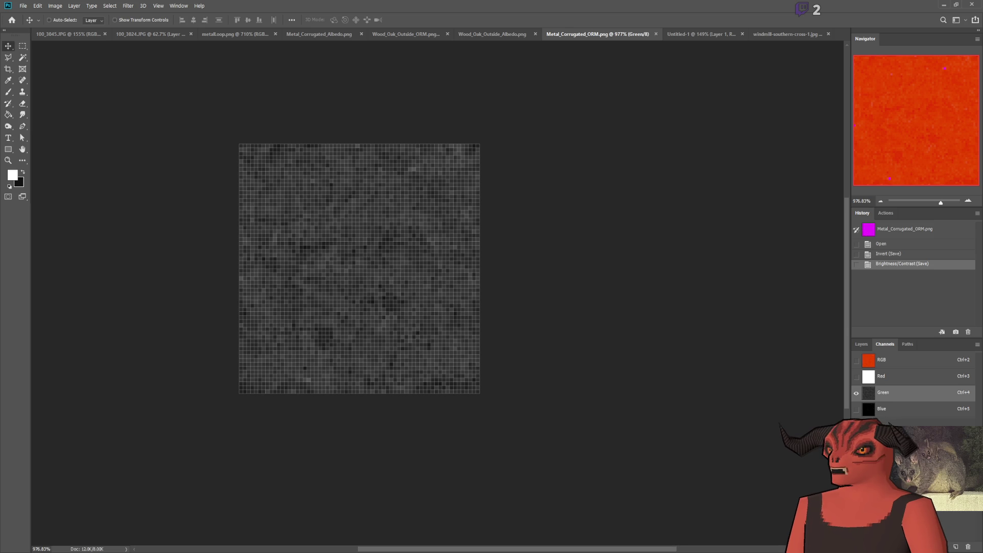
{"action": "key", "text": "alt+Tab"}
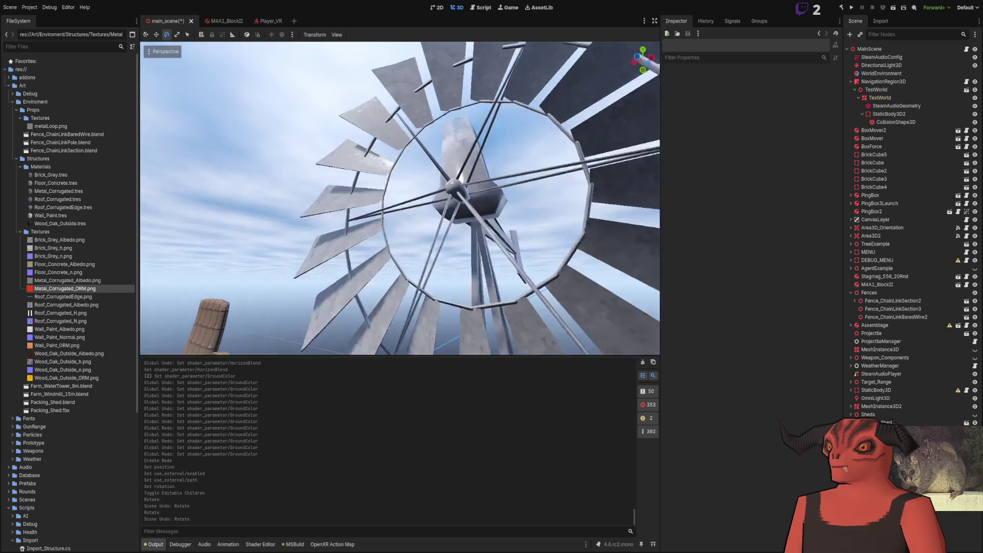
Step: Fly around the windmill, through its blades and toward the water tower to review the adjusted roughness, then select the wheel in Blender
{"action": "mouse_move", "coordinate": [400, 198]}
{"action": "right_mouse_down"}
{"action": "mouse_move", "coordinate": [399, 231]}
{"action": "mouse_move", "coordinate": [400, 198]}
{"action": "right_mouse_up"}
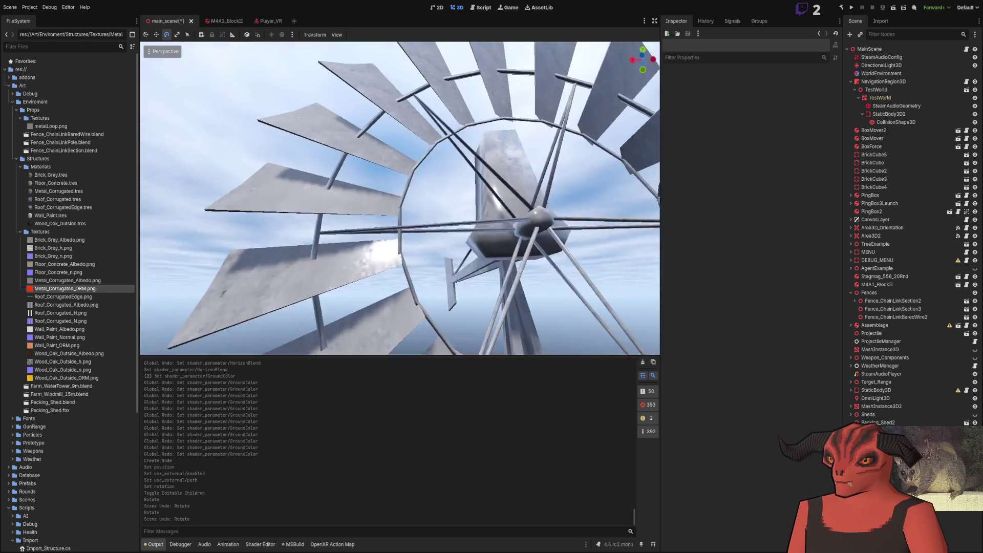
{"action": "right_click_drag", "start_coordinate": [317, 281], "coordinate": [336, 268]}
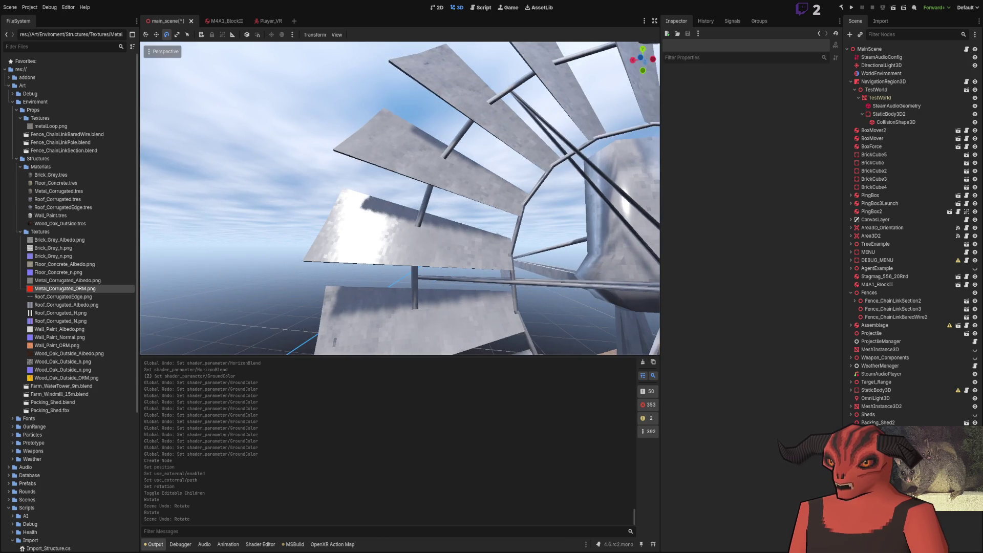
{"action": "right_click_drag", "start_coordinate": [400, 198], "coordinate": [399, 198]}
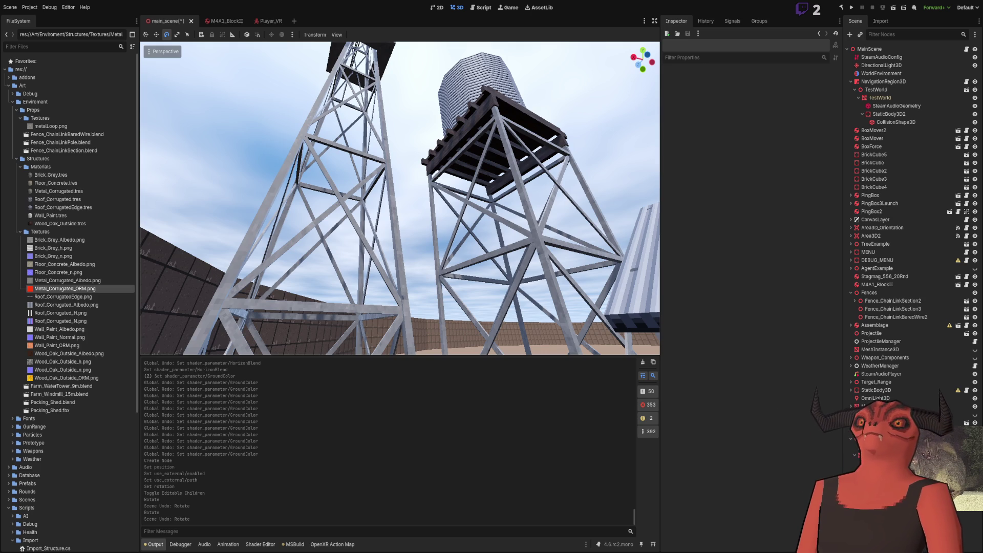
{"action": "key", "text": "s"}
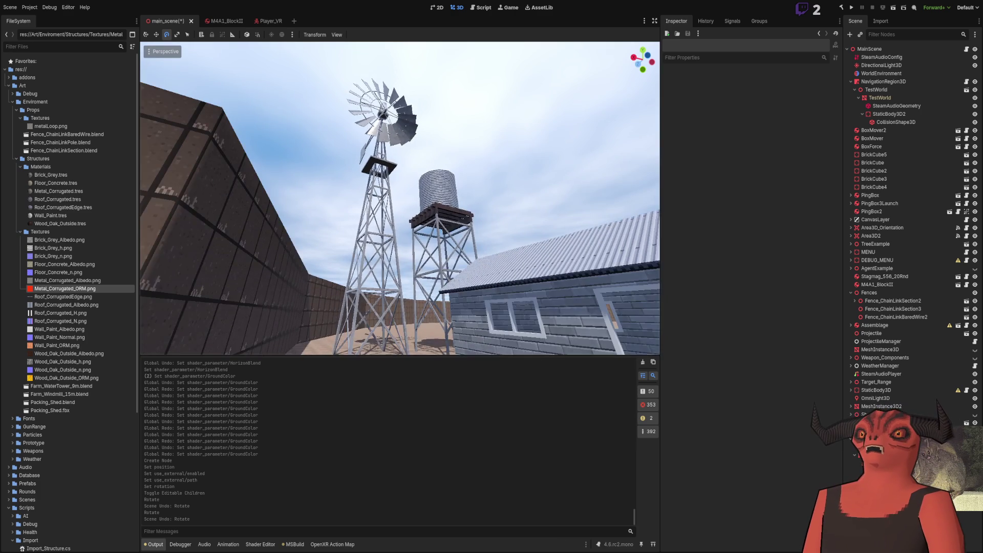
{"action": "key", "text": "w"}
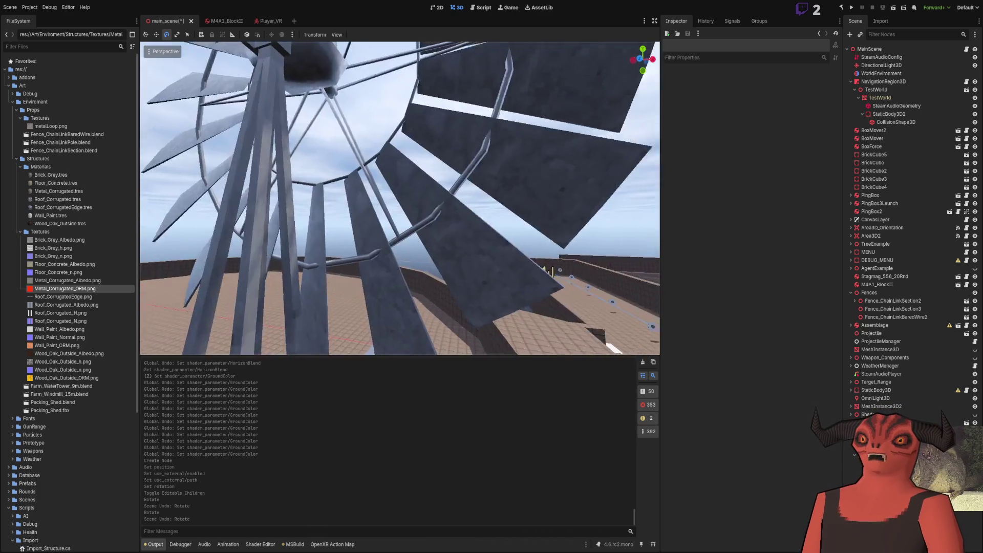
{"action": "key", "text": "w"}
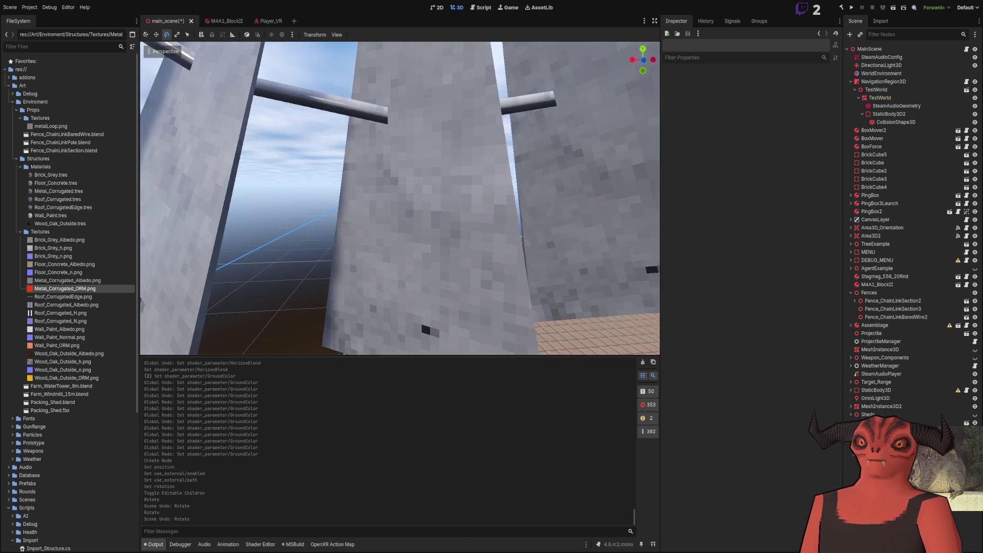
{"action": "key", "text": "s"}
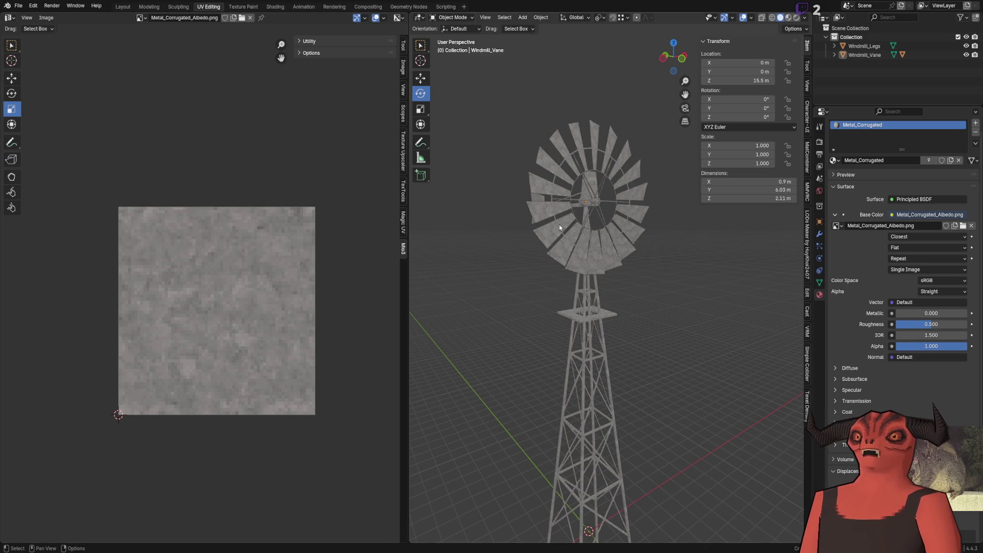
{"action": "left_click", "coordinate": [559, 225]}
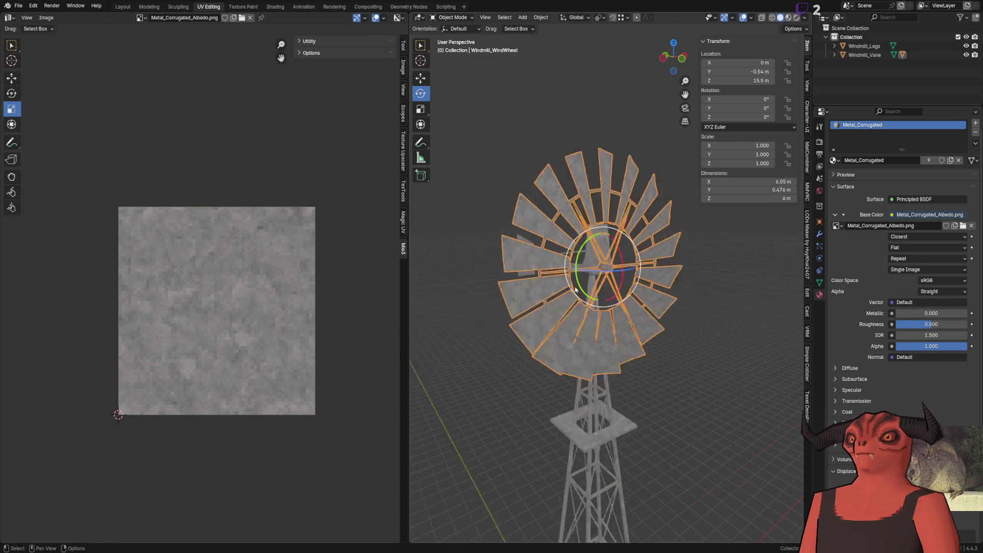
Step: In Edit Mode select all wheel blades with L, inspect their UV islands on the corrugated texture, then switch to Photoshop
{"action": "key", "text": "Tab"}
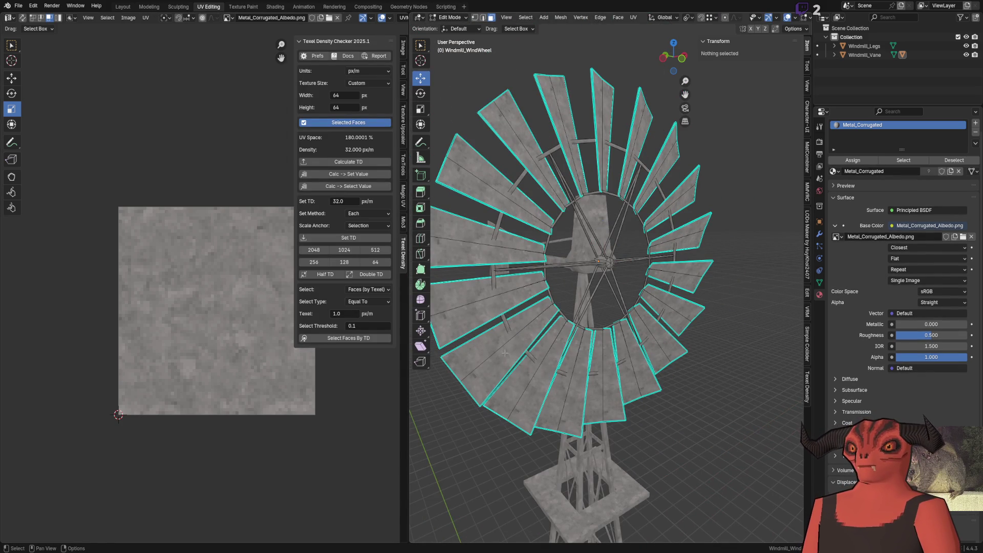
{"action": "key", "text": "l"}
{"action": "key", "text": "l"}
{"action": "key", "text": "l"}
{"action": "key", "text": "l"}
{"action": "key", "text": "l"}
{"action": "key", "text": "l"}
{"action": "key", "text": "l"}
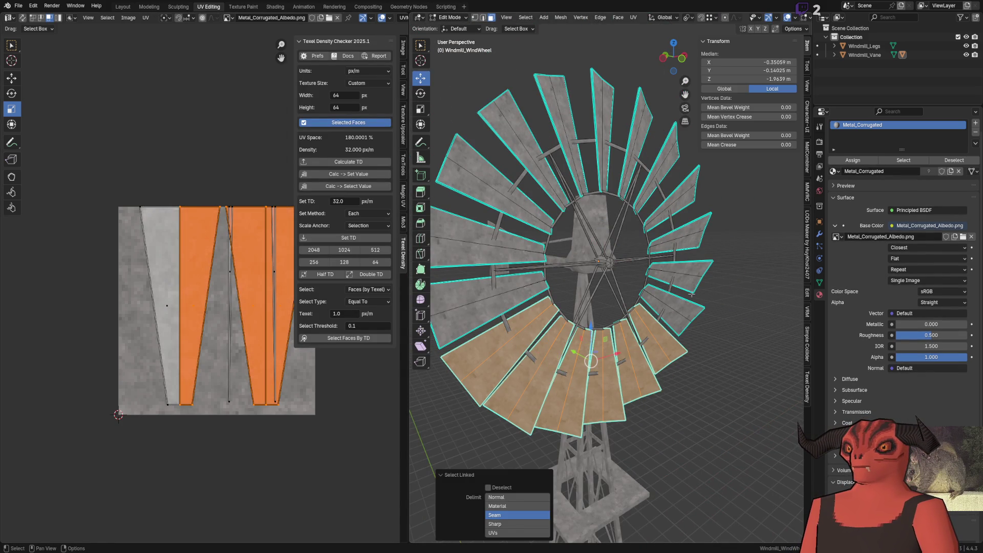
{"action": "key", "text": "l"}
{"action": "key", "text": "l"}
{"action": "key", "text": "l"}
{"action": "key", "text": "l"}
{"action": "key", "text": "l"}
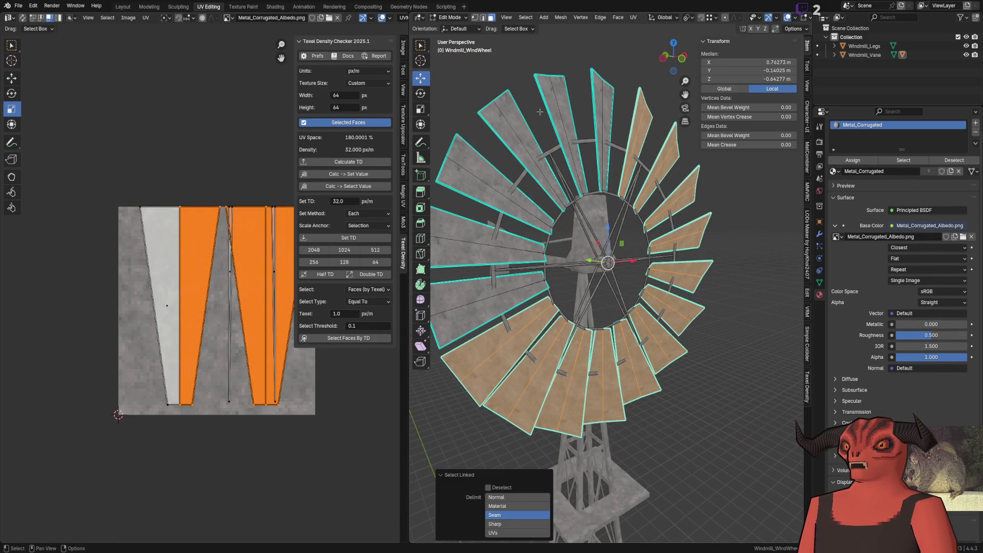
{"action": "key", "text": "l"}
{"action": "key", "text": "l"}
{"action": "key", "text": "l"}
{"action": "key", "text": "l"}
{"action": "key", "text": "l"}
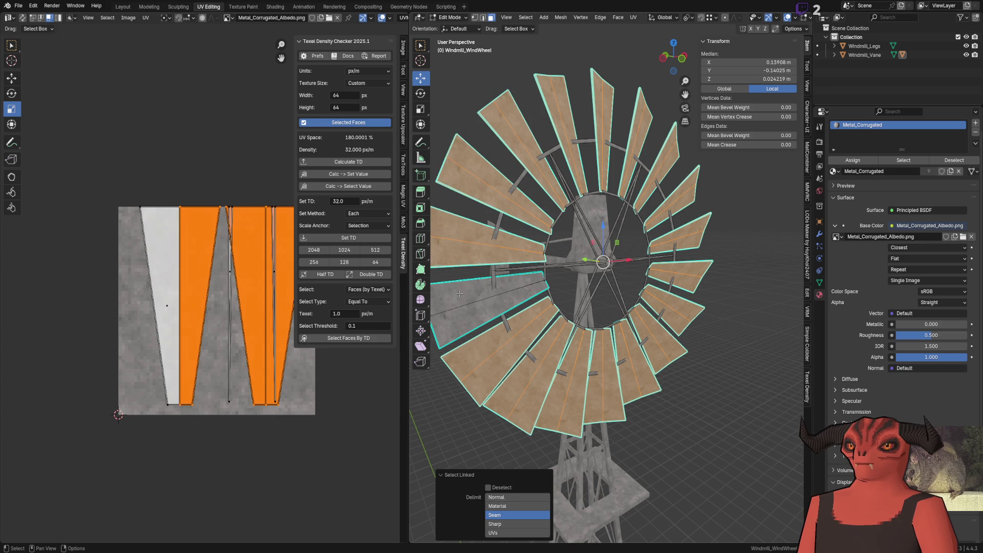
{"action": "key", "text": "l"}
{"action": "scroll", "coordinate": [262, 307], "scroll_direction": "up", "scroll_amount": 1}
{"action": "scroll", "coordinate": [229, 323], "scroll_direction": "up", "scroll_amount": 2}
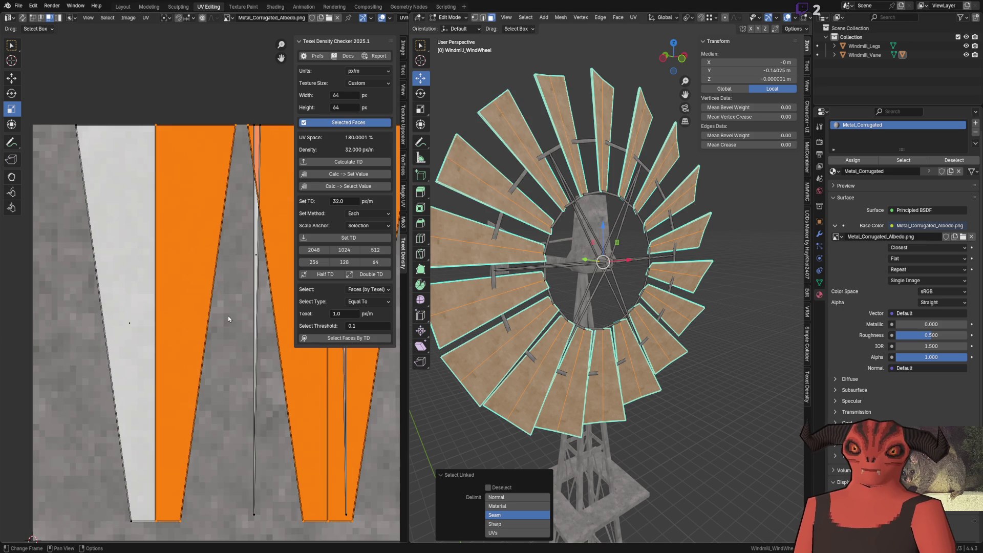
{"action": "left_click", "coordinate": [228, 319]}
{"action": "scroll", "coordinate": [223, 319], "scroll_direction": "down", "scroll_amount": 1}
{"action": "scroll", "coordinate": [193, 321], "scroll_direction": "down", "scroll_amount": 1}
{"action": "scroll", "coordinate": [162, 323], "scroll_direction": "down", "scroll_amount": 1}
{"action": "scroll", "coordinate": [163, 324], "scroll_direction": "up", "scroll_amount": 2}
{"action": "scroll", "coordinate": [166, 309], "scroll_direction": "up", "scroll_amount": 1}
{"action": "key", "text": "alt+Tab"}
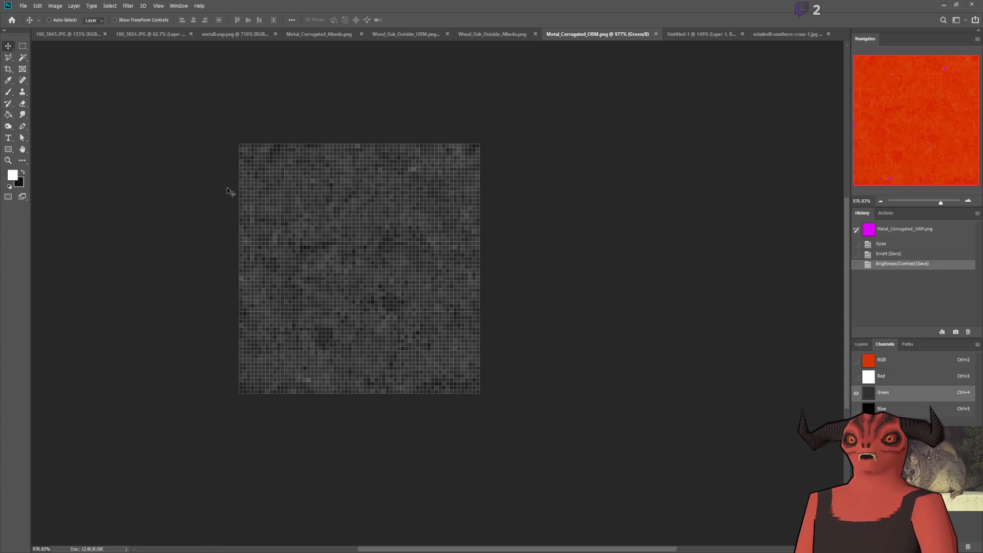